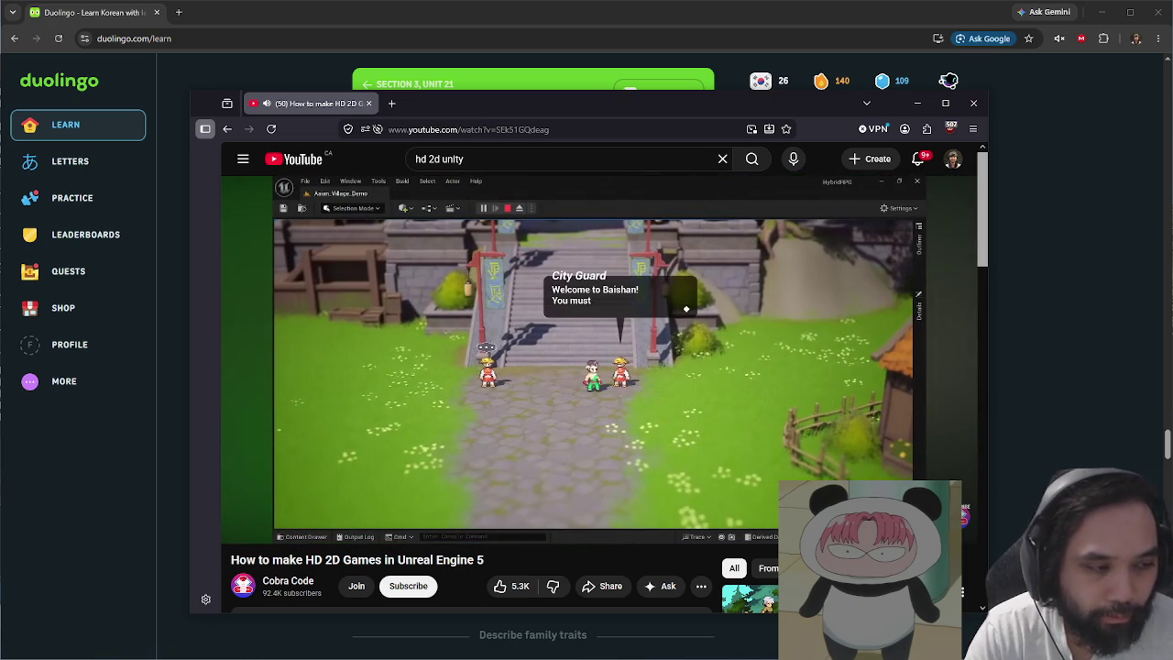
- Enlarge the Unity editor, then bring the YouTube tutorial window in front and shift it down-left
click(232, 91)
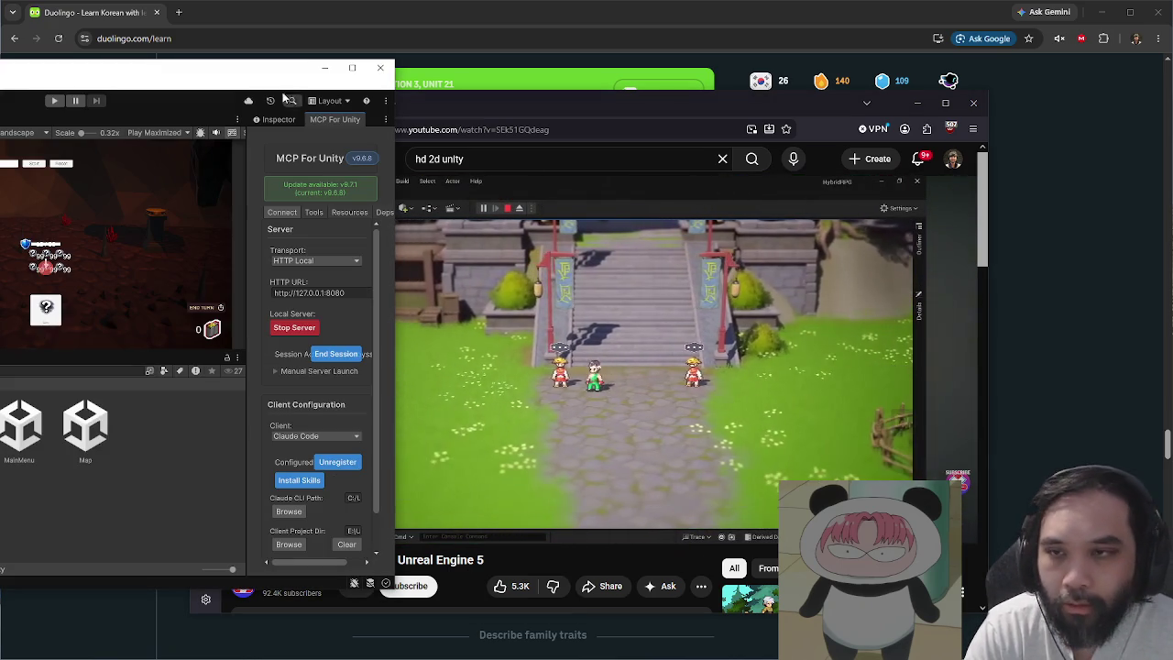
double_click(232, 76)
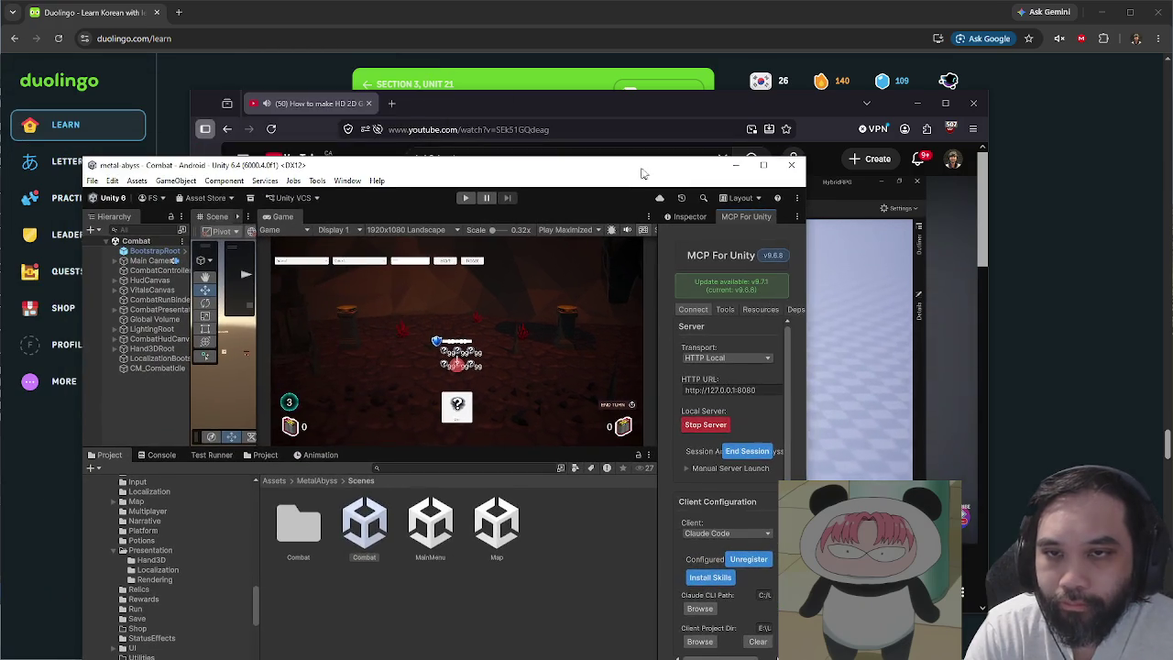
click(590, 61)
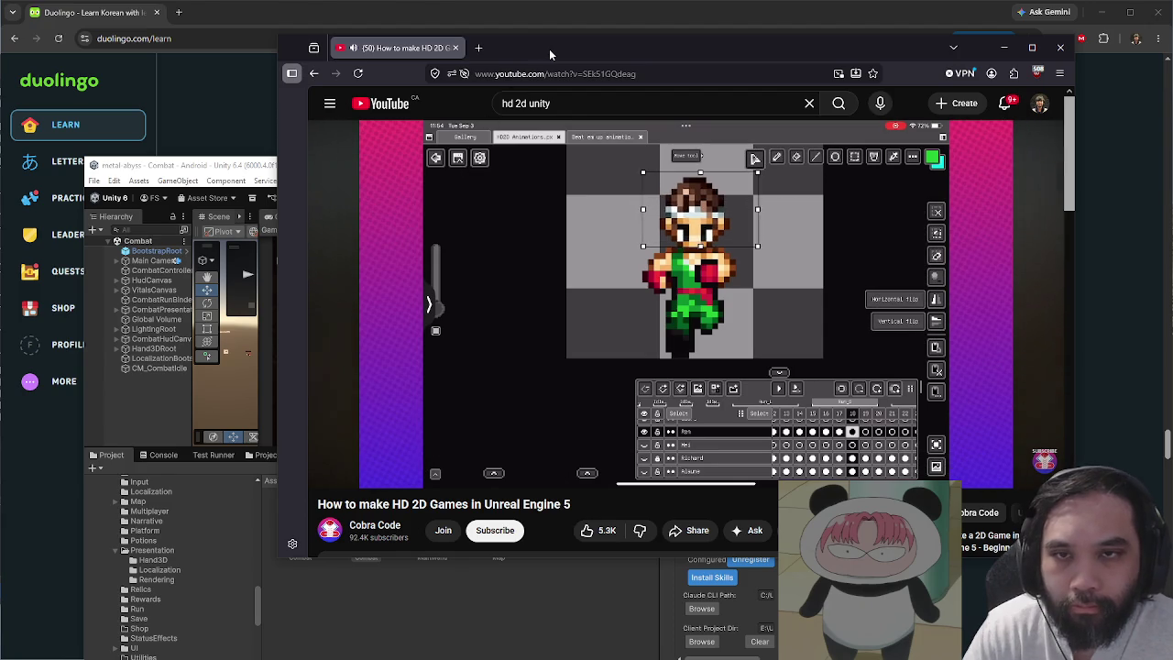
drag(549, 48, 520, 91)
- Maximize the browser, check Unity briefly, and seek the HD 2D tutorial to about 3:42
double_click(520, 92)
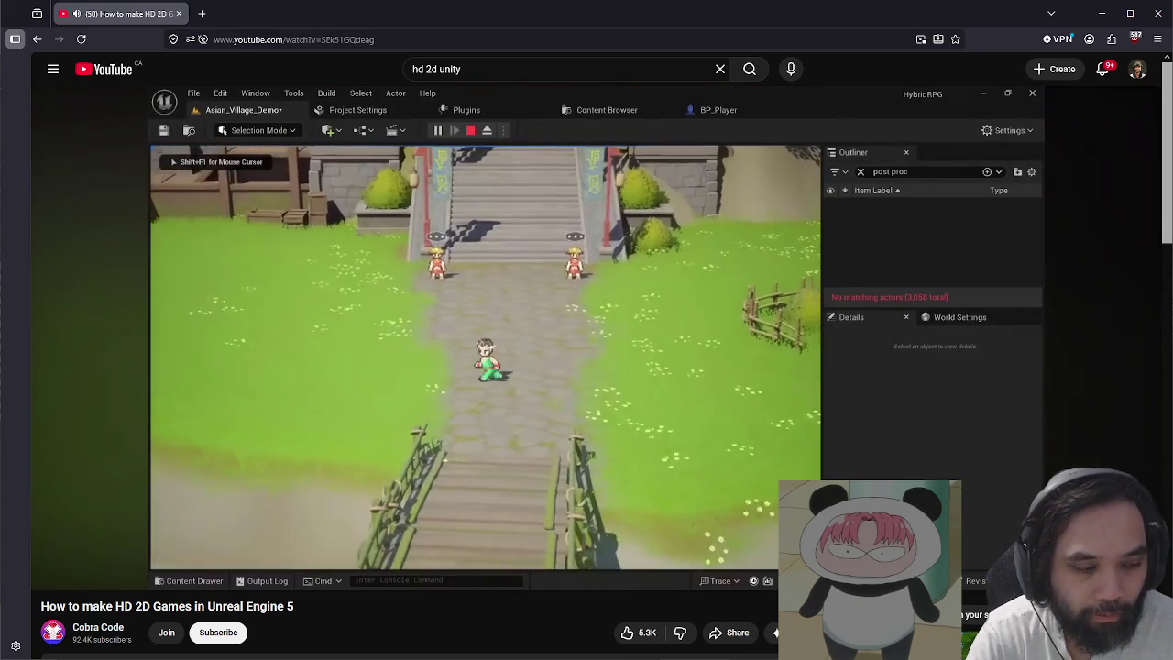
key(alt+Tab)
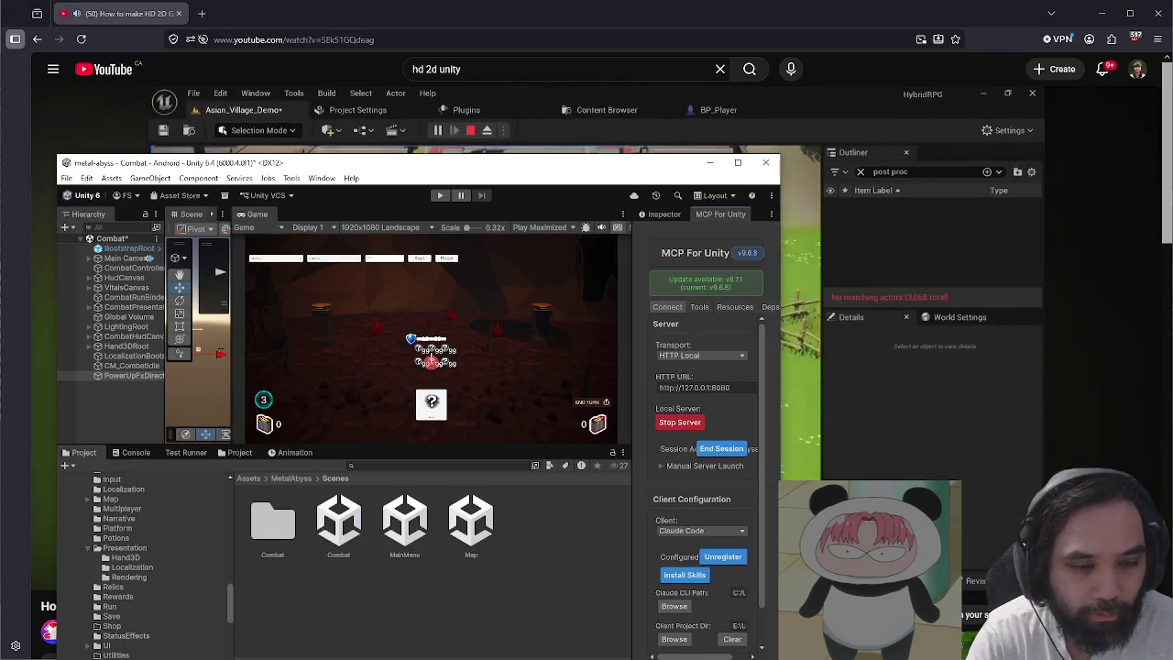
click(593, 15)
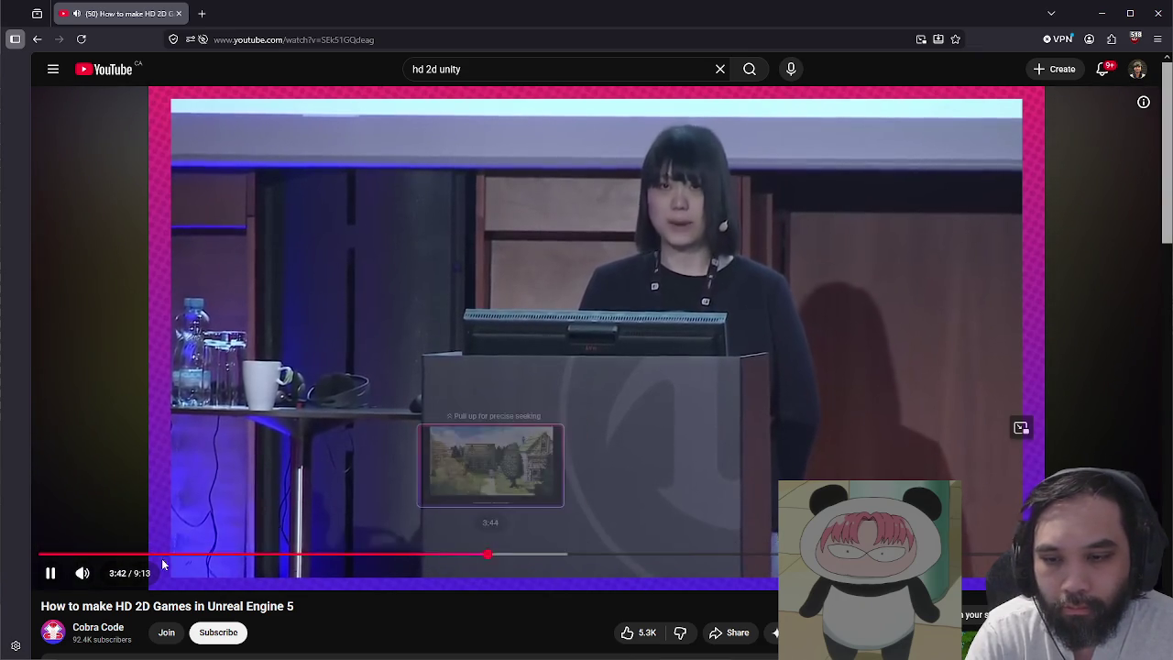
click(502, 556)
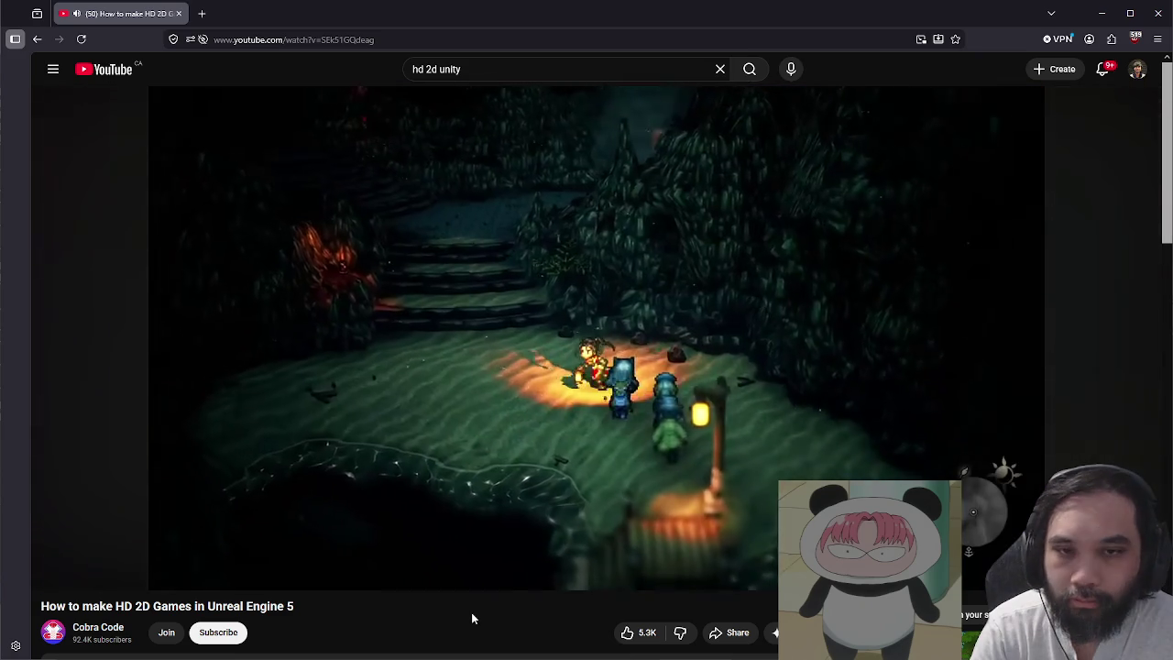
drag(567, 557, 565, 557)
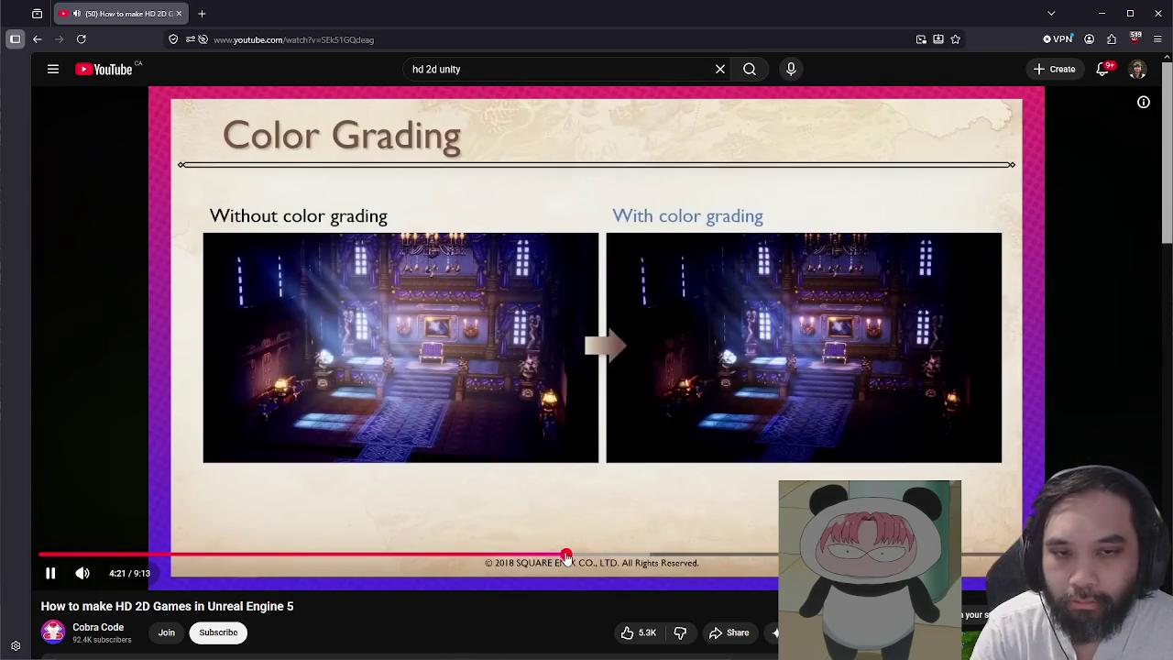
- Seek the tutorial to the Color Grading slide at 4:21 and resume playback
click(449, 491)
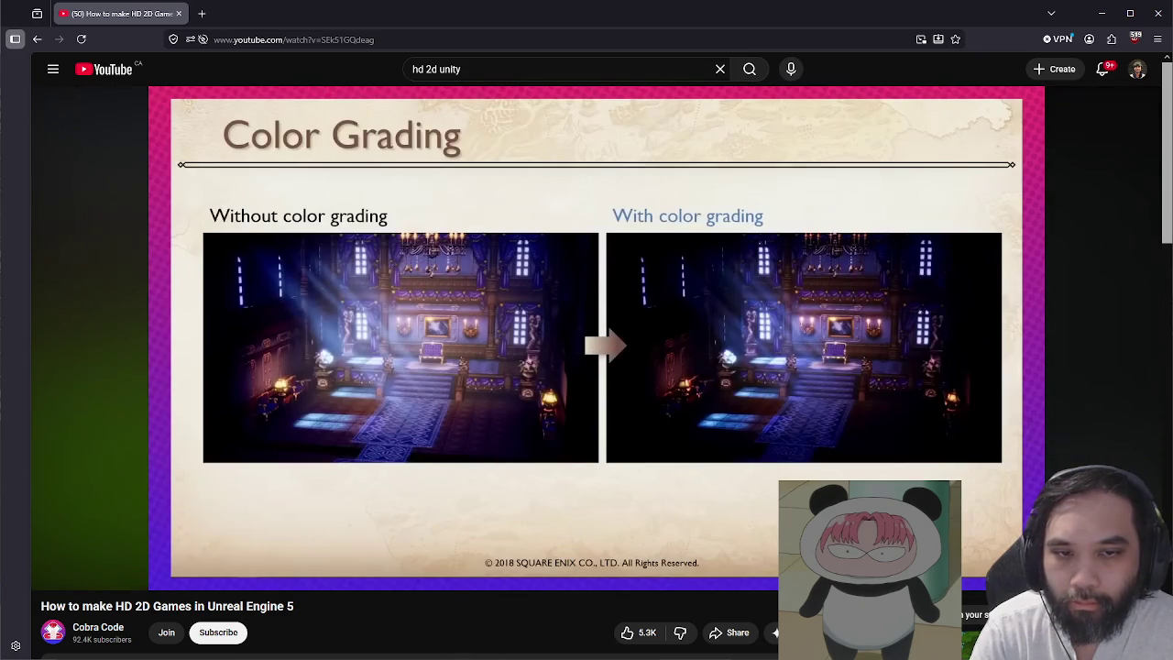
key(space)
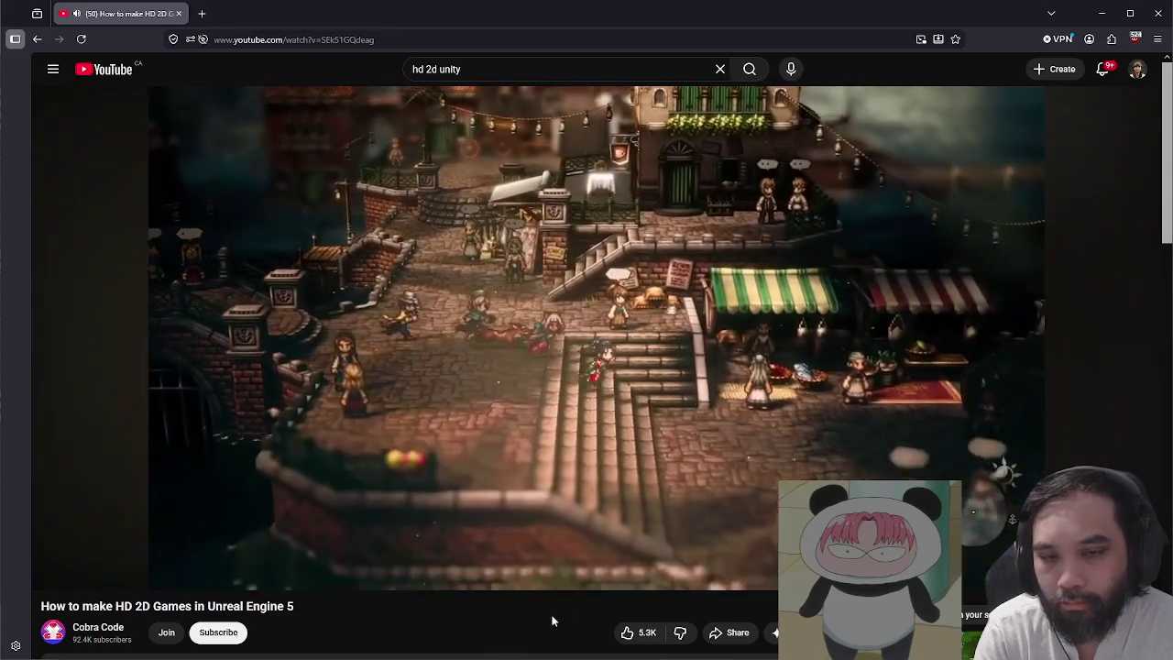
mouse_move(666, 548)
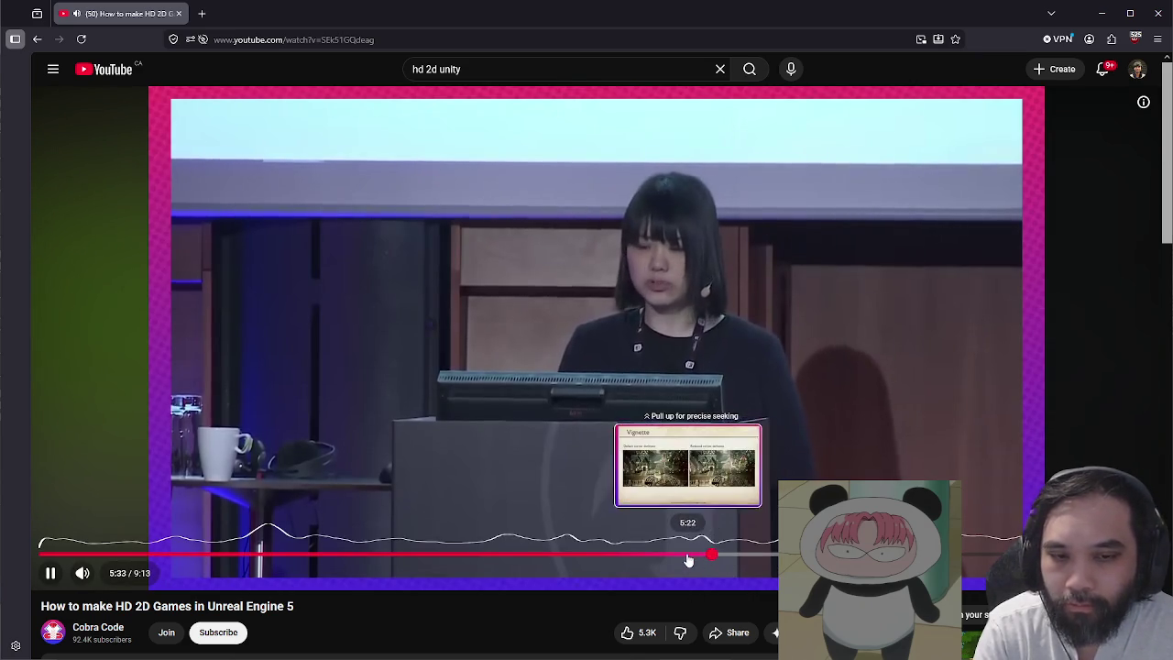
- Seek back to the Unreal editor demo, pause and resume it, then switch to Unity
click(687, 554)
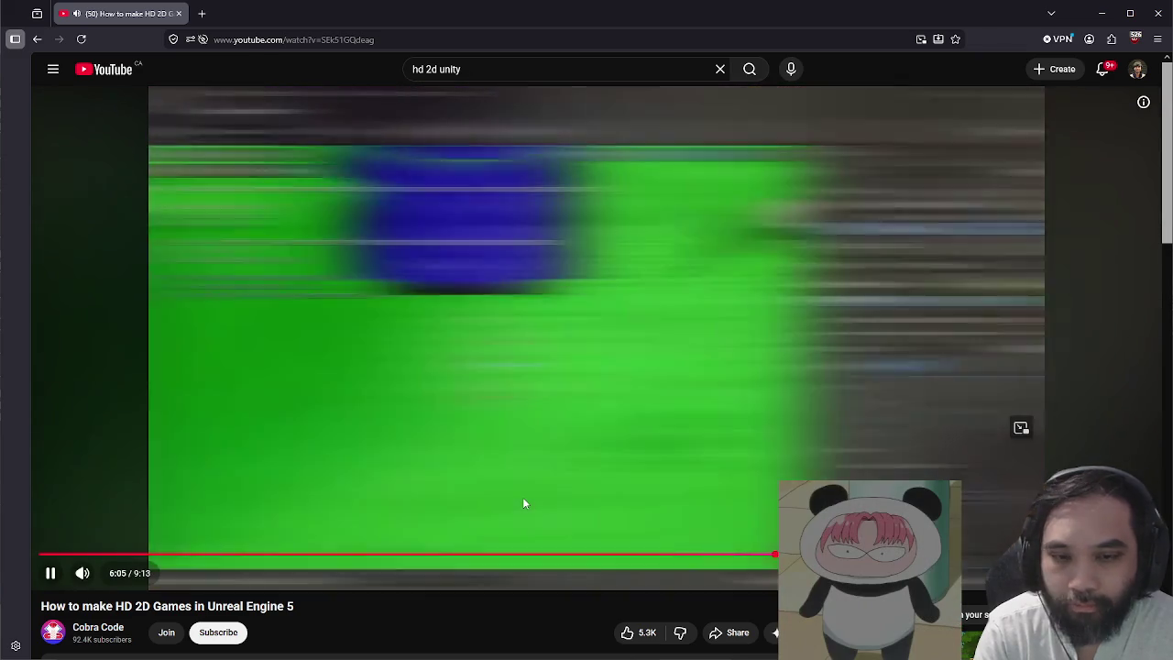
click(522, 499)
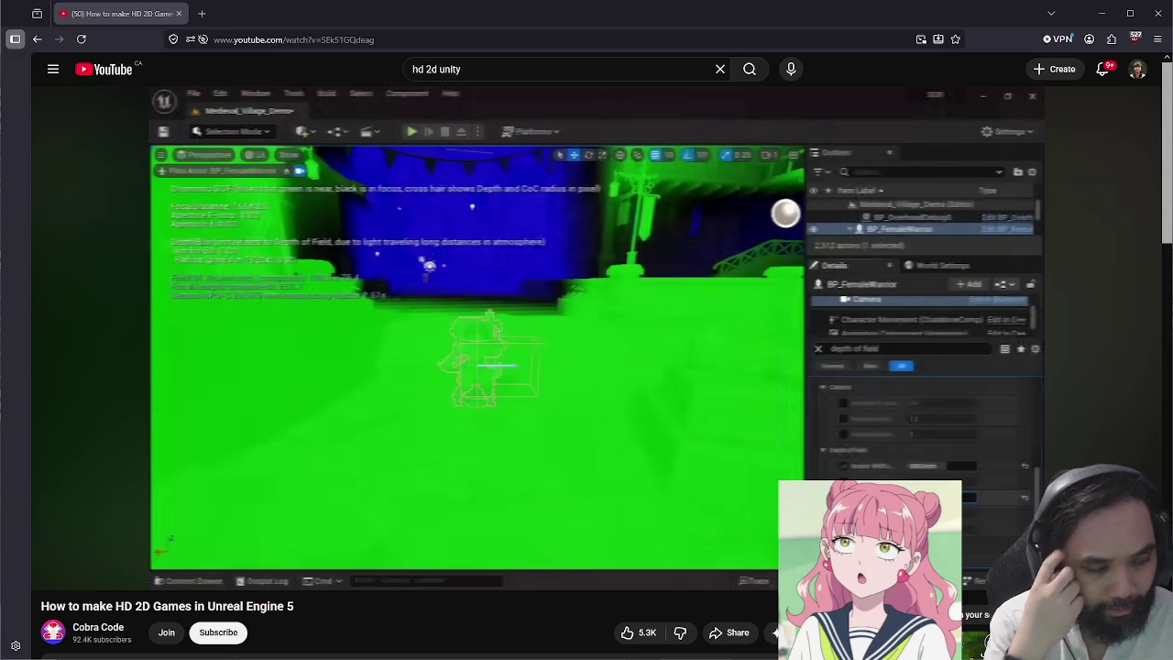
click(737, 365)
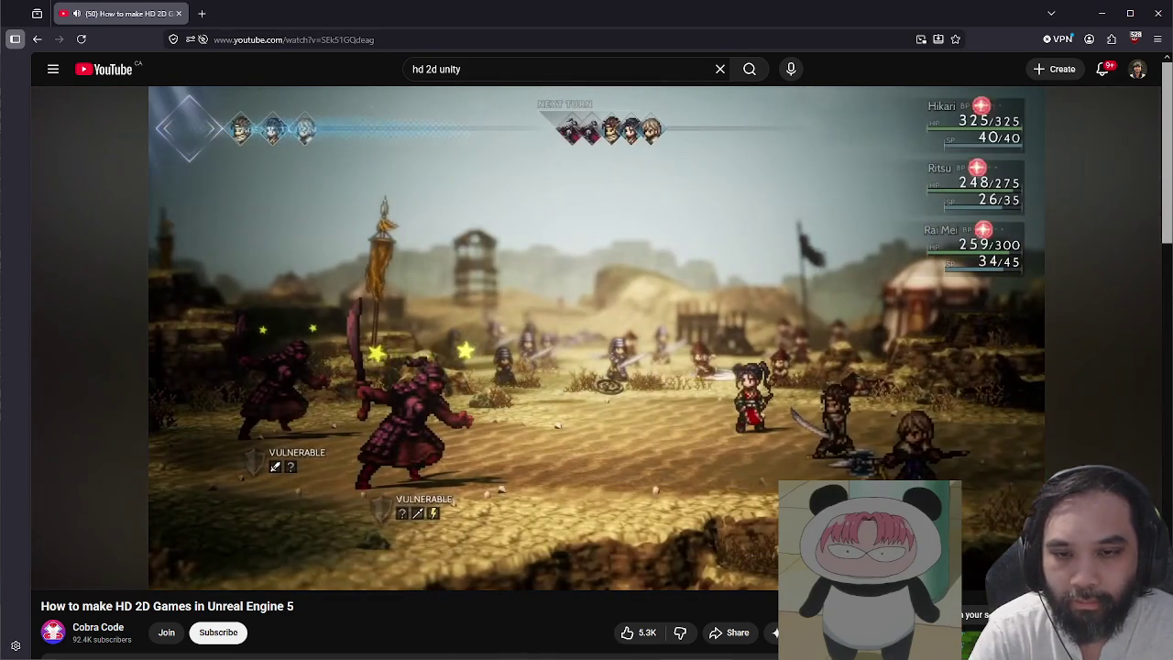
key(alt+Tab)
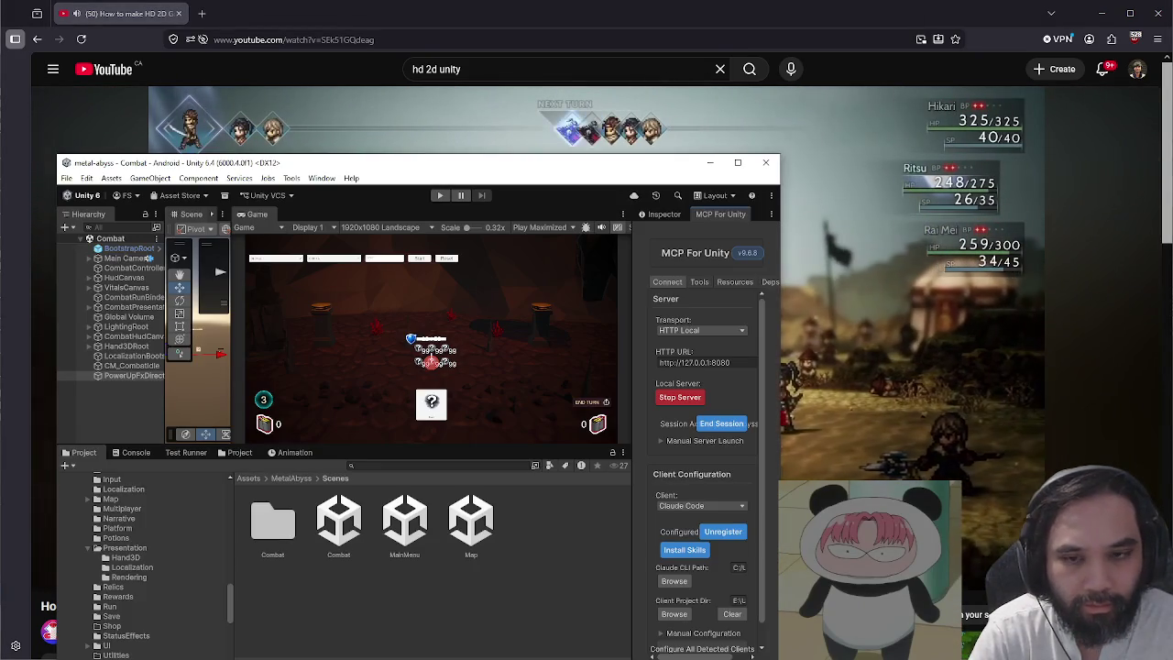
- Run all edit-mode tests in the Test Runner, getting 535 passing
mouse_move(500, 162)
mouse_down()
mouse_move(594, 135)
mouse_move(552, 107)
mouse_up()
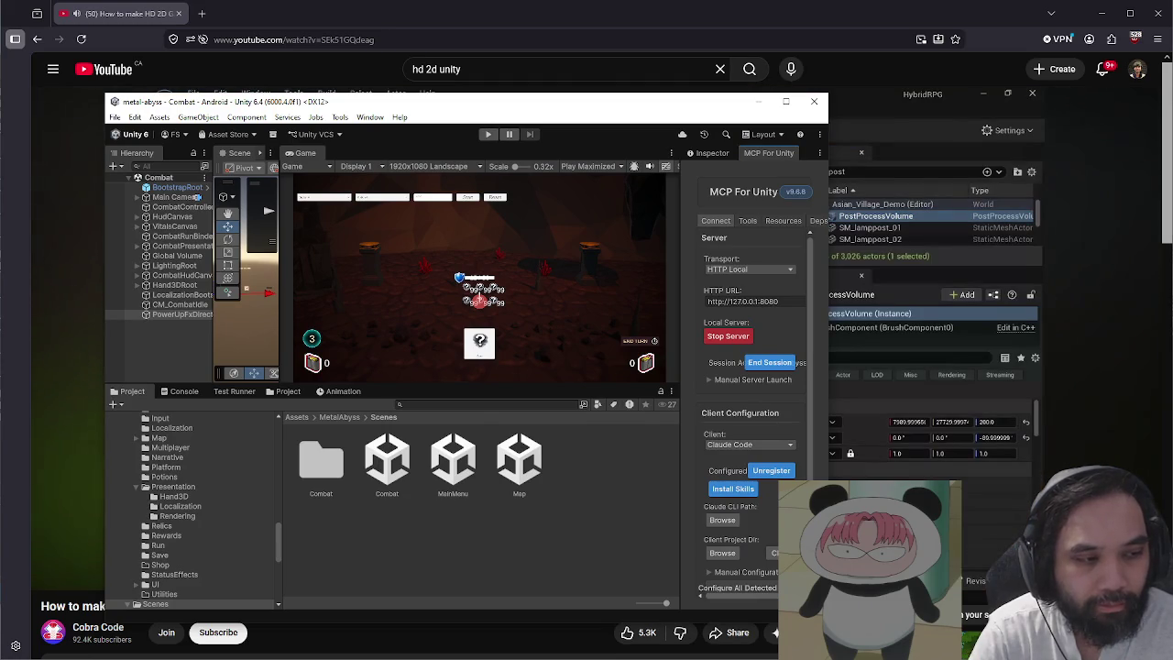
click(233, 391)
click(651, 599)
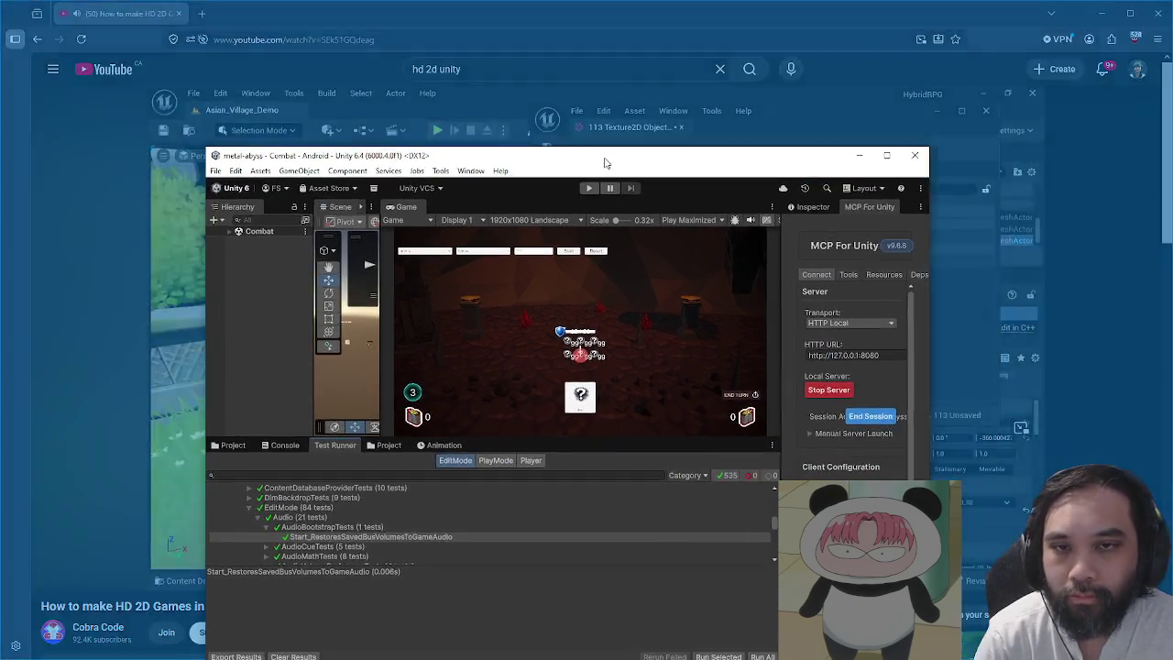
- Maximize Unity, show the Inspector, widen the Scene view, open Project and enlarge the Game view
double_click(604, 163)
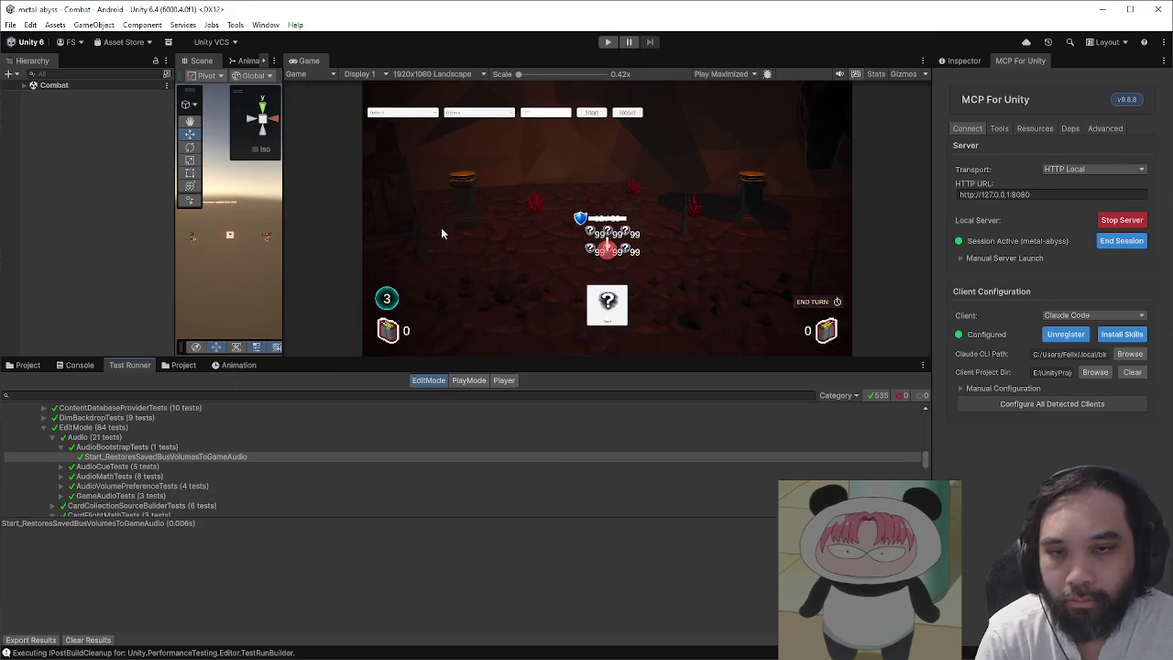
click(977, 66)
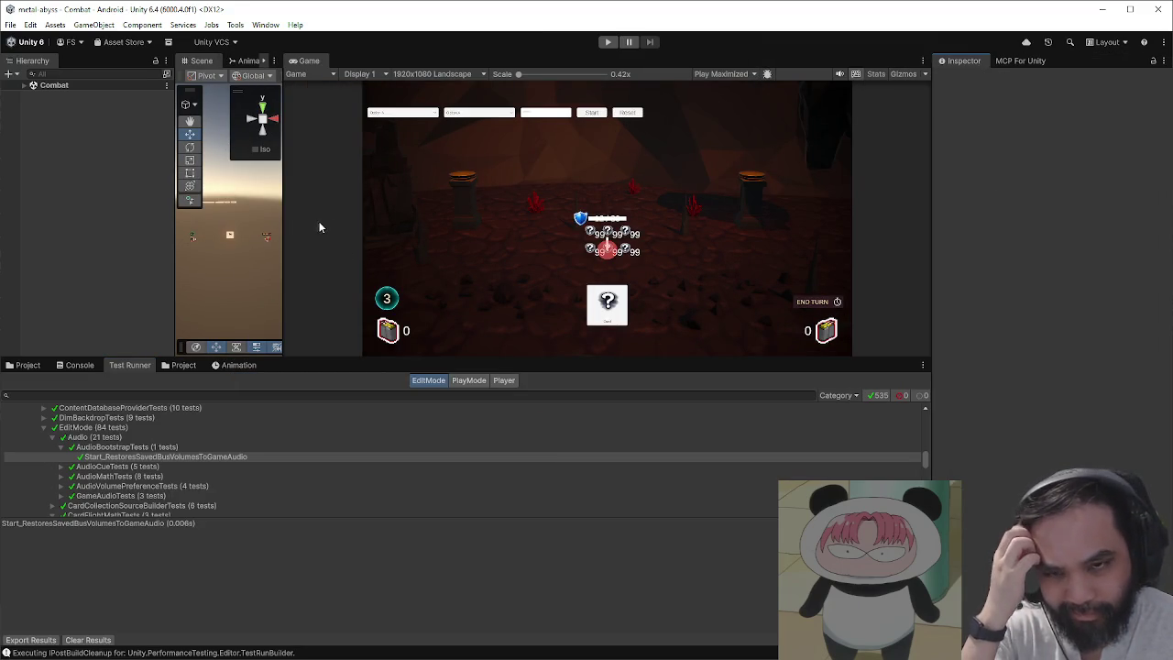
drag(175, 222, 134, 225)
click(27, 365)
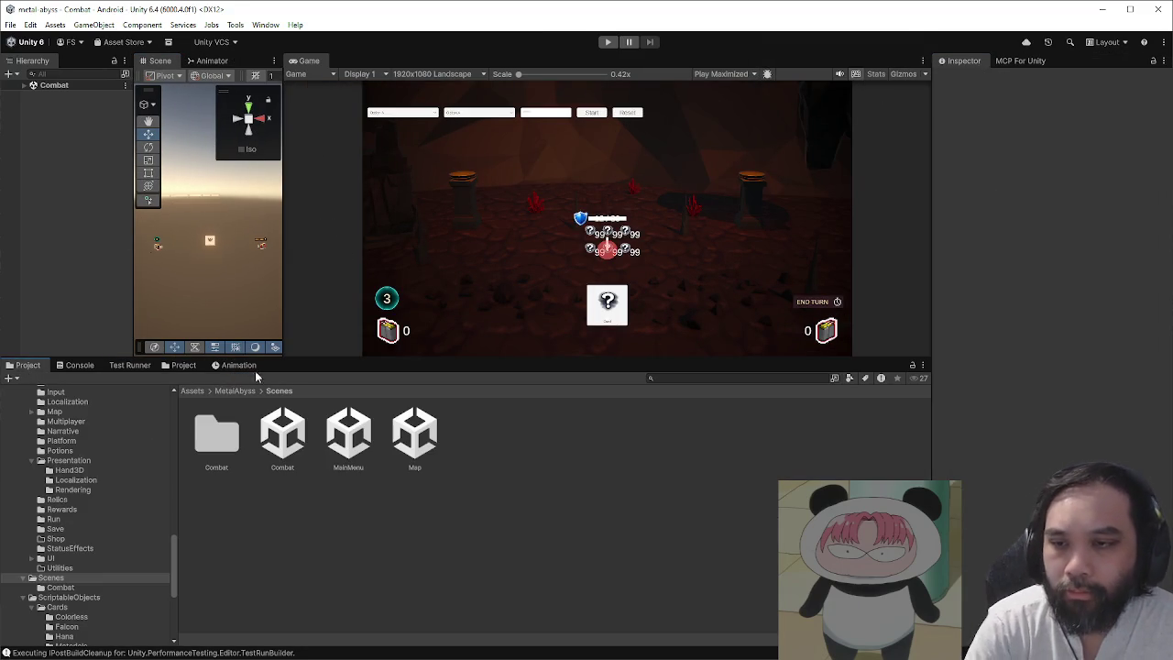
drag(291, 359, 301, 434)
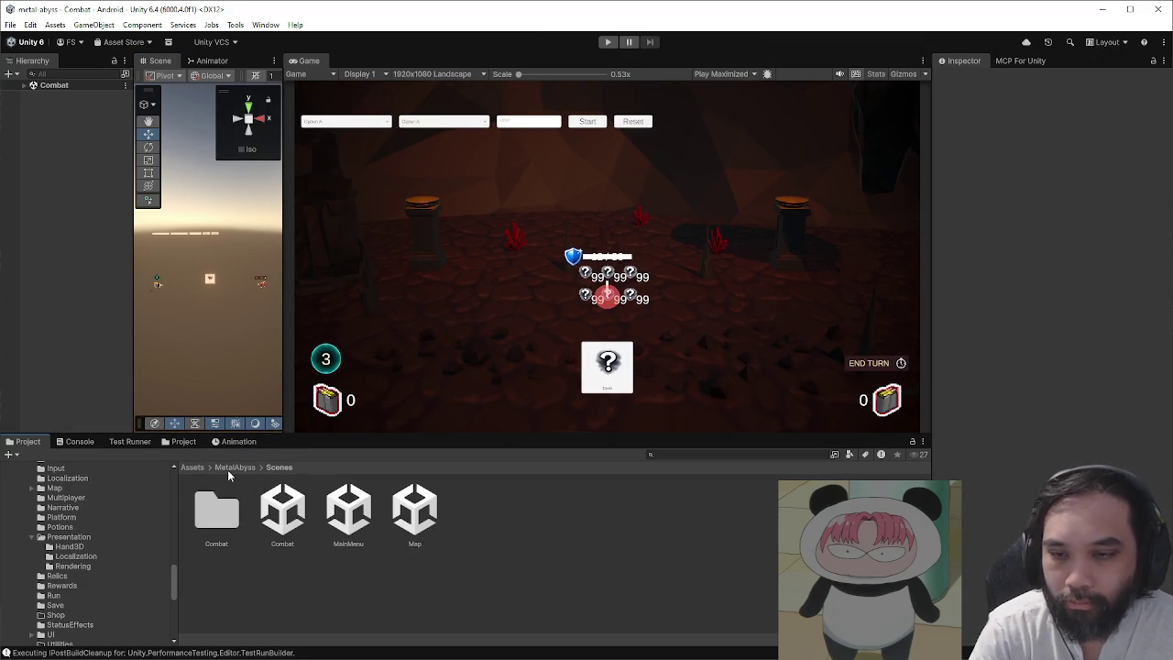
- Navigate to ScriptableObjects > Characters > Hana and select Character_Hana
click(230, 468)
double_click(673, 524)
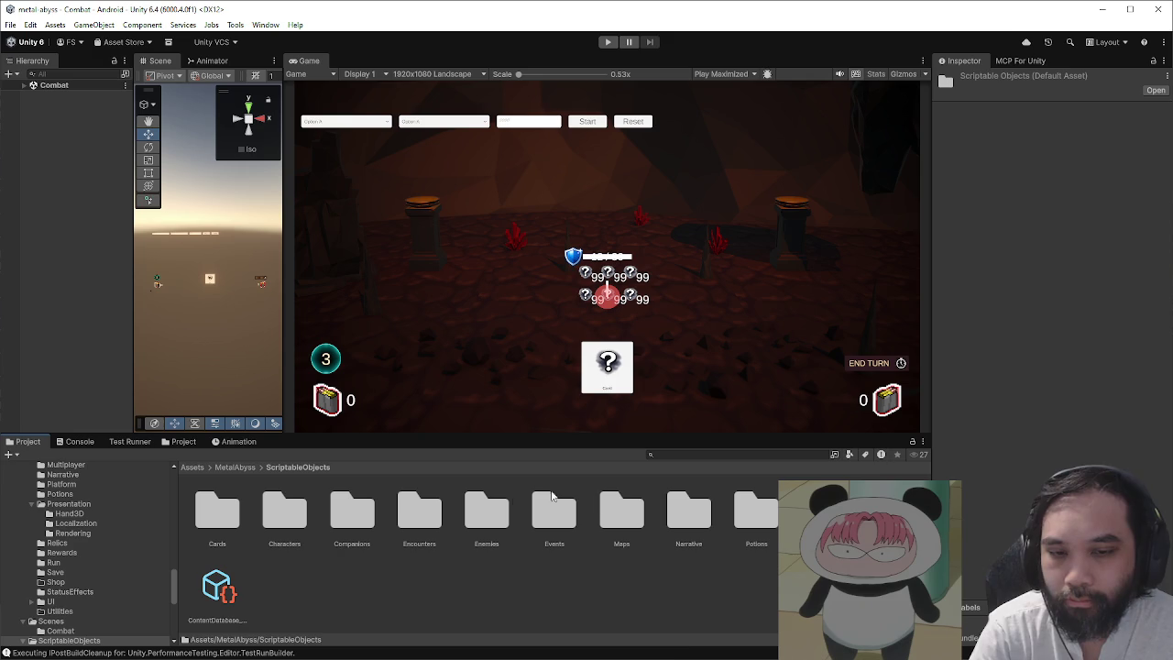
double_click(295, 506)
click(216, 509)
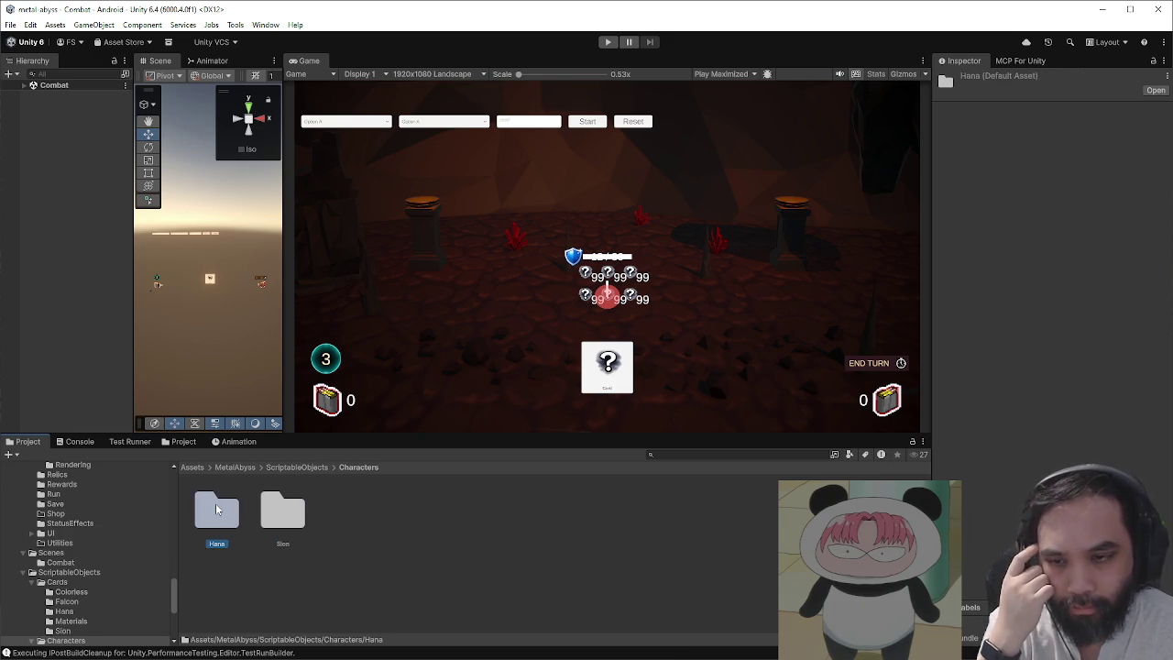
double_click(219, 511)
click(217, 511)
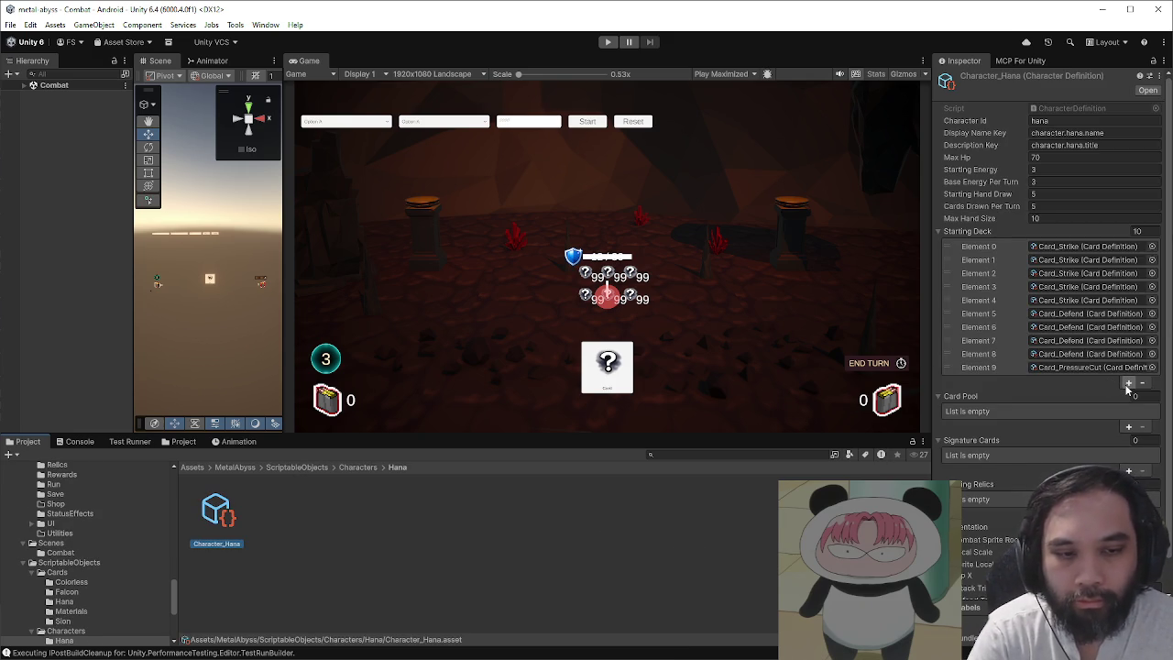
- Add an eleventh Starting Deck slot and fill it with Card_BattleStance
click(1127, 384)
click(1152, 381)
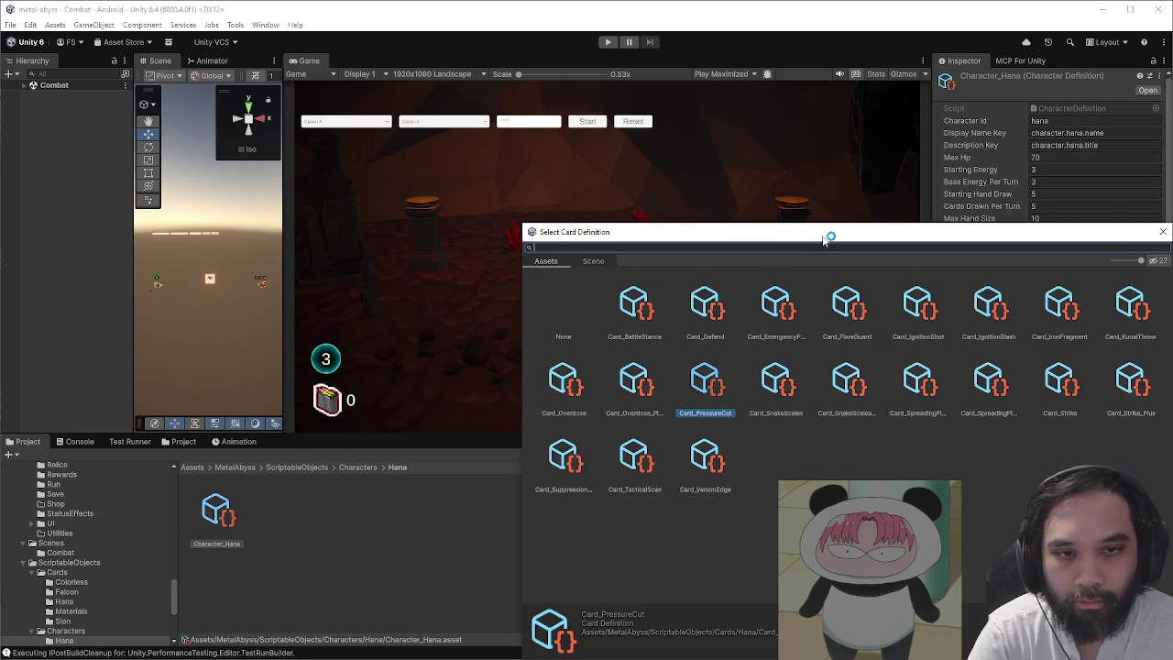
drag(824, 239, 510, 206)
drag(827, 228, 787, 237)
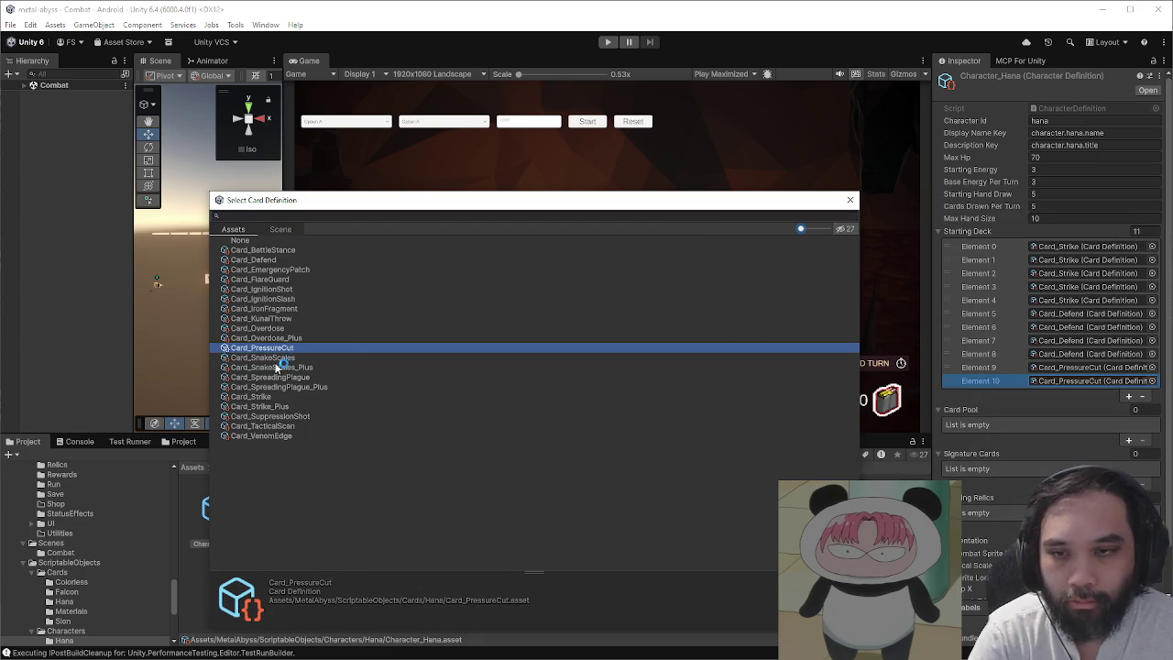
click(290, 253)
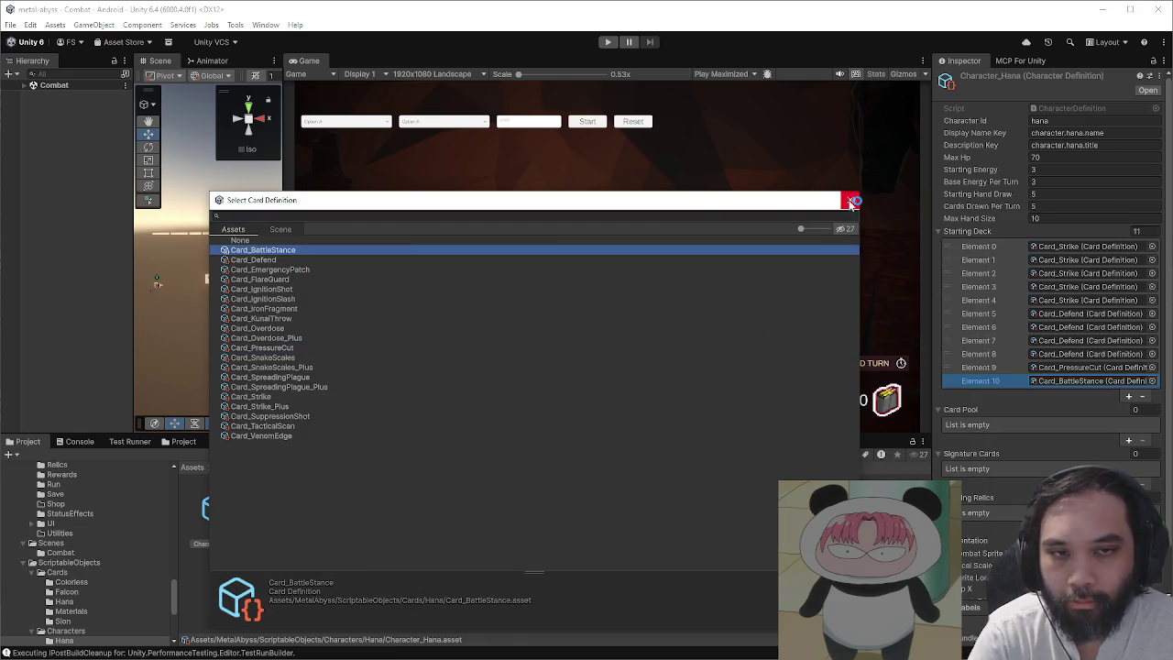
click(851, 199)
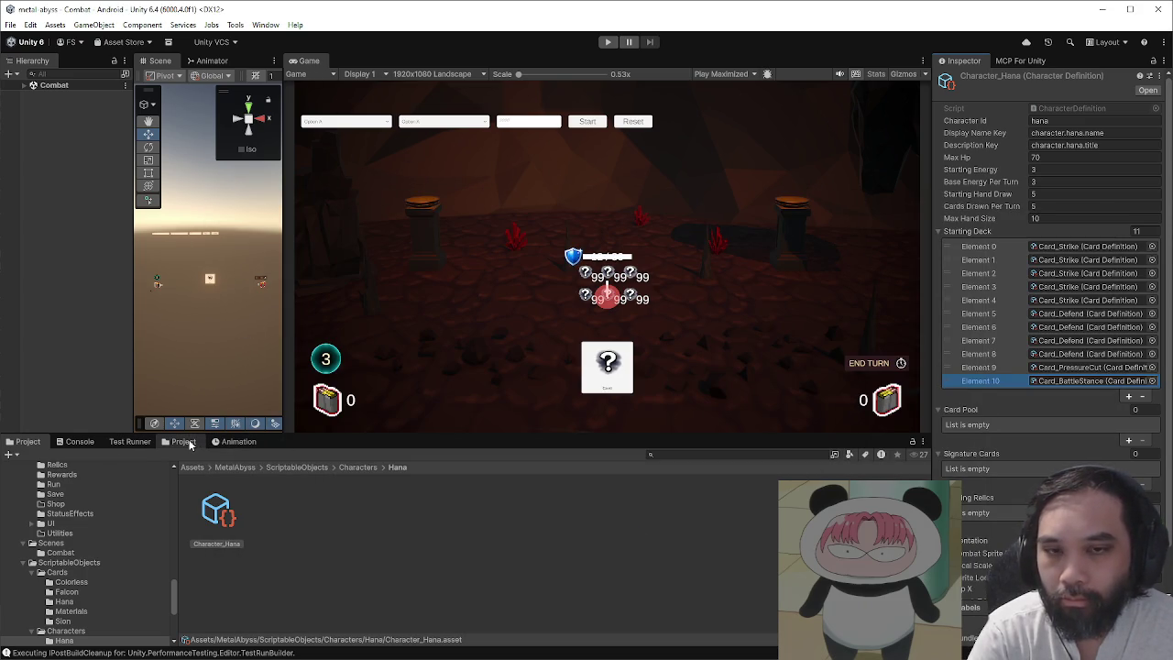
- Enter play mode, pause to view the game's Settings panel, then resume combat
click(607, 41)
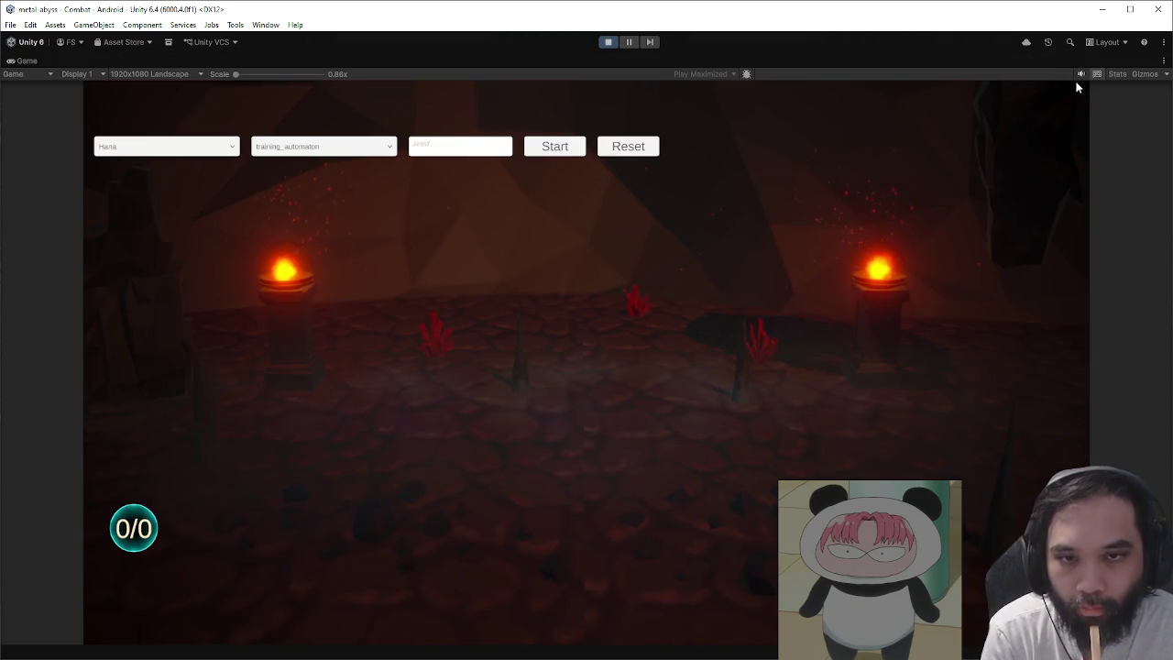
click(634, 149)
key(Escape)
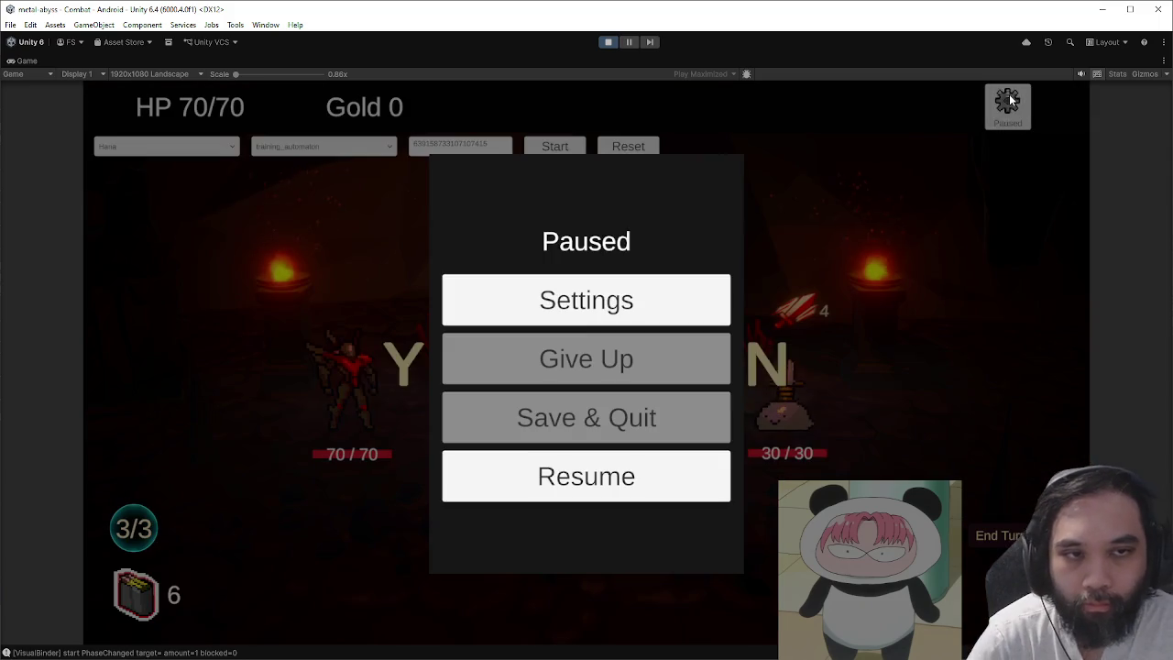
click(597, 285)
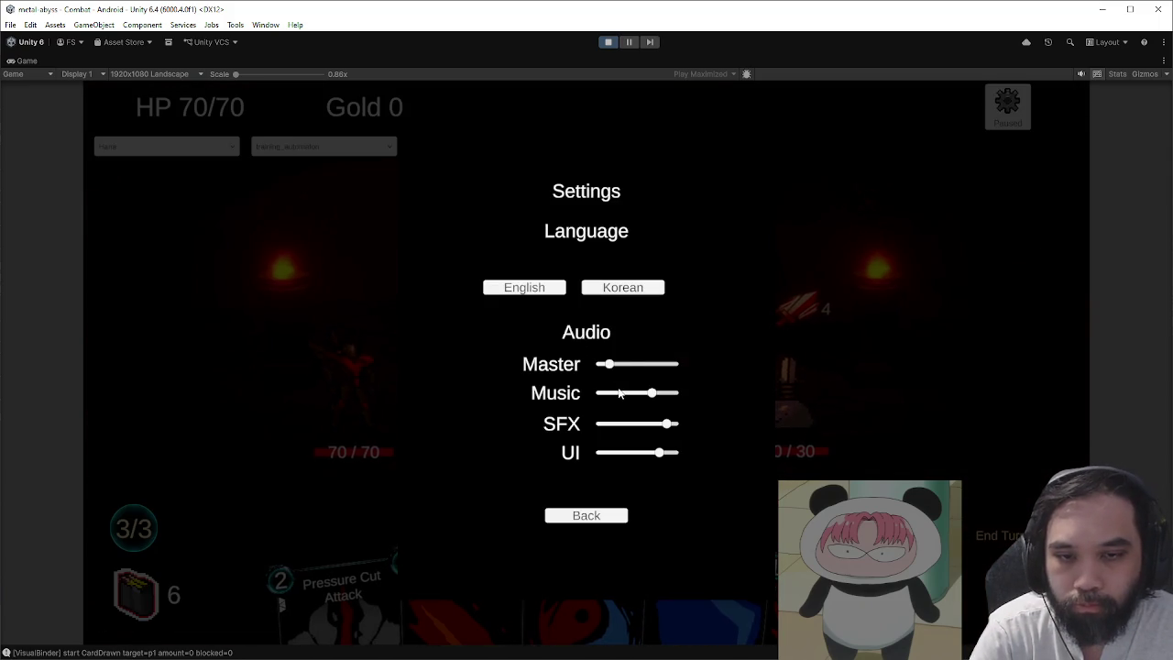
key(Escape)
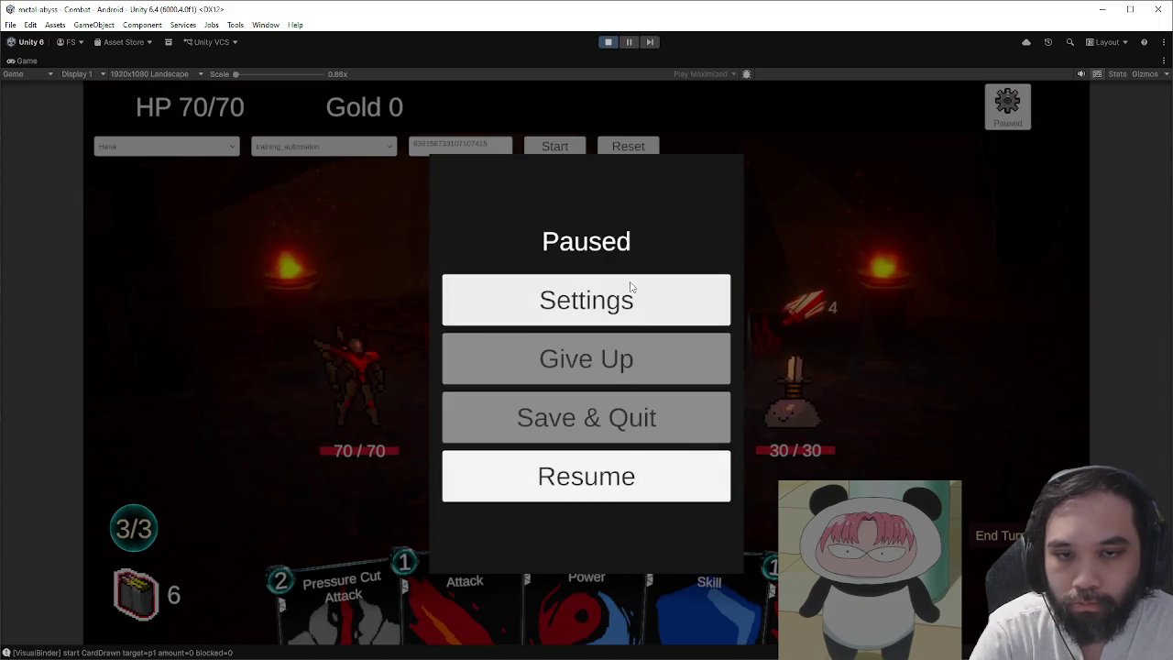
click(699, 486)
- Play the Battle Stance and Guard cards, then end the turn several times
drag(594, 571, 579, 420)
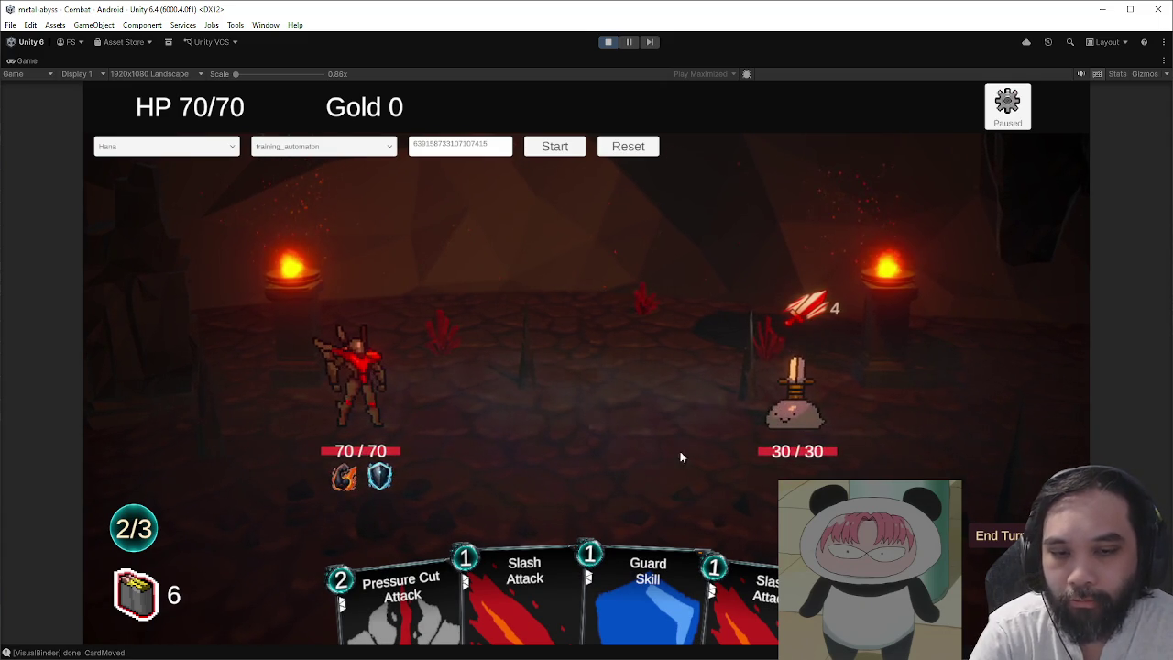
click(647, 596)
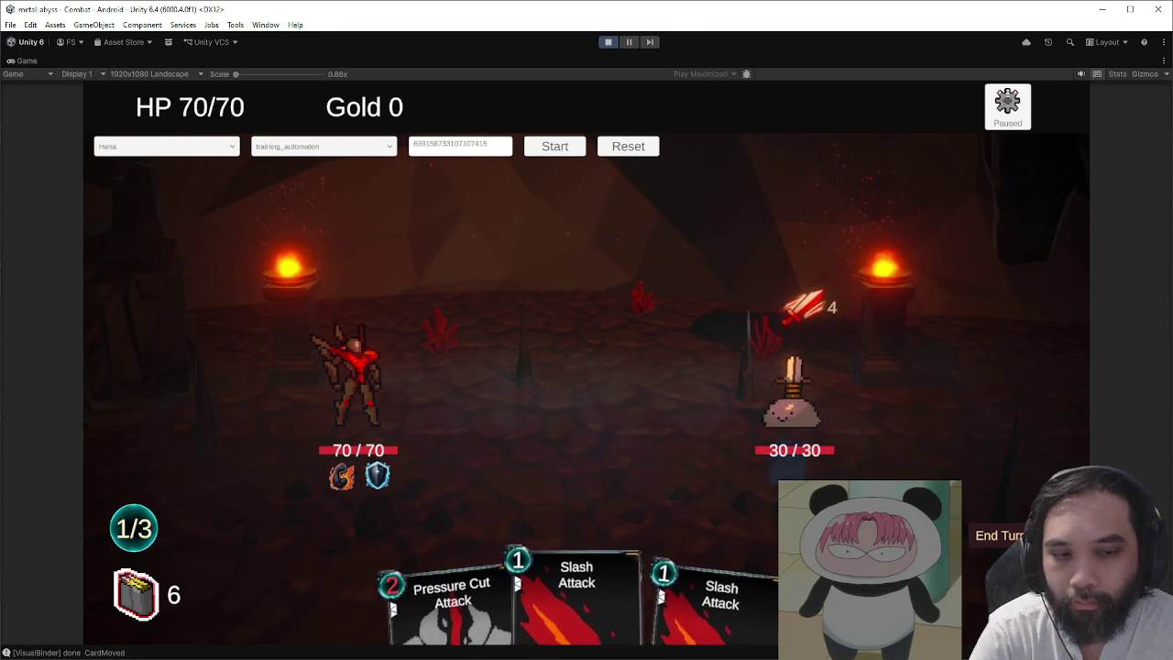
click(994, 528)
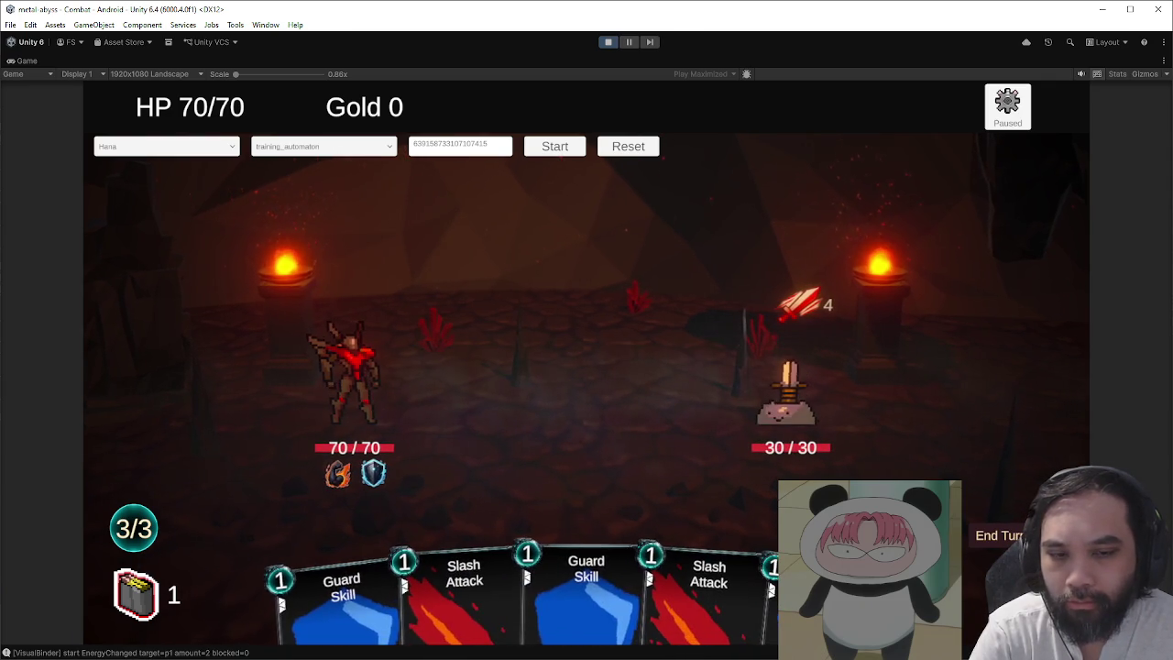
key(e)
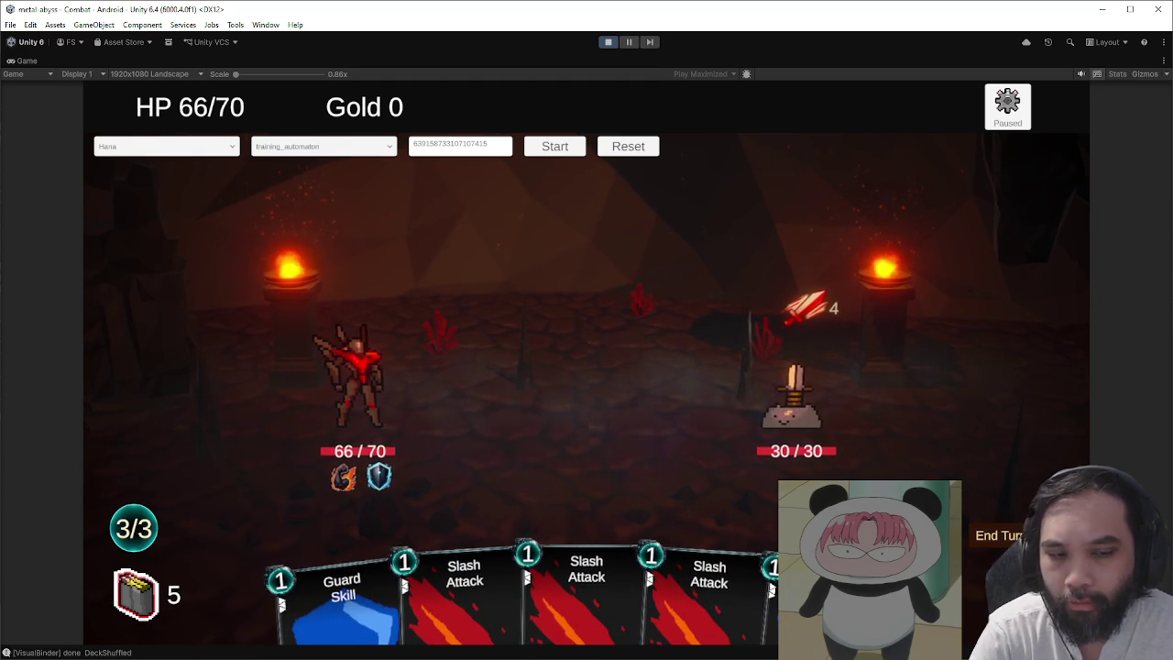
key(e)
- Reset and restart the combat twice, play Battle Stance, then exit play mode
key(r)
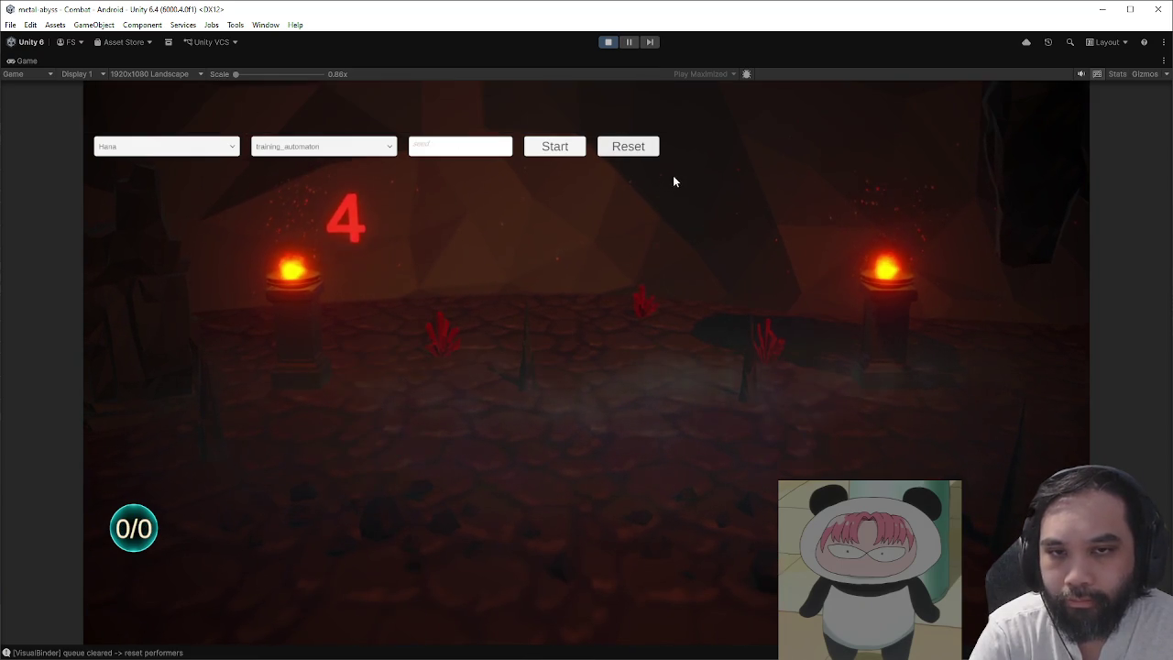
click(555, 150)
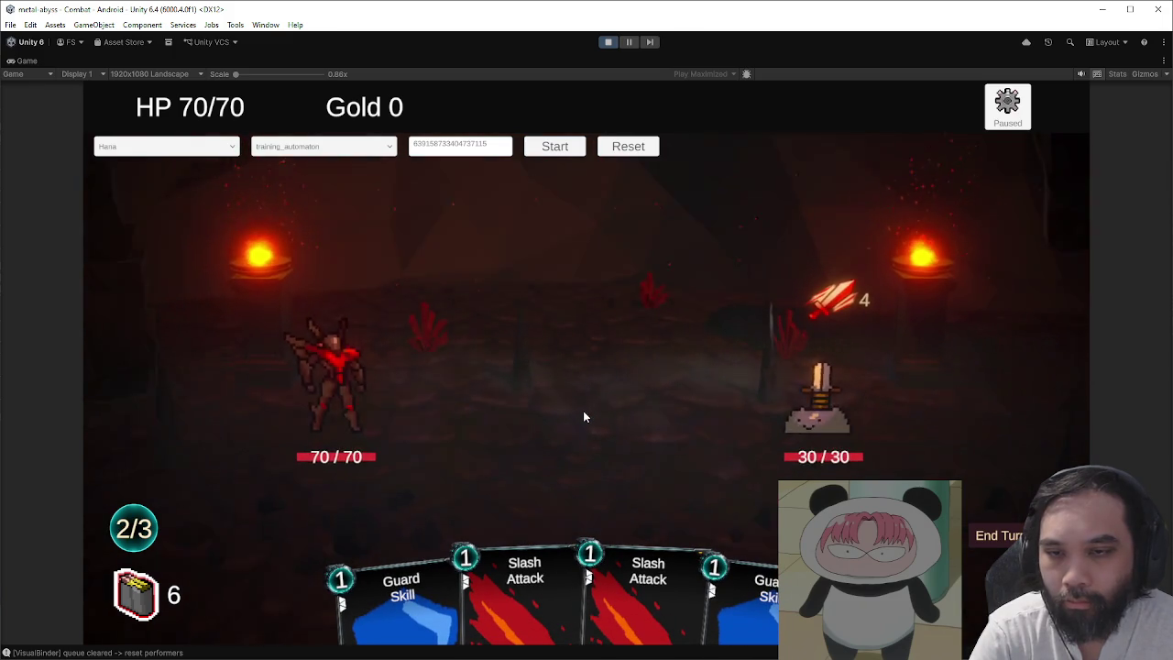
click(625, 153)
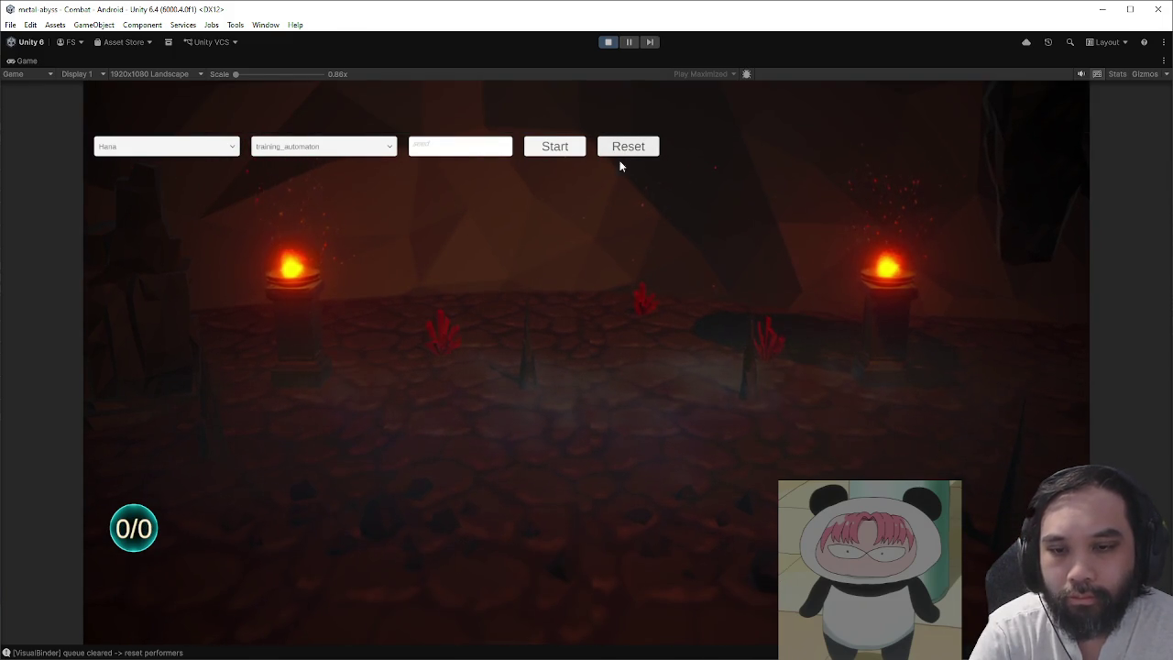
click(552, 155)
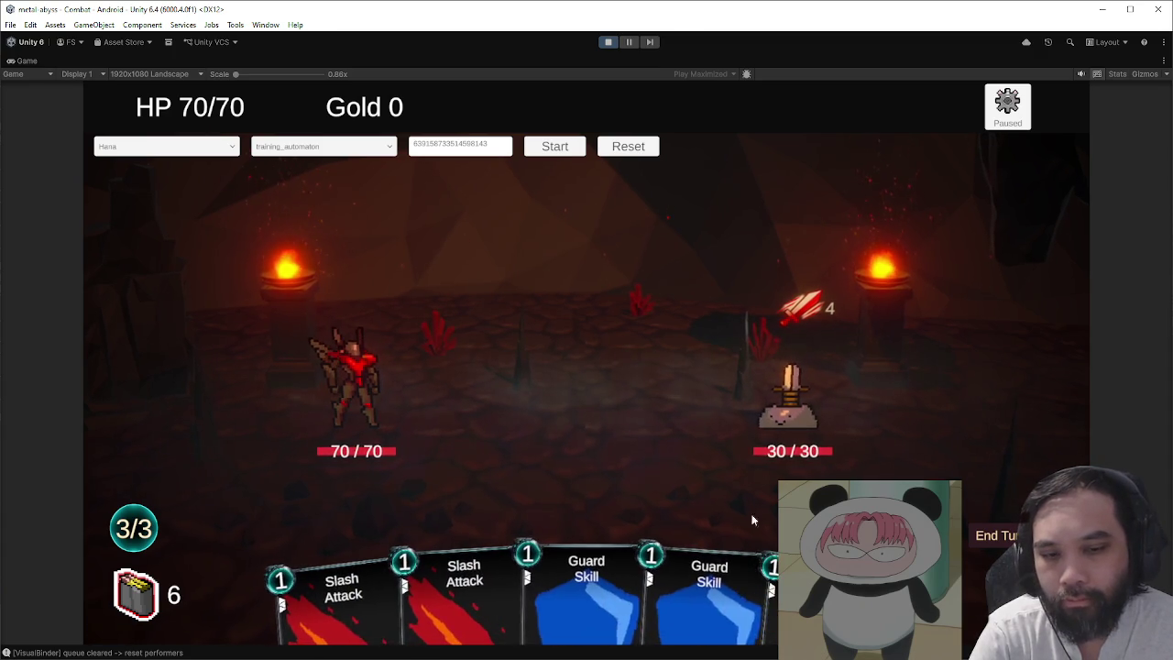
drag(829, 586, 560, 406)
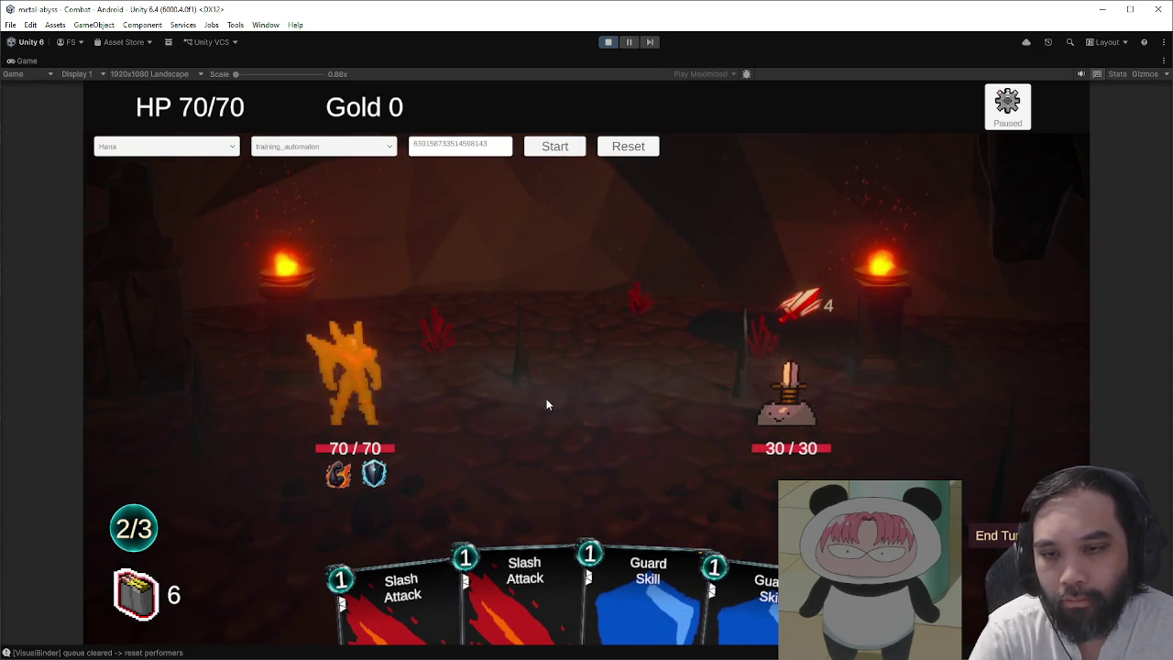
click(608, 41)
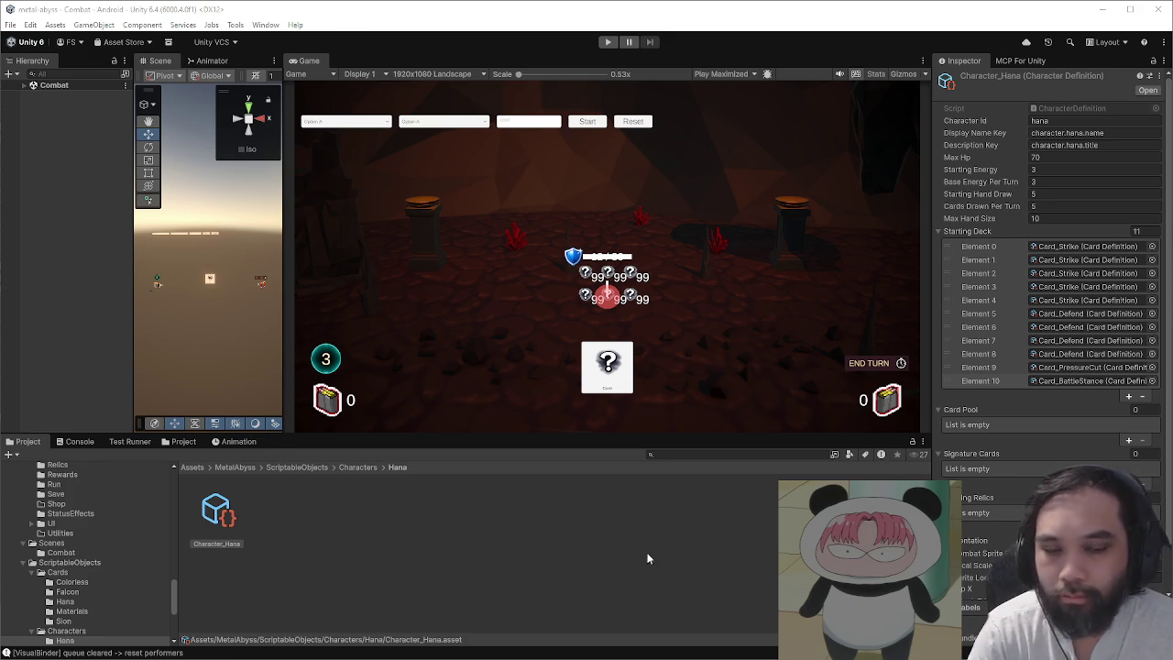
- Browse the Unreal HD-2D video's comments, then open Hirohasu's HD-2D Unity explanation video
double_click(651, 14)
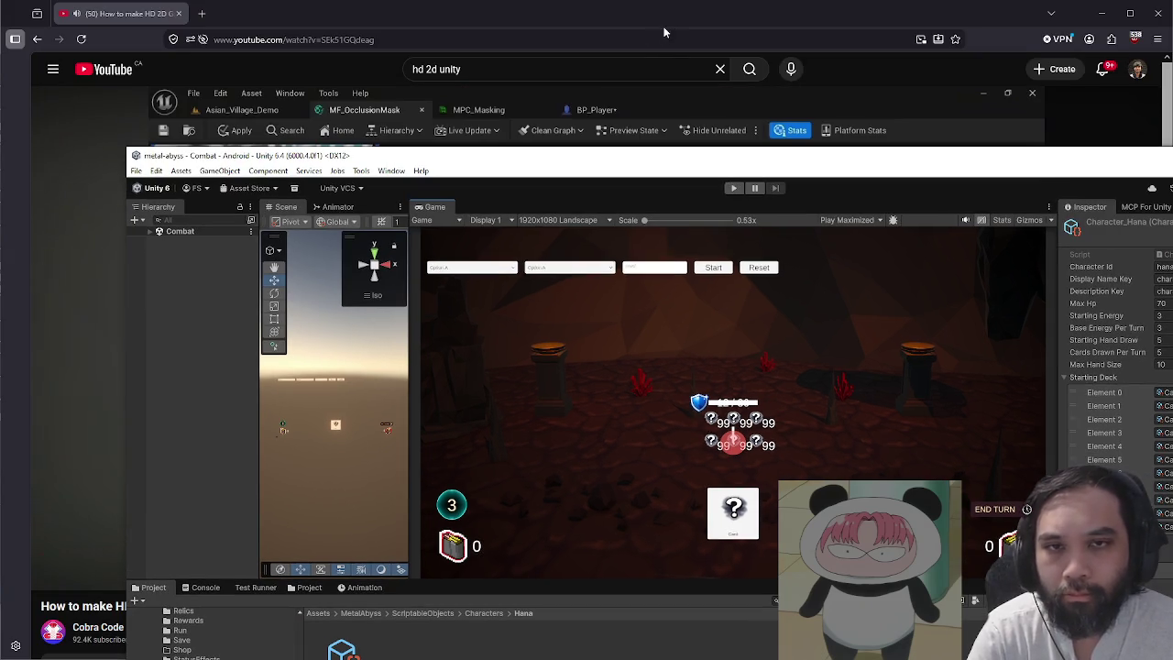
click(663, 35)
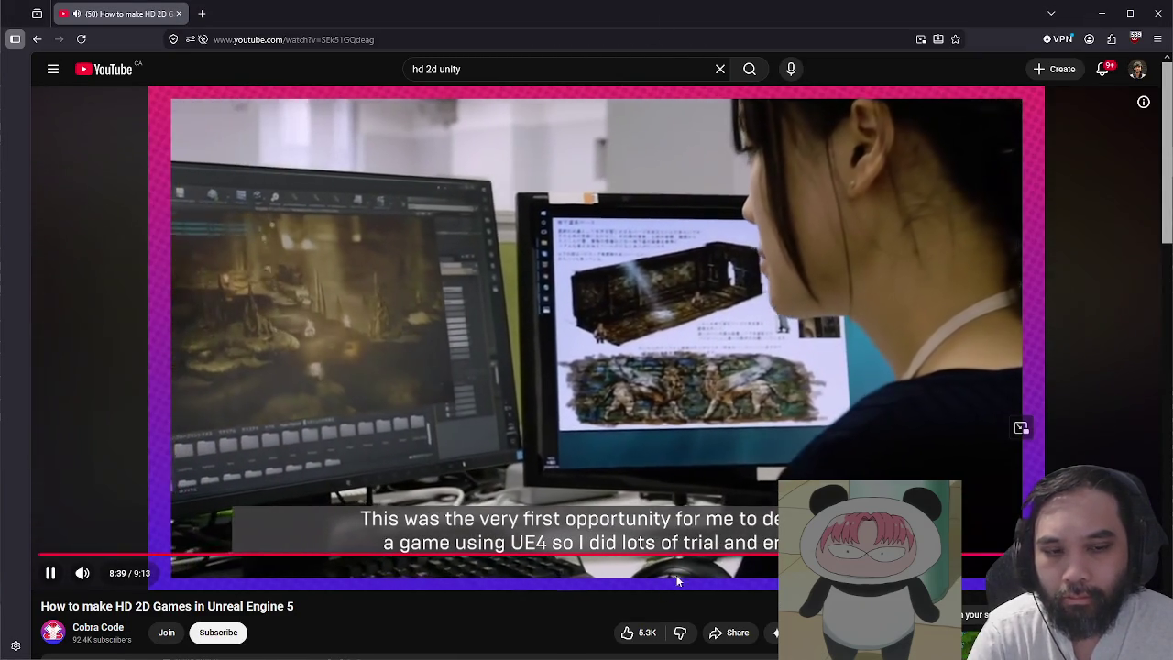
scroll(670, 578, down, 1)
scroll(760, 501, down, 4)
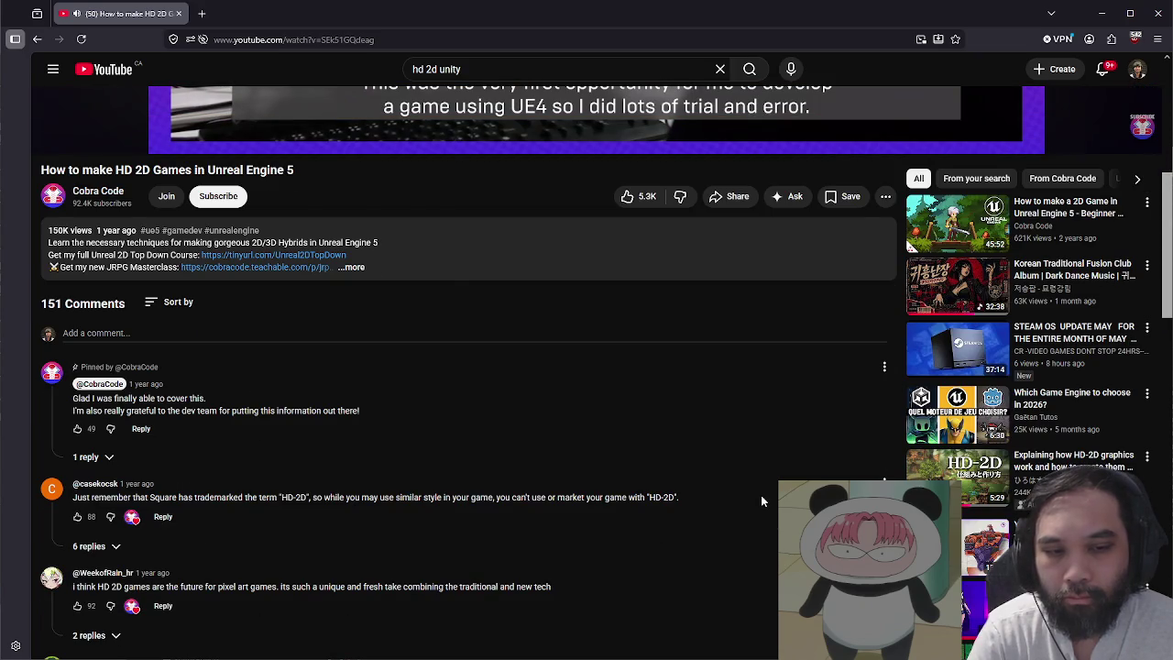
scroll(760, 499, up, 5)
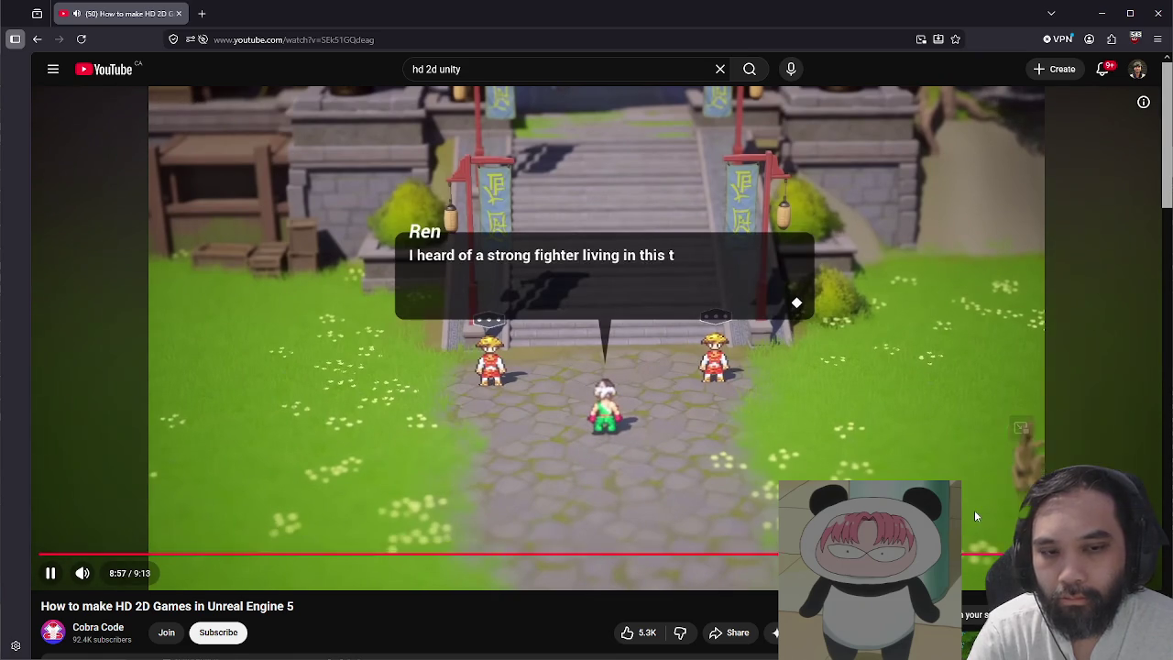
scroll(1081, 550, down, 2)
scroll(1081, 549, down, 2)
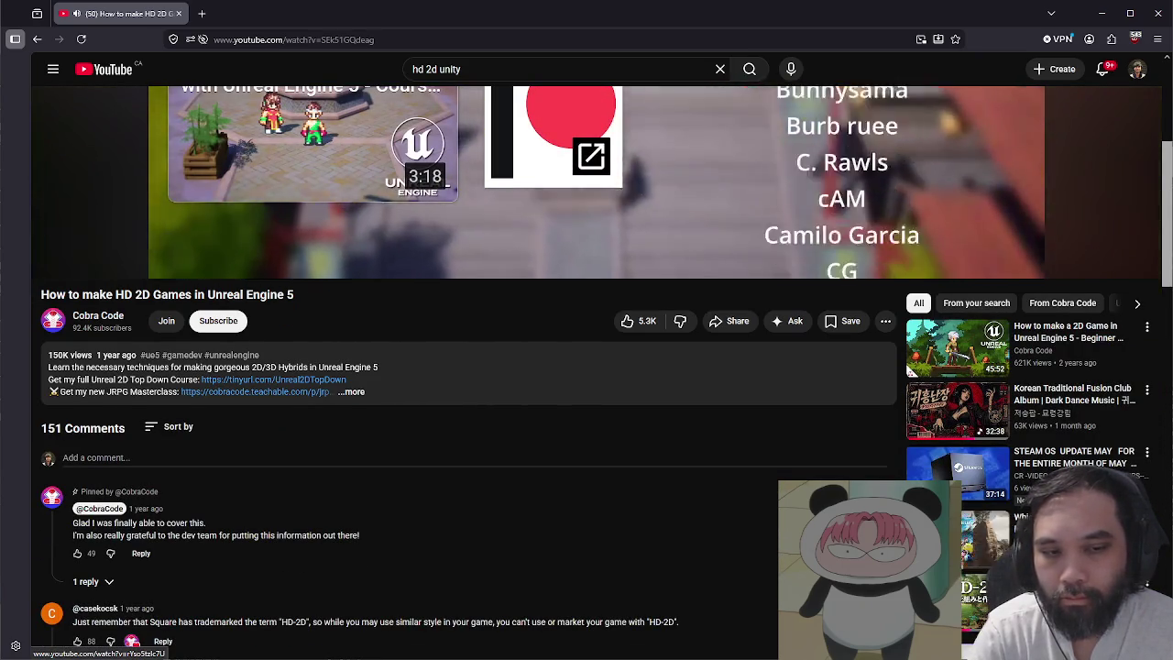
scroll(1081, 549, up, 3)
scroll(1081, 549, down, 4)
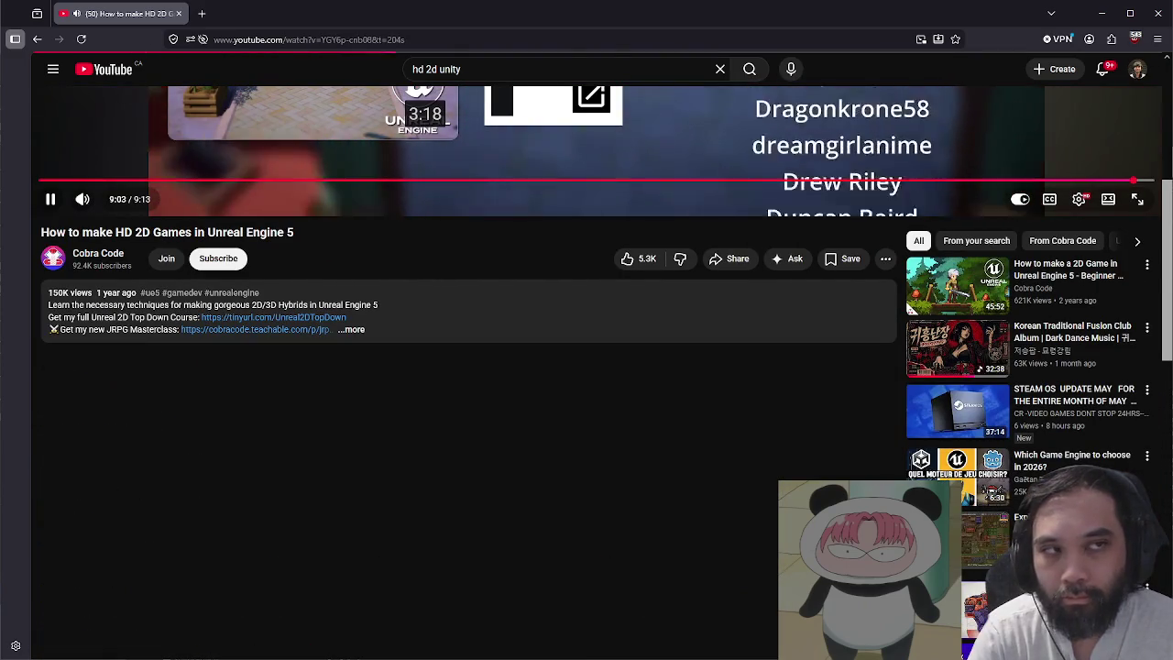
click(984, 541)
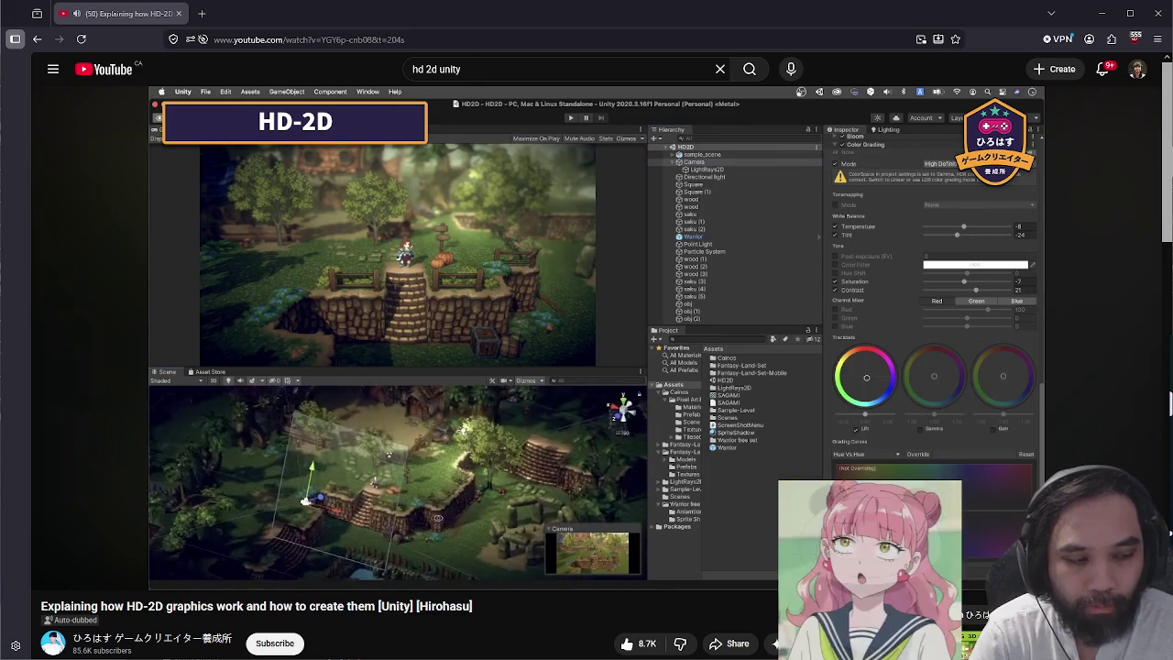
- Drag the MCP server log window aside, then maximize the Unity editor again
key(alt+Tab)
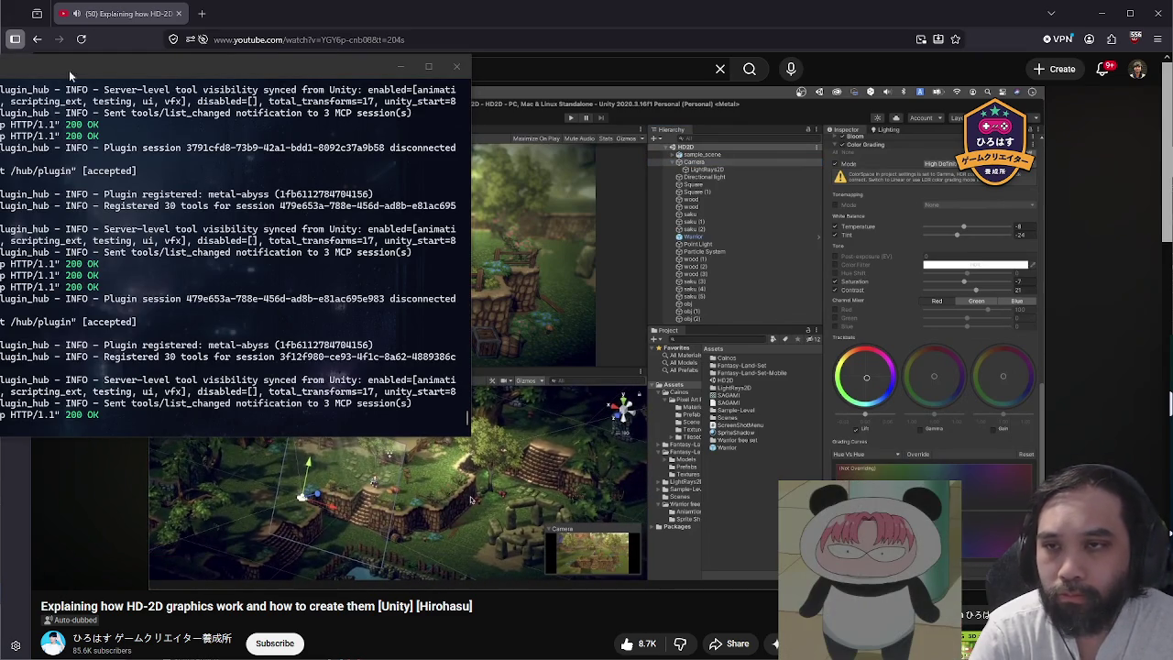
drag(3, 74, 734, 335)
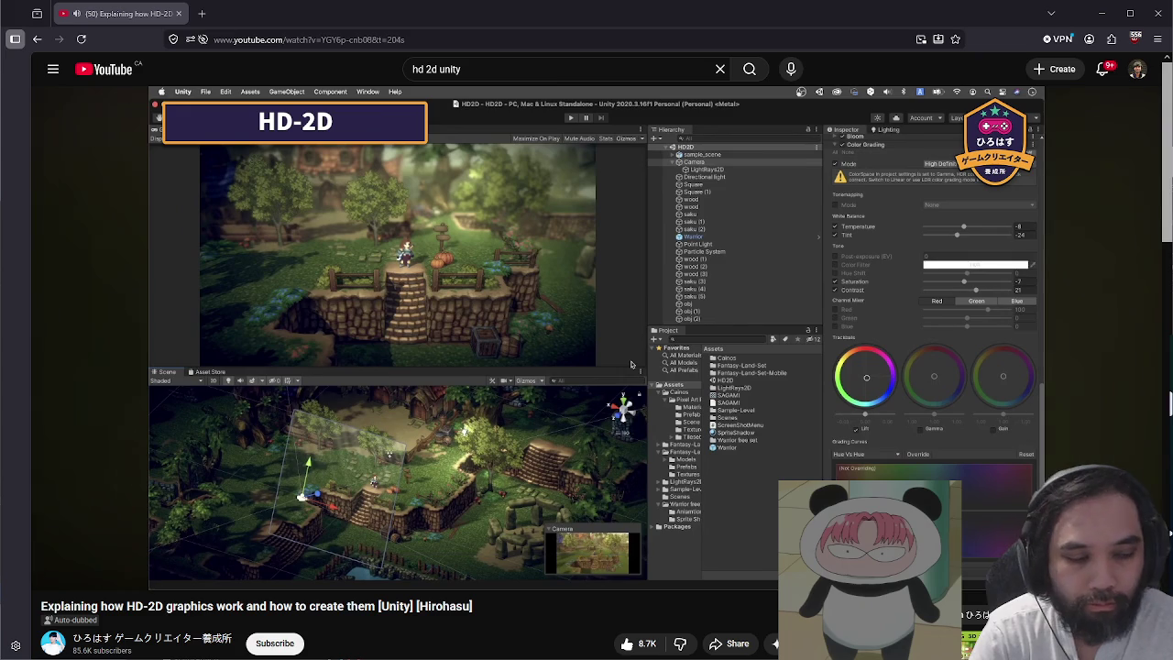
key(alt+Tab)
mouse_move(502, 156)
mouse_down()
mouse_move(538, 178)
mouse_move(468, 143)
mouse_up()
double_click(469, 144)
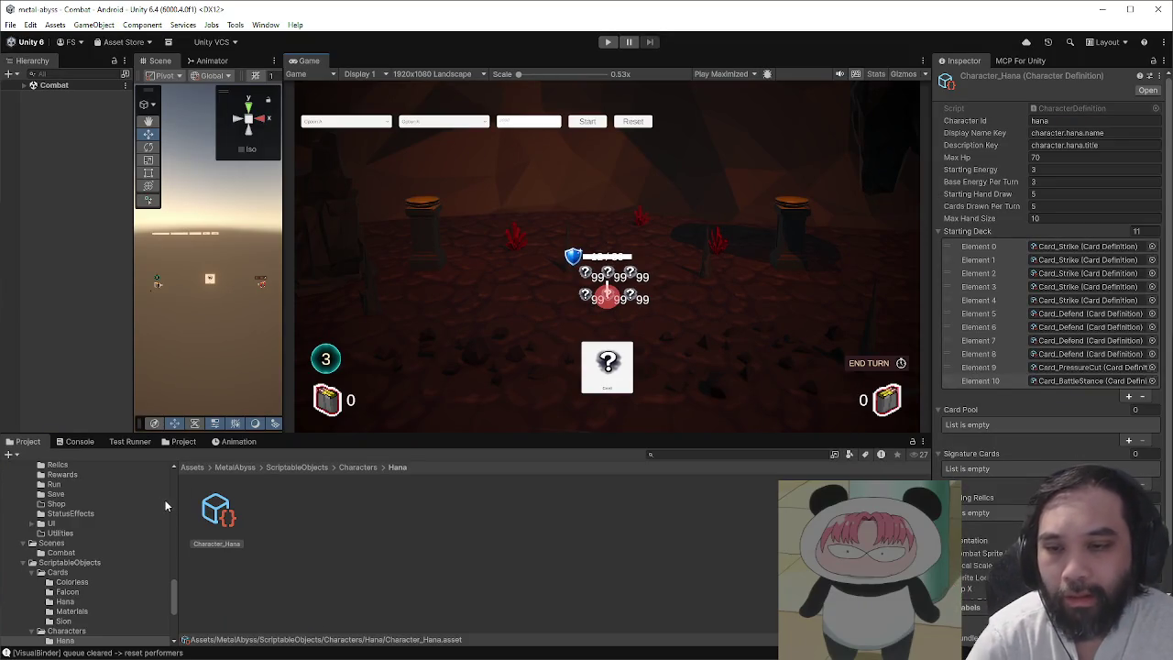
- Navigate the Project window to Assets/MetalAbyss/Prefabs/Combat
click(236, 468)
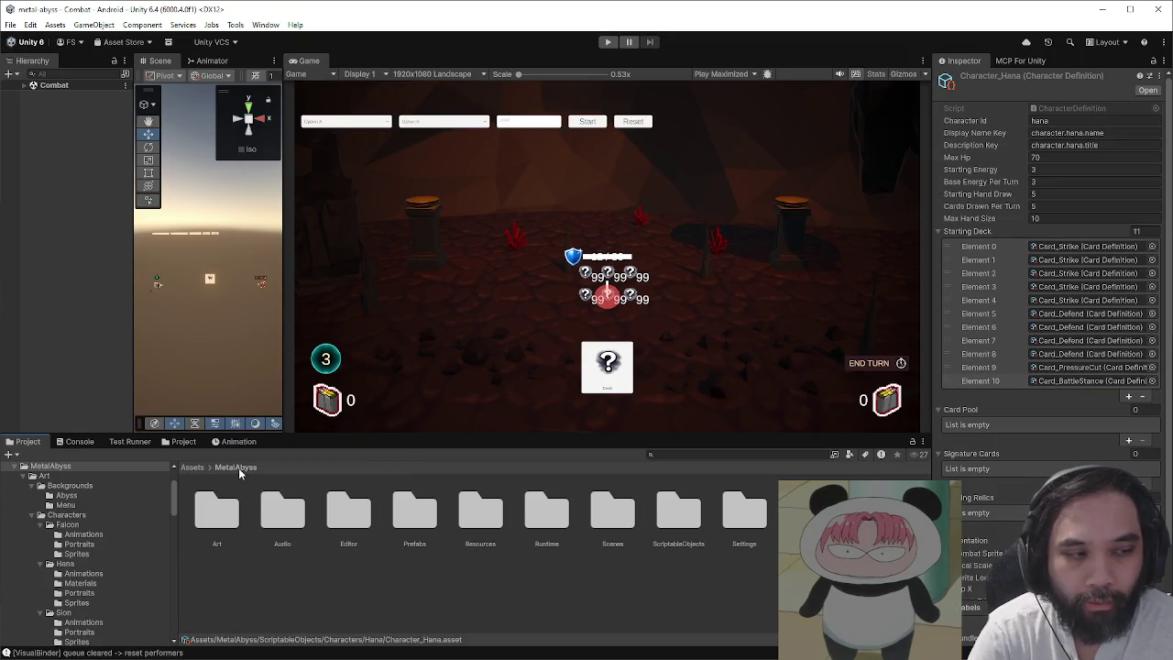
double_click(417, 508)
double_click(217, 510)
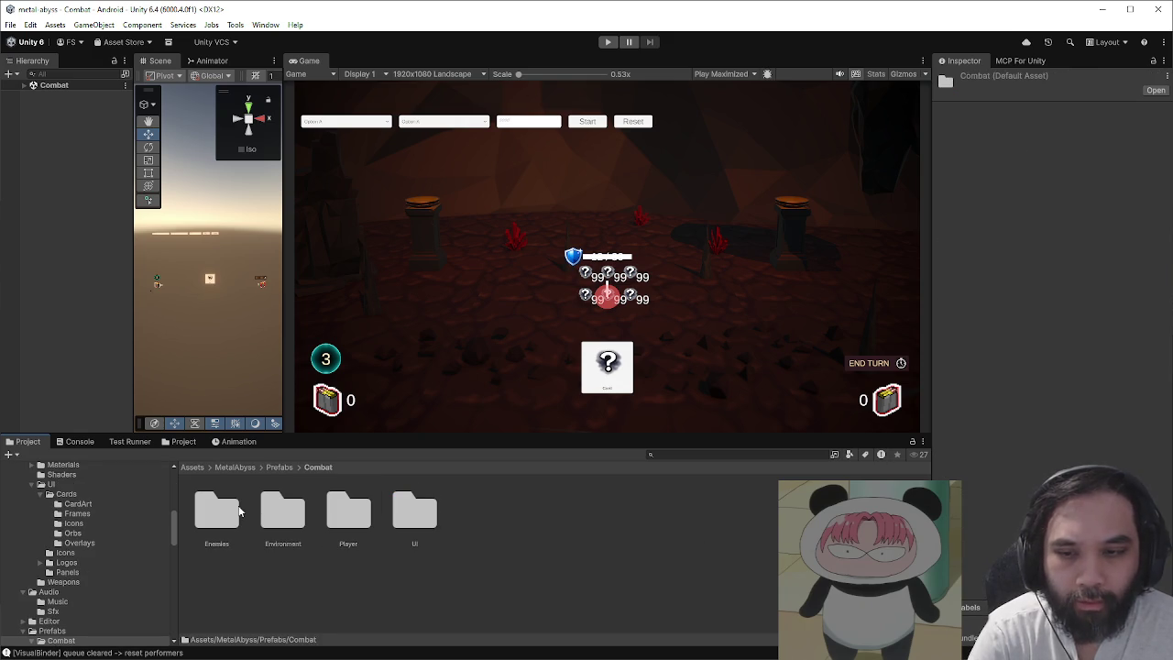
- Create a folder named VFX there, open it, then switch to Duolingo
right_click(365, 568)
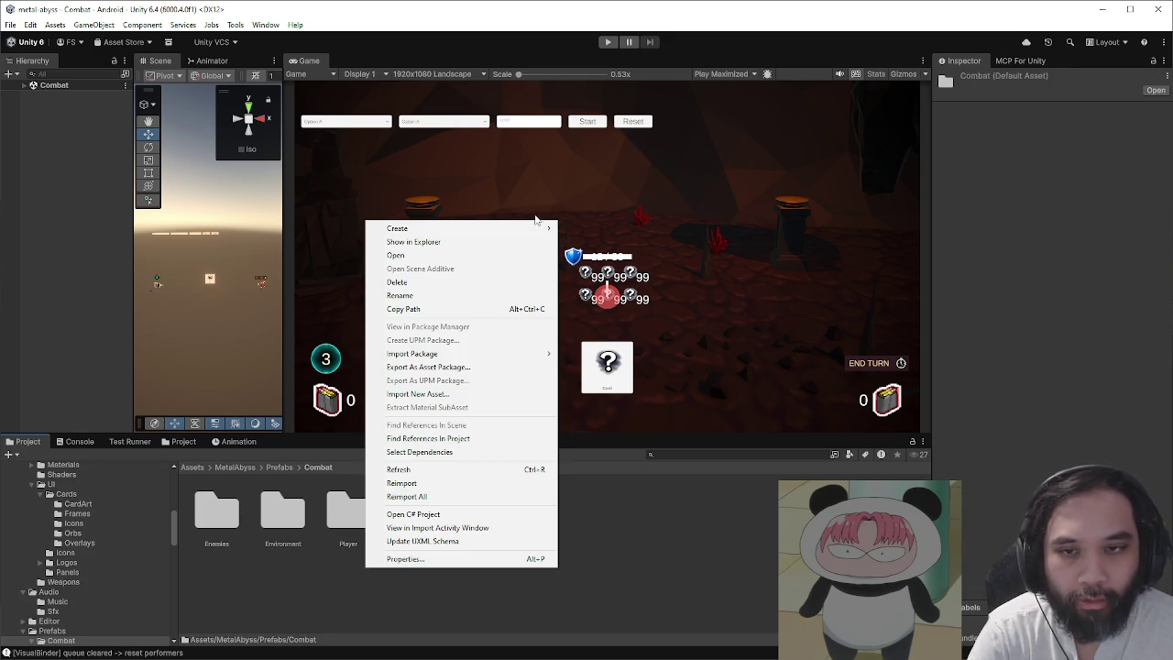
mouse_move(527, 229)
click(586, 228)
text(VFX)
key(Return)
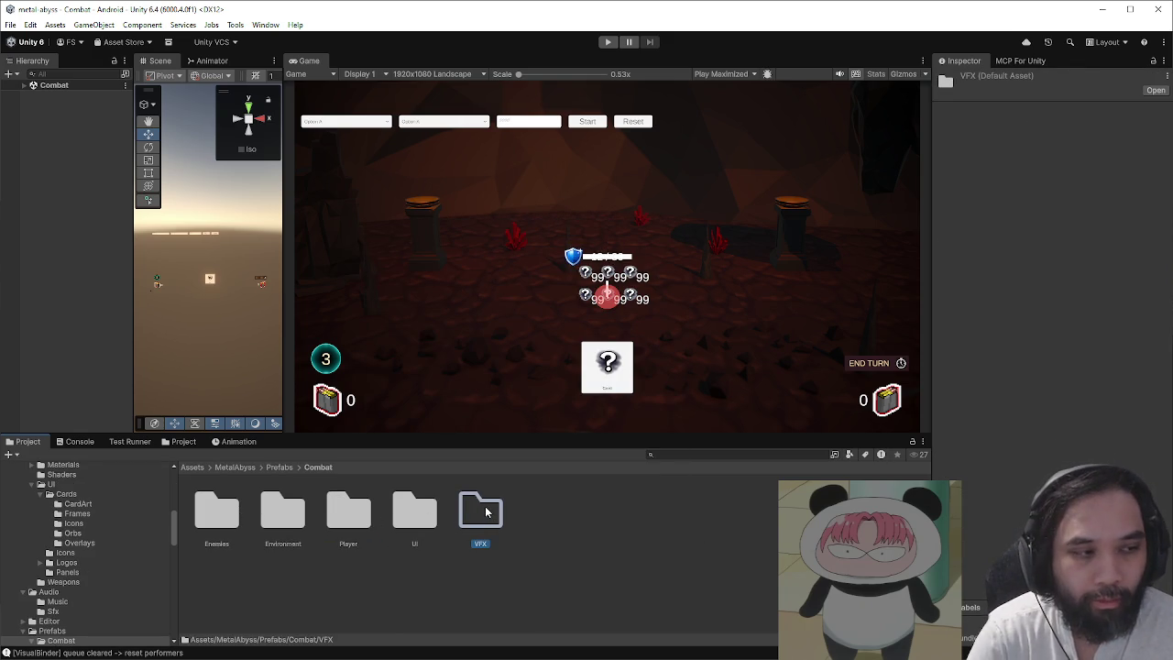
double_click(480, 511)
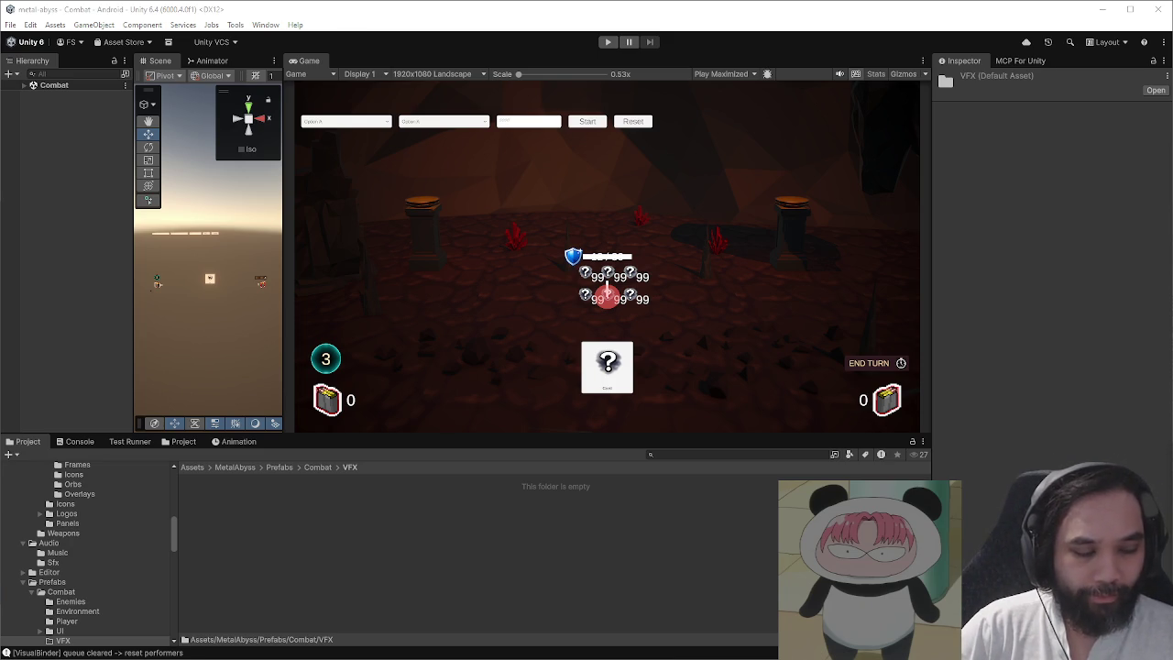
key(alt+Tab)
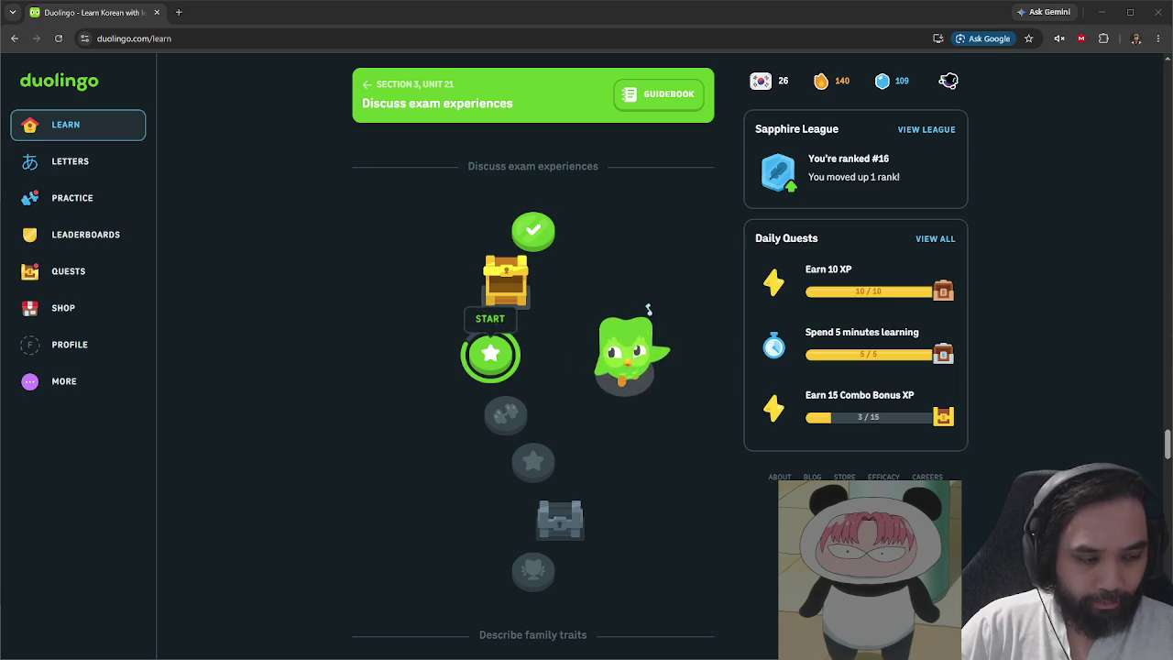
- Return to the YouTube window and pause the HD-2D Unity video at 1:15
key(alt+Tab)
click(404, 479)
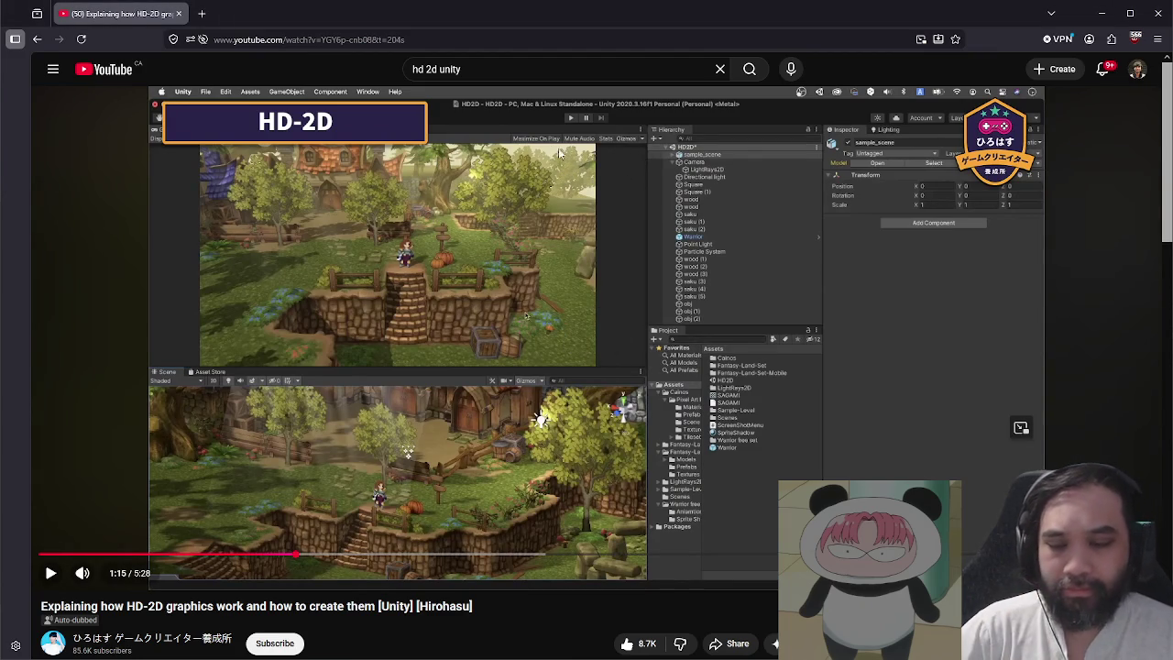
- Copy the HD-2D video's share link
scroll(509, 237, down, 1)
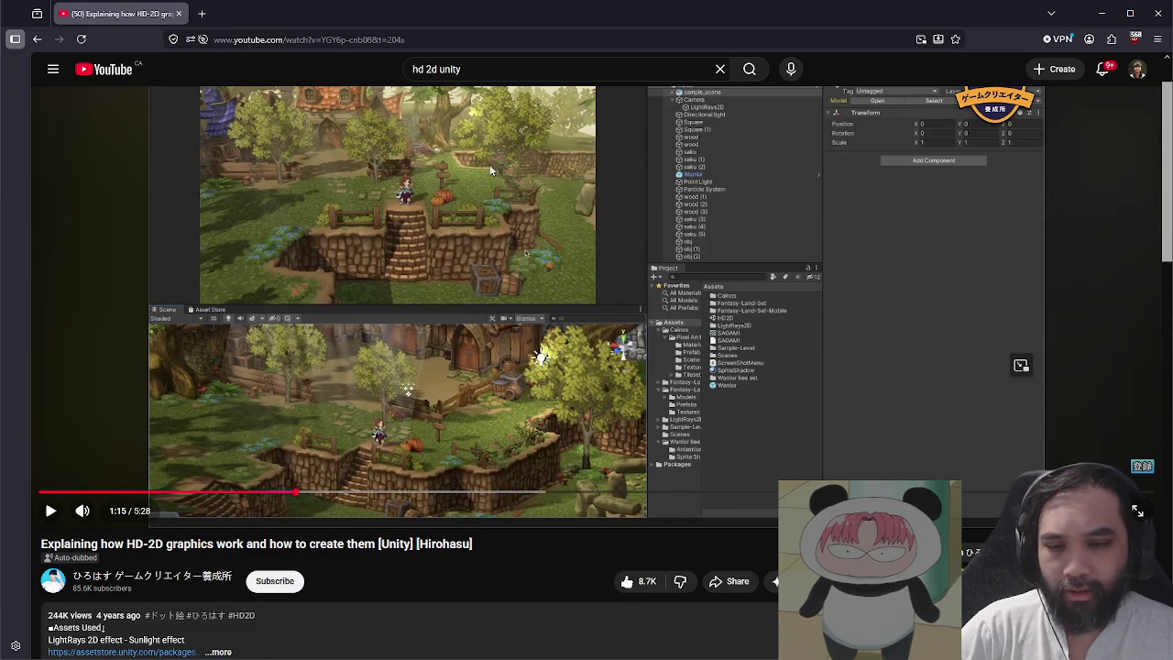
scroll(434, 246, up, 1)
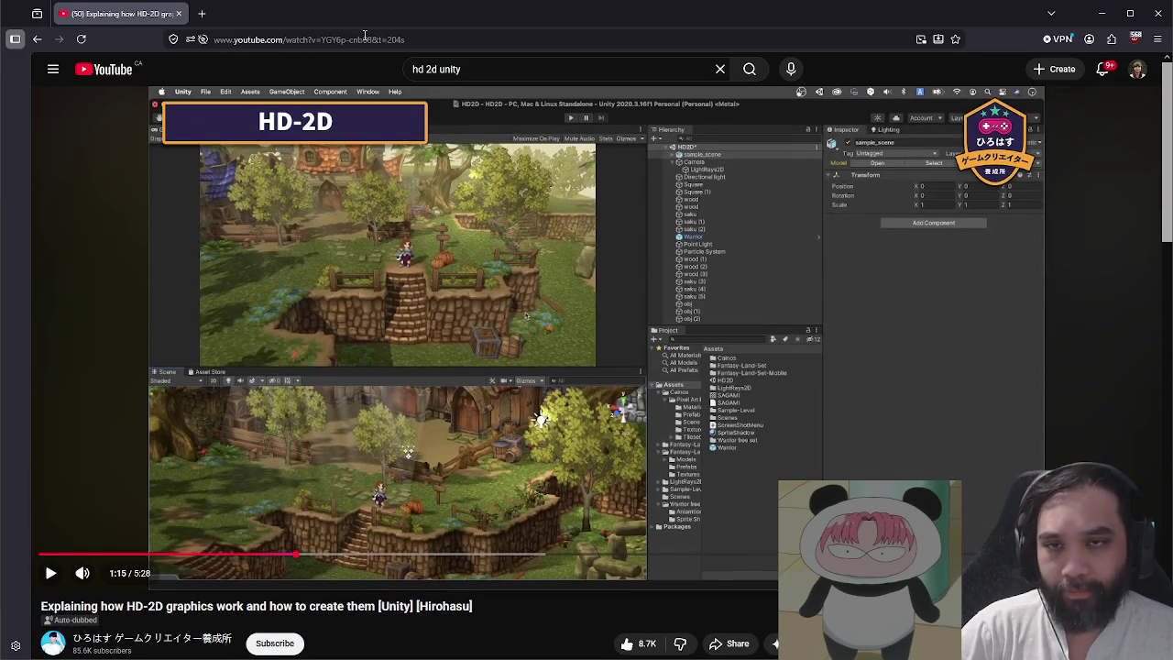
scroll(730, 528, down, 2)
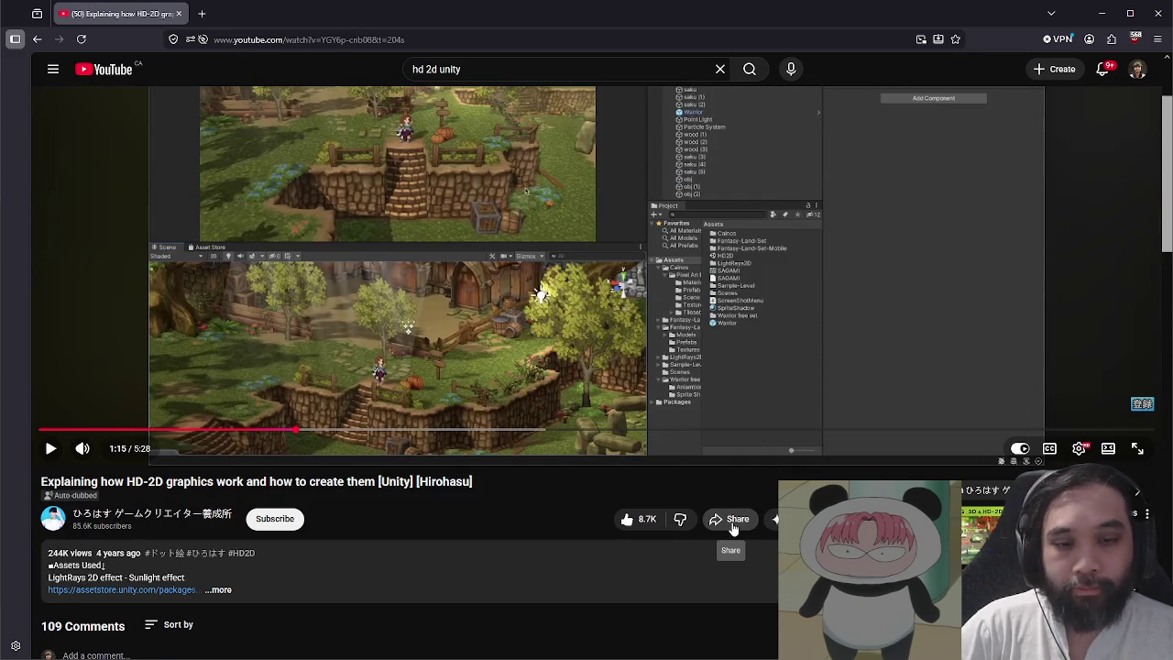
click(730, 523)
click(705, 420)
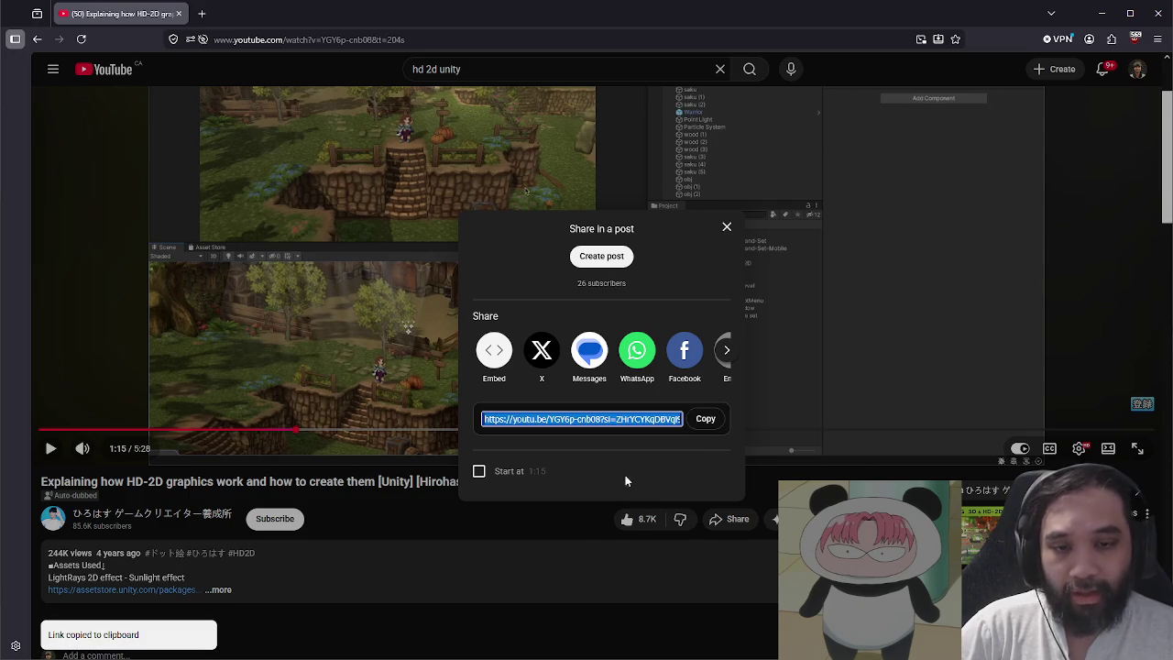
click(566, 524)
scroll(566, 524, up, 2)
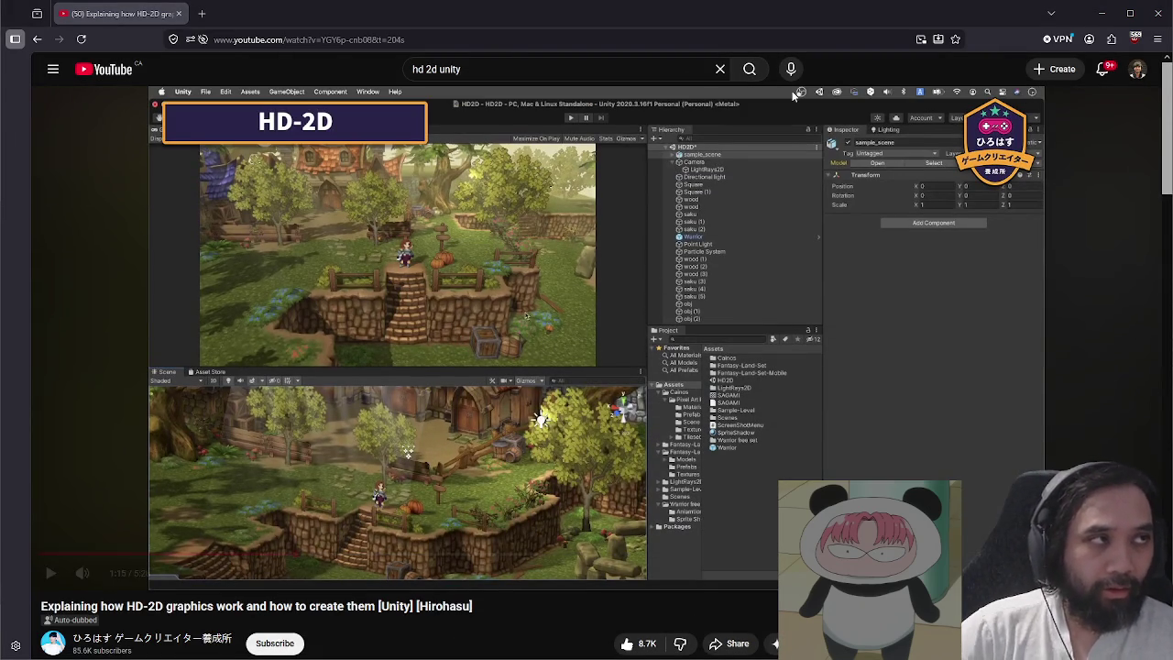
- Go back to the HD 2D Unreal Engine 5 video and skip ahead to 3:44
click(38, 39)
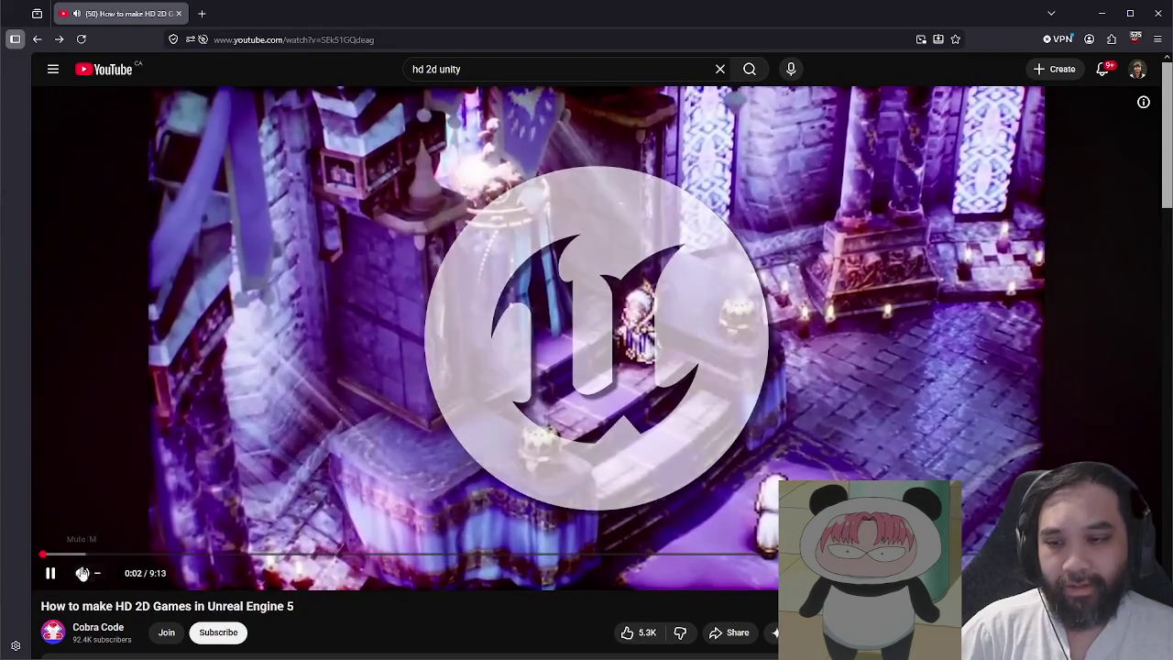
click(307, 366)
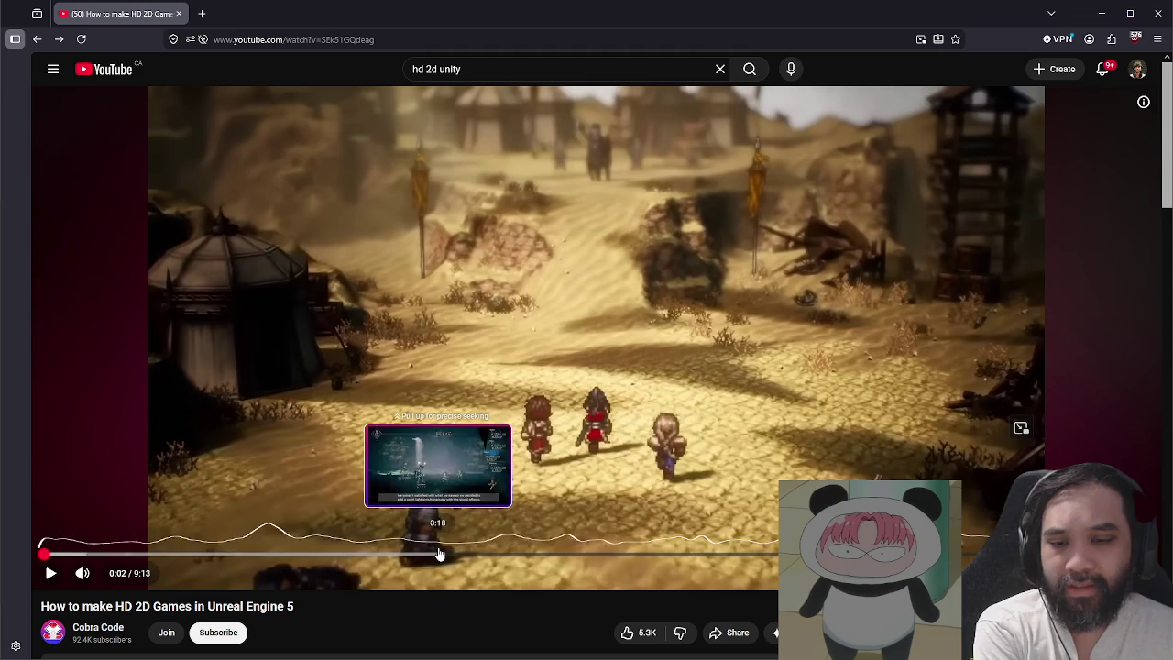
click(440, 554)
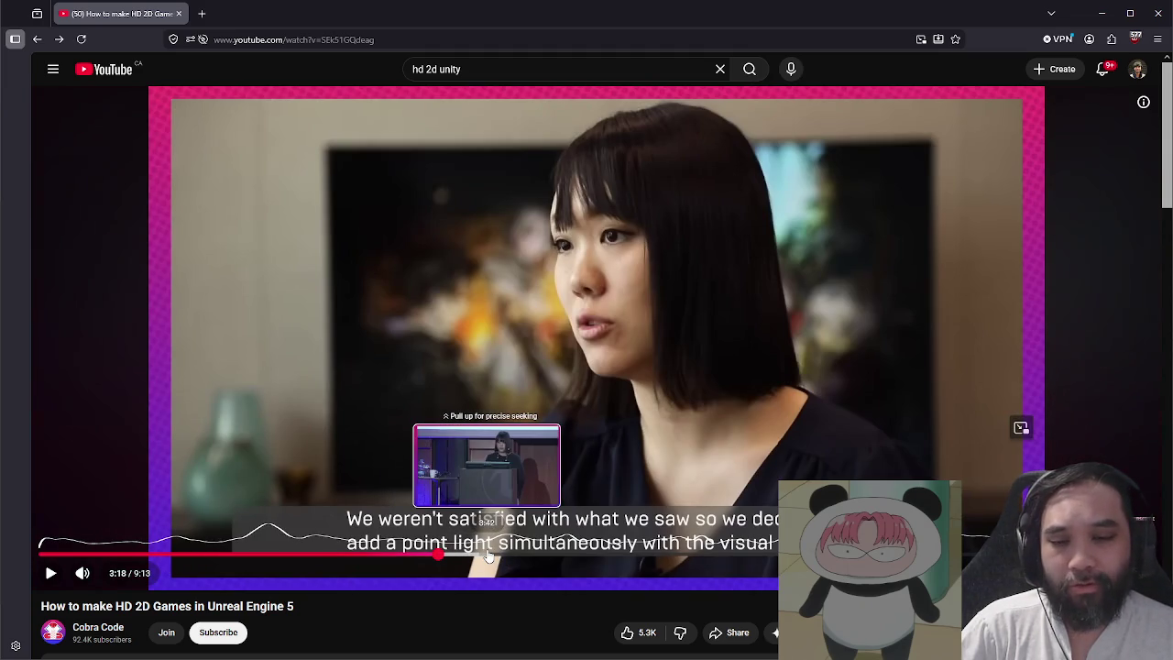
click(492, 554)
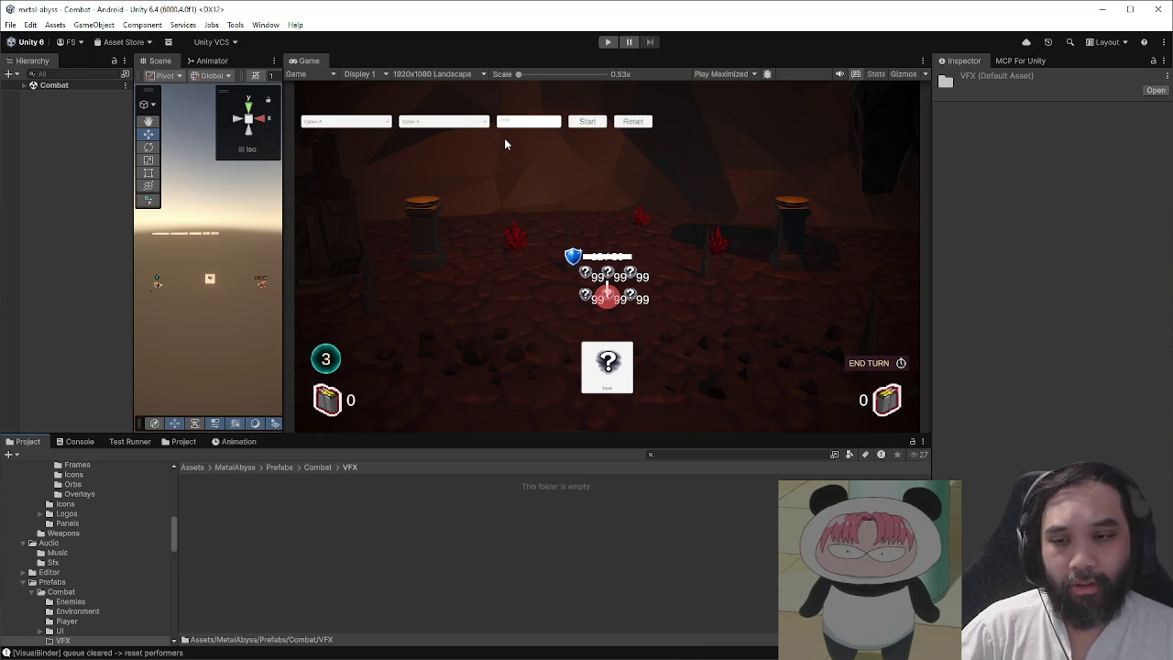
click(607, 41)
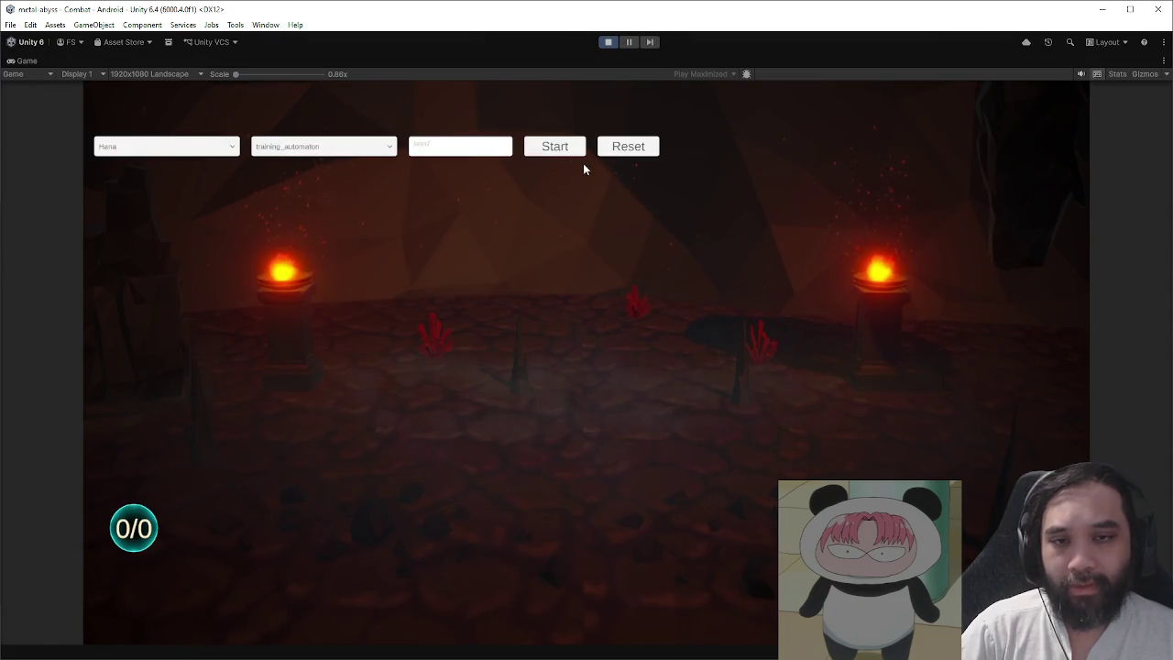
click(577, 154)
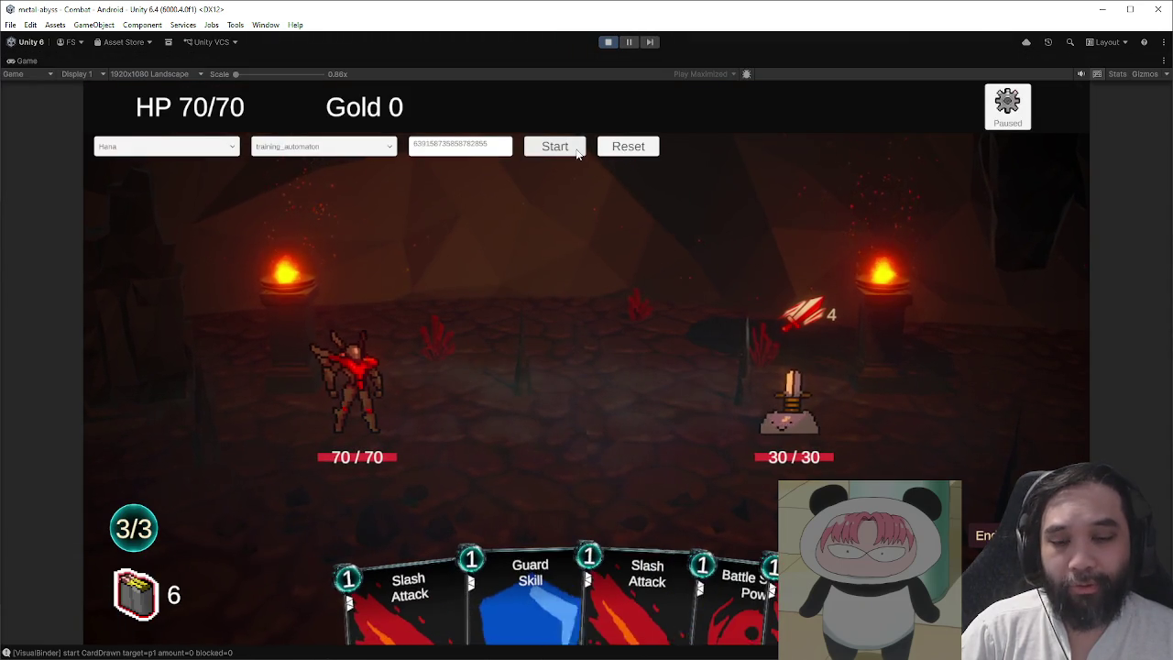
mouse_move(702, 585)
mouse_down()
mouse_move(629, 392)
mouse_move(698, 337)
mouse_up()
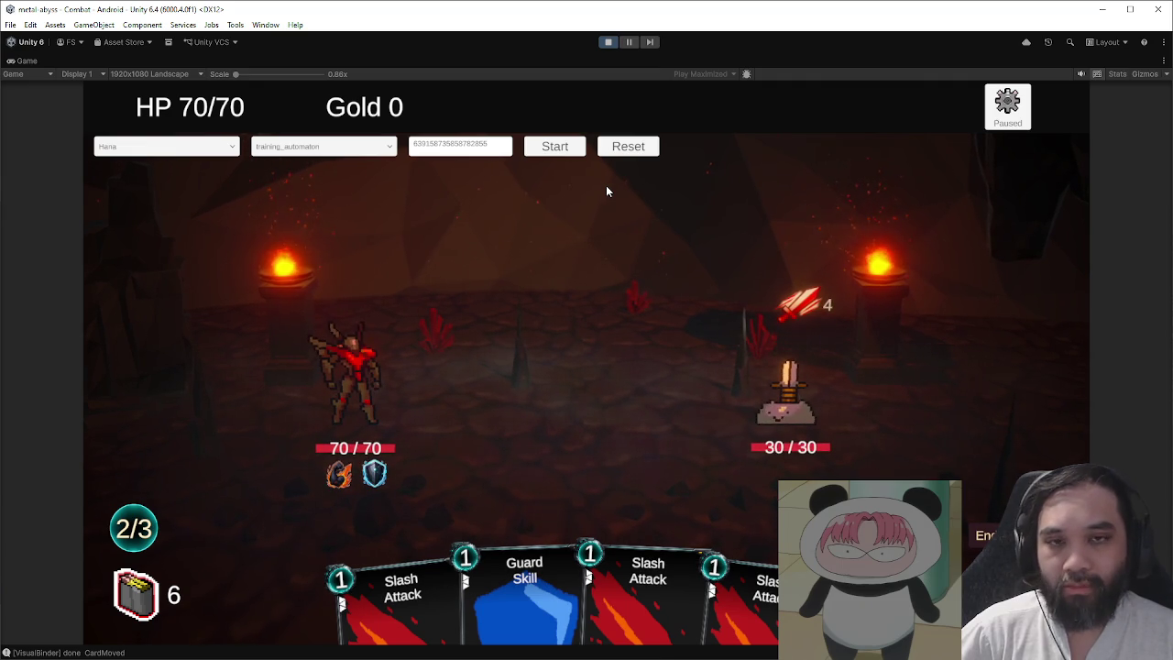
click(607, 43)
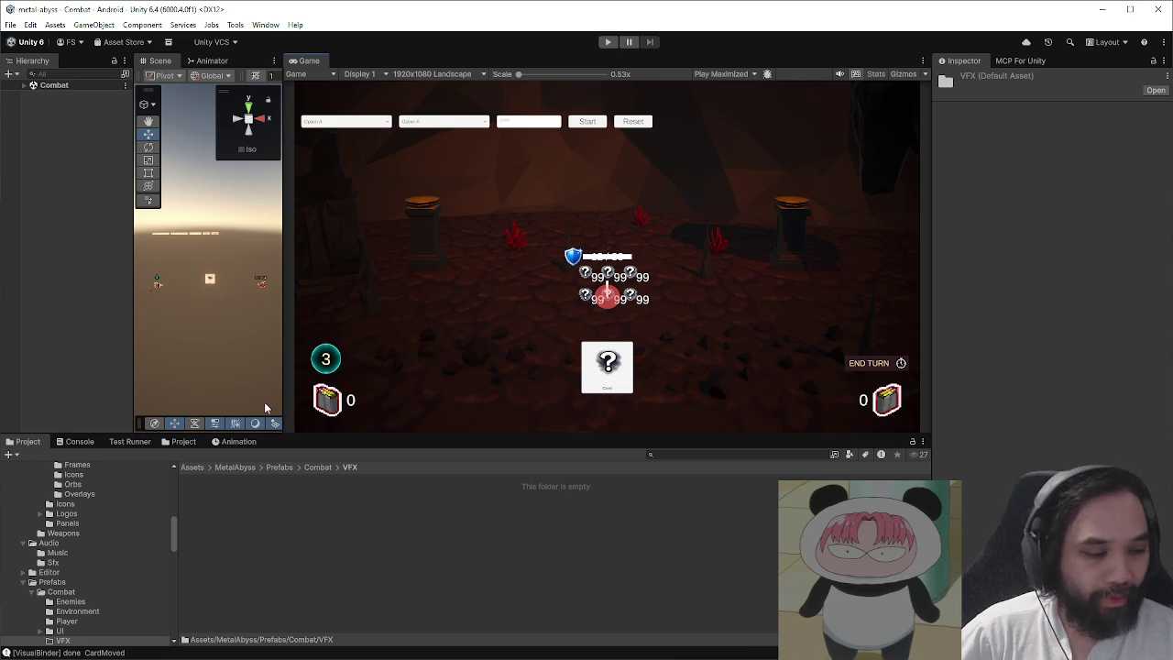
- Open the MainMenu scene from Assets > MetalAbyss > Scenes
click(192, 467)
double_click(262, 518)
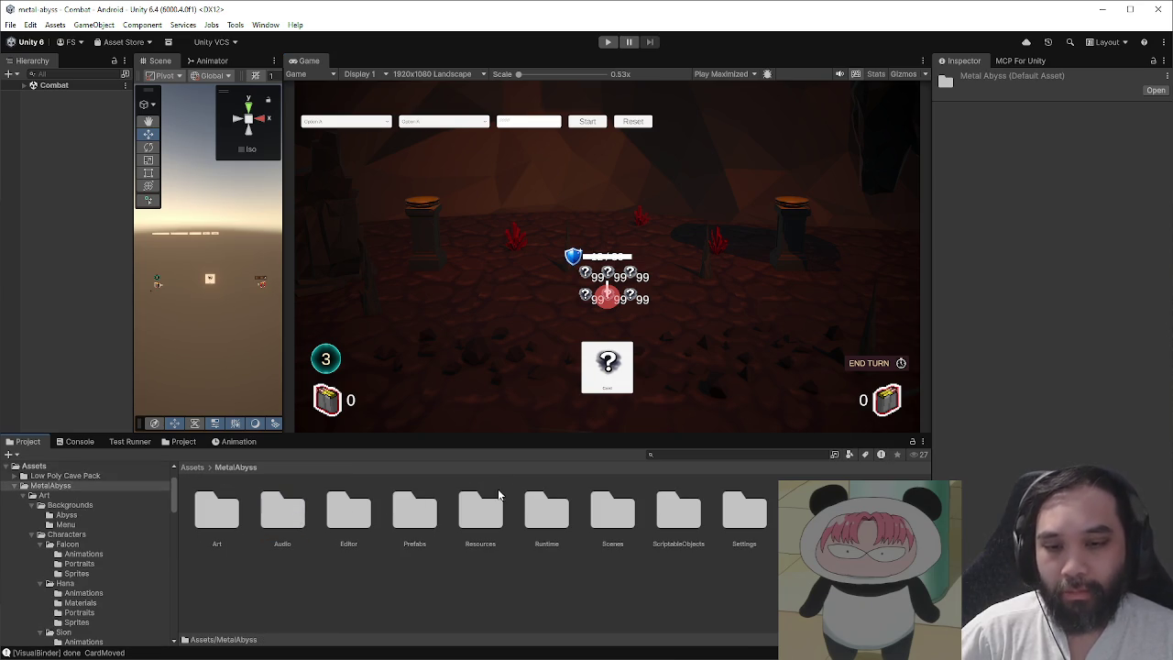
click(605, 519)
double_click(604, 519)
double_click(348, 509)
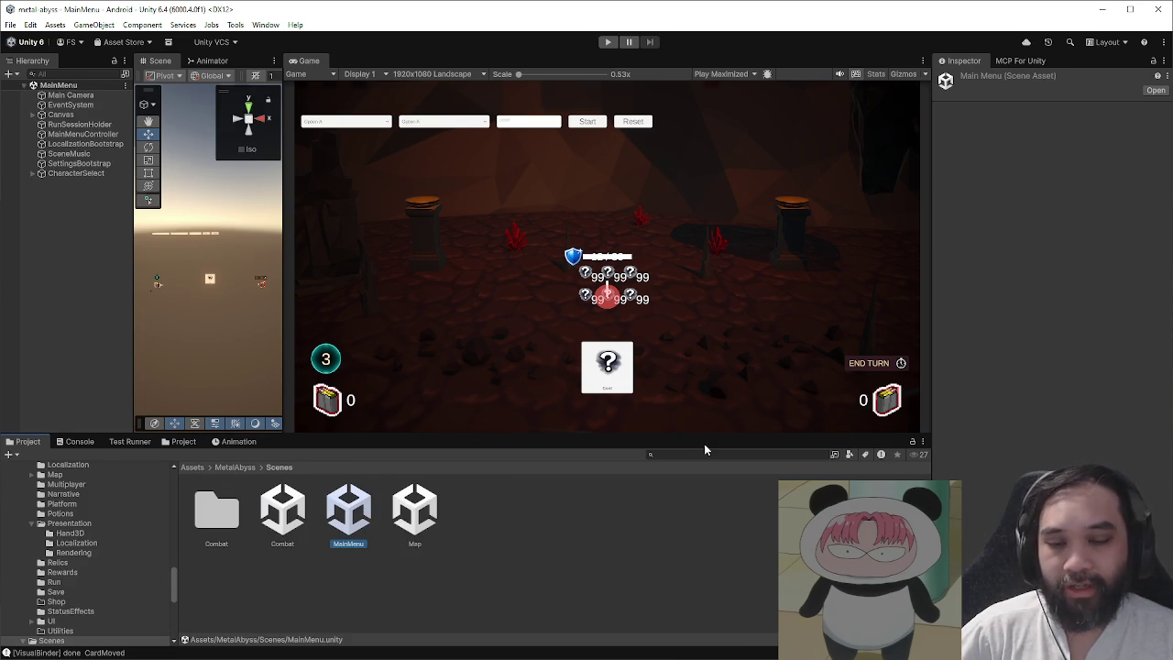
- Playtest a new run as Sion, view the deck, give up, and stop Play mode
click(608, 41)
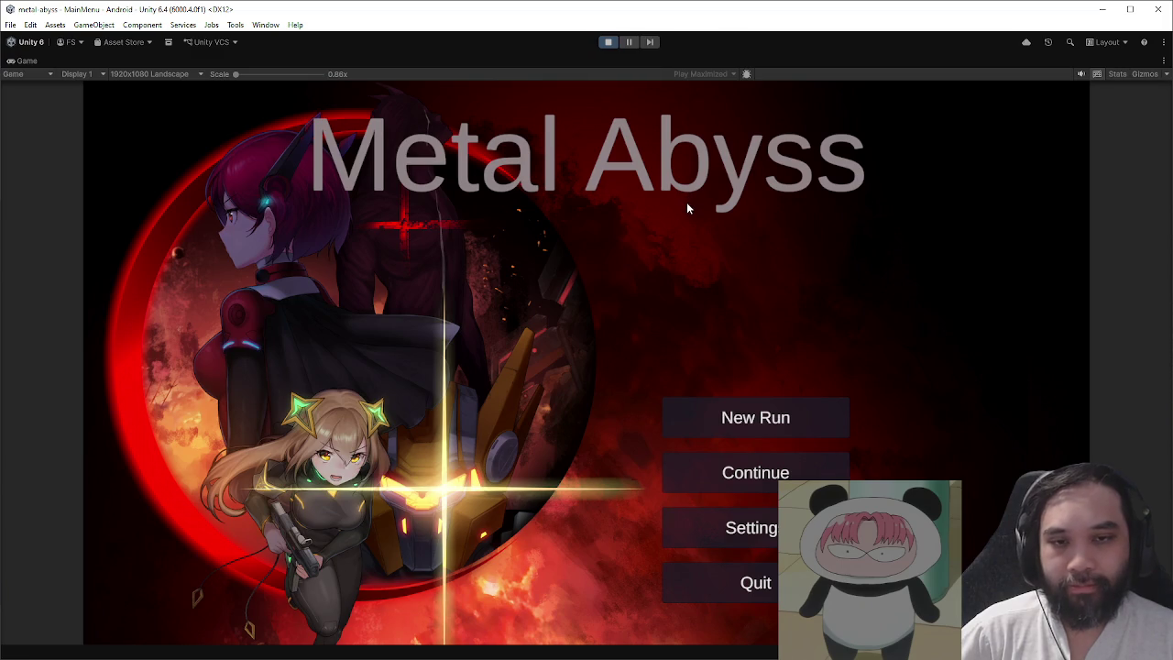
click(682, 424)
click(653, 380)
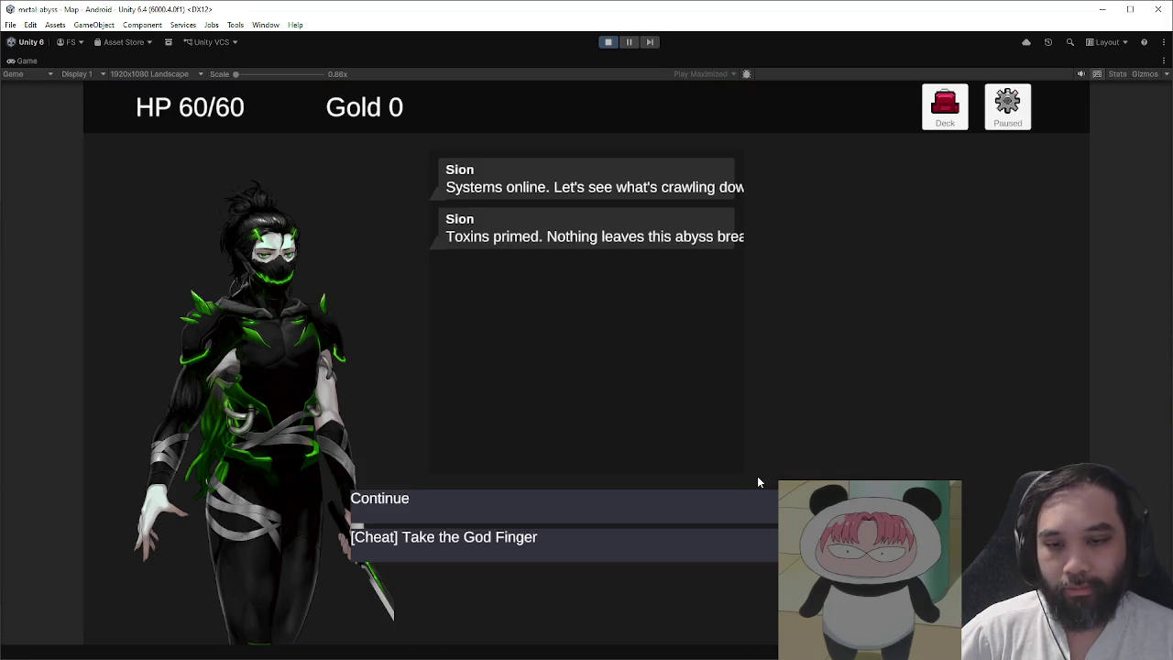
click(679, 510)
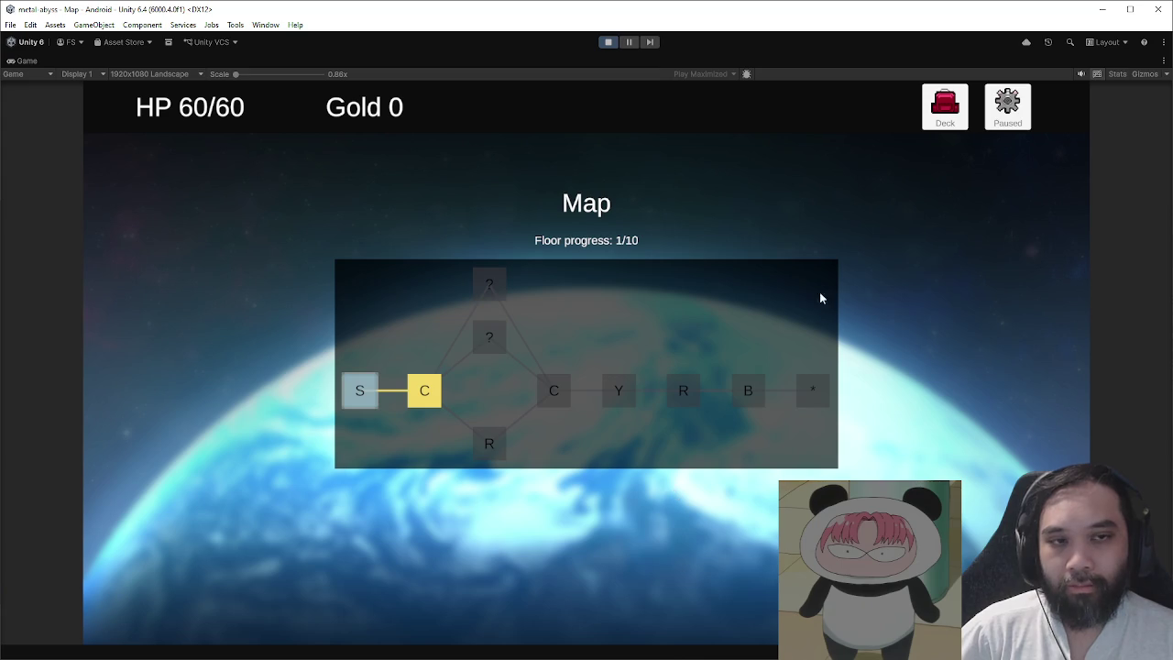
click(944, 106)
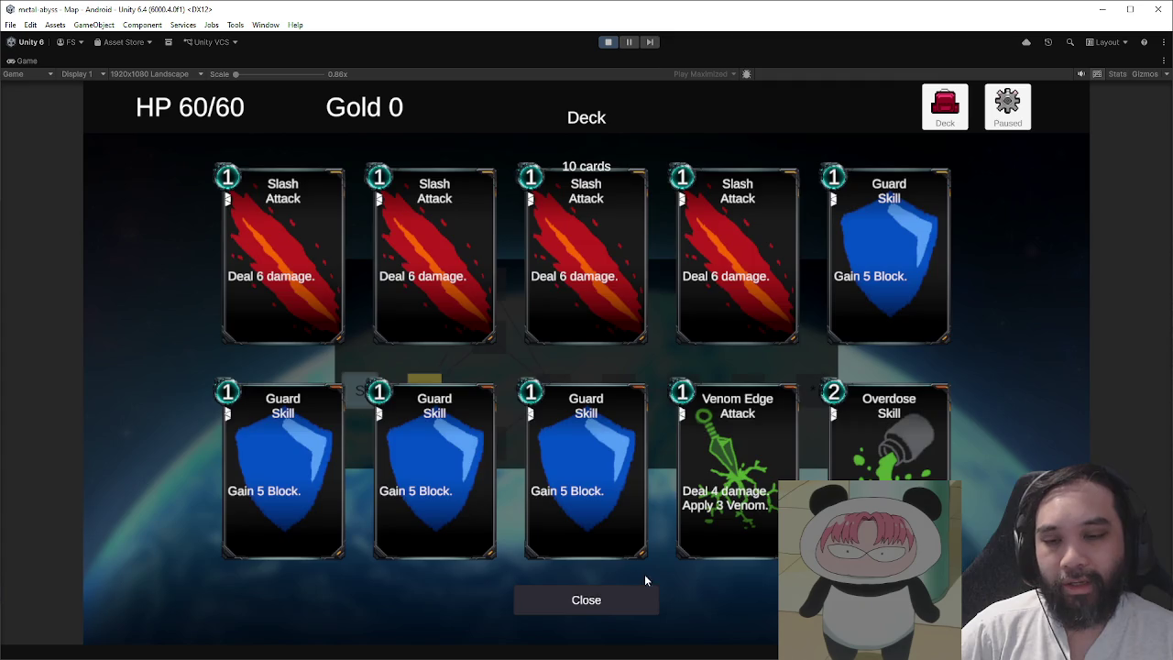
click(651, 597)
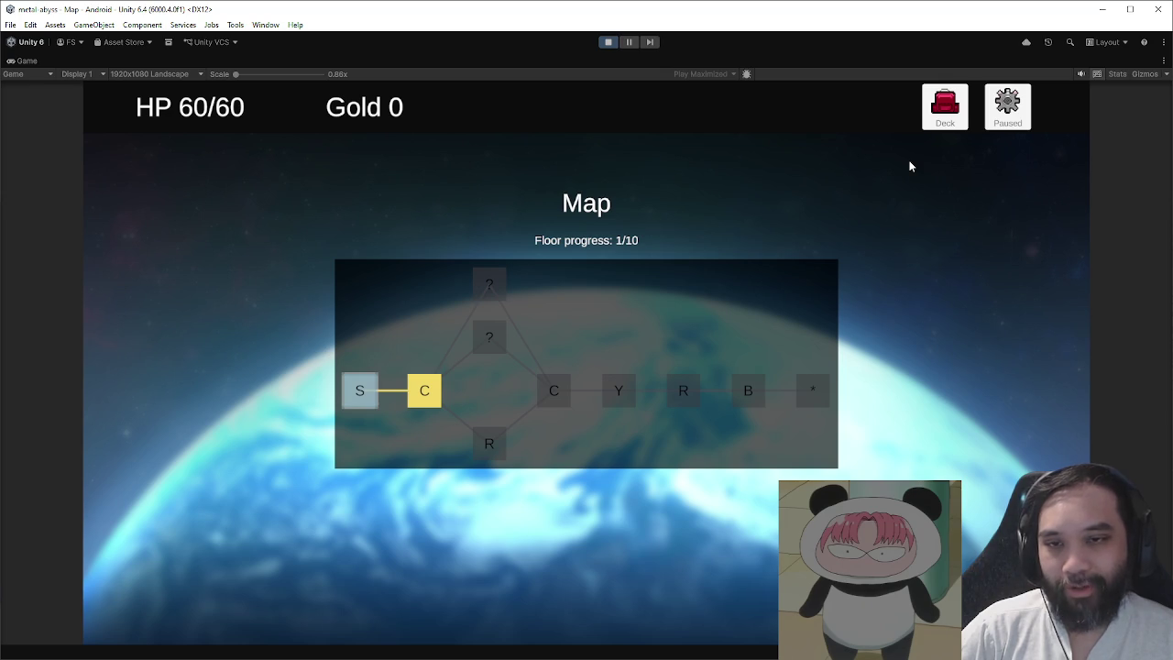
click(998, 116)
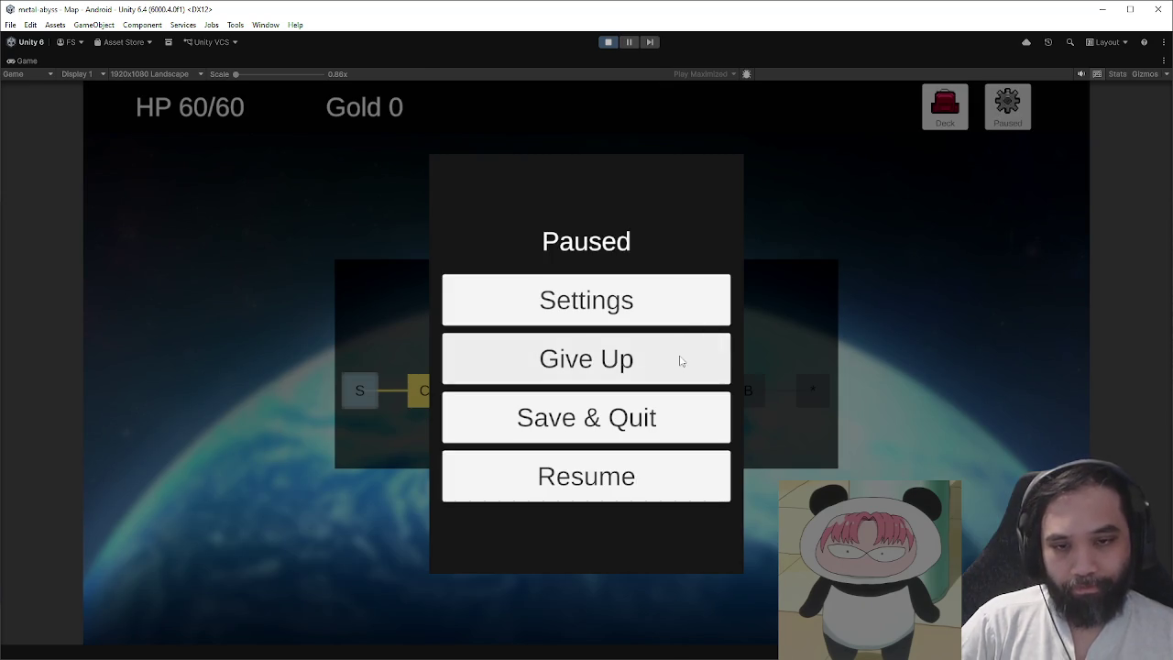
click(681, 353)
click(607, 43)
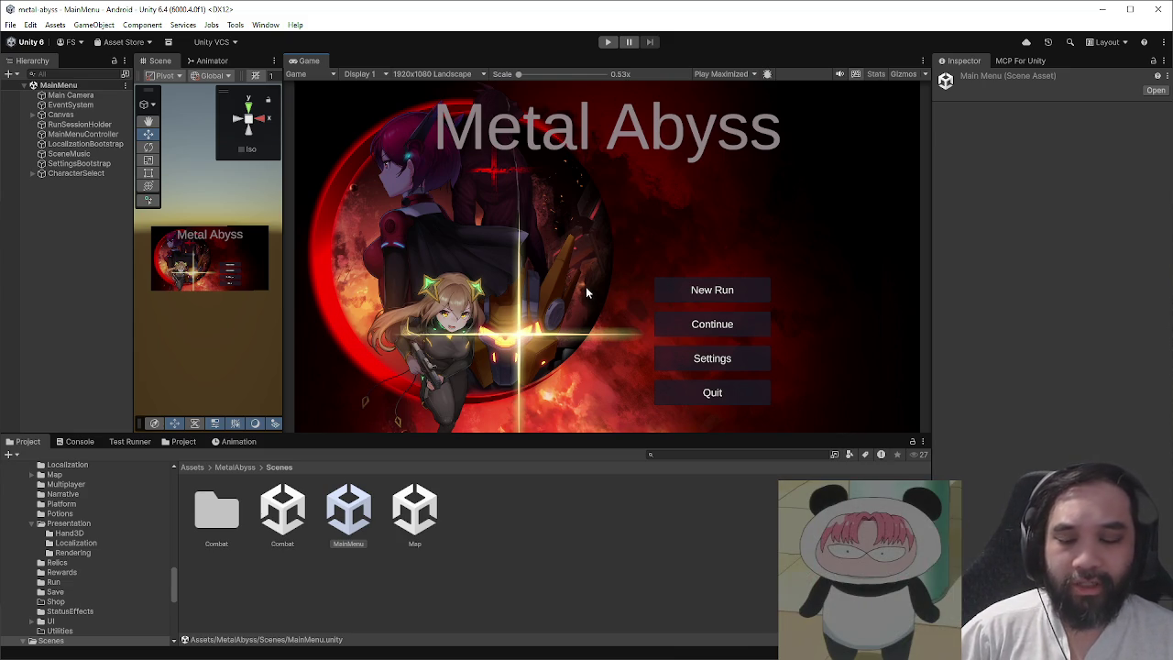
- Reopen the Combat scene and browse to MetalAbyss > Prefabs > Combat > VFX
double_click(280, 509)
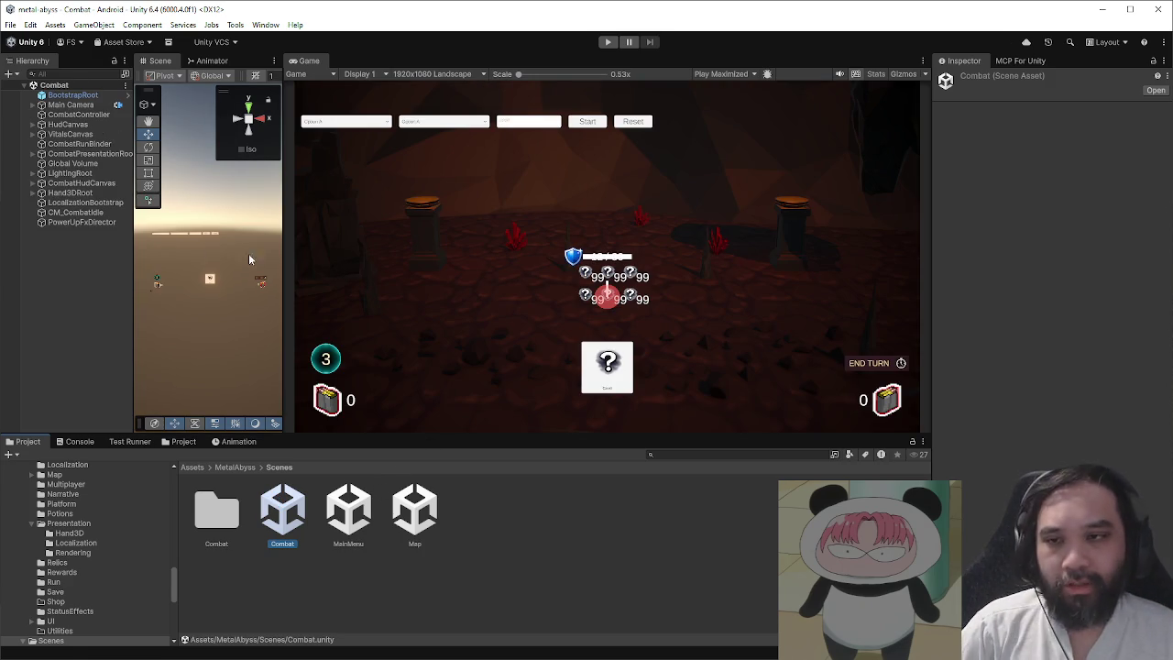
click(93, 259)
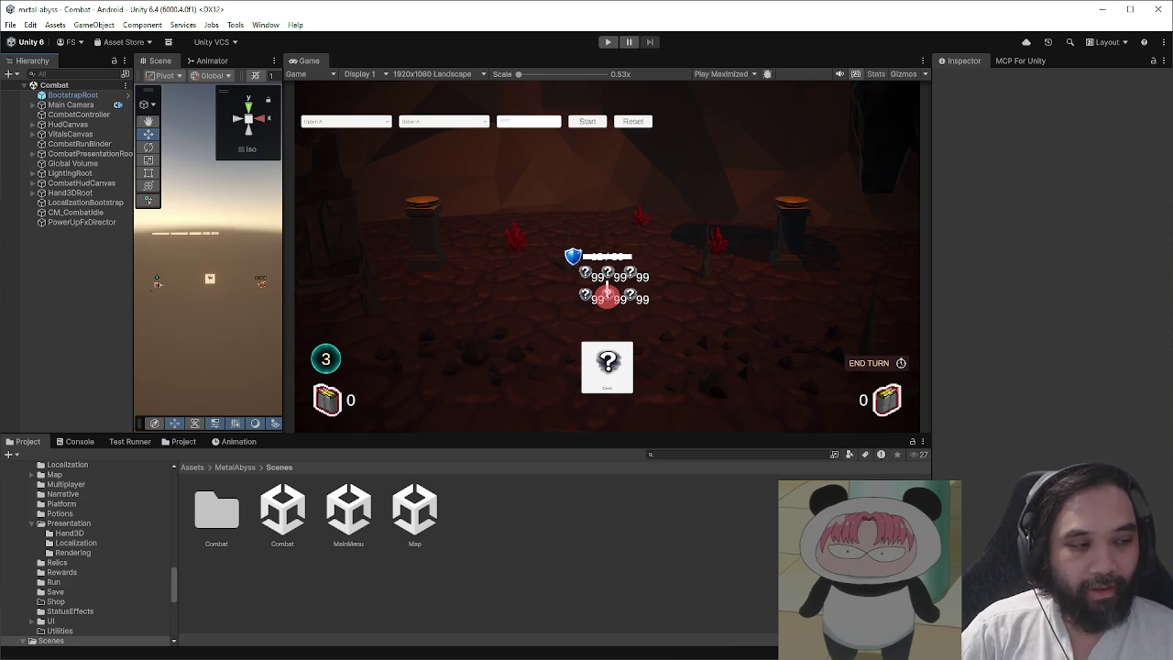
click(243, 467)
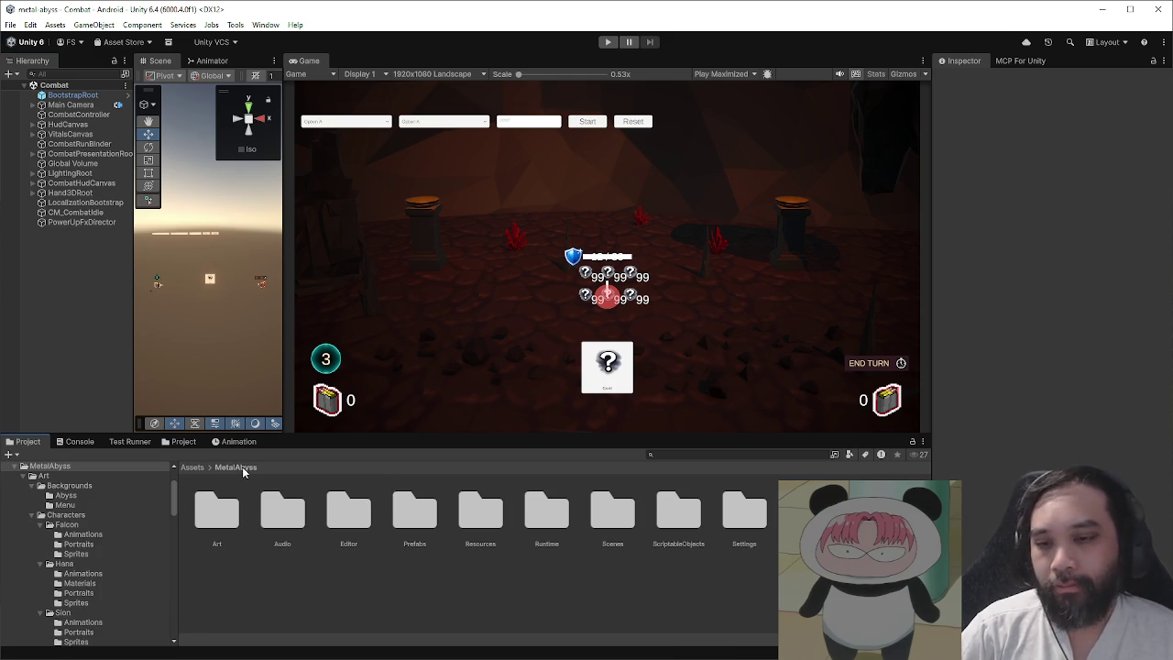
double_click(414, 509)
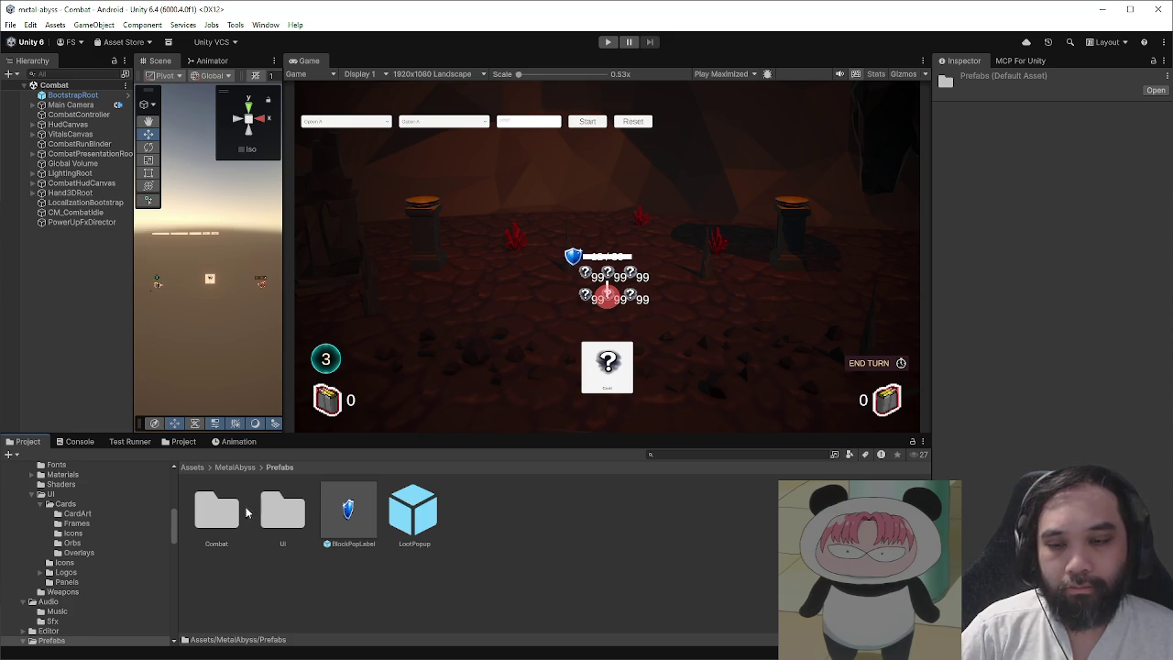
double_click(231, 509)
double_click(476, 513)
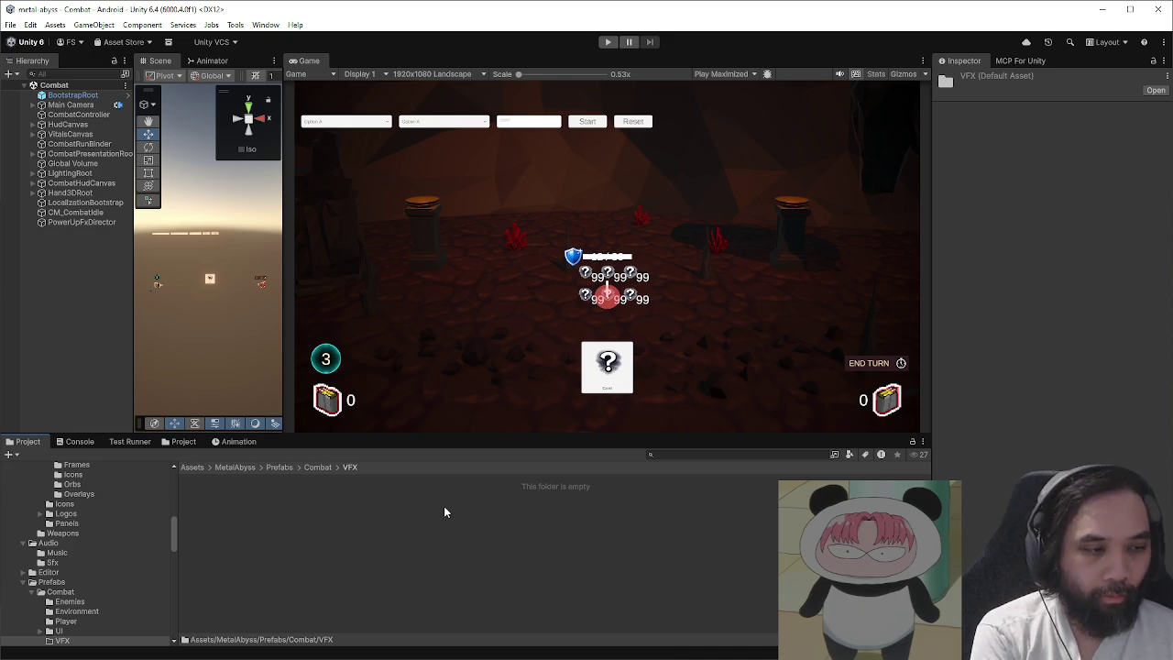
- Create a New Material in the VFX folder
right_click(444, 511)
mouse_move(596, 175)
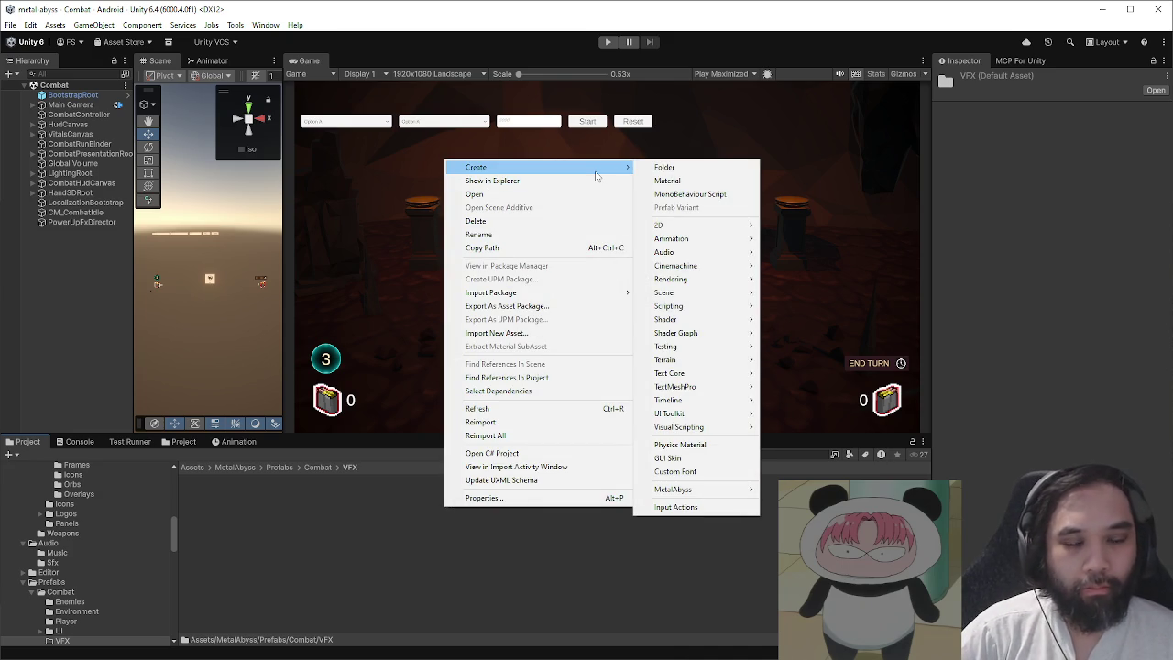
click(658, 181)
click(1082, 90)
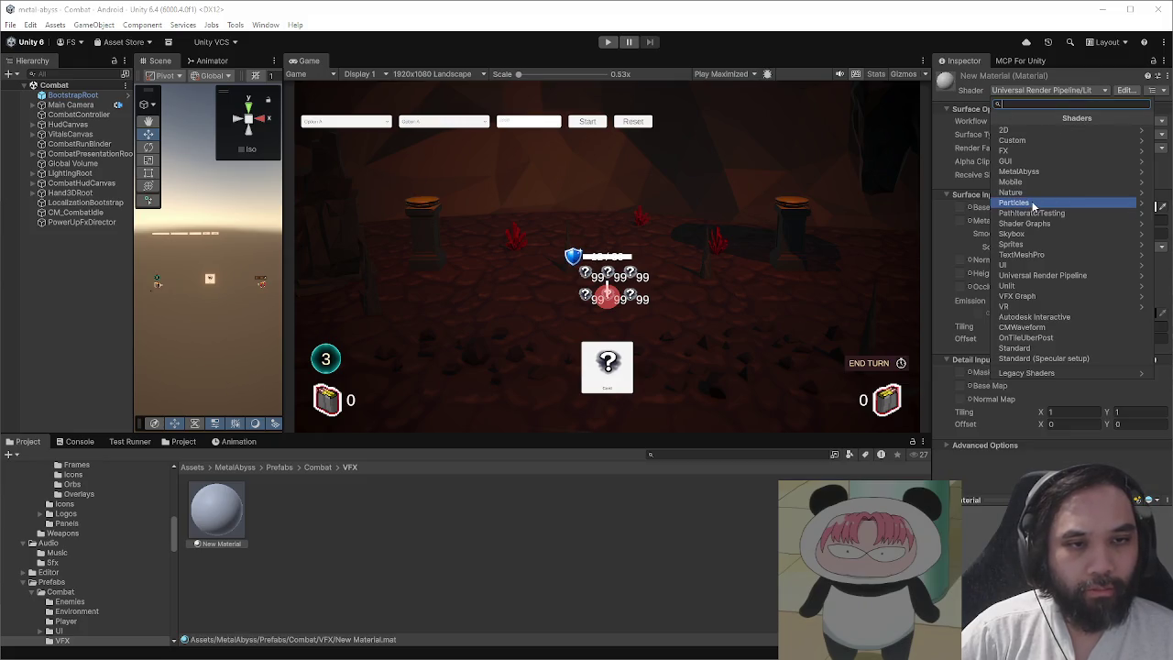
- Switch the material to URP Unlit with Transparent surface and Additive blending
click(1038, 276)
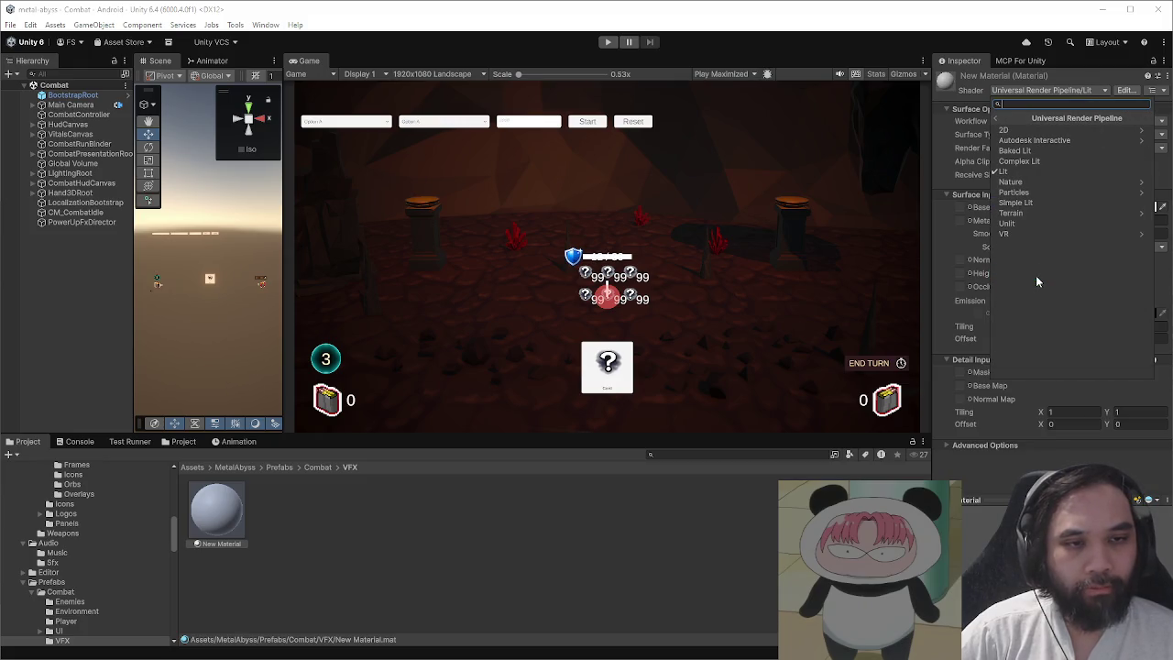
click(1029, 226)
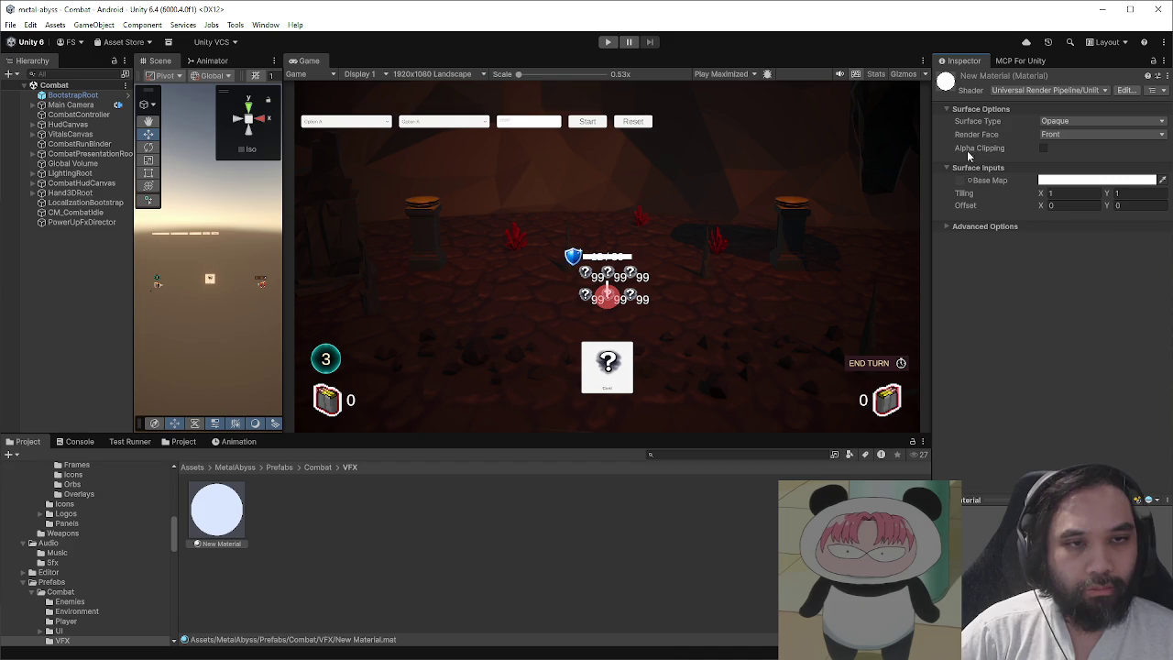
click(1051, 123)
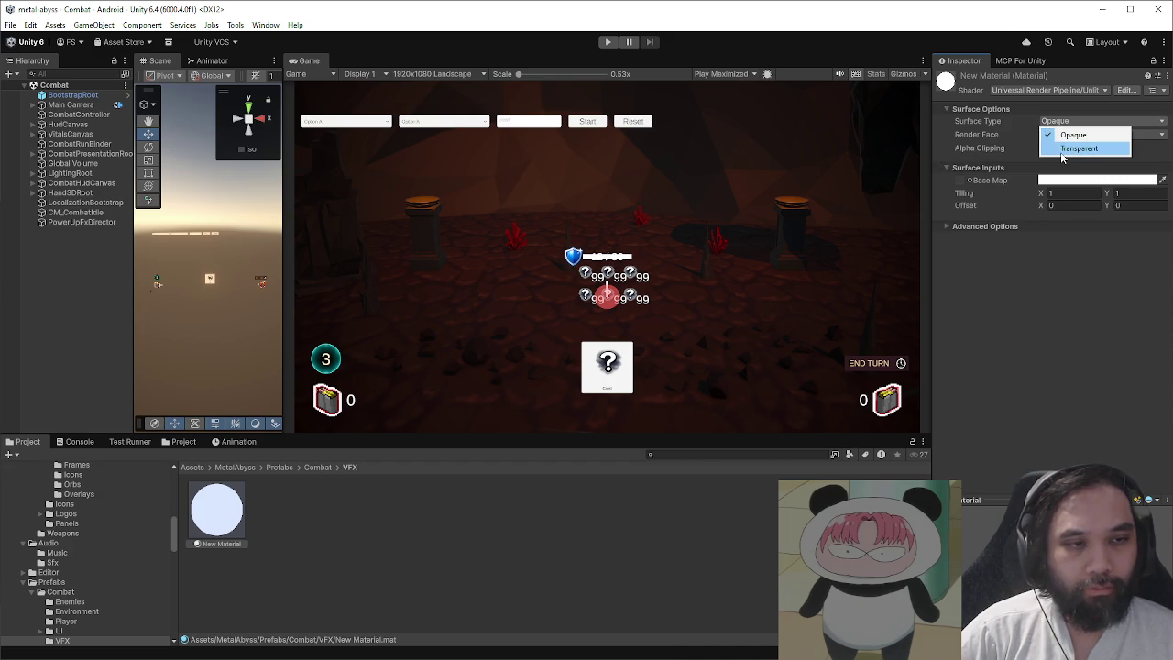
click(1077, 148)
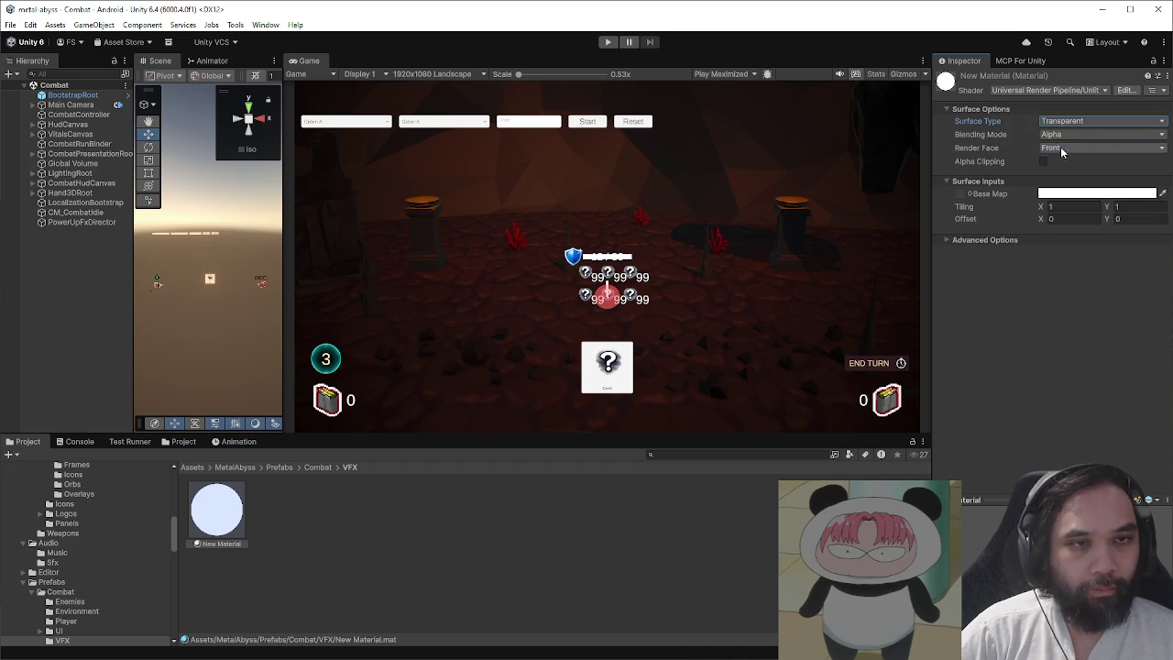
click(1067, 135)
click(1067, 175)
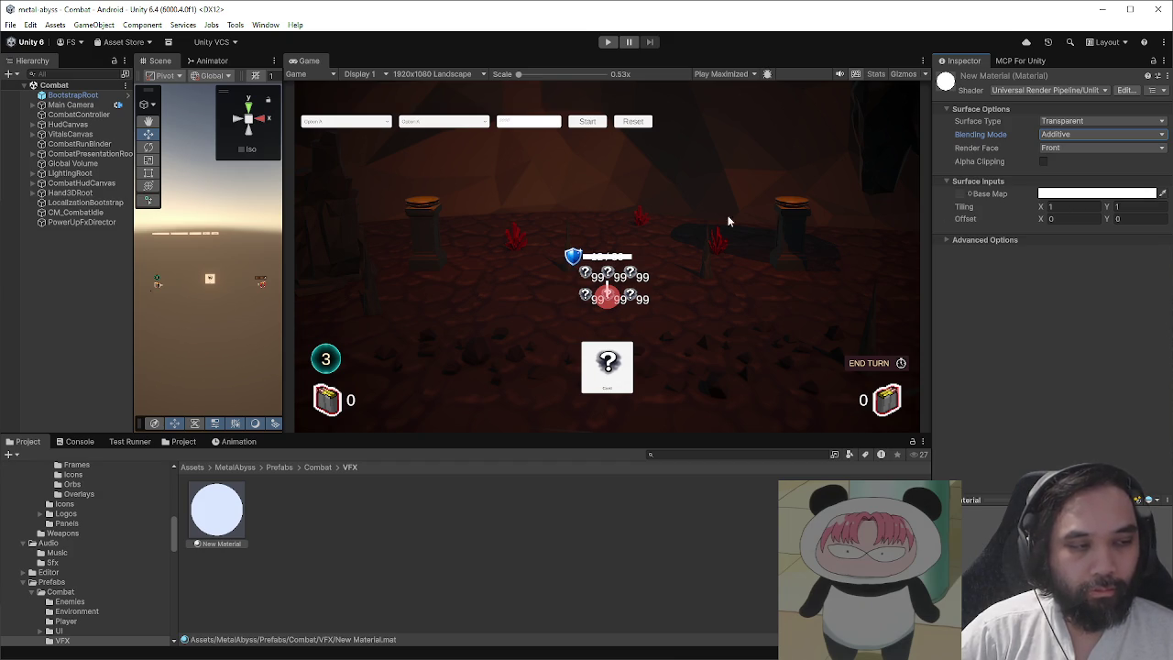
right_click(107, 256)
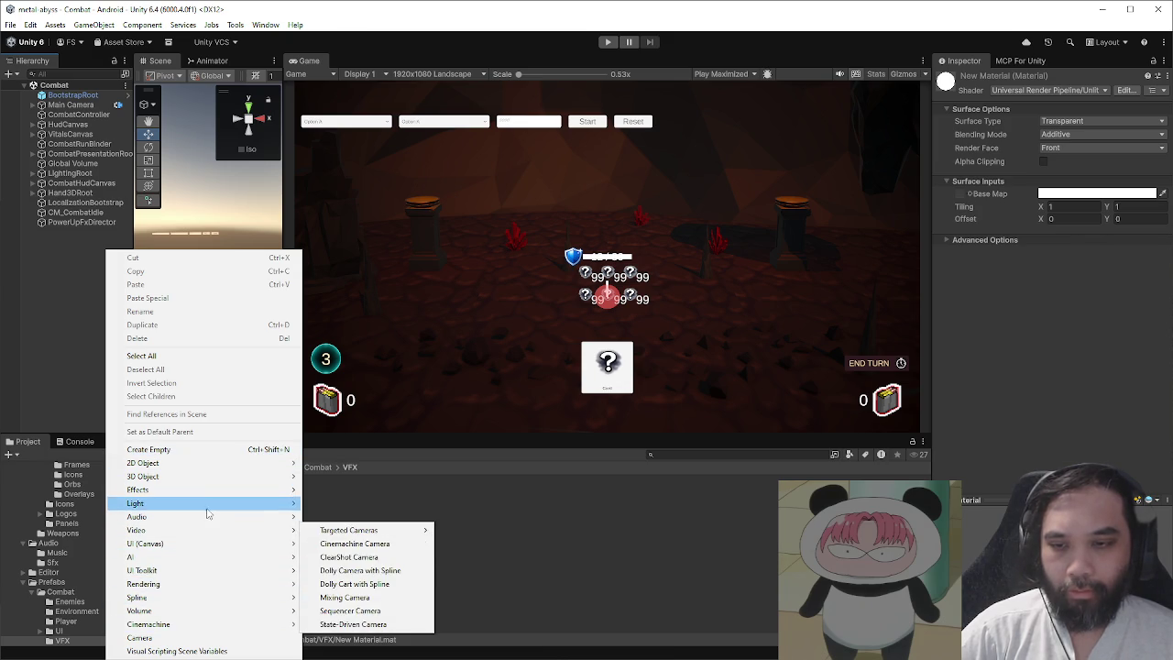
- Add a particle system named PowerUpSwirl and set its Rotation X to 0
mouse_move(207, 493)
click(319, 491)
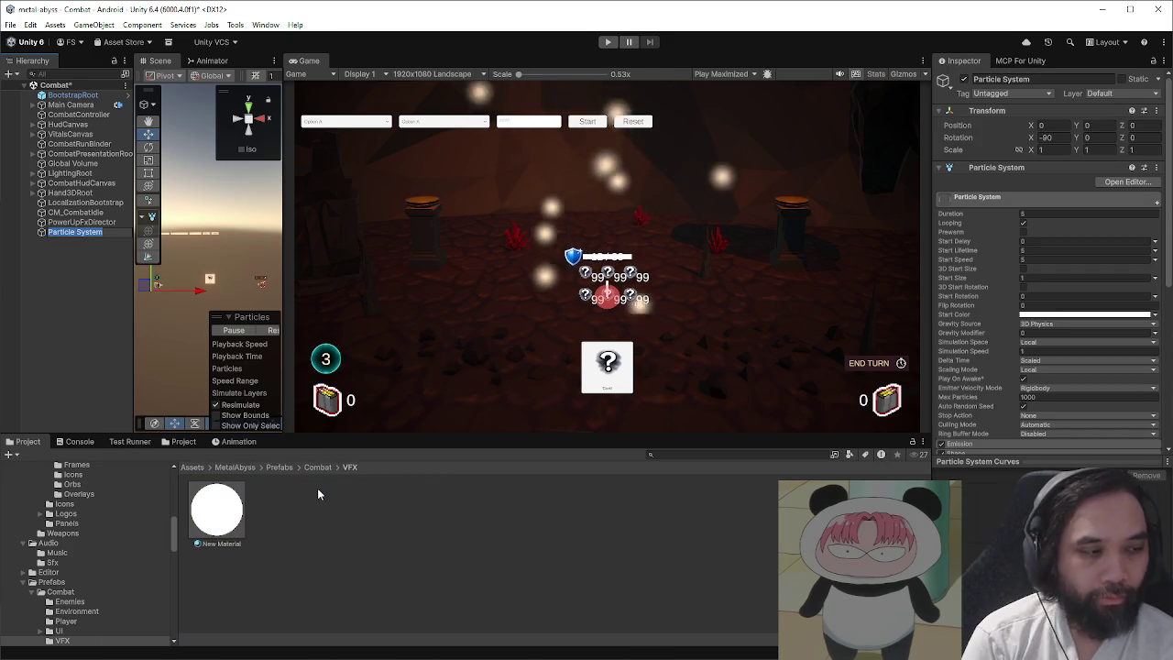
text(PowerUpSwirl)
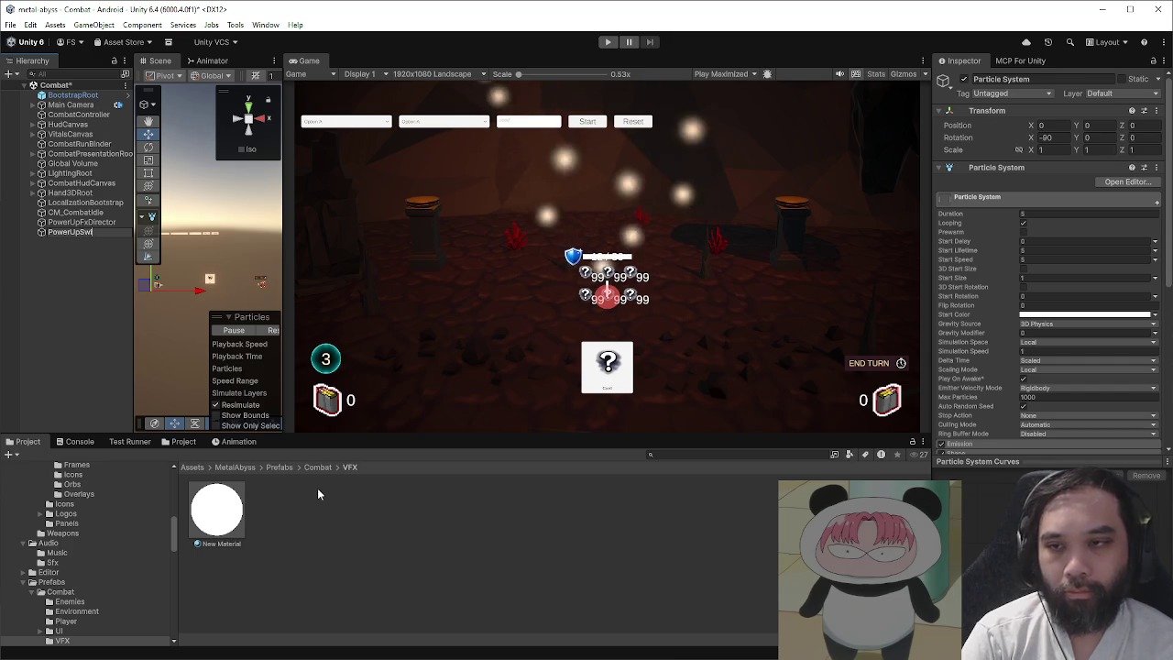
key(Return)
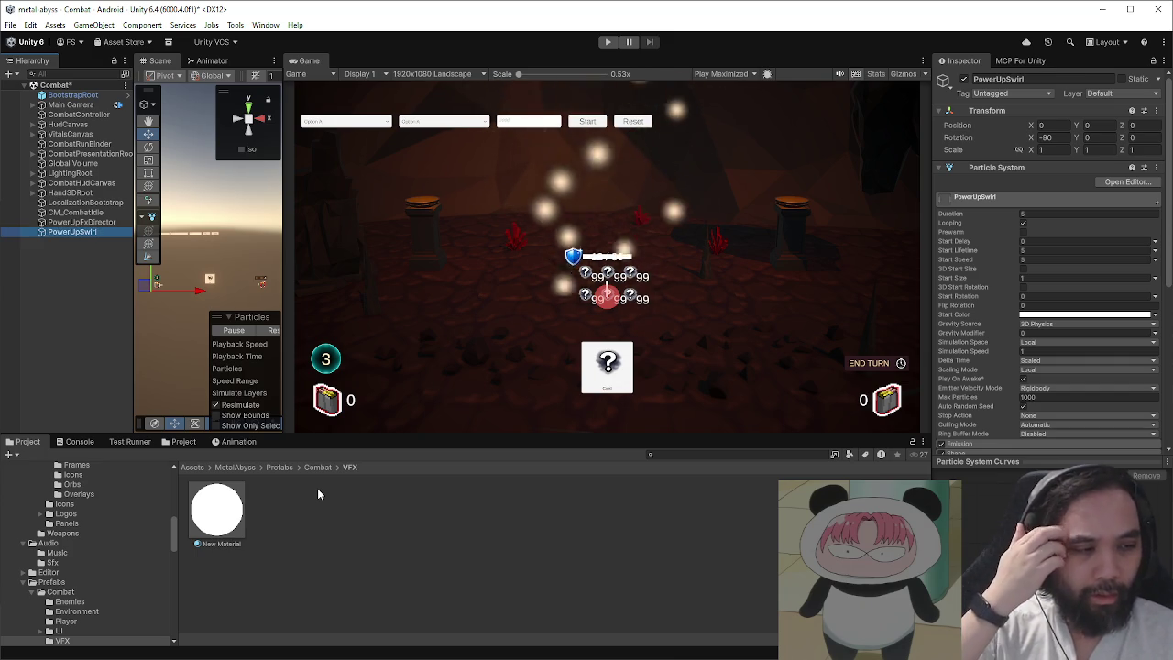
click(1045, 138)
text(0)
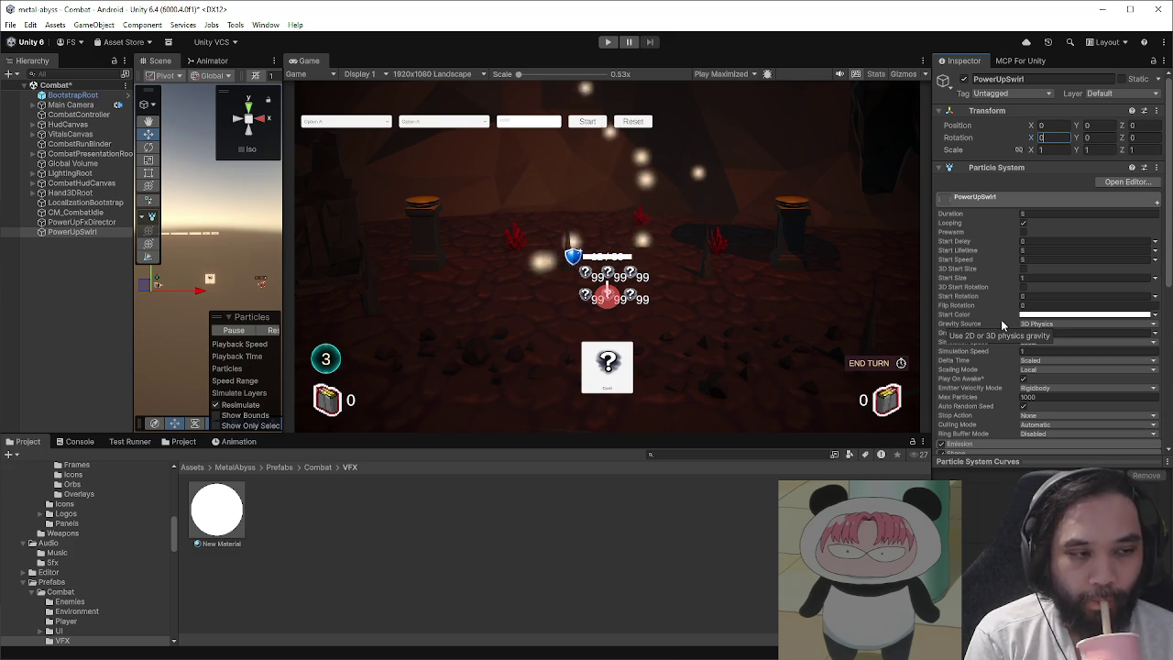
scroll(1001, 325, down, 3)
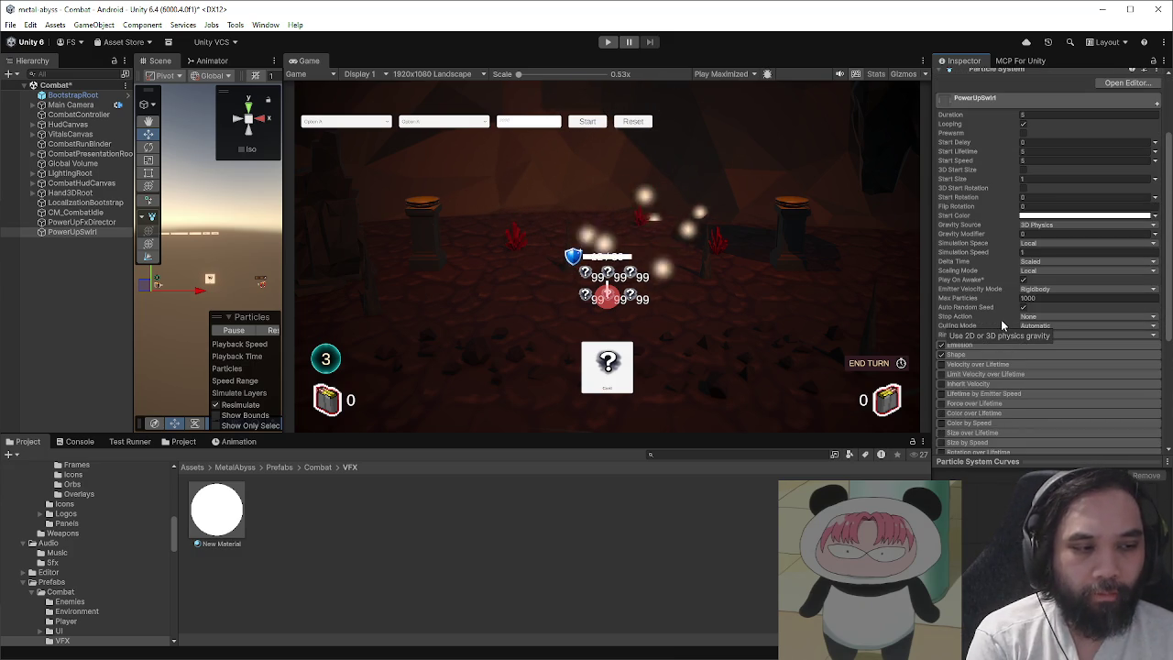
- Set PowerUpSwirl's Emission Rate over Time to 40
click(1002, 344)
click(1041, 358)
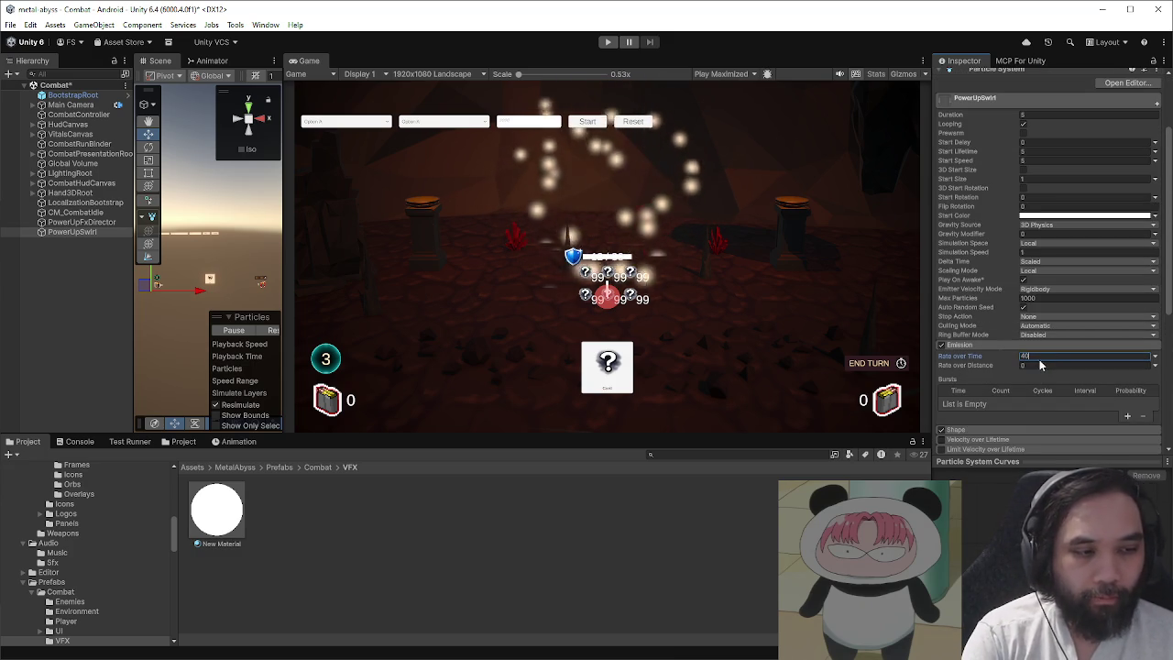
scroll(1017, 357, down, 3)
- Change the emitter Shape from Cone to Circle
click(989, 330)
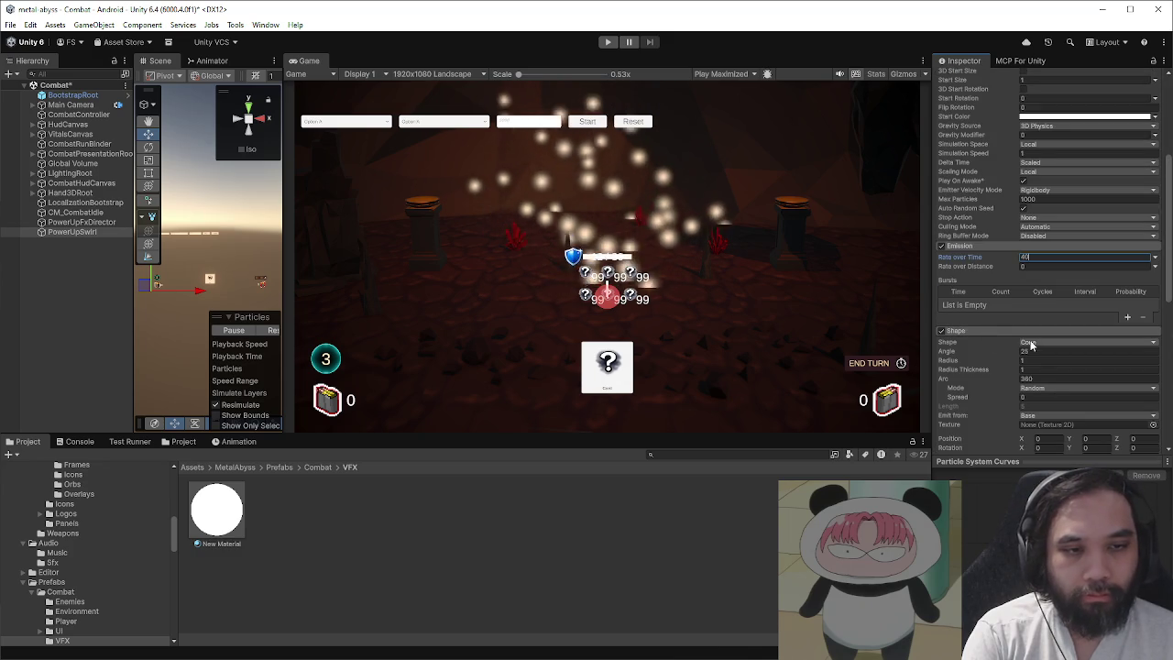
click(1028, 343)
click(1048, 354)
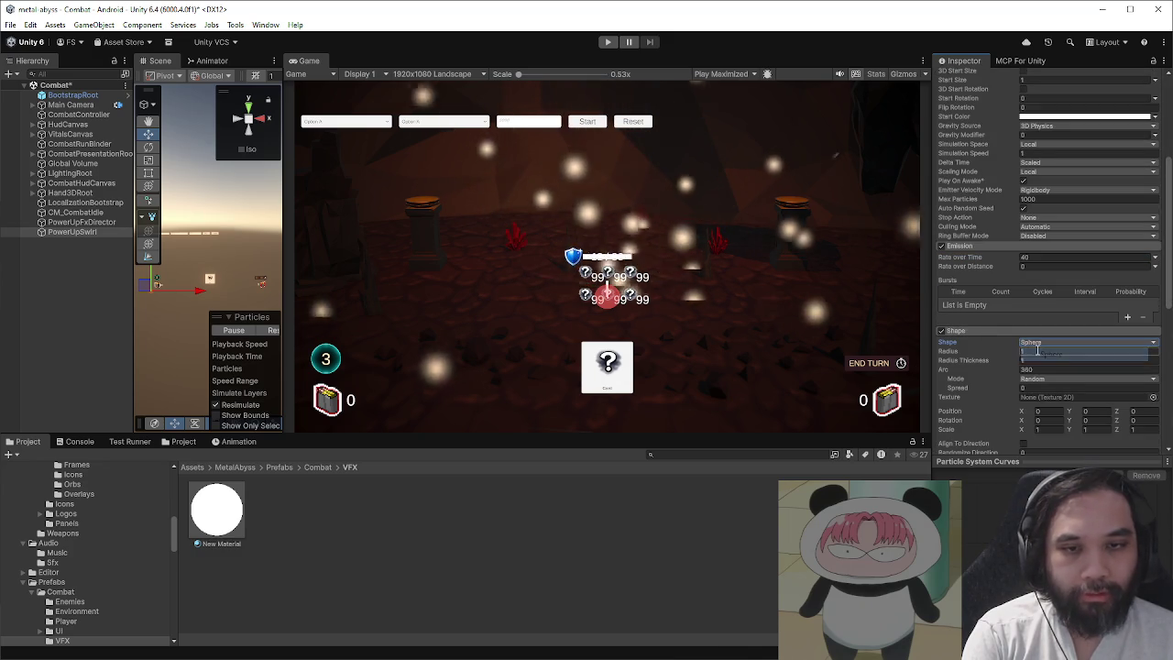
scroll(1025, 355, down, 1)
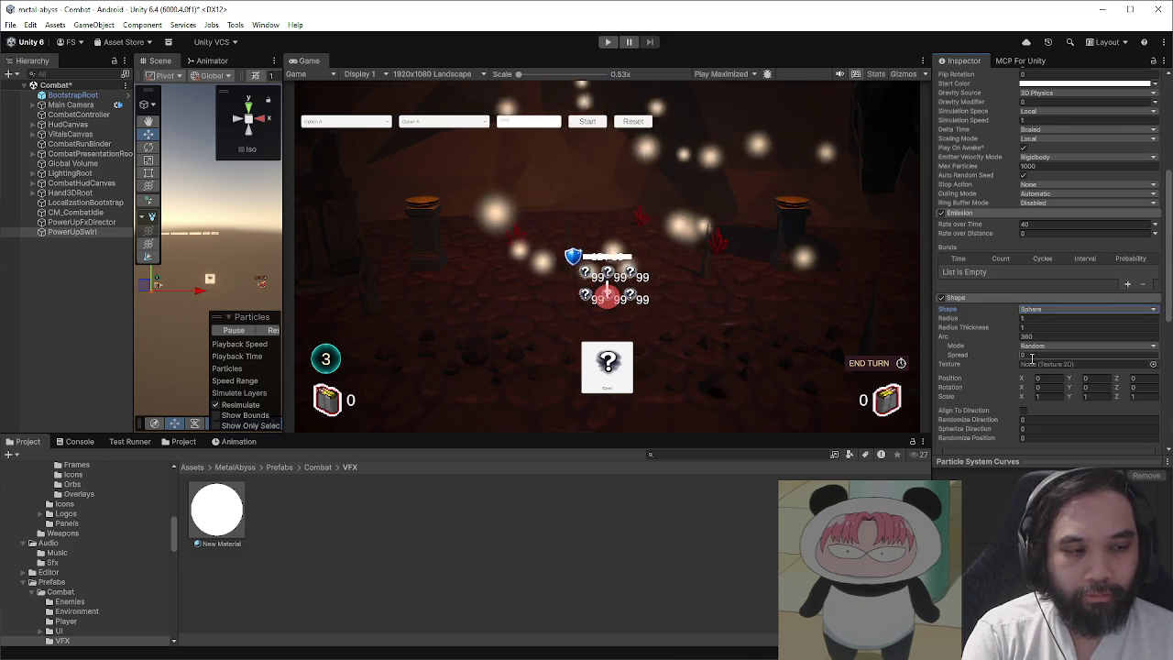
scroll(1025, 356, down, 1)
click(1099, 277)
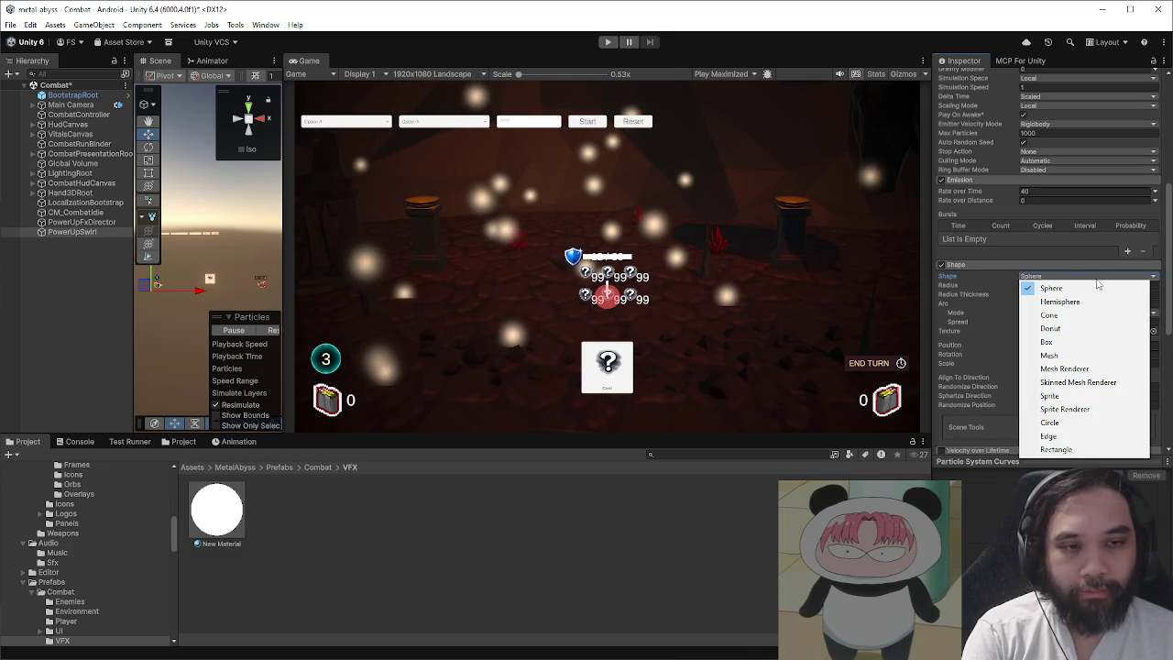
click(1053, 422)
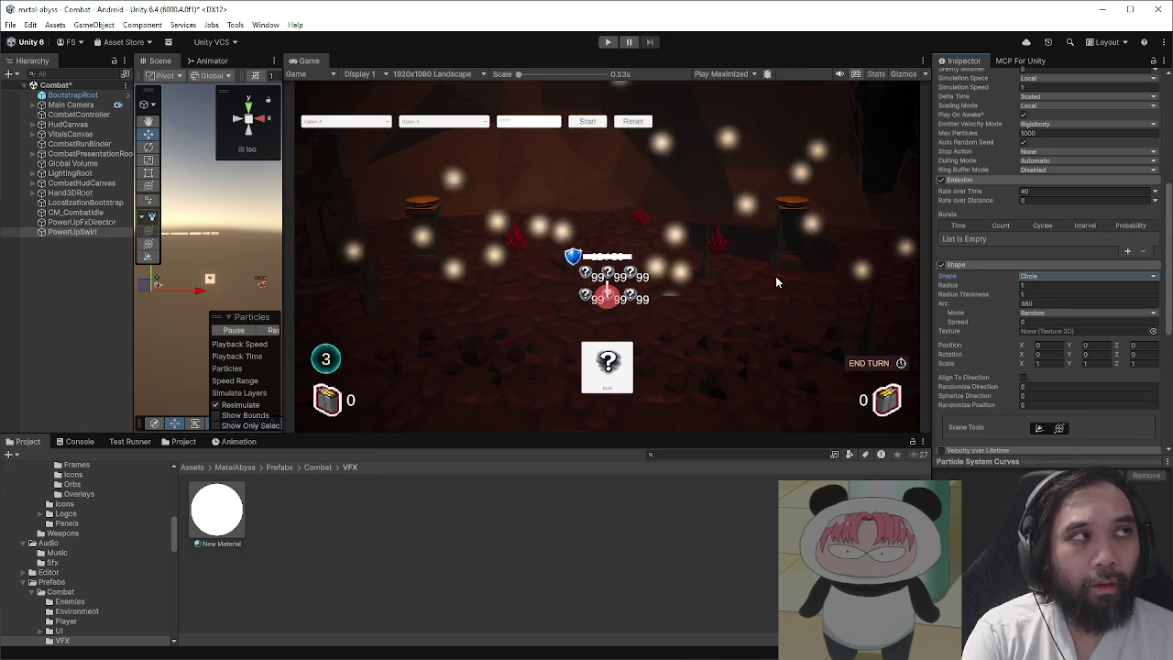
scroll(1012, 316, down, 2)
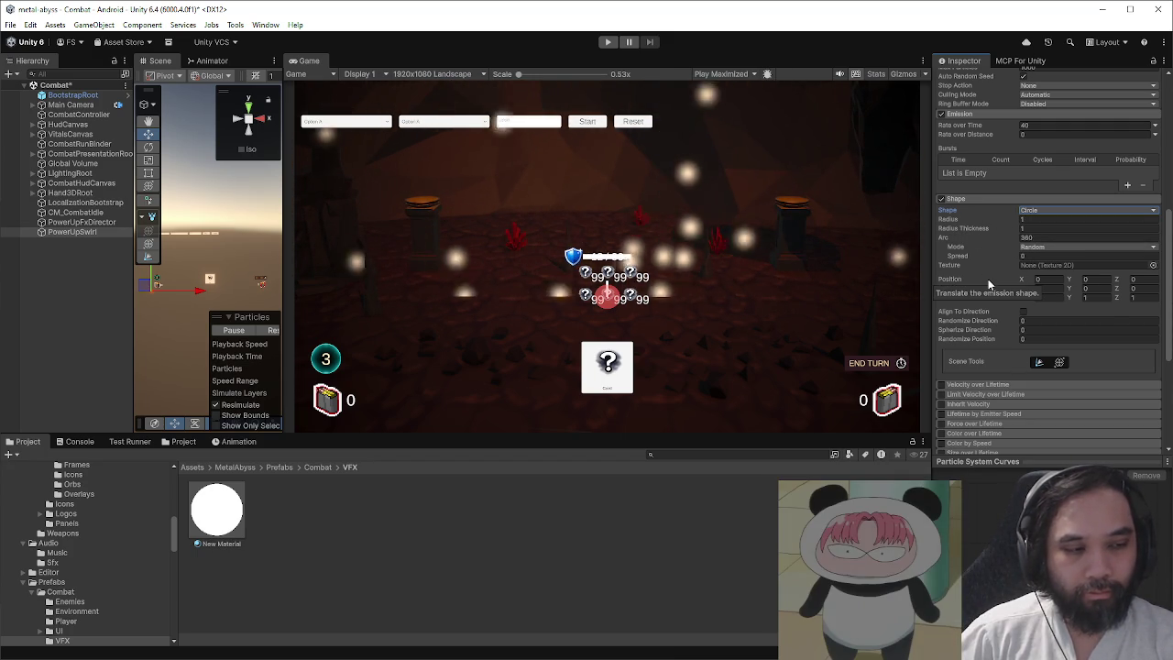
scroll(1012, 369, down, 5)
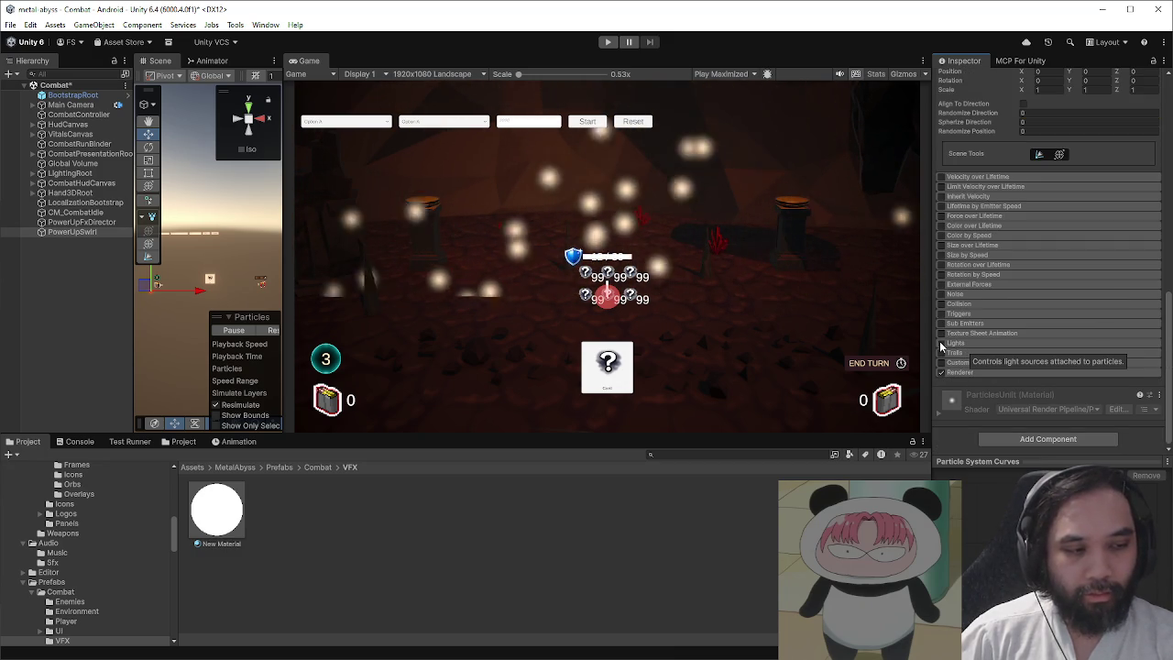
right_click(46, 232)
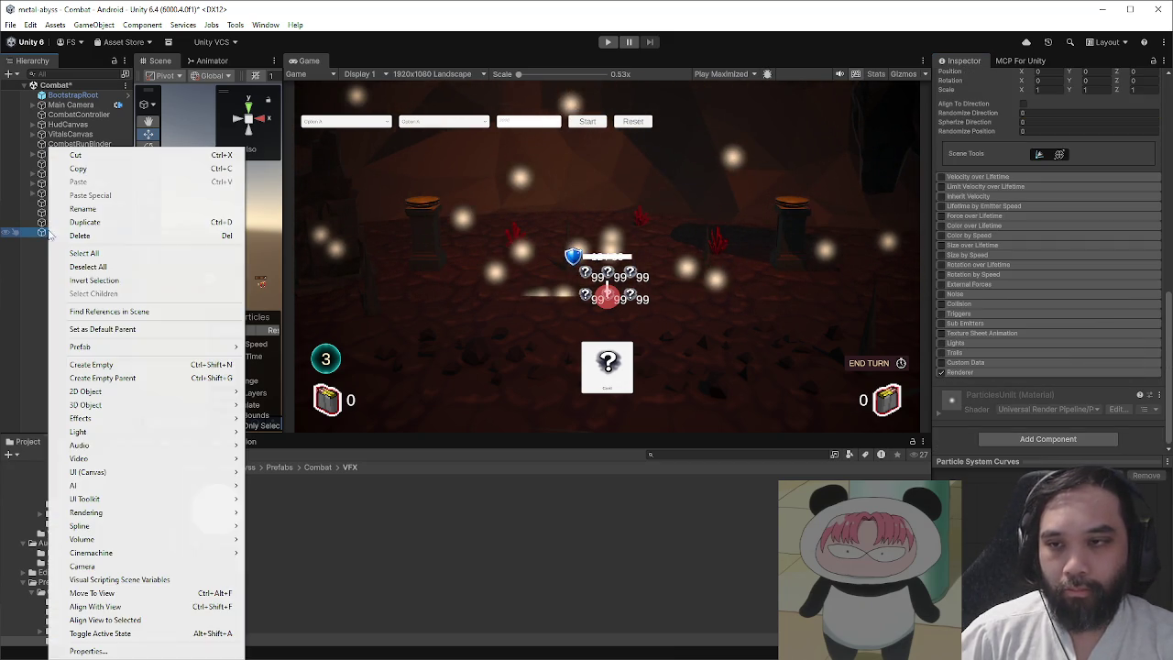
- Add a child Point Light named PulseLight under PowerUpSwirl
mouse_move(206, 432)
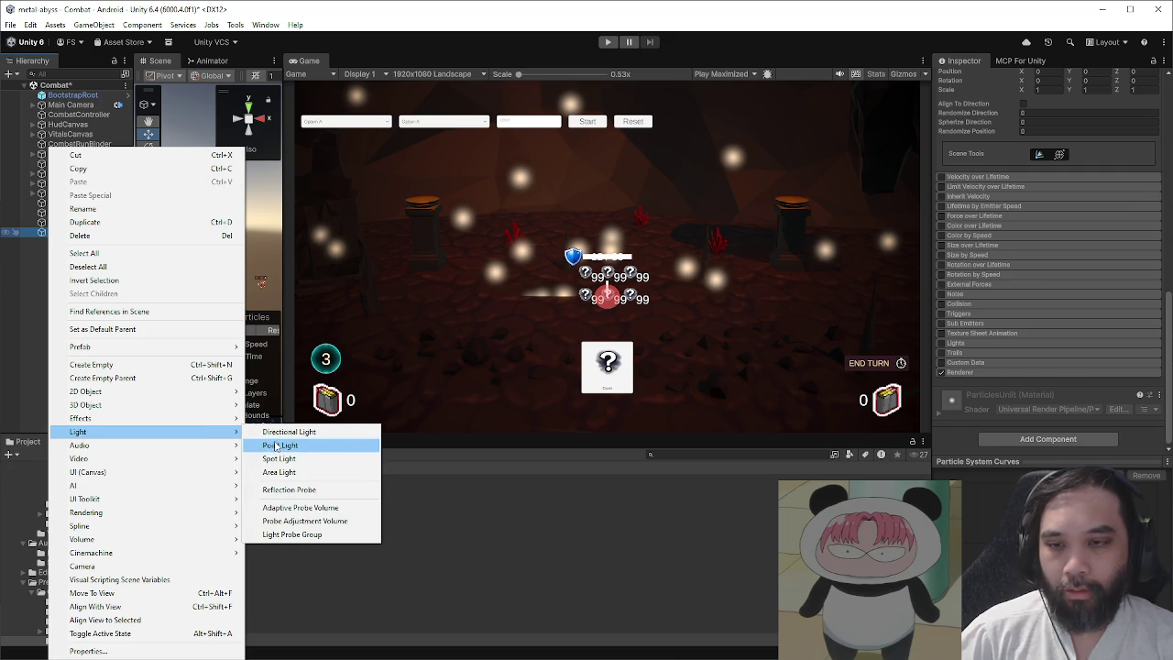
click(275, 444)
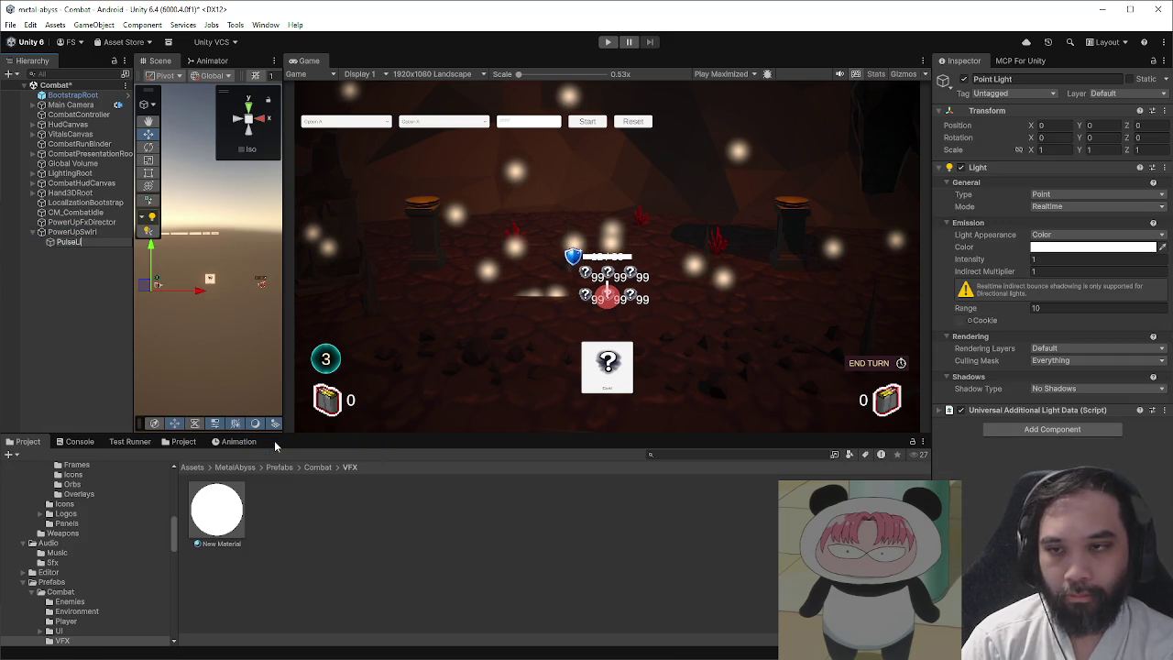
double_click(95, 241)
drag(286, 308, 575, 307)
mouse_move(406, 283)
mouse_down()
mouse_move(529, 158)
mouse_move(342, 228)
mouse_move(337, 256)
mouse_up()
- Raise PowerUpSwirl slightly and set its particles' Start Speed to 0
click(74, 232)
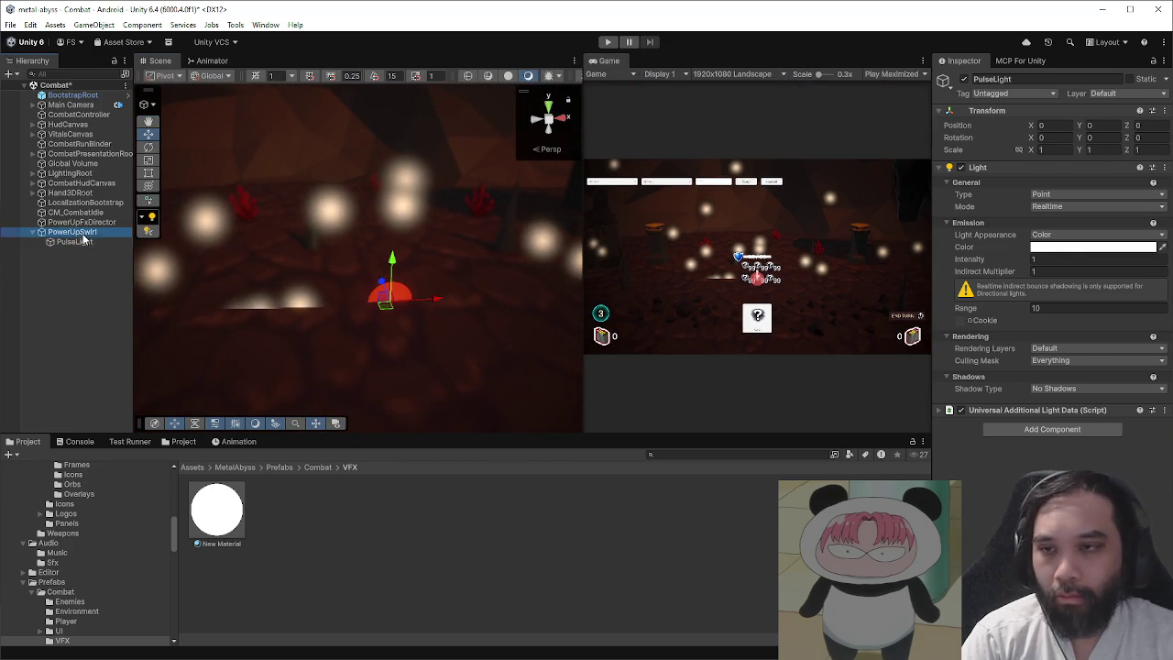
drag(388, 209, 389, 203)
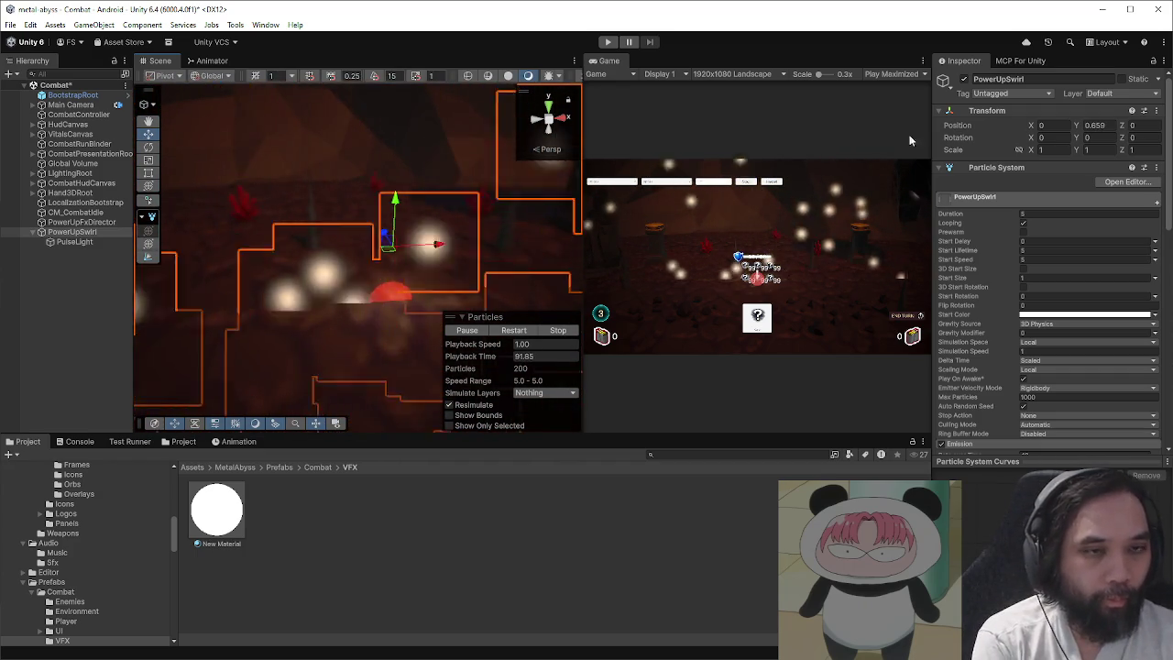
click(1032, 260)
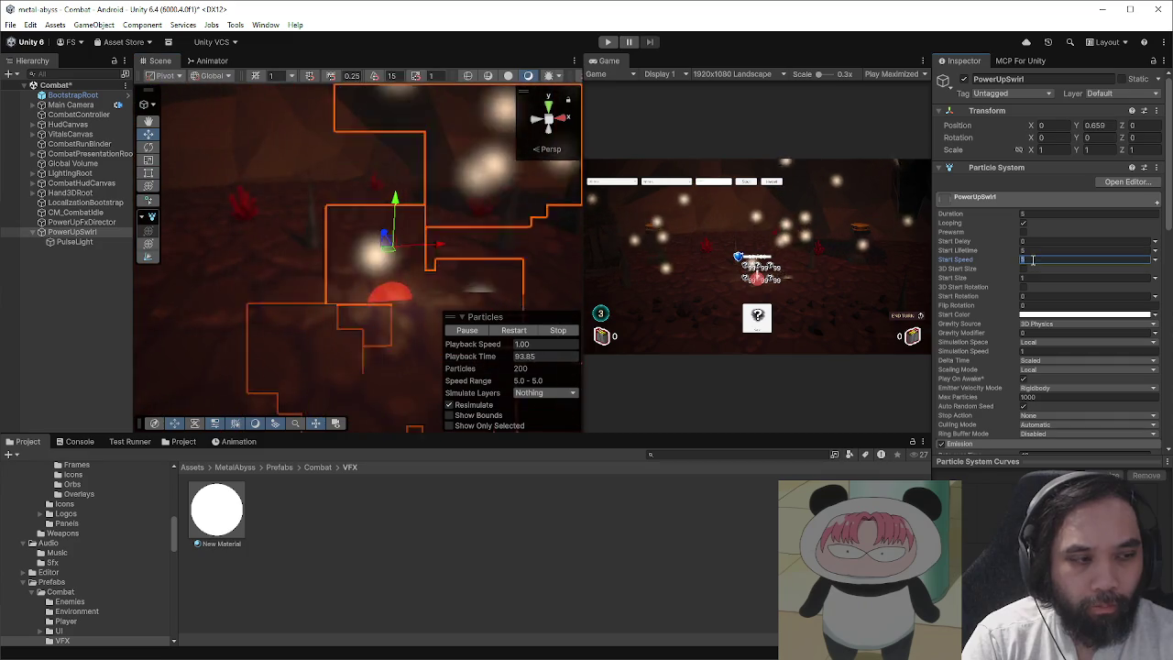
text(0)
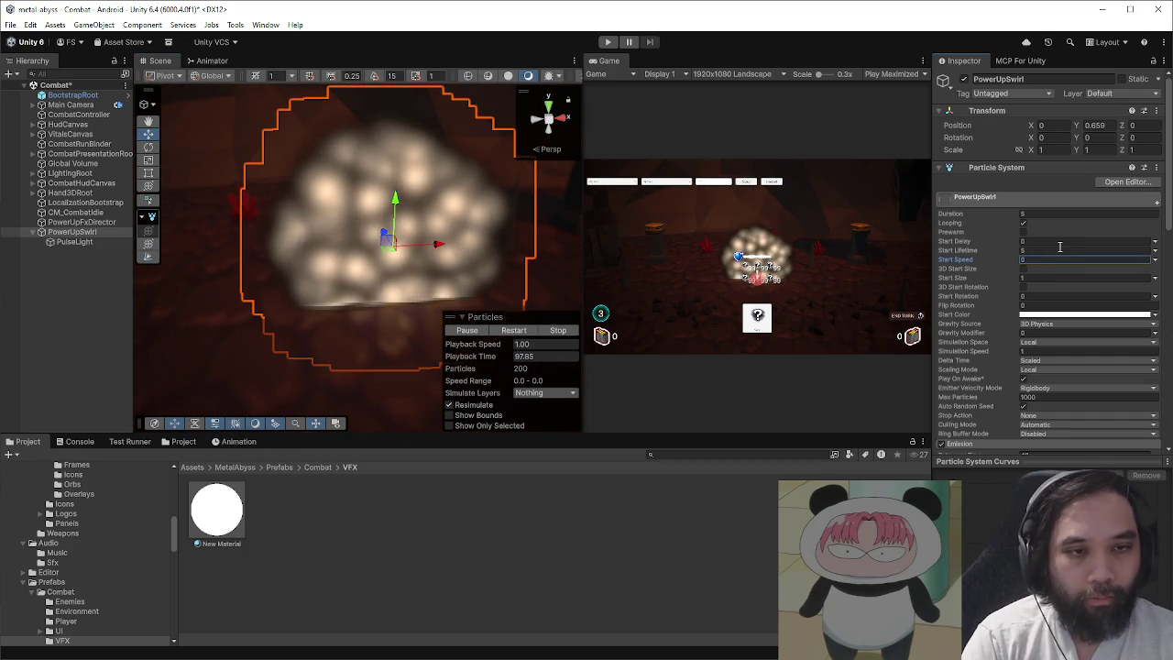
click(1059, 249)
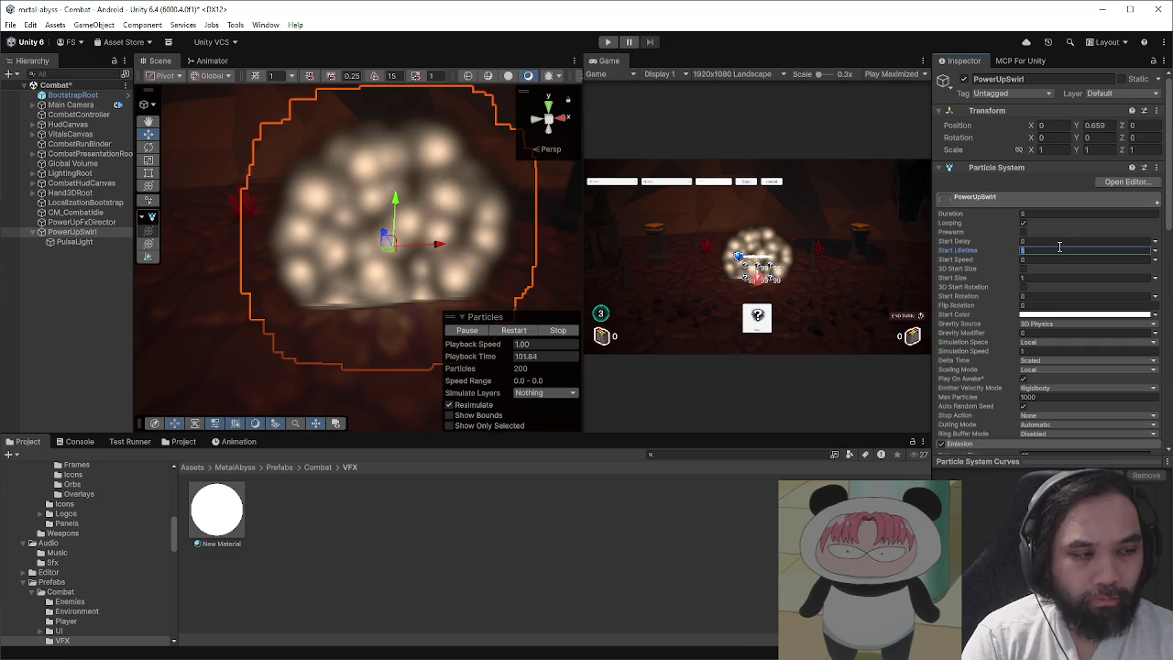
- Set Start Lifetime to 0.8 and Start Size to random between 0.2 and 0.4
text(0.8)
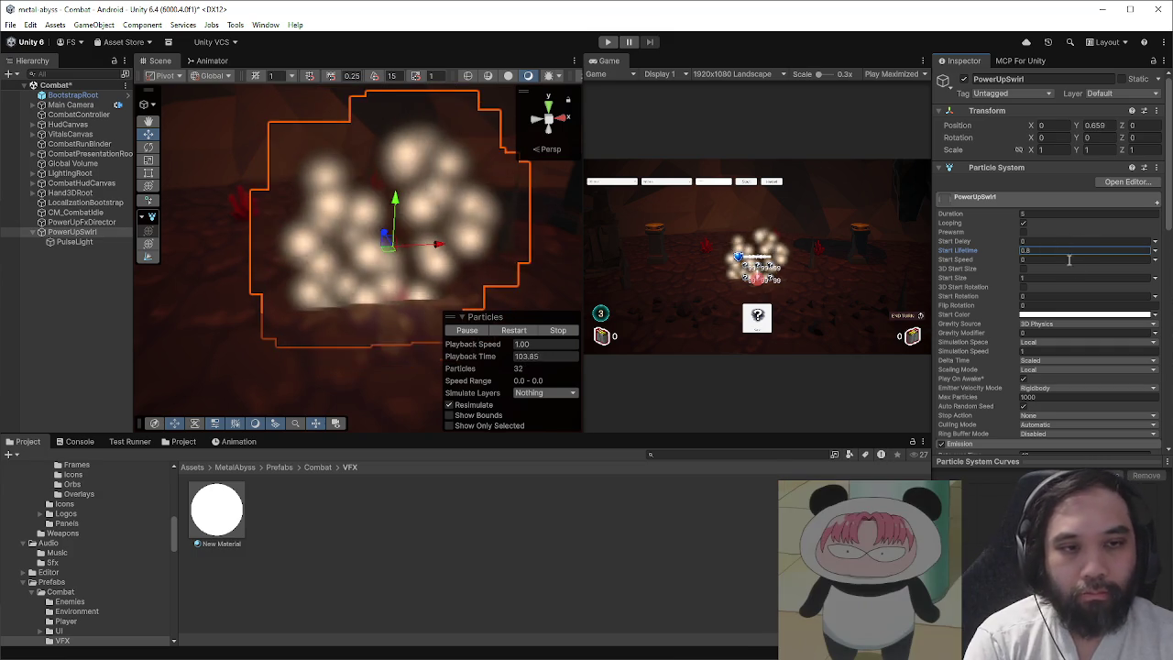
click(1153, 279)
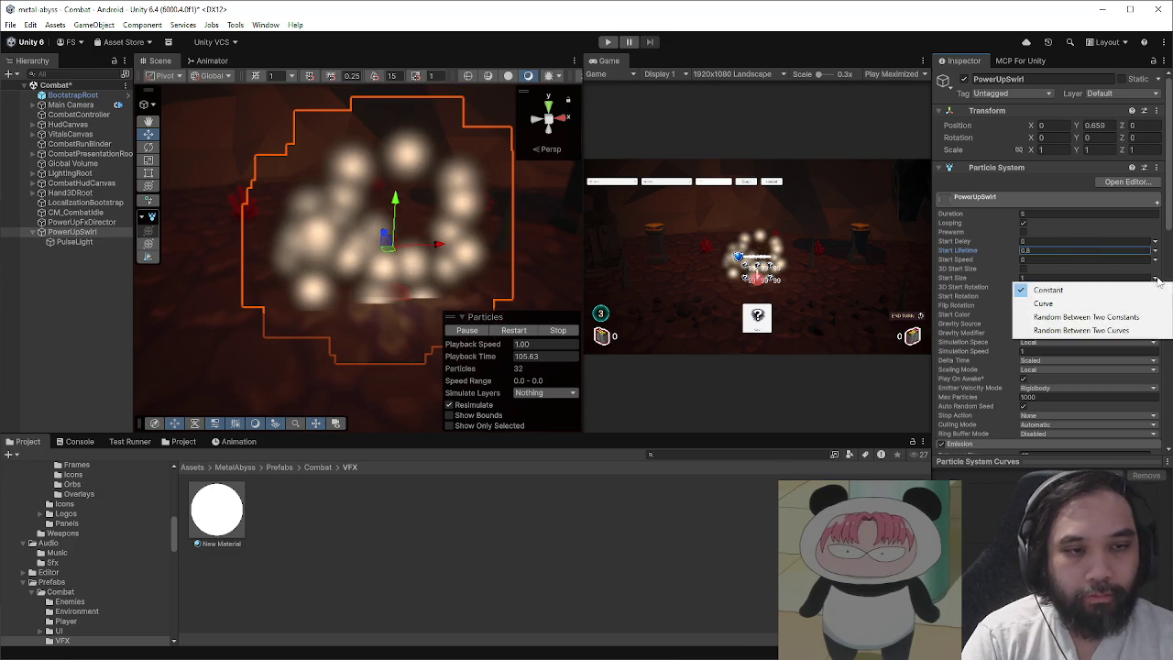
click(1072, 319)
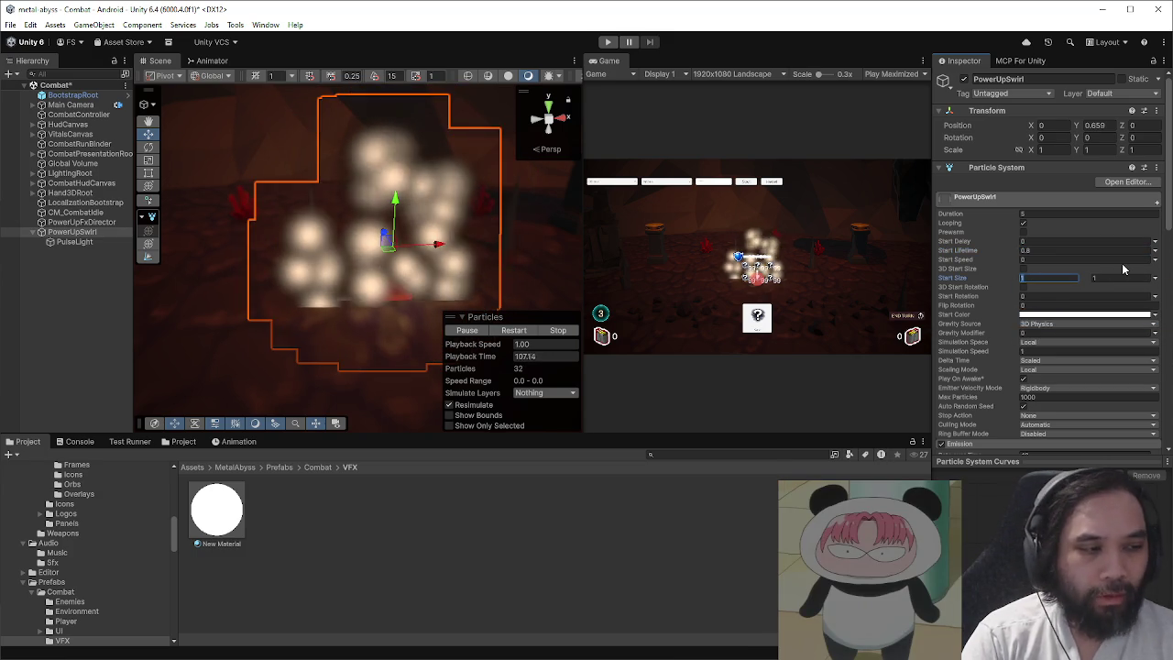
click(1049, 278)
text(0.20.4)
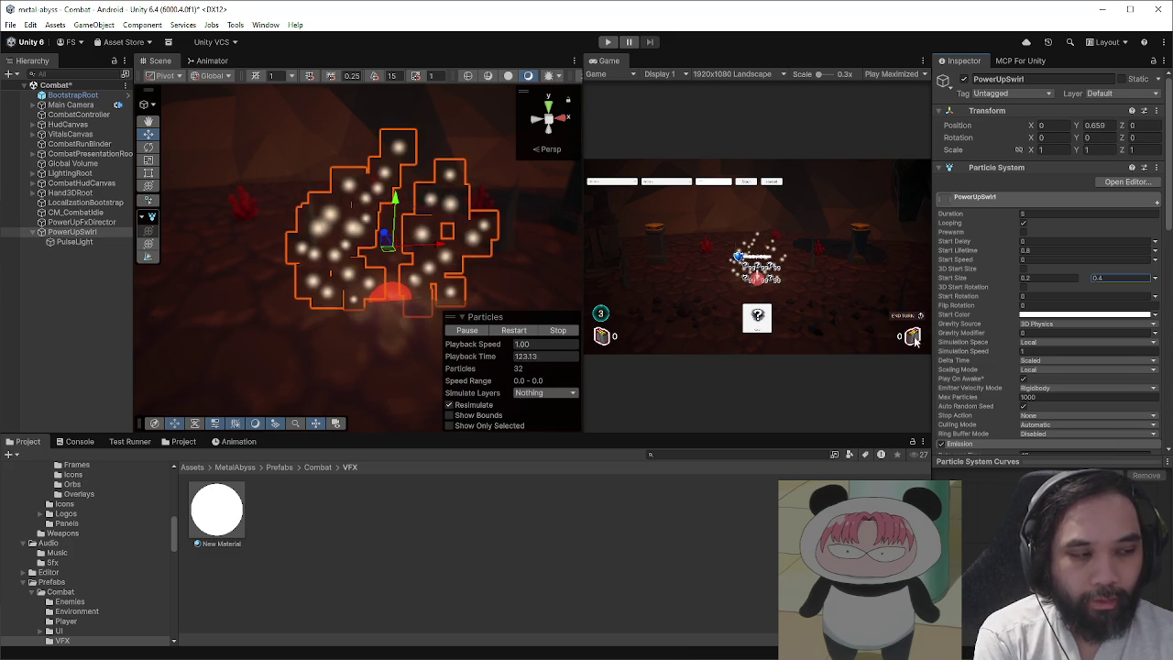
click(73, 241)
- Set PulseLight's Range to 6 and Intensity to 0
click(1087, 306)
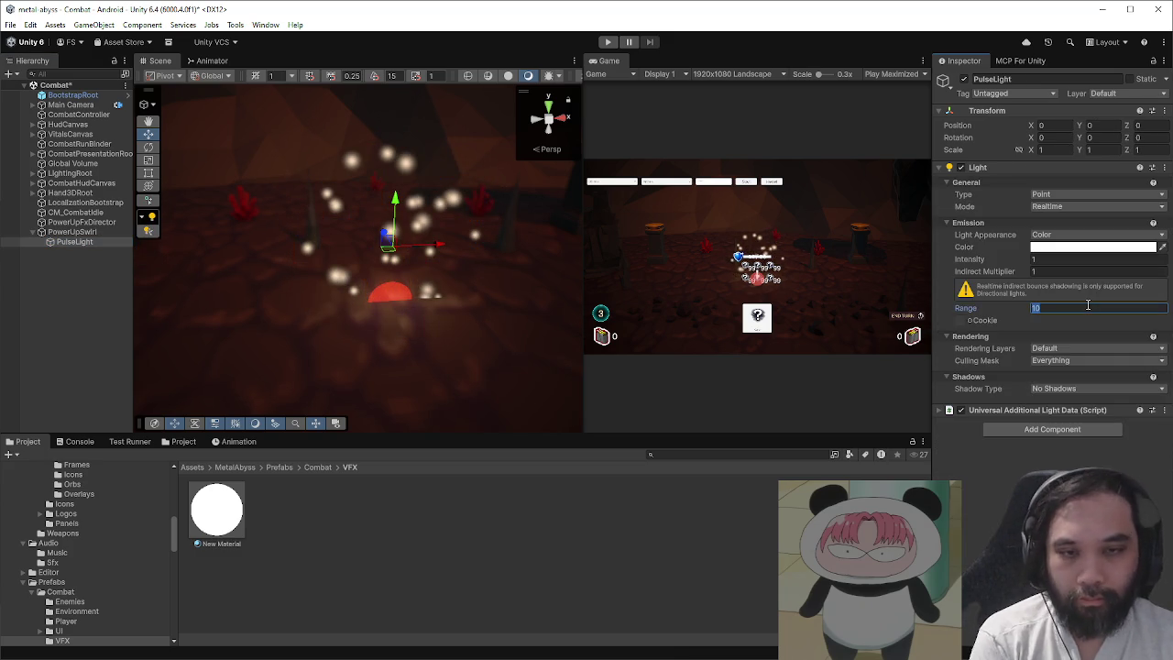
click(1058, 260)
text(0)
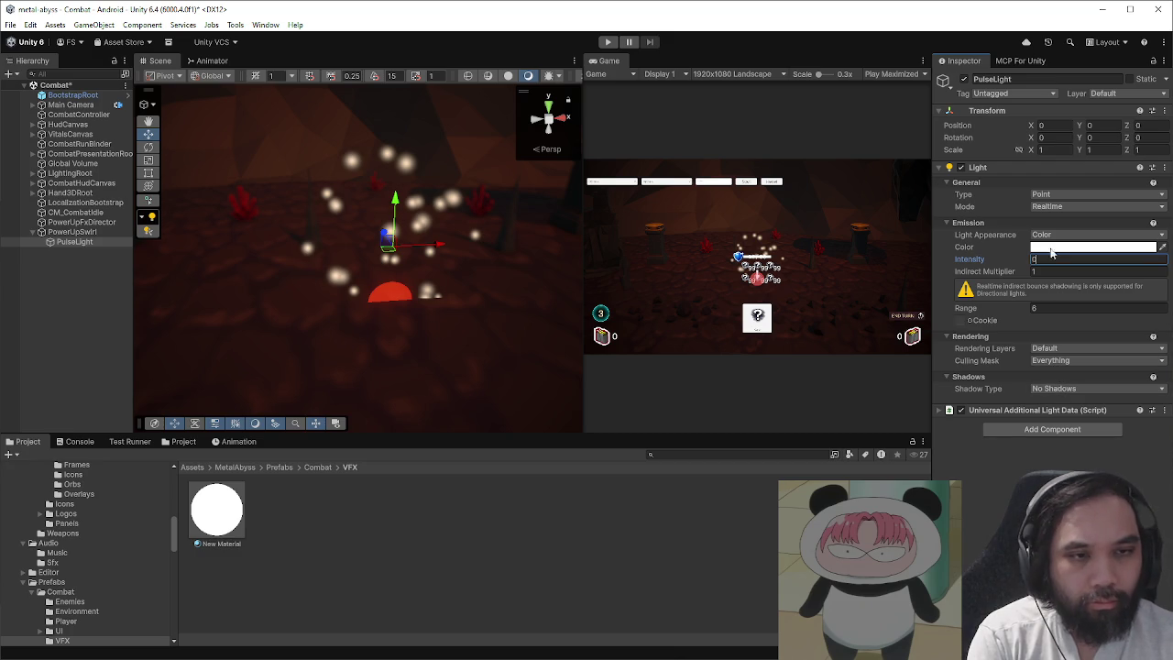
- Keep the light as a Realtime Point light and save PowerUpSwirl as a prefab in VFX
click(1050, 207)
click(1053, 195)
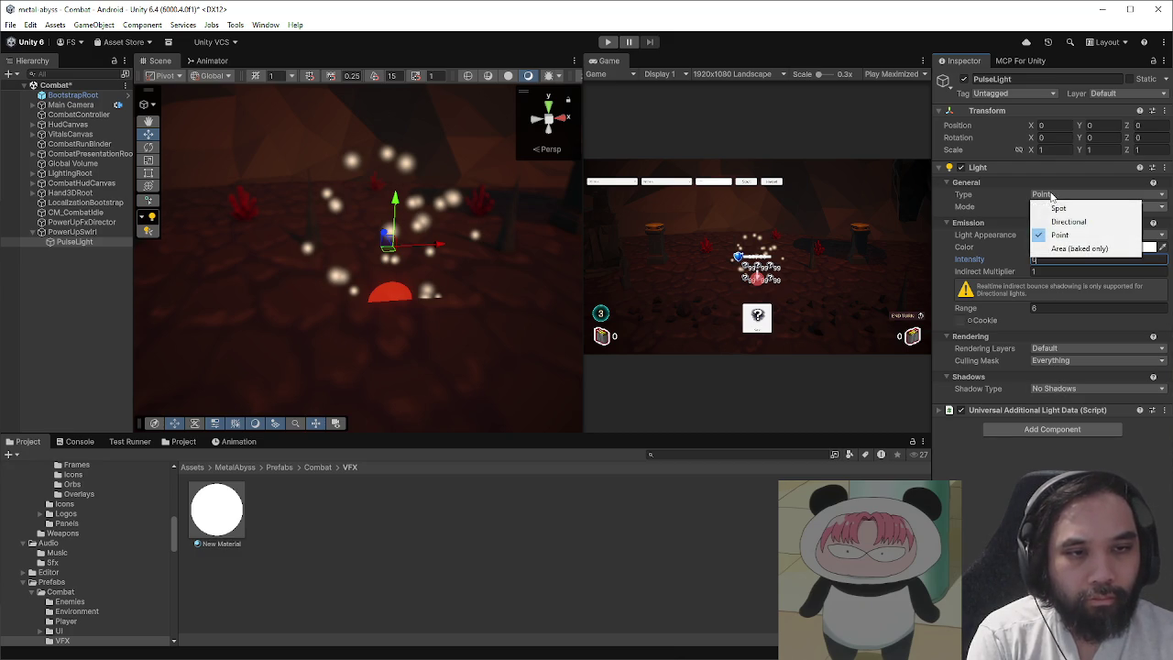
click(982, 206)
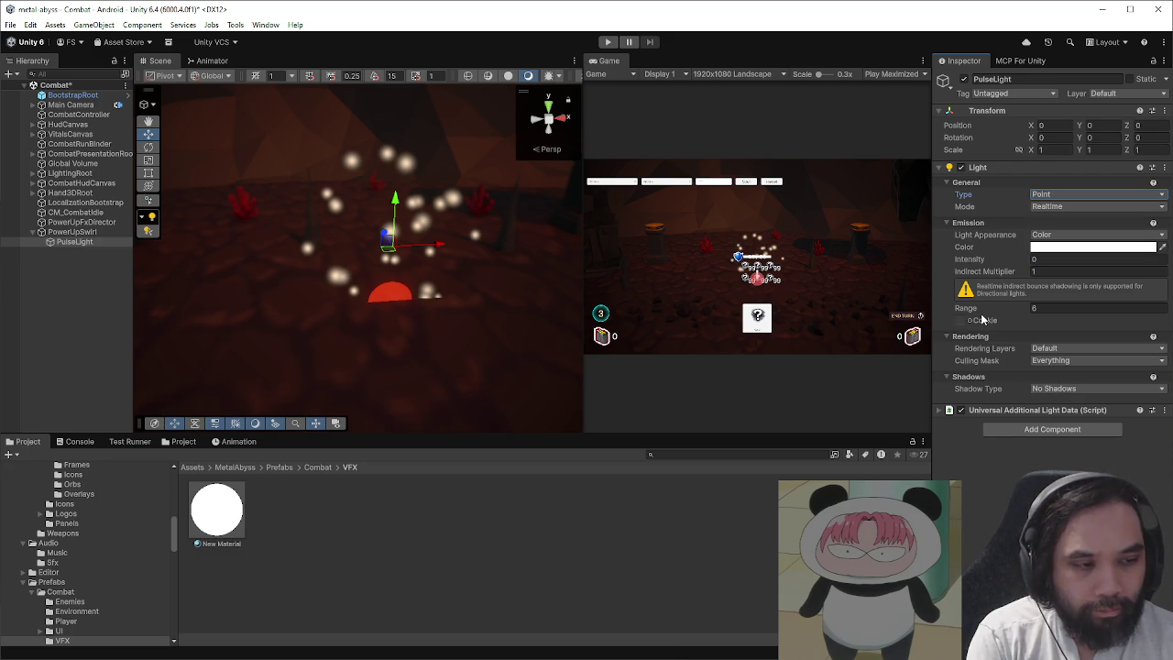
click(1044, 206)
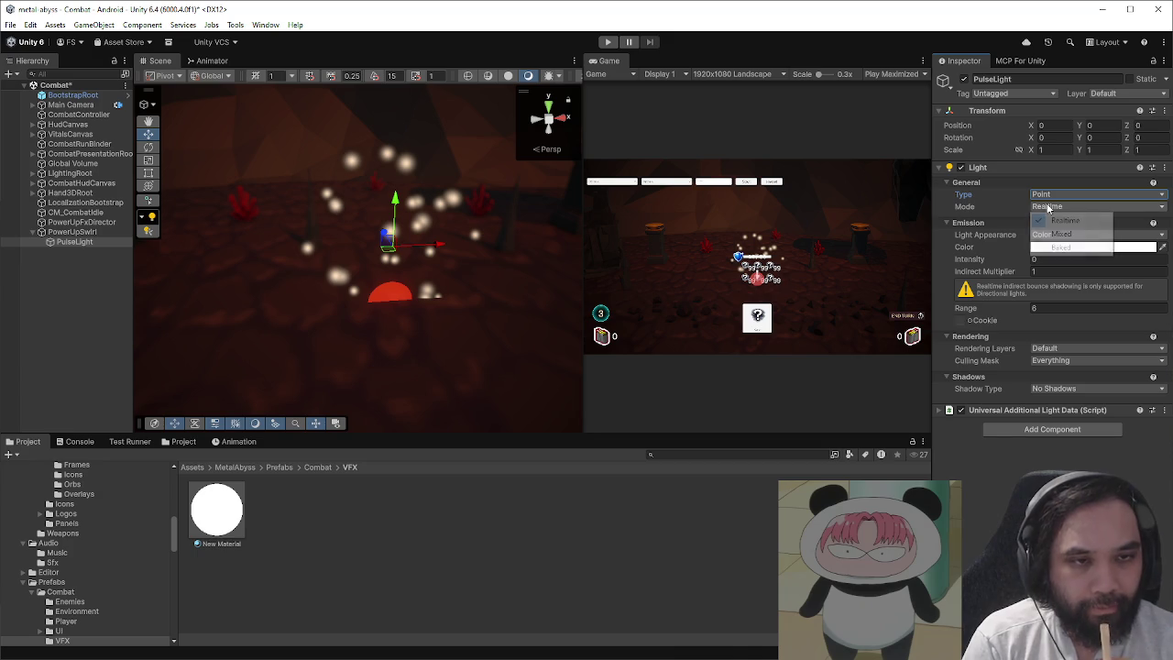
click(1036, 219)
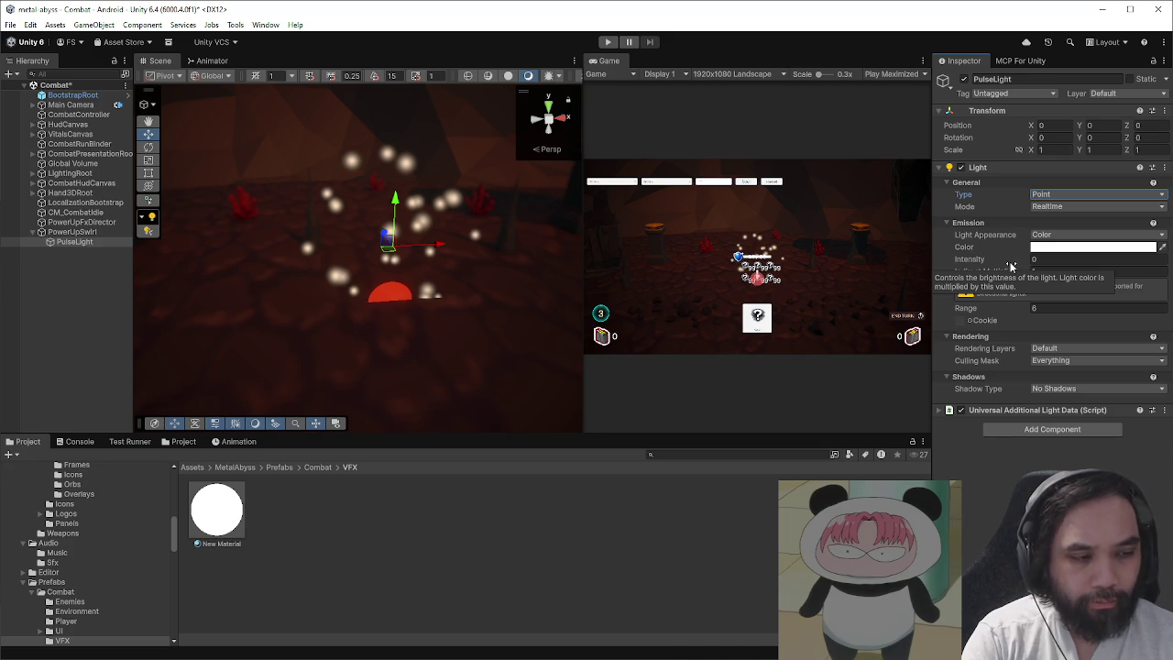
drag(73, 232, 365, 544)
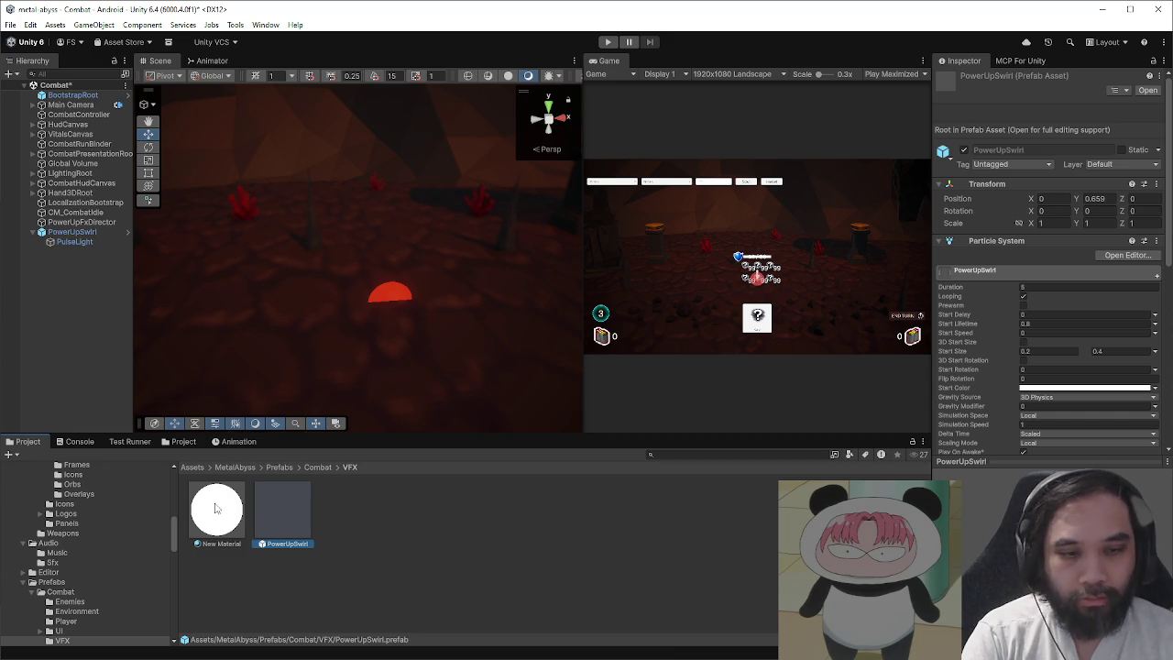
- Rename the New Material asset to PowerUpSwirlMaterial
click(216, 509)
key(F2)
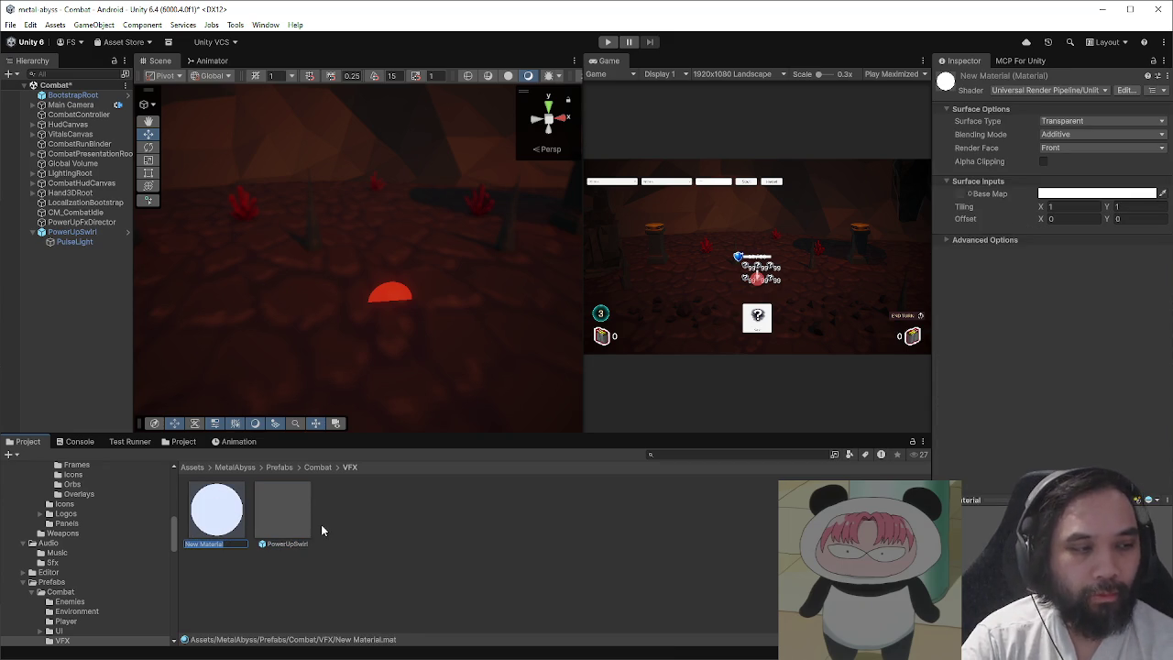
text(PowerUpSwirlMaterial)
key(Return)
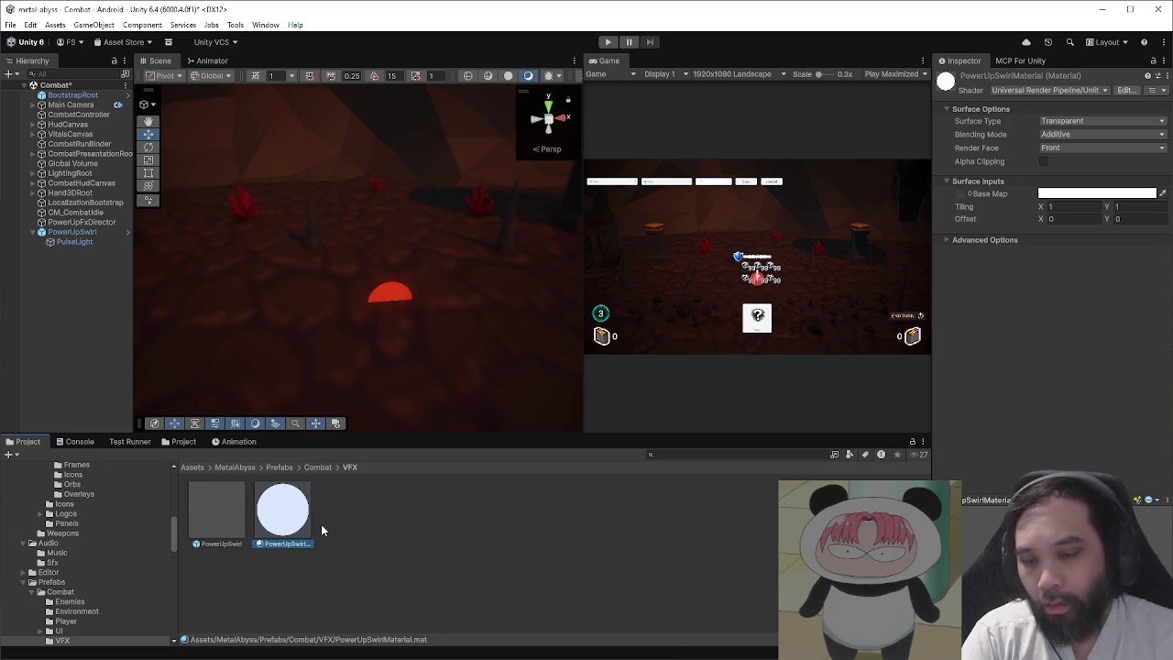
key(F2)
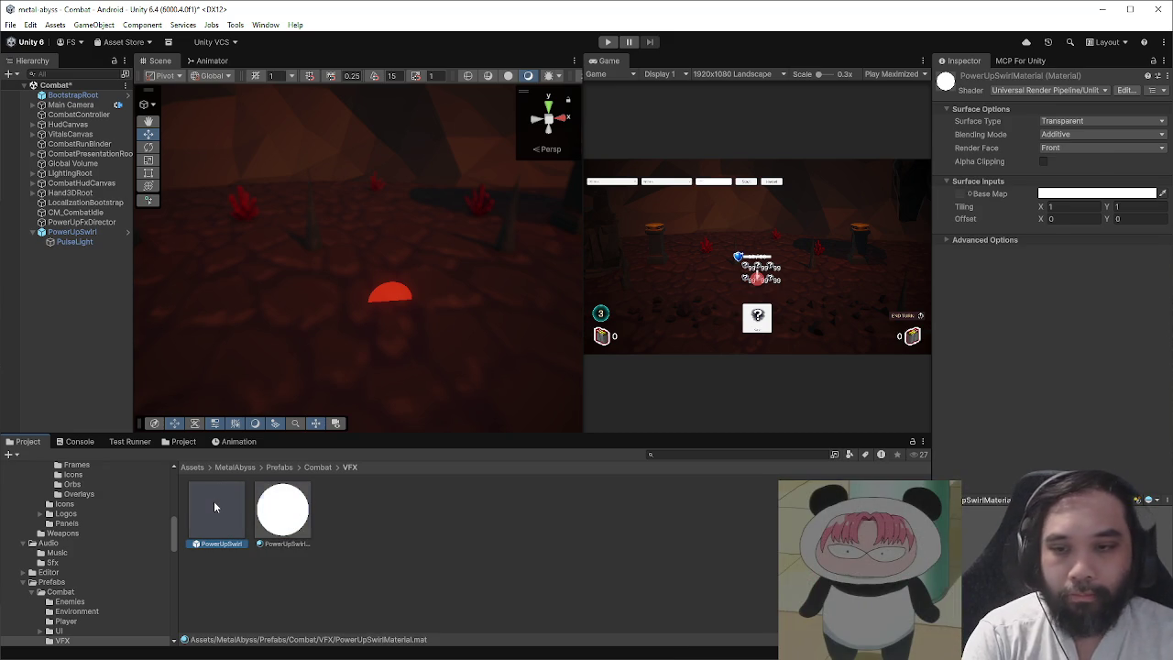
- Open the PowerUpSwirl prefab in Prefab Mode and check its PulseLight and particle system
double_click(219, 500)
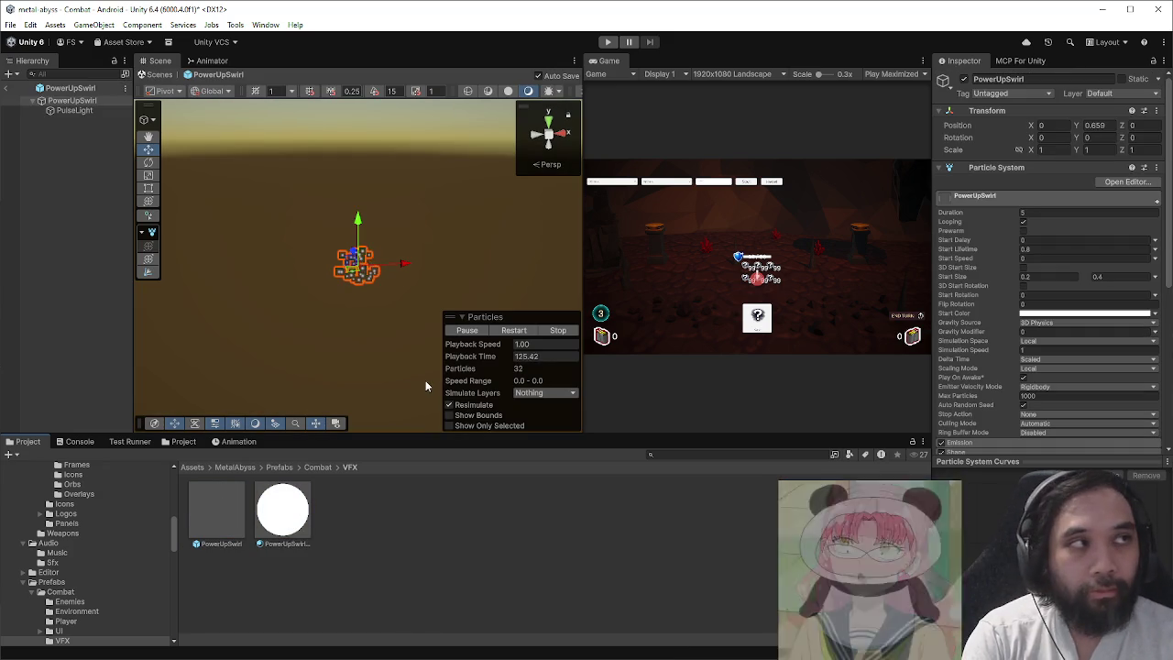
click(96, 110)
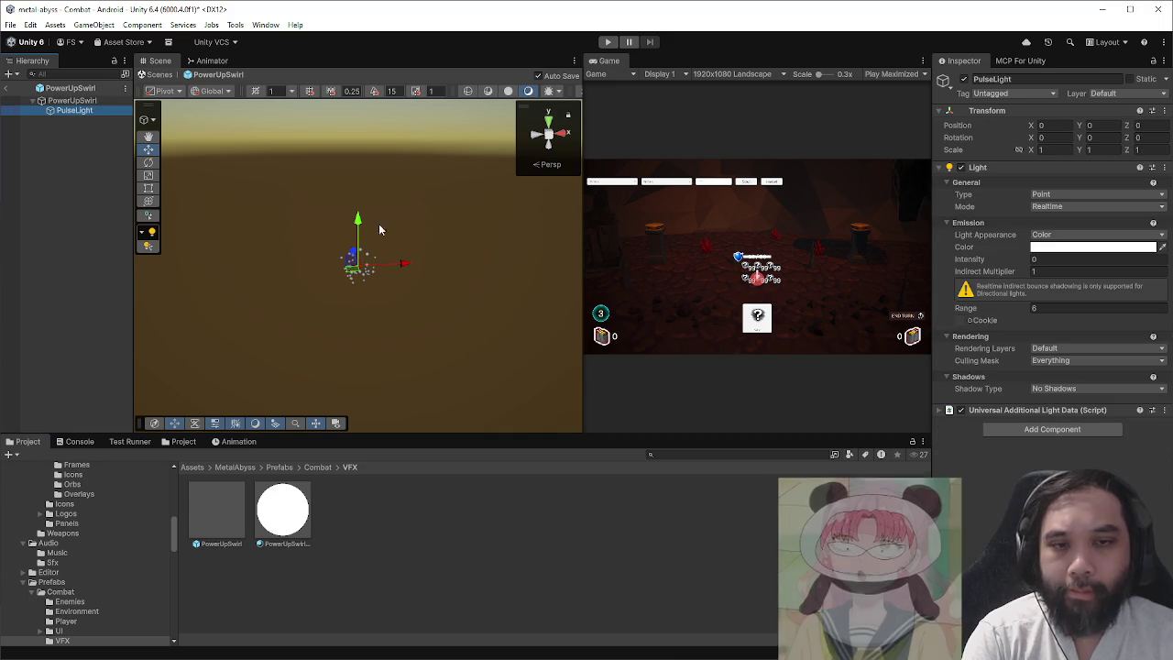
click(74, 100)
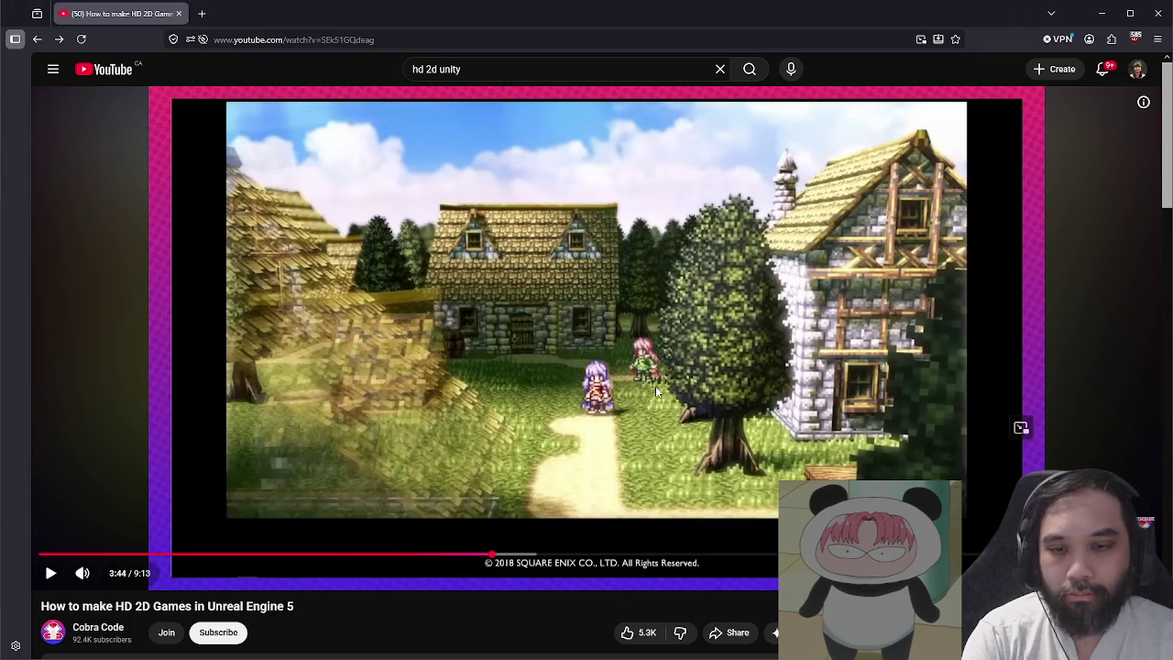
click(656, 392)
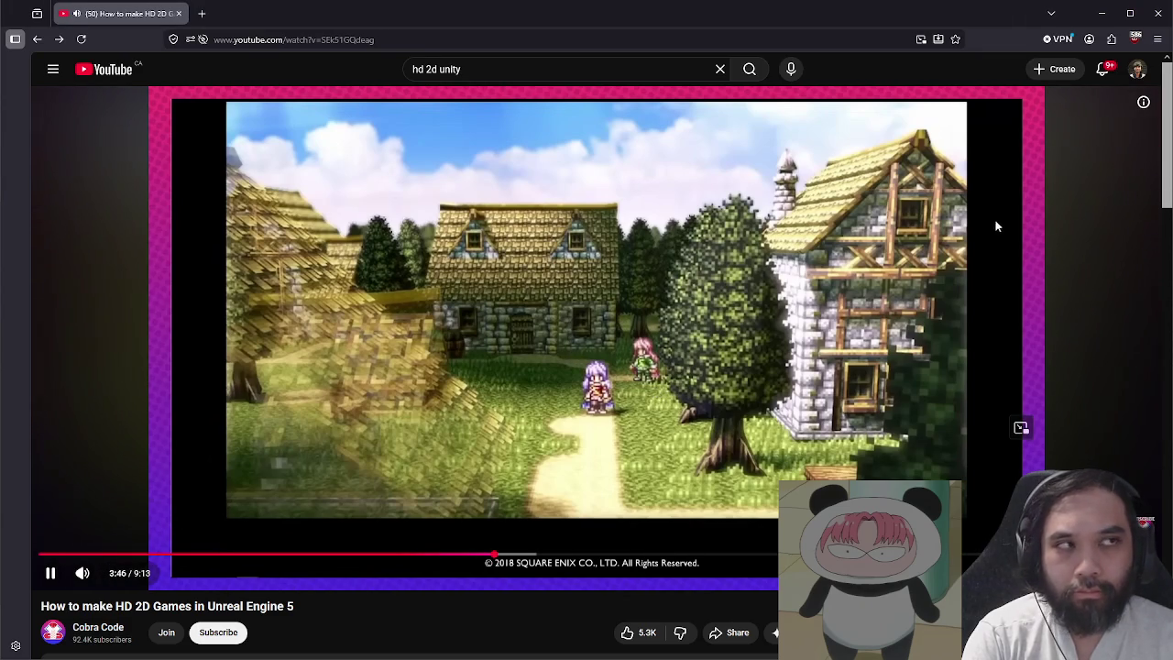
click(1101, 13)
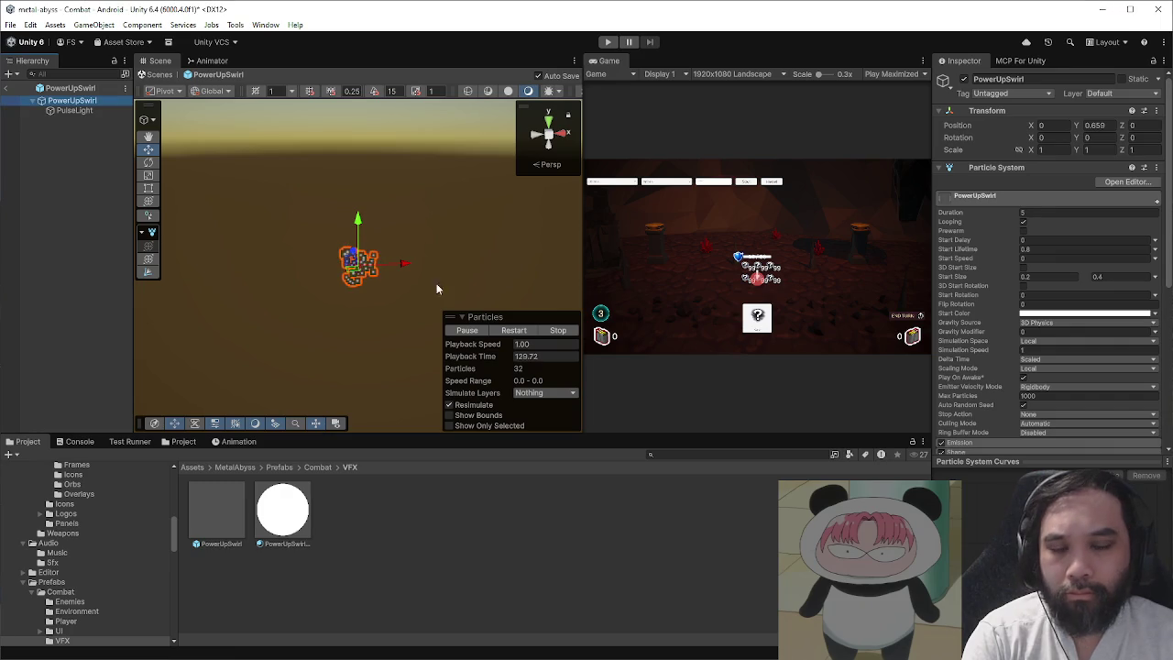
- Assign PowerUpSwirlMaterial to the particle system's Renderer Material slot
scroll(1017, 393, down, 5)
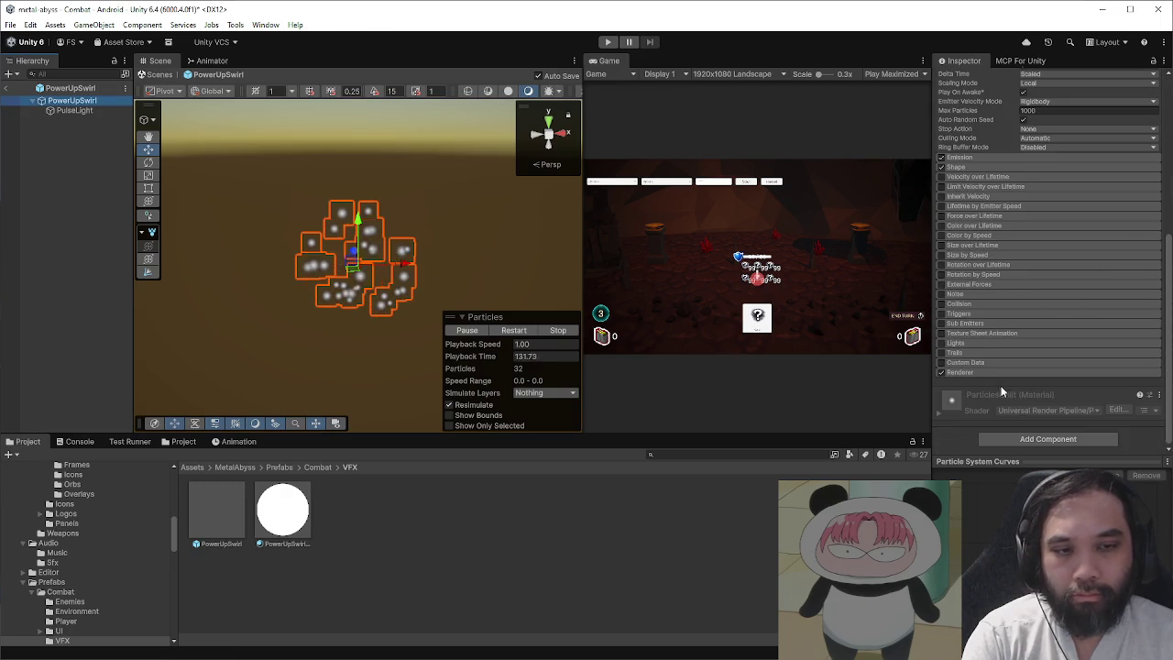
scroll(999, 373, down, 3)
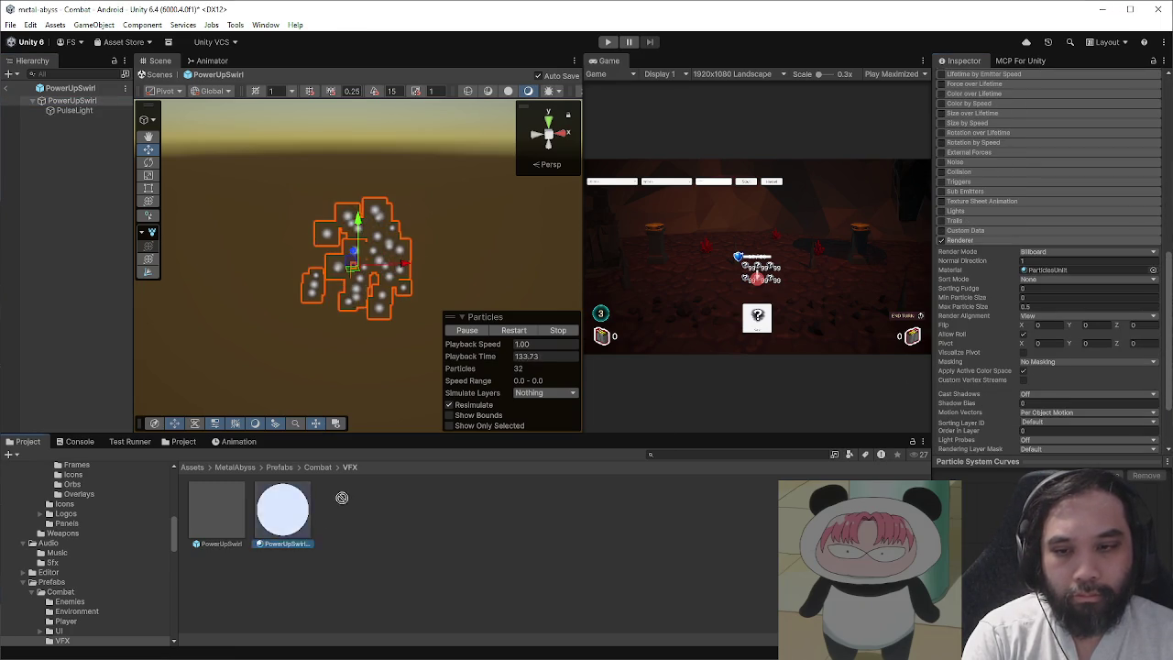
drag(1042, 278, 1044, 271)
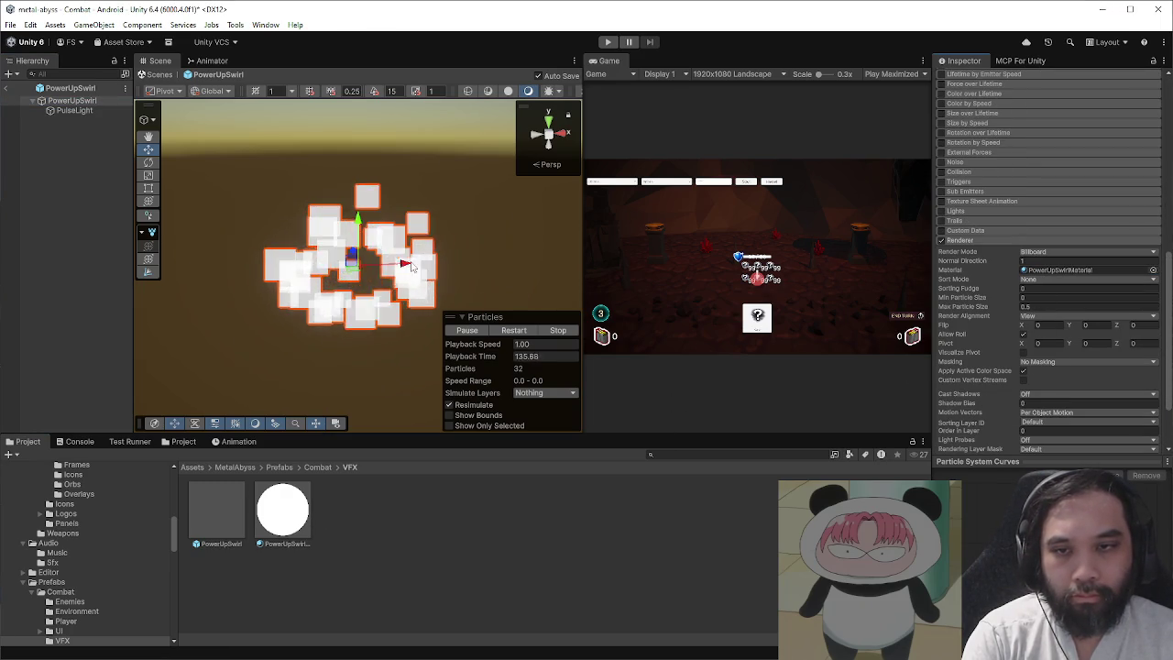
- Set PowerUpSwirlMaterial's Base Map to the soft Default-Particle texture
click(303, 508)
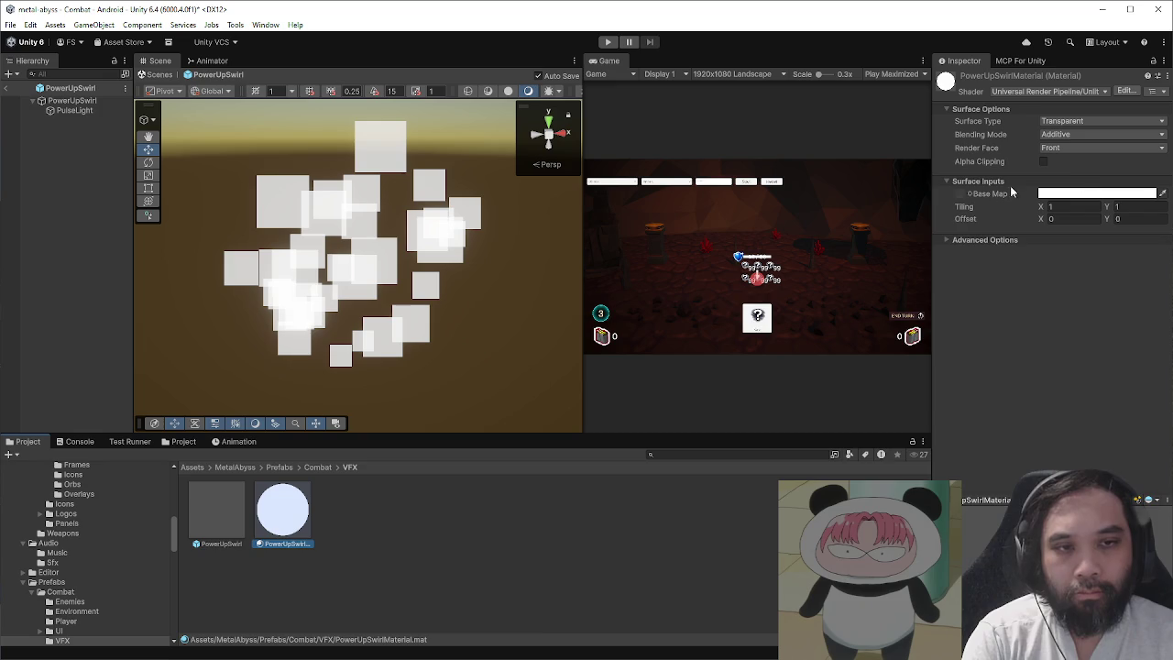
click(970, 194)
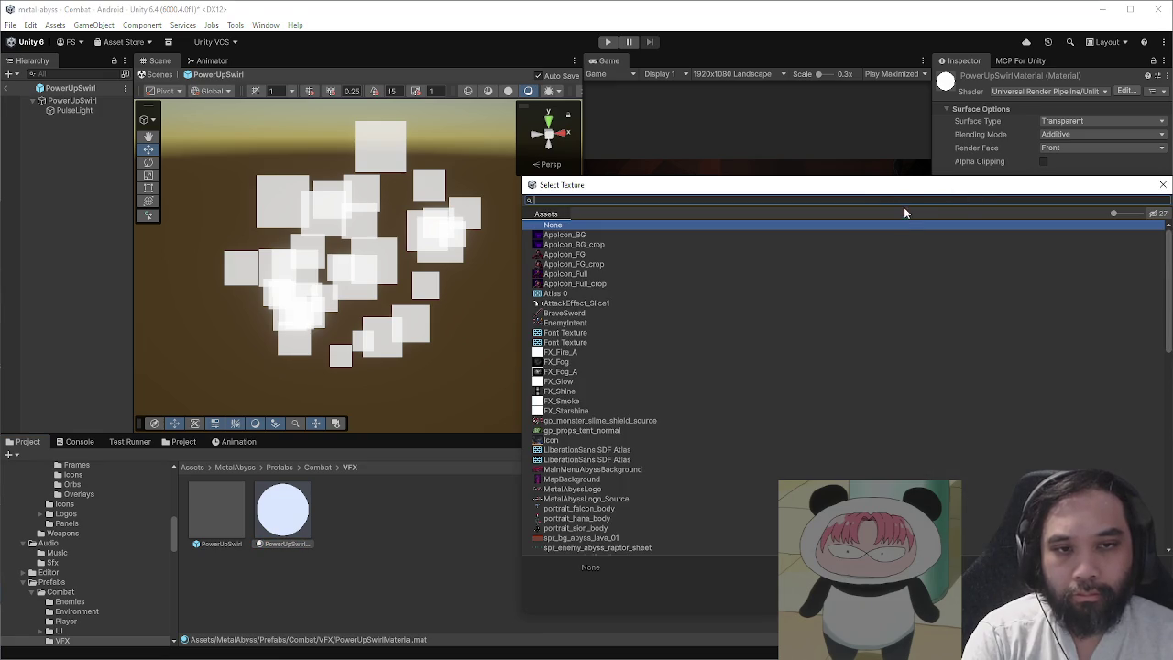
text(cir)
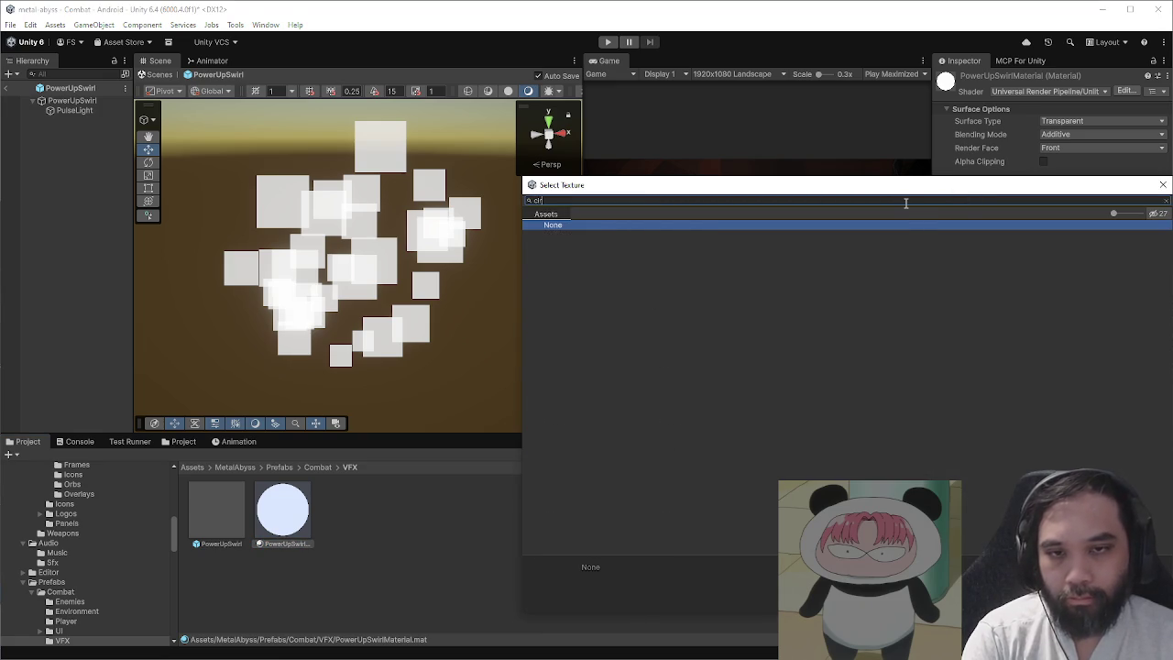
text(parti)
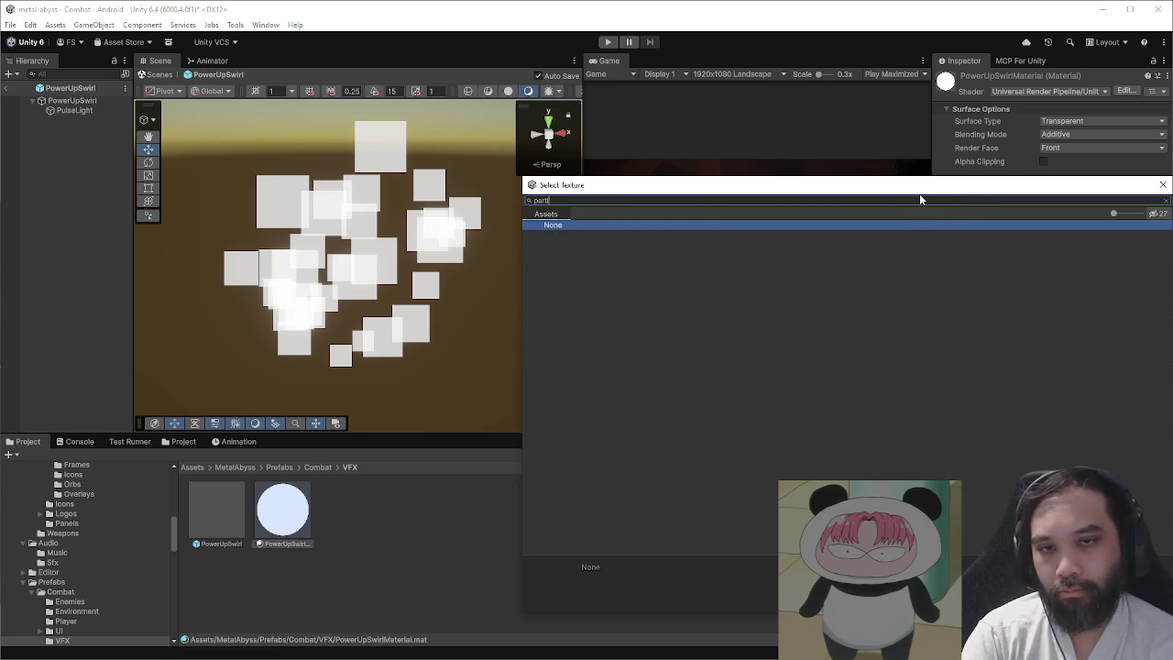
mouse_move(922, 188)
mouse_down()
mouse_move(383, 263)
mouse_move(238, 243)
mouse_up()
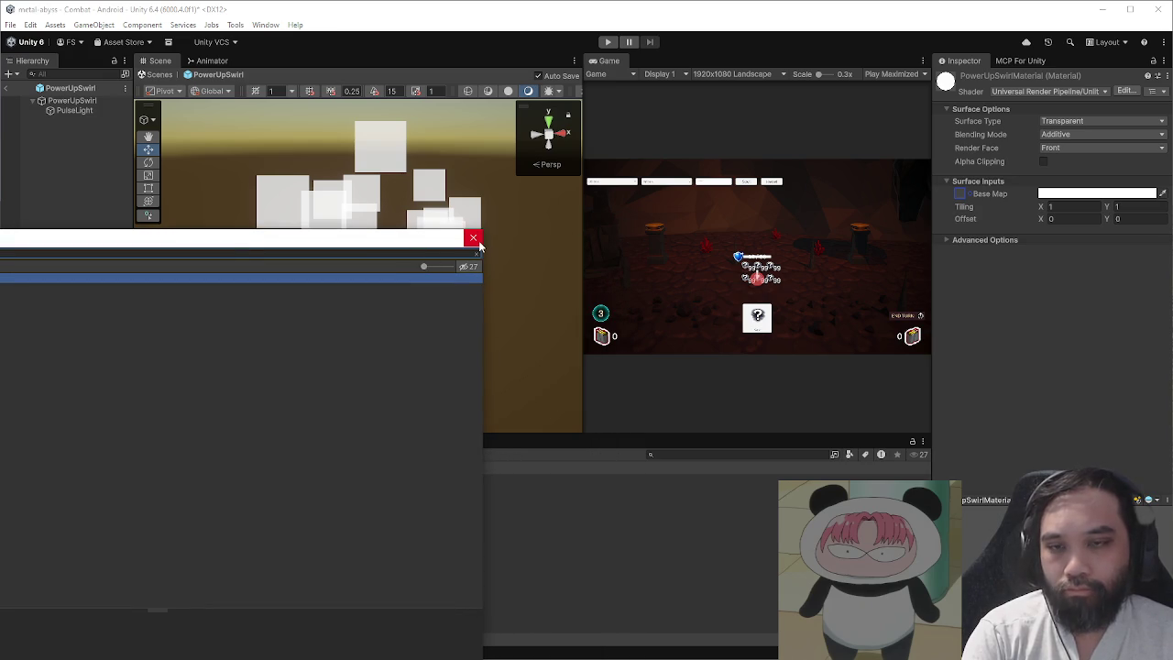
click(174, 288)
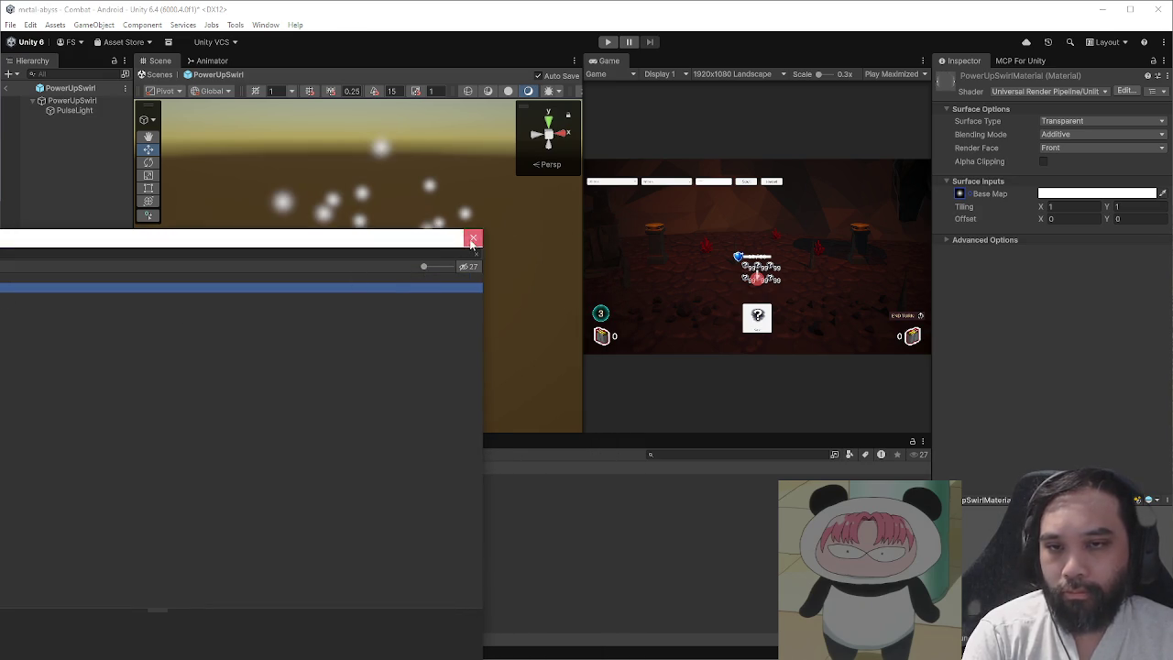
click(472, 237)
click(96, 110)
click(73, 100)
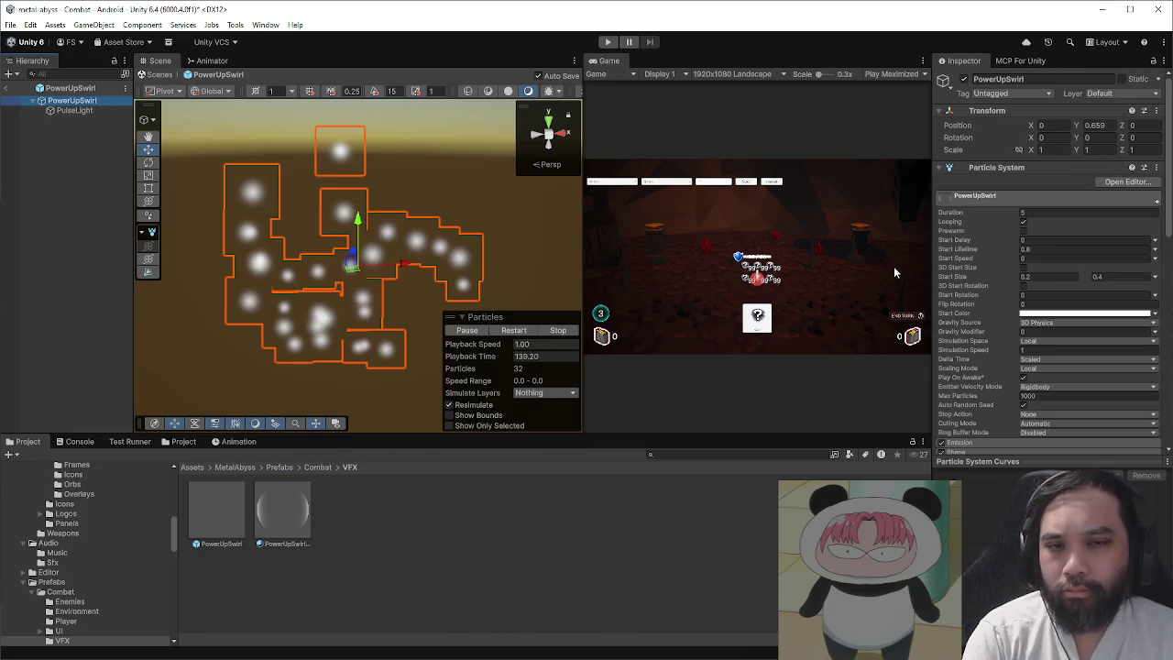
- Scroll through PowerUpSwirl's Inspector, then leave prefab mode for the Combat scene
scroll(1002, 317, down, 10)
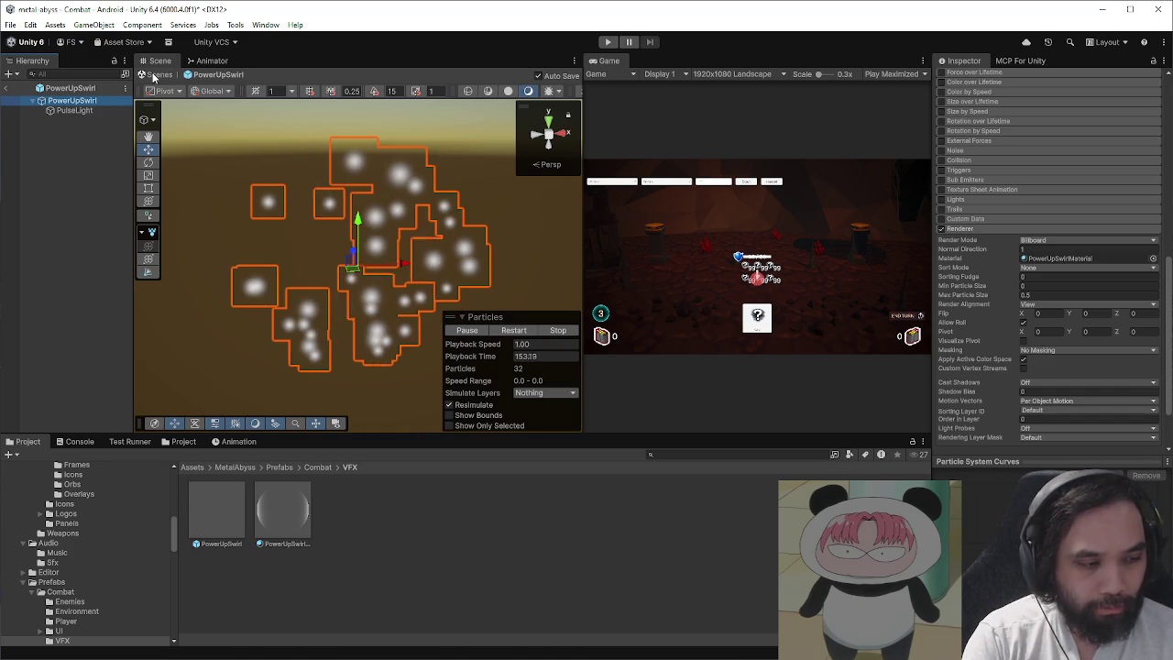
click(153, 76)
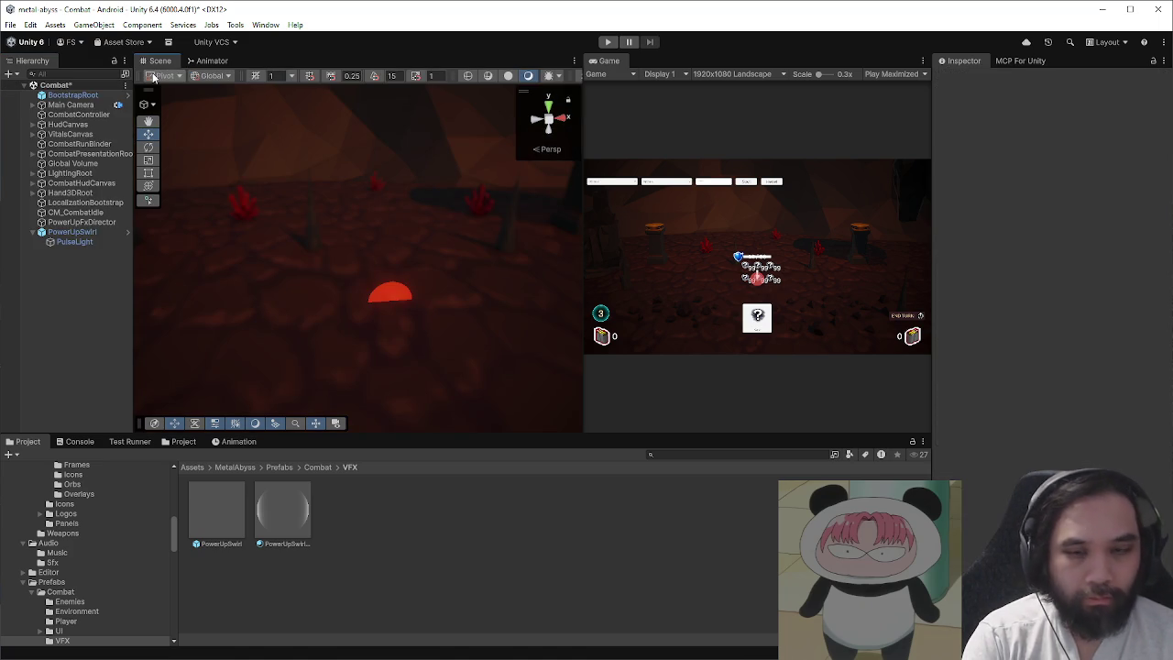
- Select PowerUpSwirl in the scene and keep its Shape spawn mode as Random
click(82, 231)
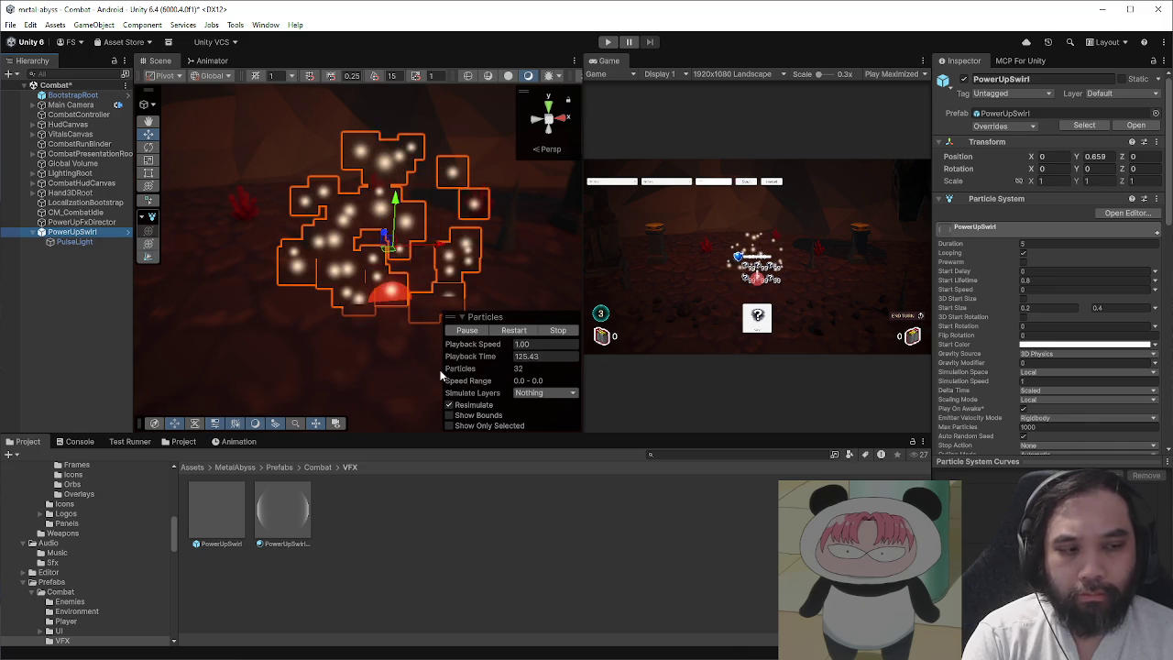
scroll(1039, 398, down, 10)
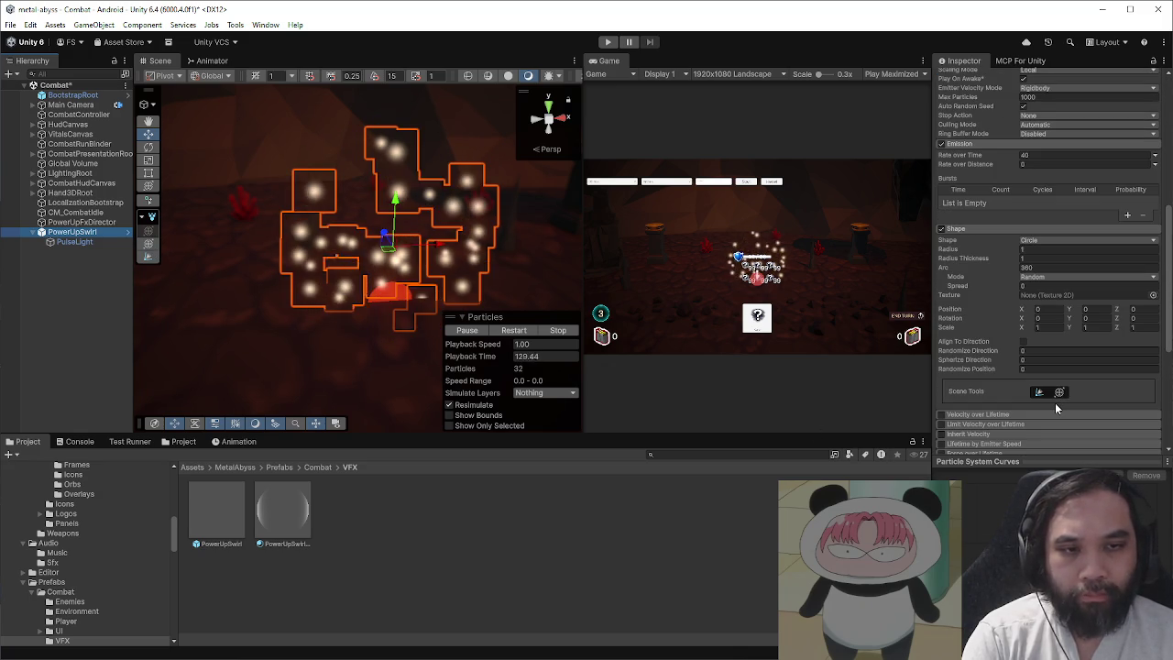
scroll(1056, 407, down, 2)
scroll(504, 261, up, 5)
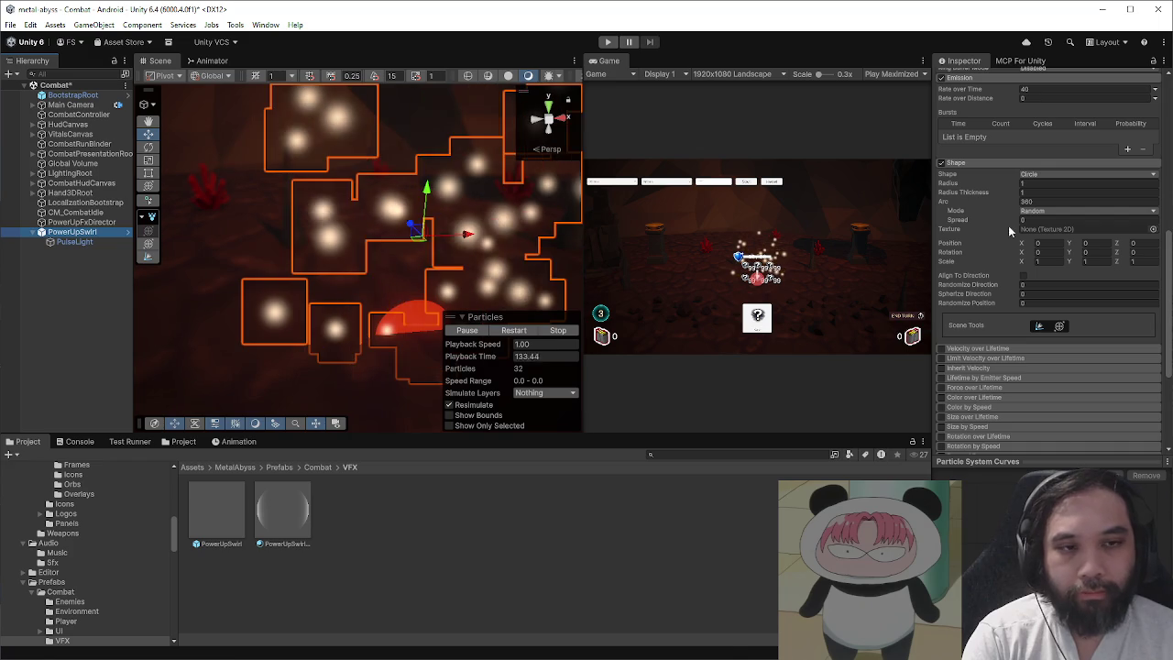
click(1032, 211)
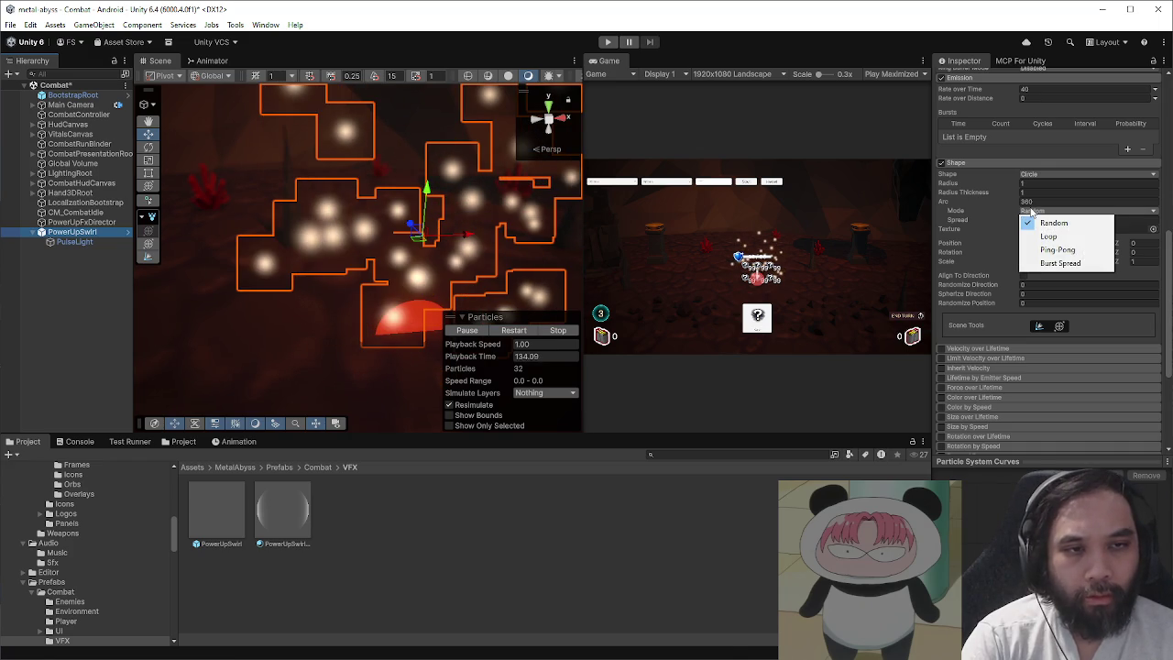
click(1053, 223)
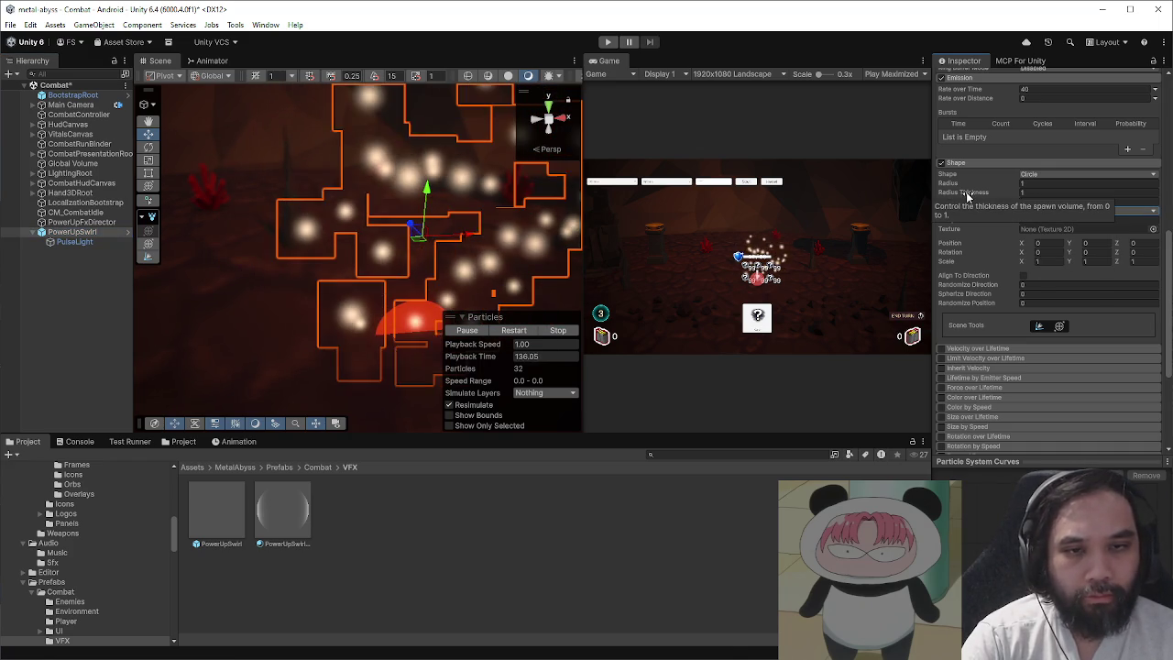
scroll(471, 222, down, 3)
drag(585, 89, 812, 88)
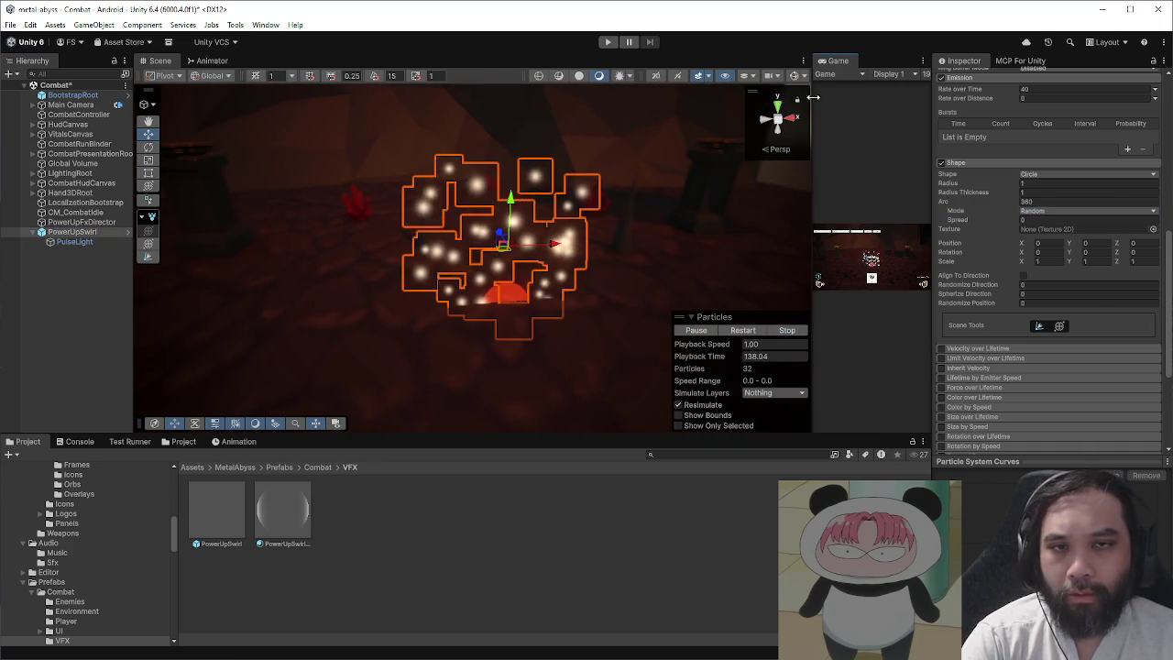
scroll(613, 166, down, 3)
drag(613, 167, 586, 123)
scroll(581, 117, up, 5)
scroll(580, 114, down, 3)
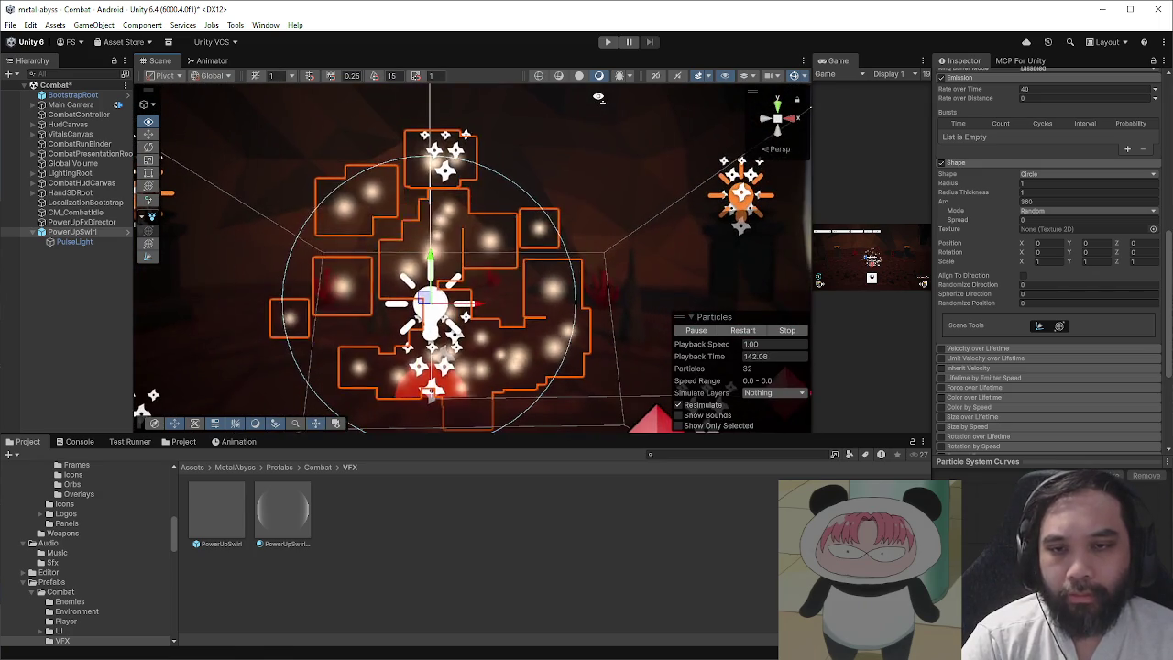
- Set Shape Radius Thickness to 0.8 and apply all overrides to the PowerUpSwirl prefab
click(1015, 192)
text(0.2)
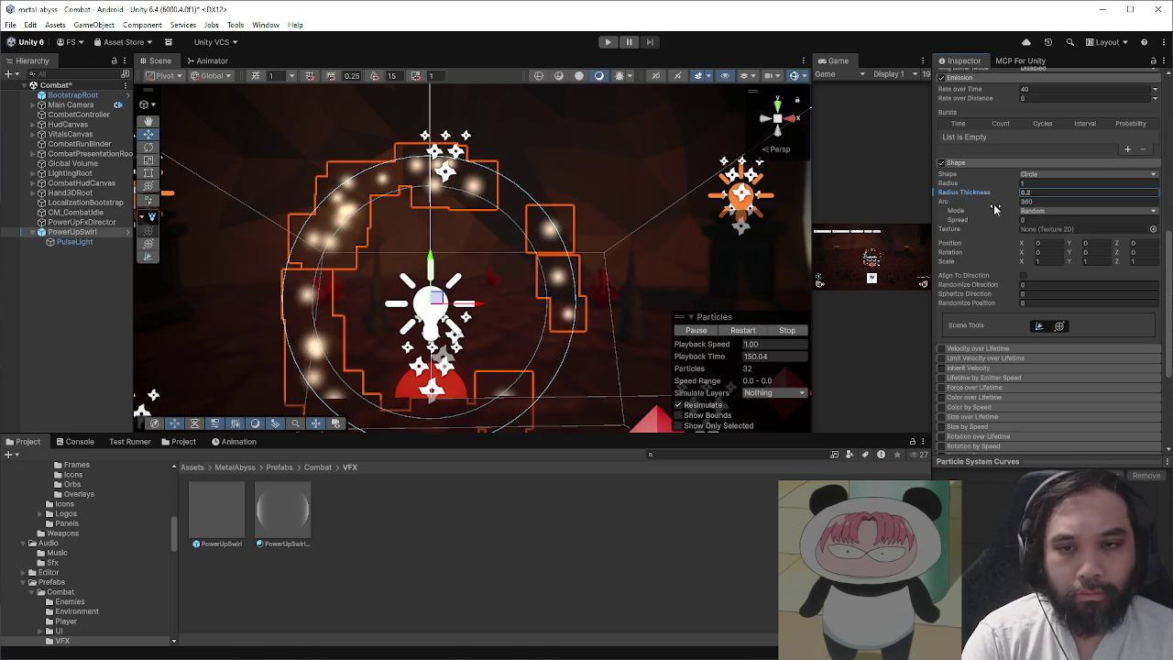
double_click(1043, 191)
text(.8)
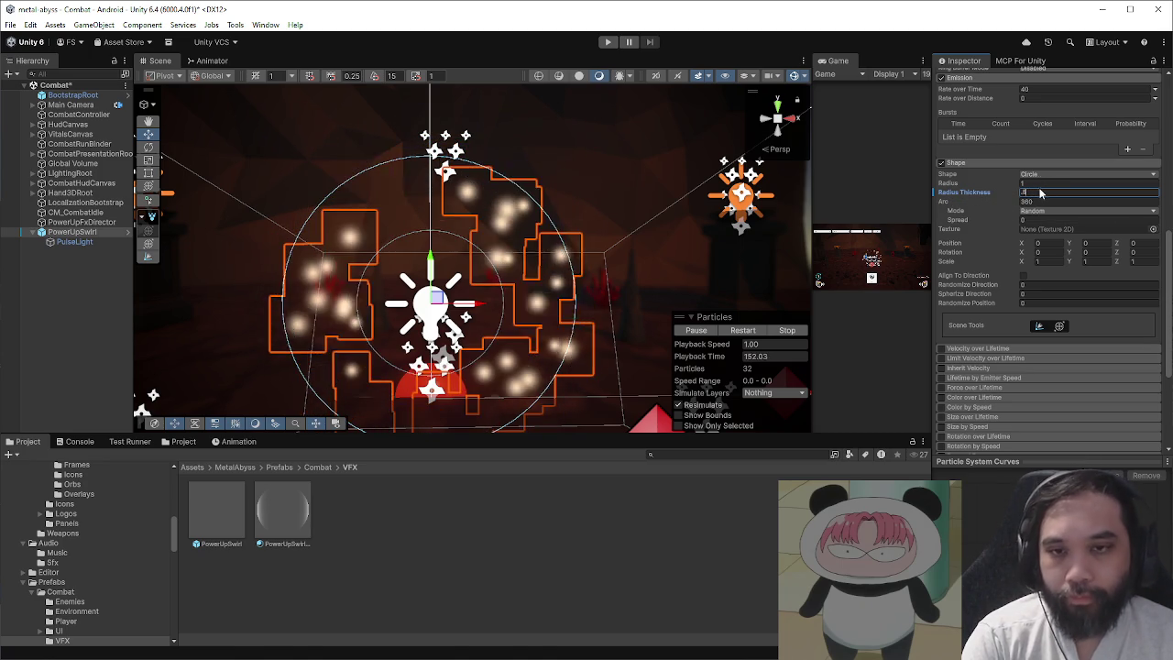
scroll(1041, 193, up, 3)
scroll(1040, 192, up, 5)
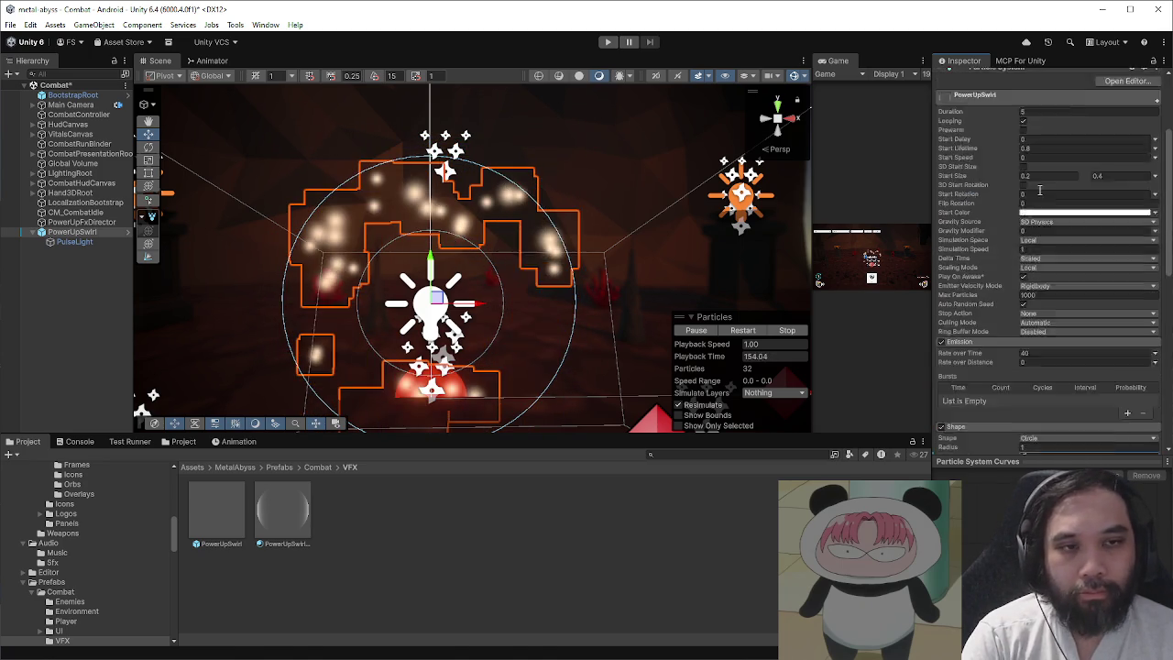
click(999, 125)
click(1096, 198)
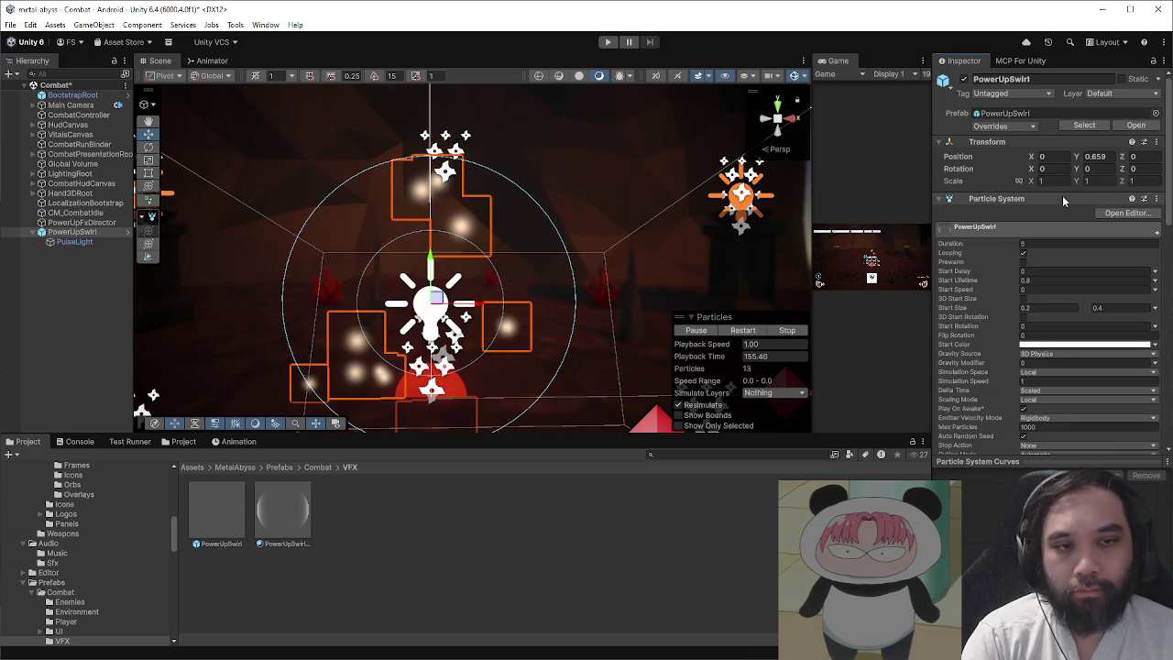
- Delete the PowerUpSwirl instance from the Combat scene
click(92, 241)
click(96, 231)
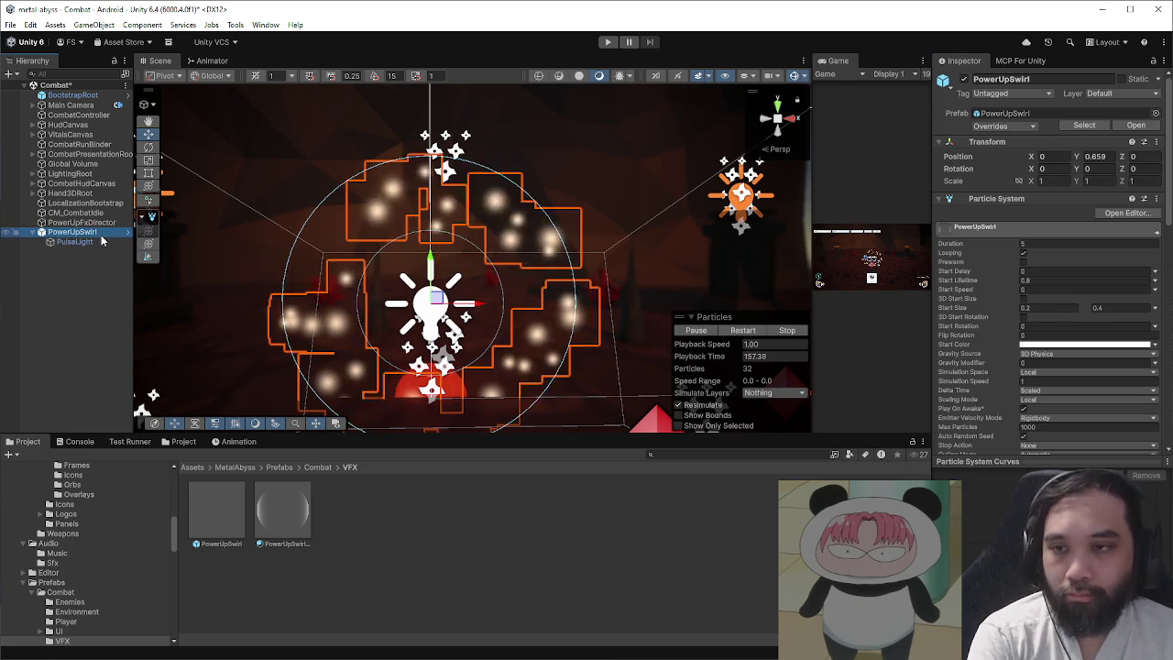
key(Delete)
- Assign the PowerUpSwirl prefab as PowerUpFxDirector's Fx Prefab and enter Play mode
click(102, 224)
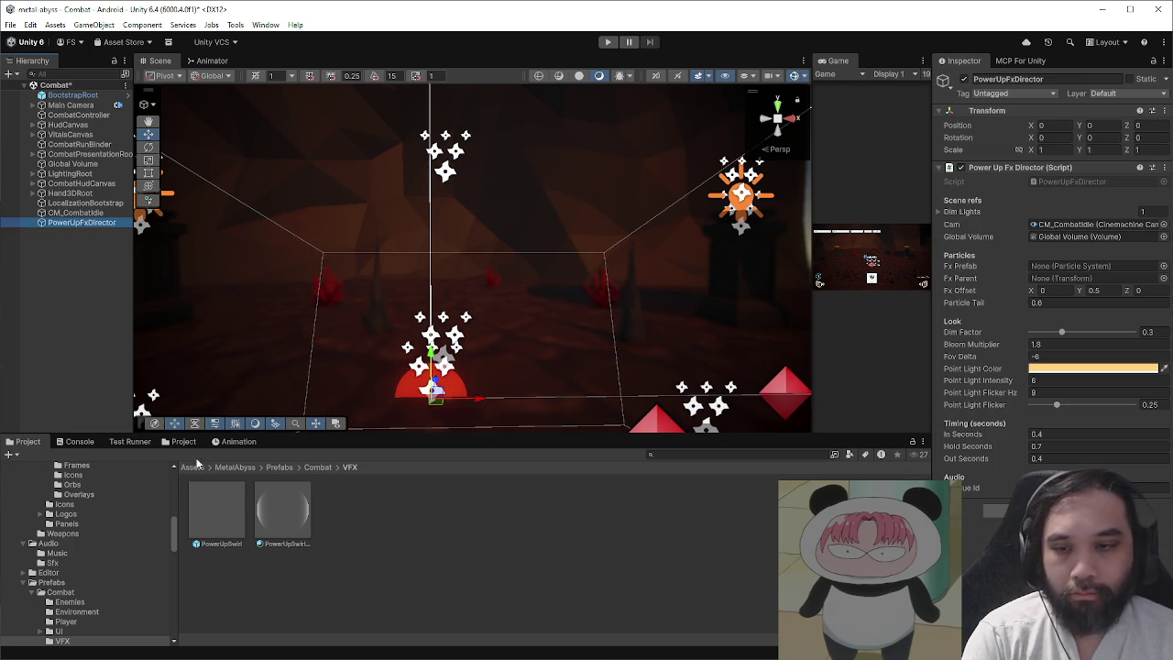
mouse_move(228, 506)
mouse_down()
mouse_move(912, 328)
mouse_move(1049, 268)
mouse_up()
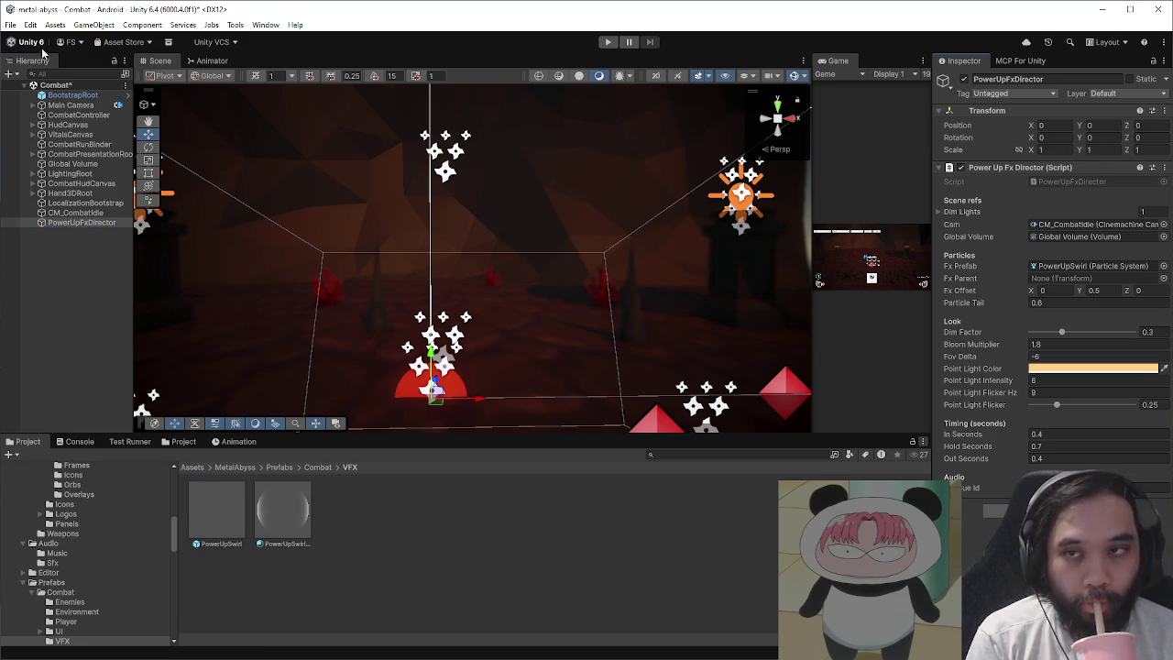
click(10, 25)
click(604, 61)
click(607, 41)
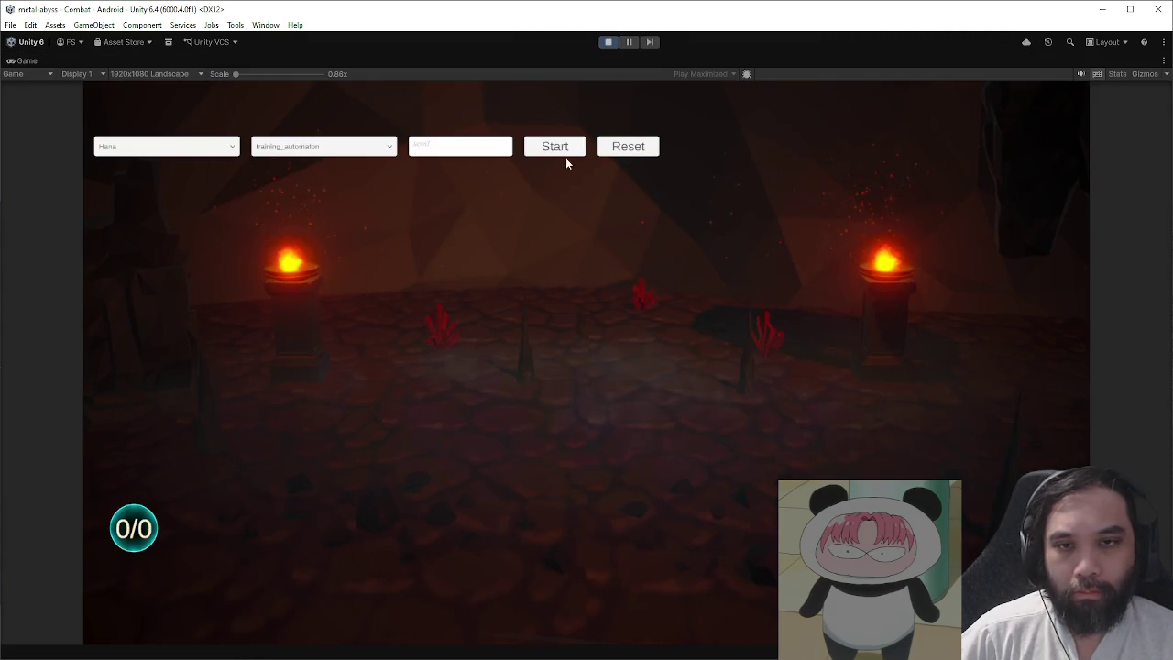
- Start the combat, play the Battle Stance card, and end the turn
click(560, 150)
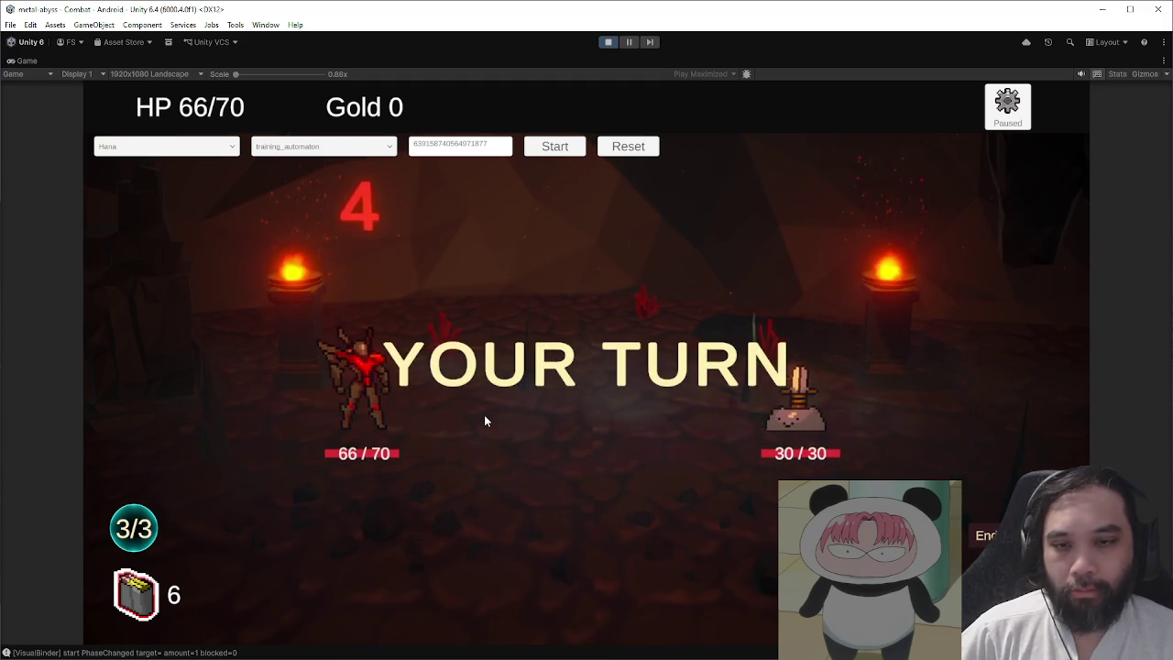
click(366, 577)
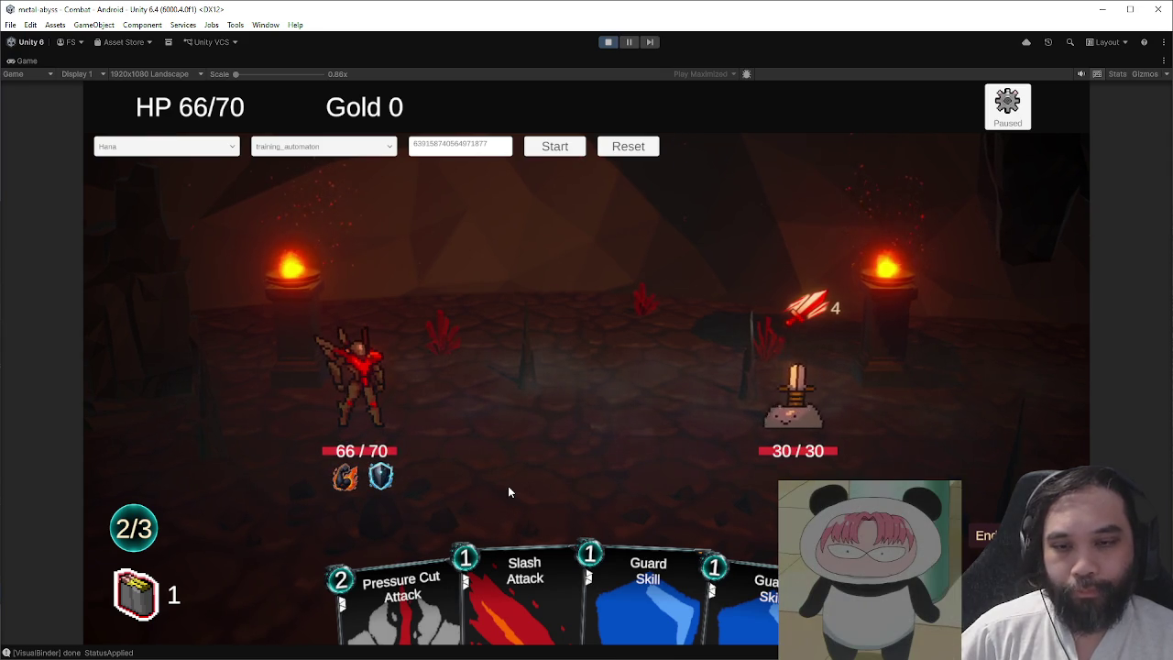
click(987, 535)
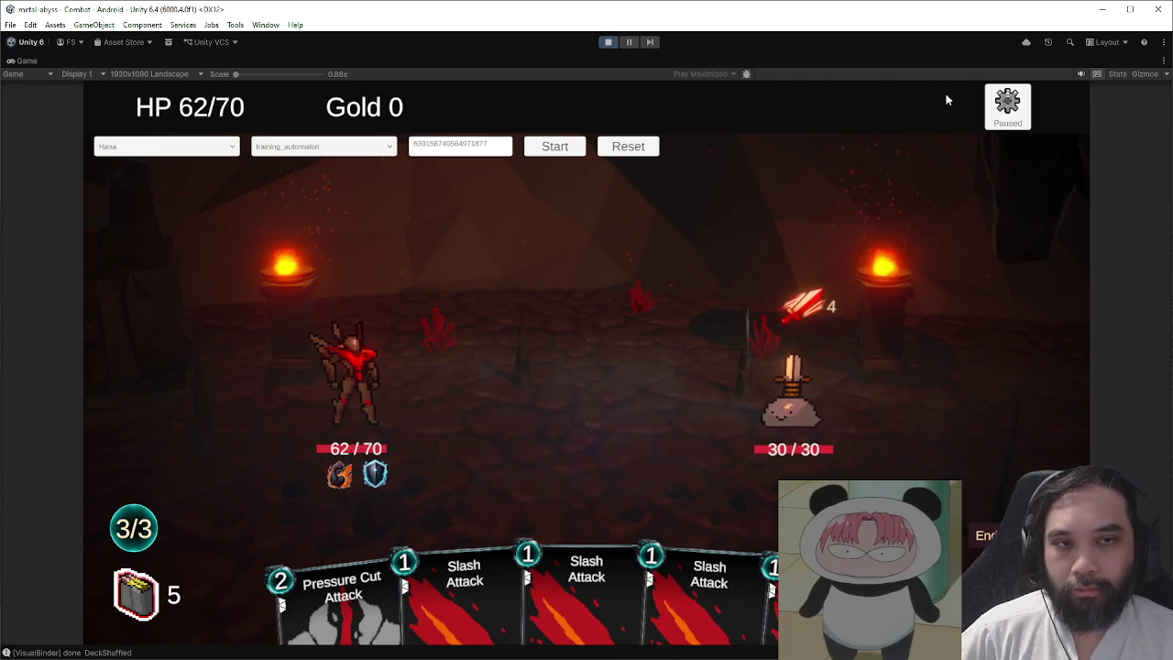
- Restart combat, replay Battle Stance, then pause and move the view to the swirl
click(560, 150)
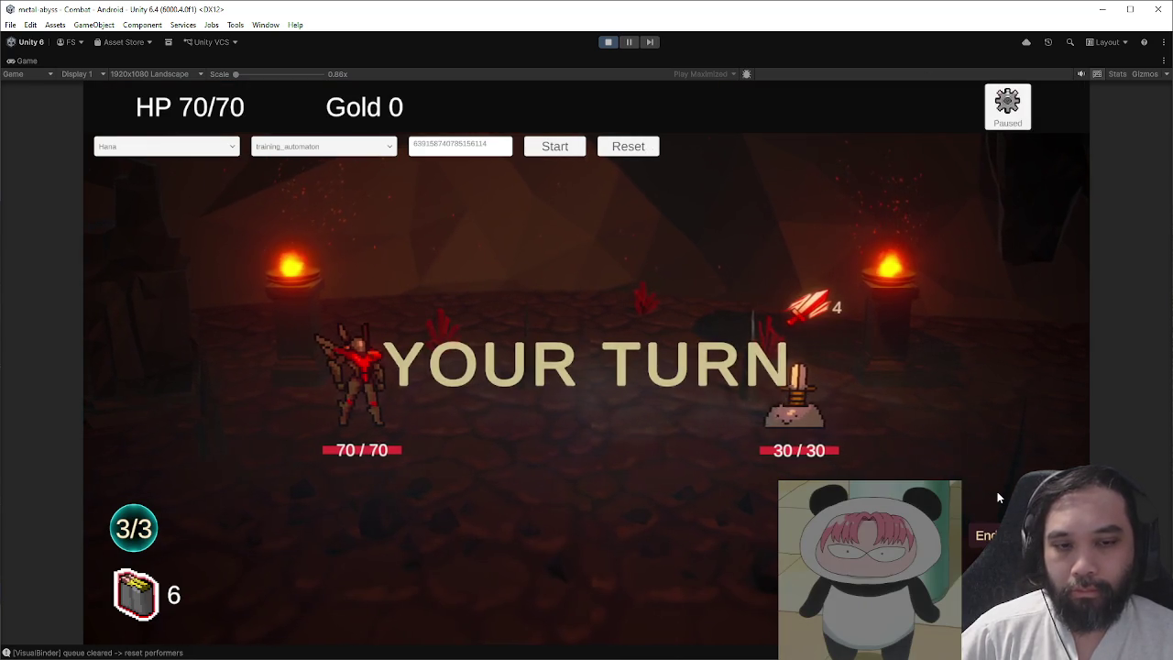
click(601, 572)
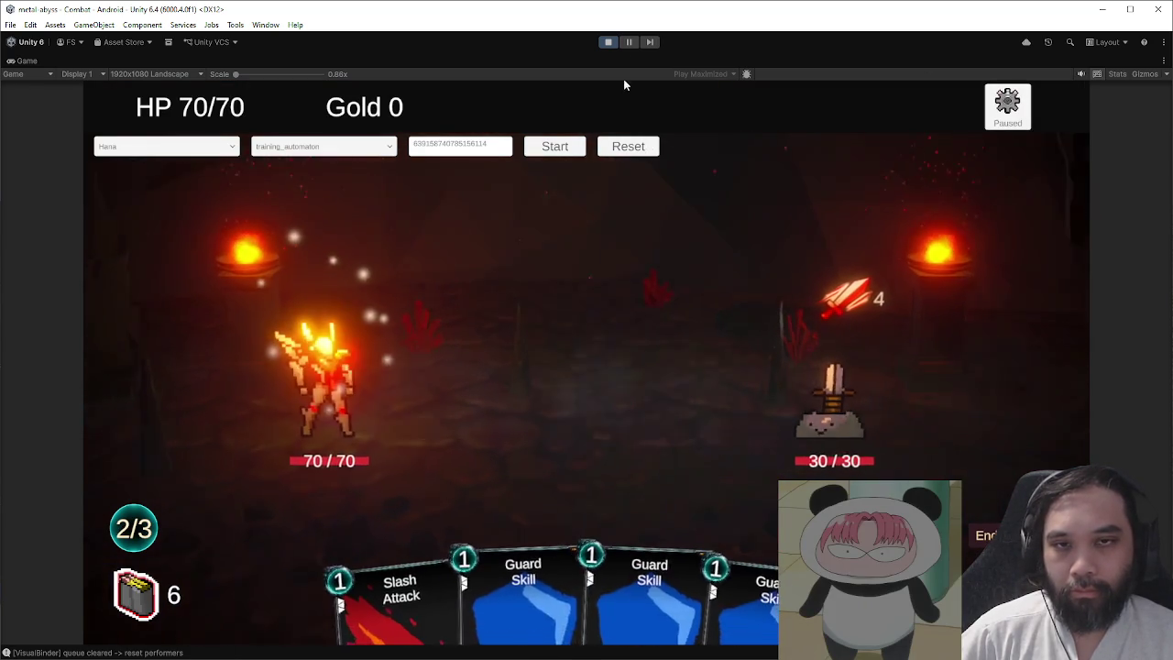
click(629, 41)
mouse_move(434, 218)
mouse_down()
mouse_move(818, 283)
mouse_move(312, 275)
mouse_up()
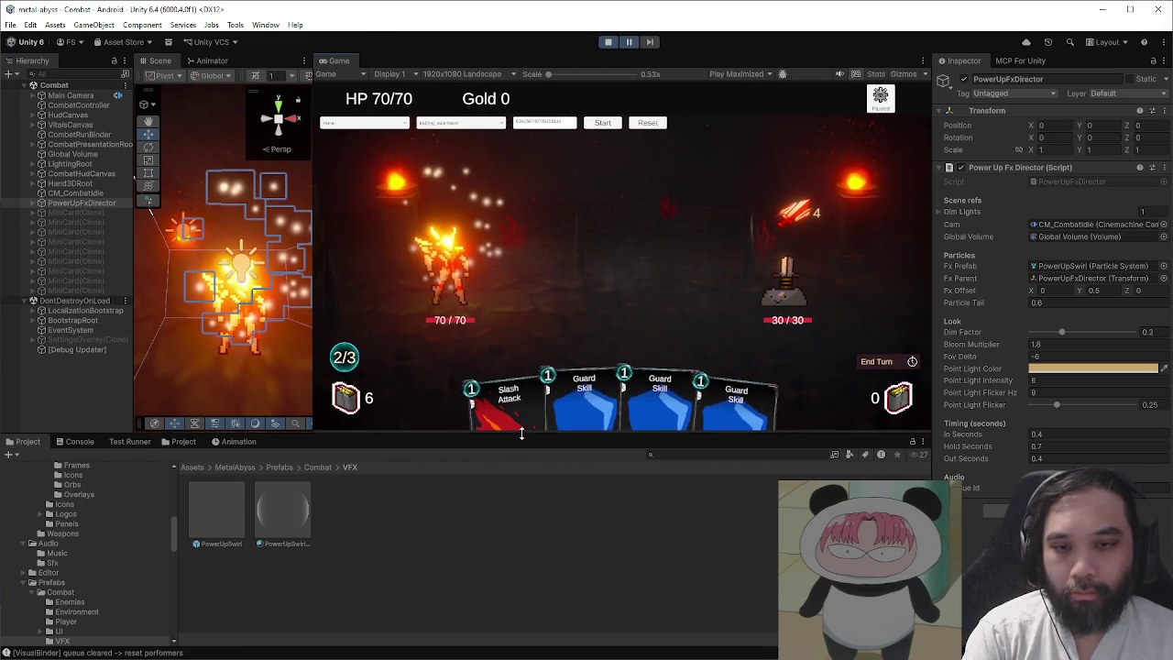
- Make the Scene and Game views taller and wider by shrinking the Inspector
drag(521, 434, 518, 547)
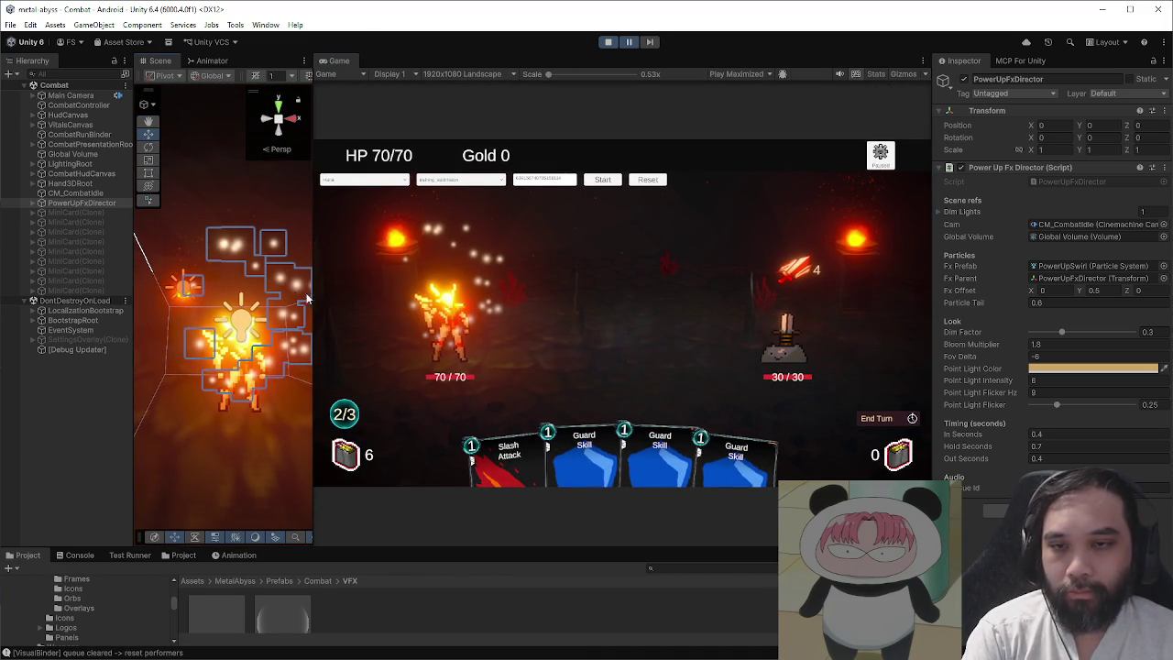
click(255, 281)
scroll(250, 309, up, 5)
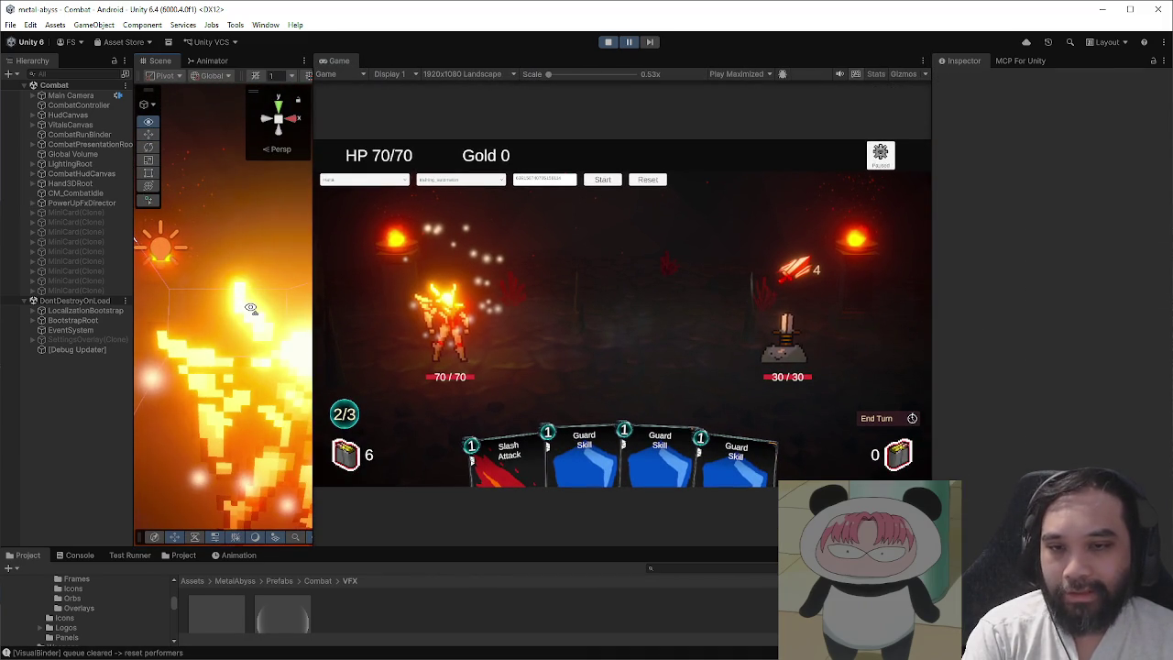
drag(932, 311, 1126, 311)
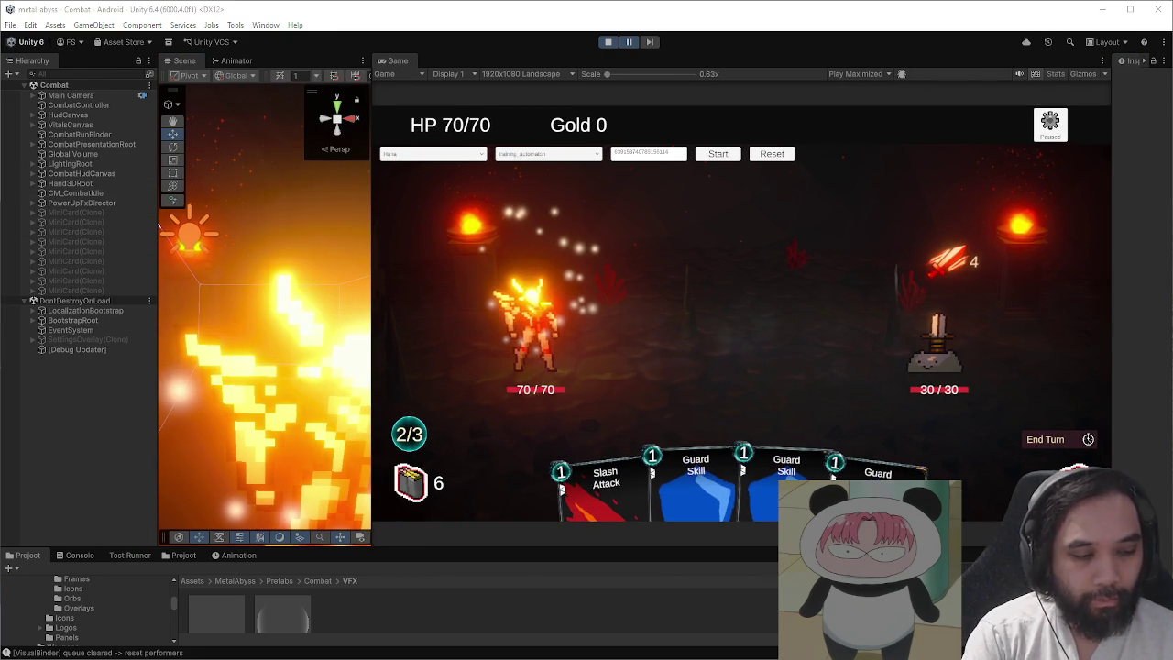
- Check the HD-2D Unity video in the browser near its start, then return to Unity
key(alt+Tab)
click(59, 39)
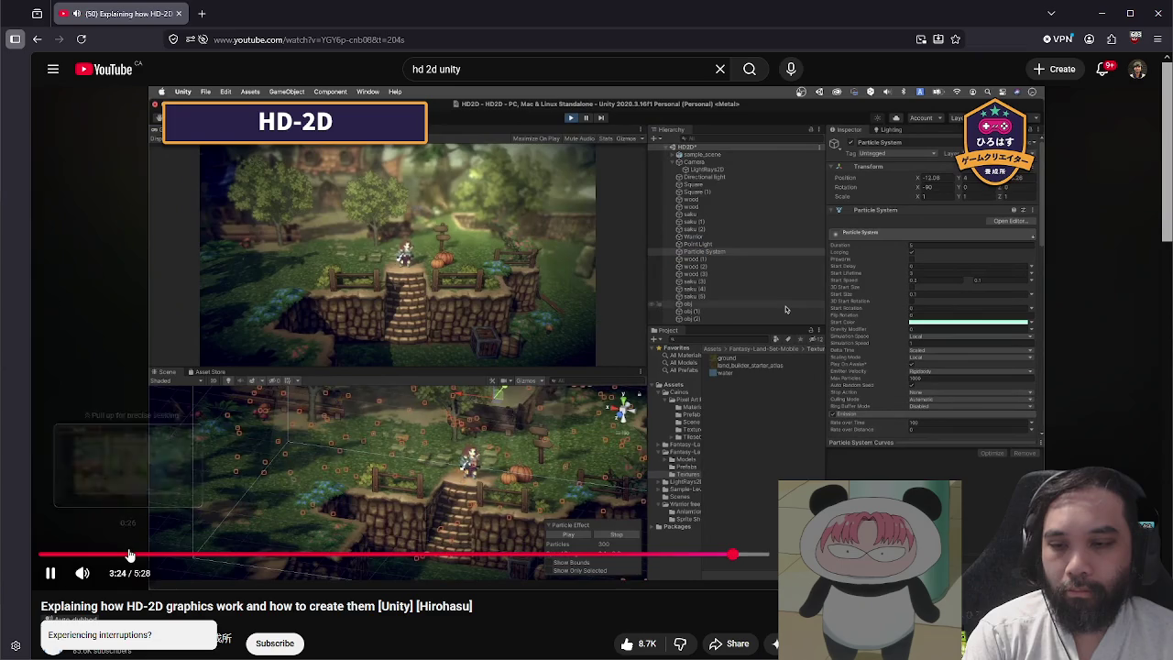
click(129, 555)
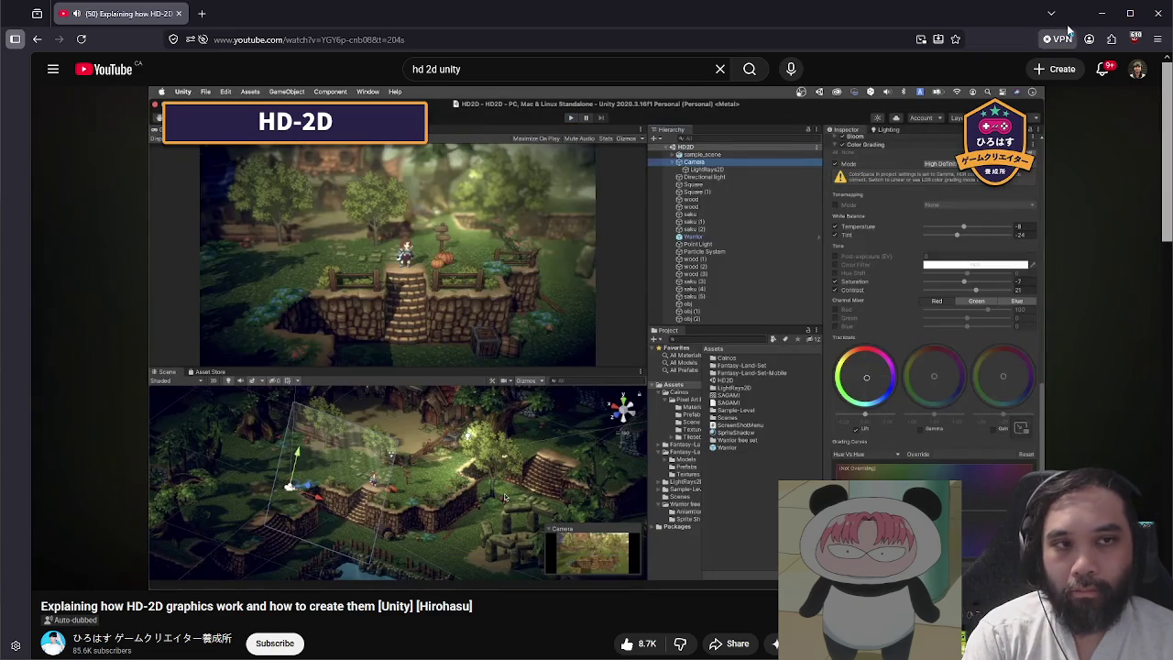
click(1101, 12)
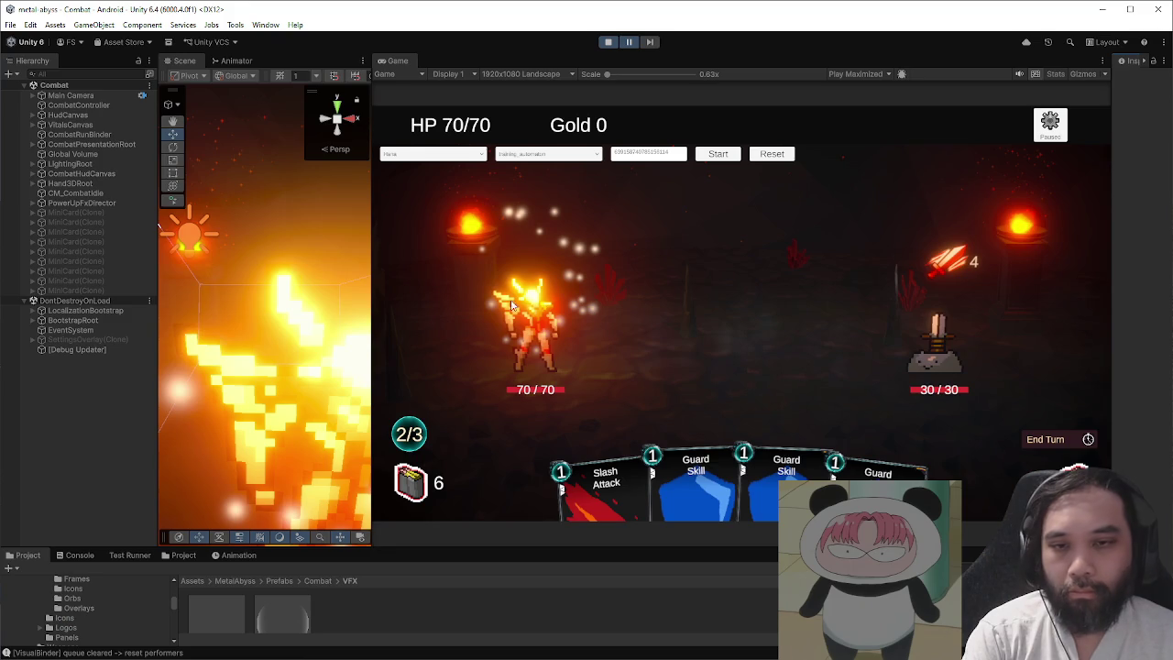
- Select and frame the spawned PowerUpSwirl(Clone) under PowerUpFxDirector, collapsing its particle properties
click(117, 203)
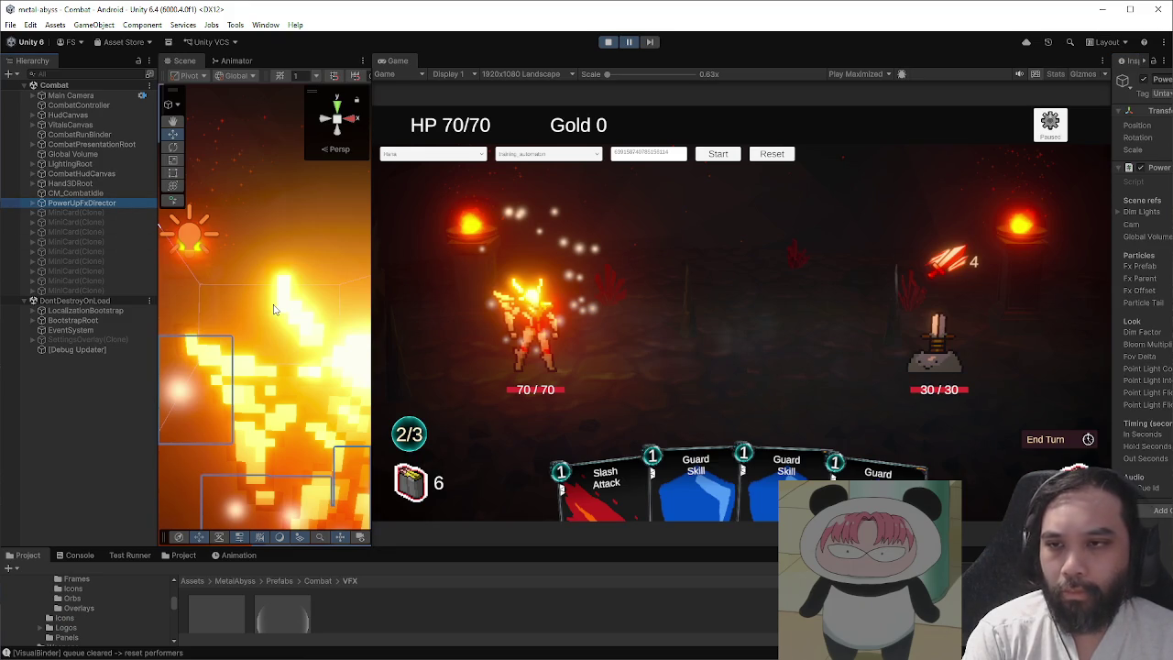
click(34, 203)
click(66, 212)
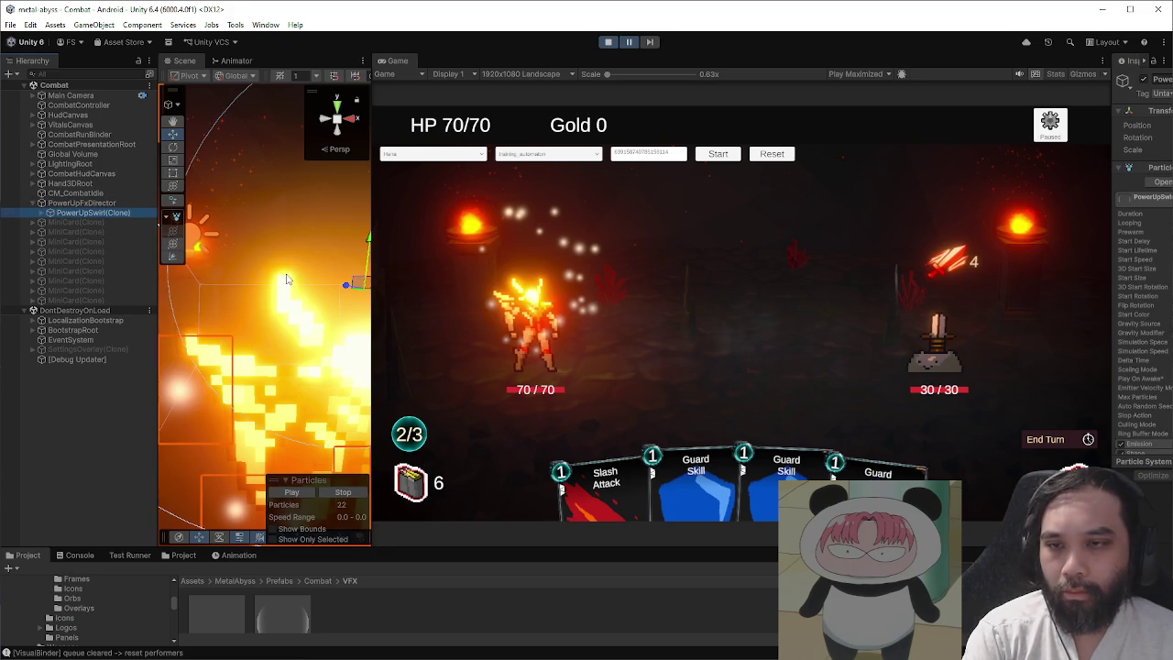
key(f)
drag(372, 288, 492, 291)
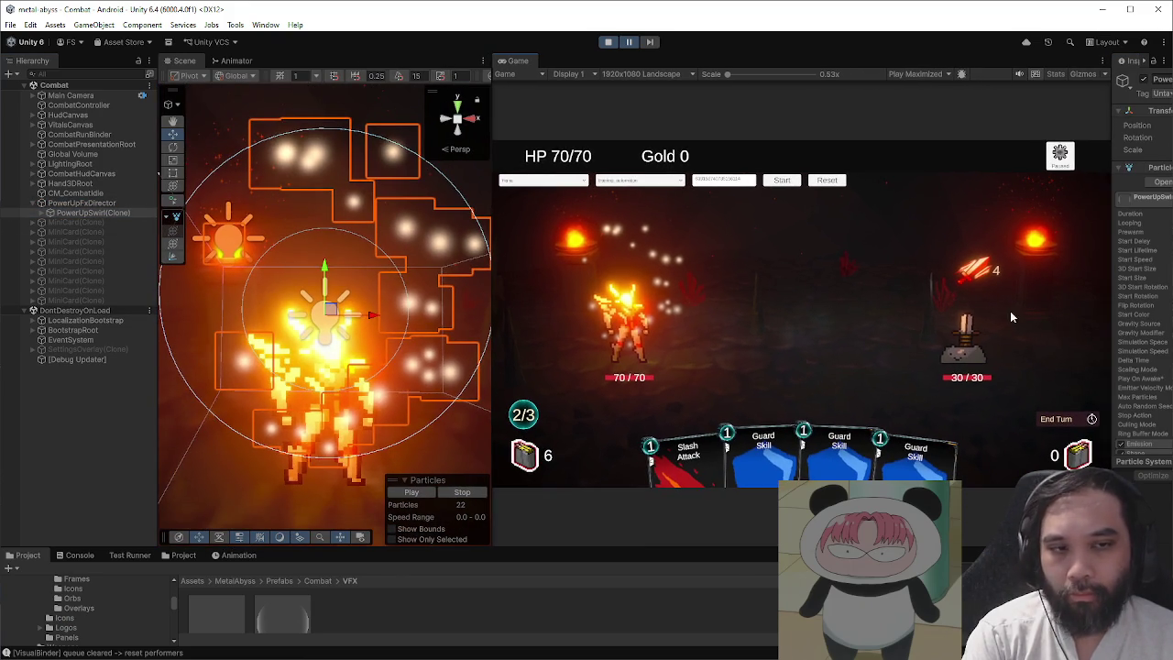
drag(1112, 310, 848, 183)
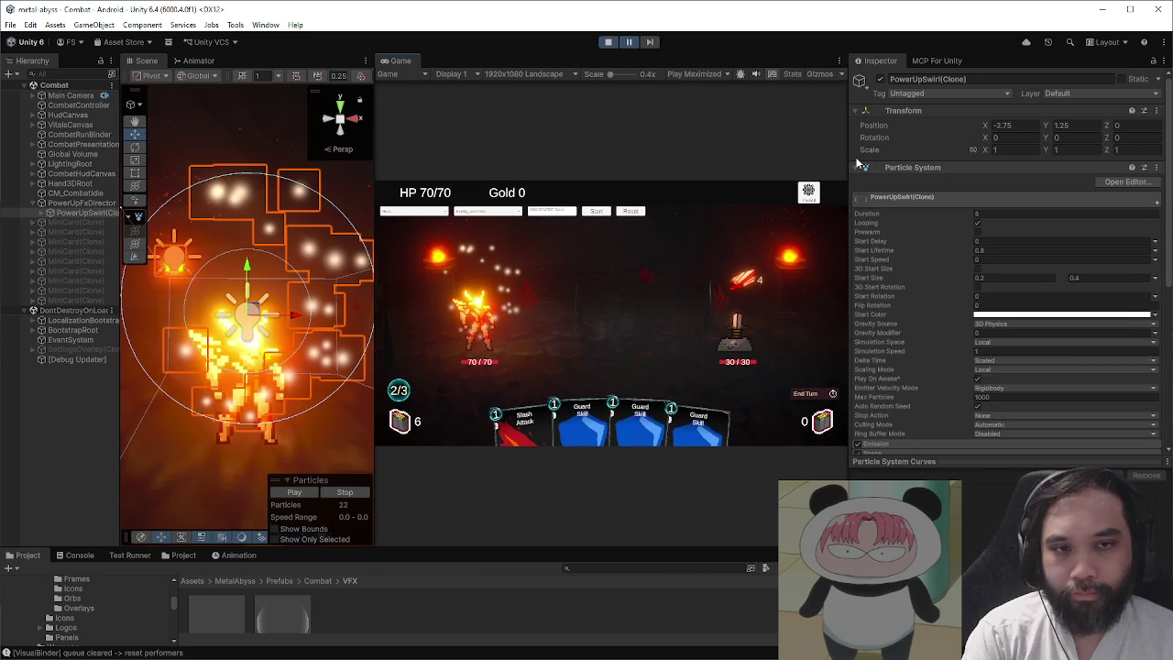
click(853, 168)
- Select the clone's PulseLight child and frame and orbit around it in the Scene view
click(42, 213)
click(82, 223)
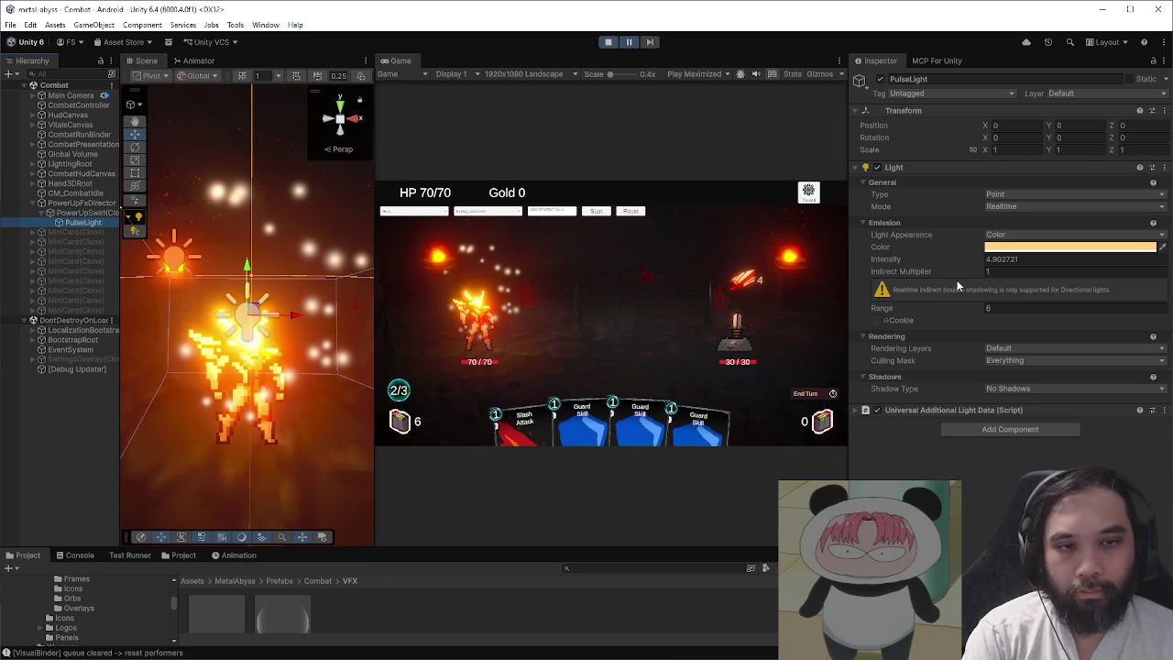
drag(371, 284, 473, 286)
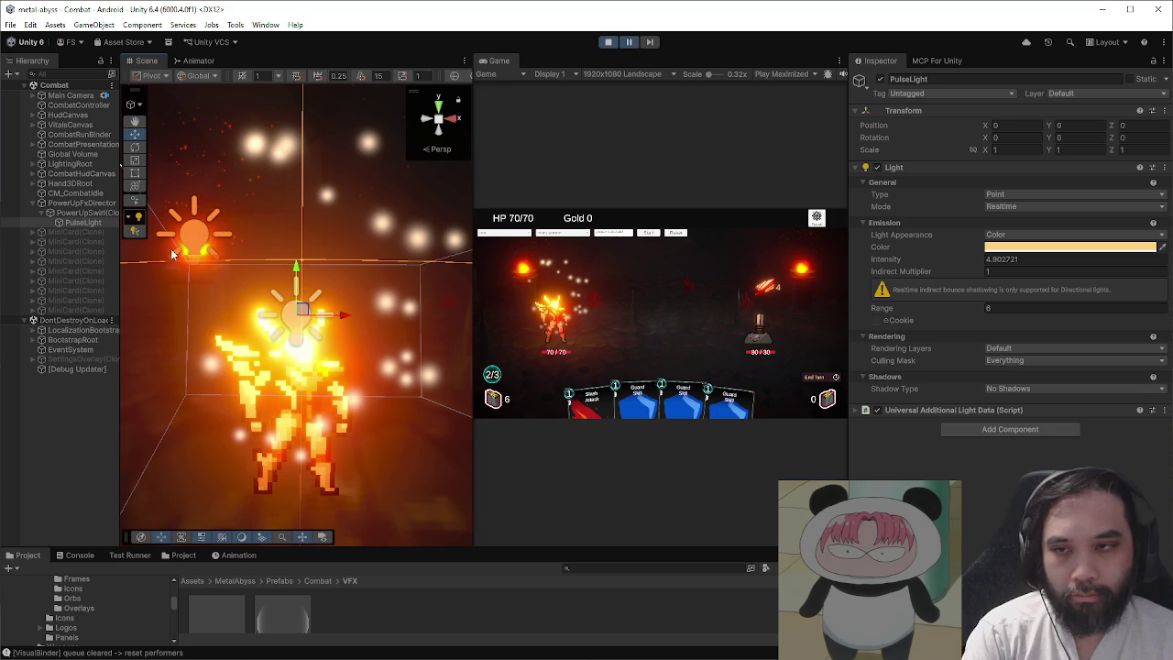
key(f)
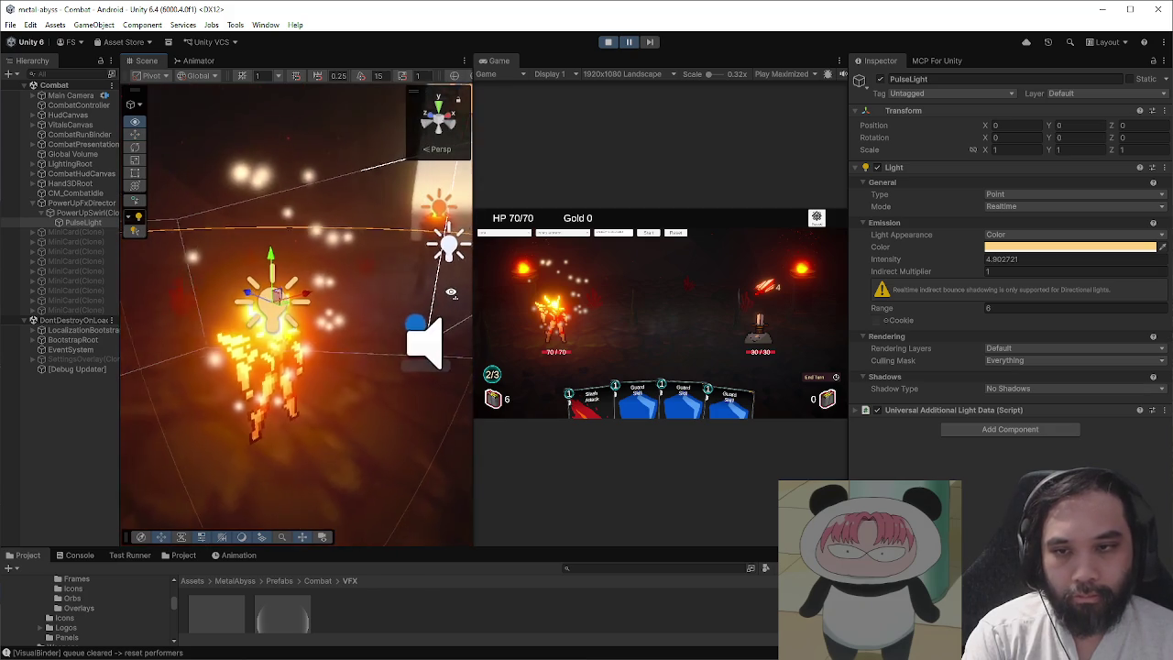
drag(403, 302, 467, 305)
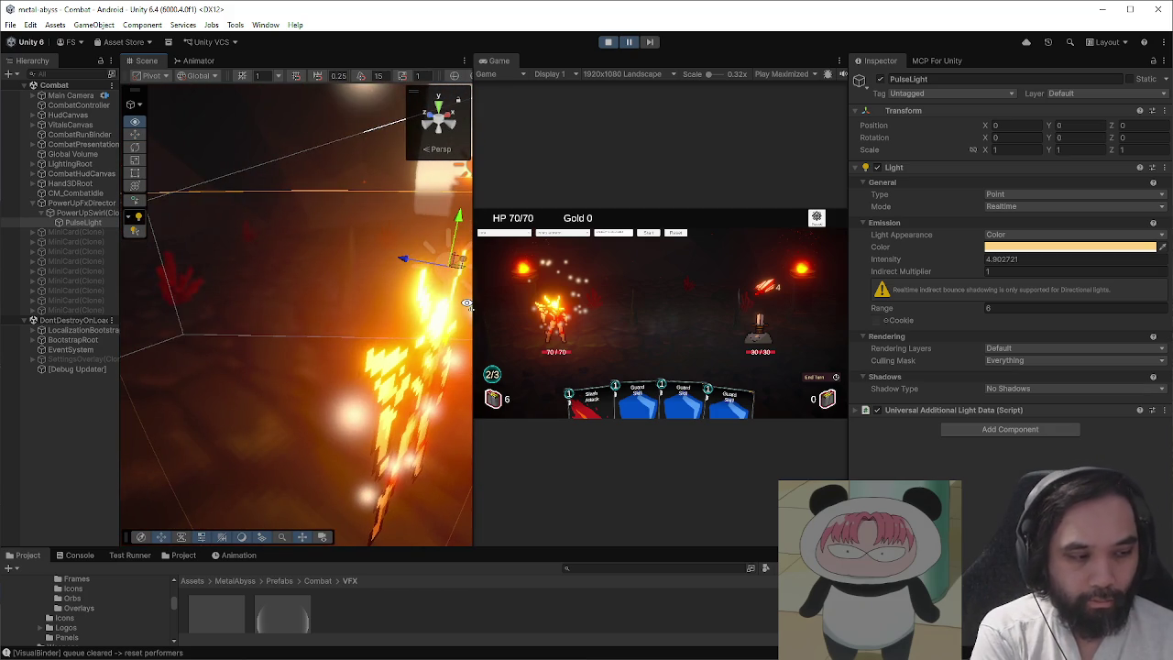
drag(467, 305, 449, 307)
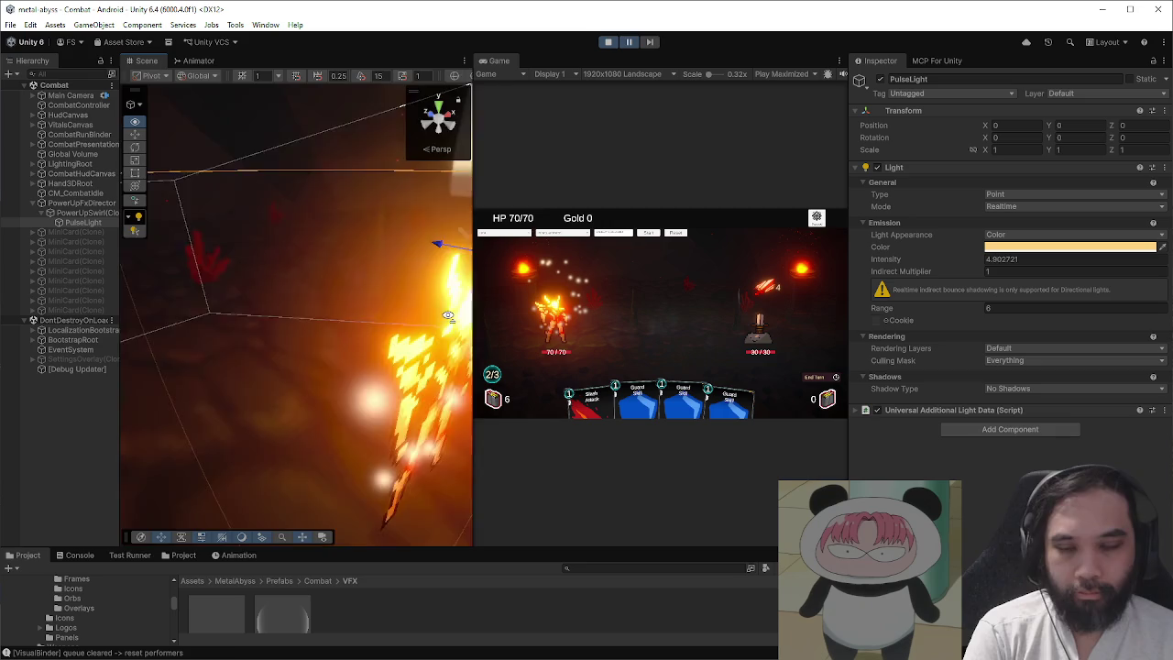
key(f)
drag(415, 240, 408, 246)
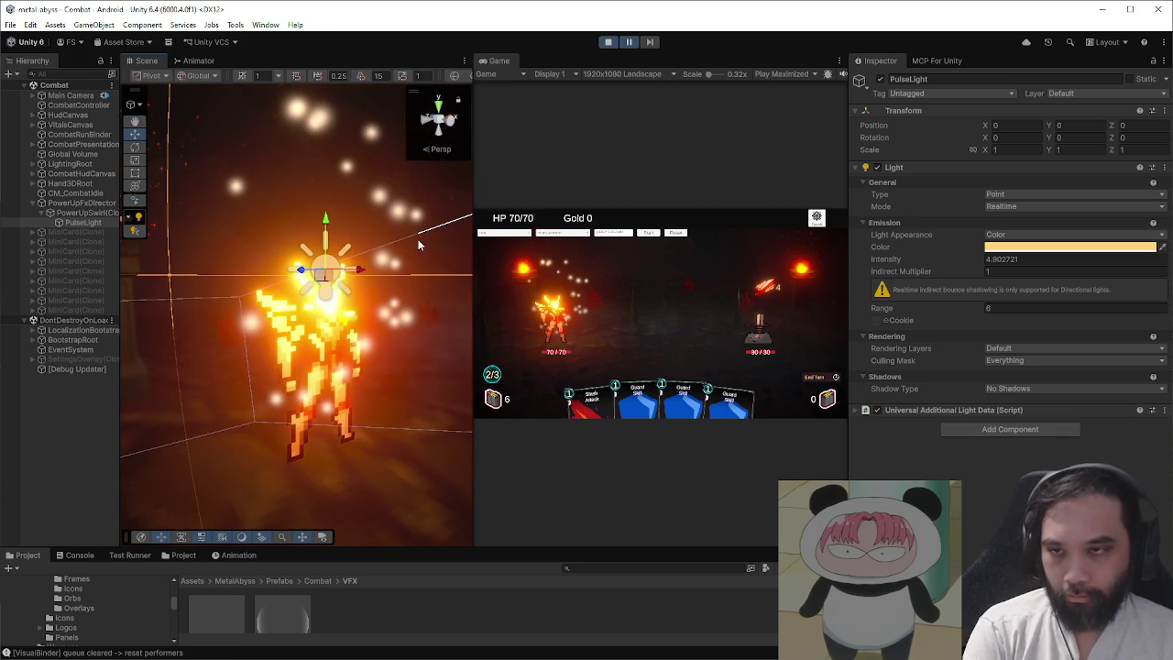
click(90, 213)
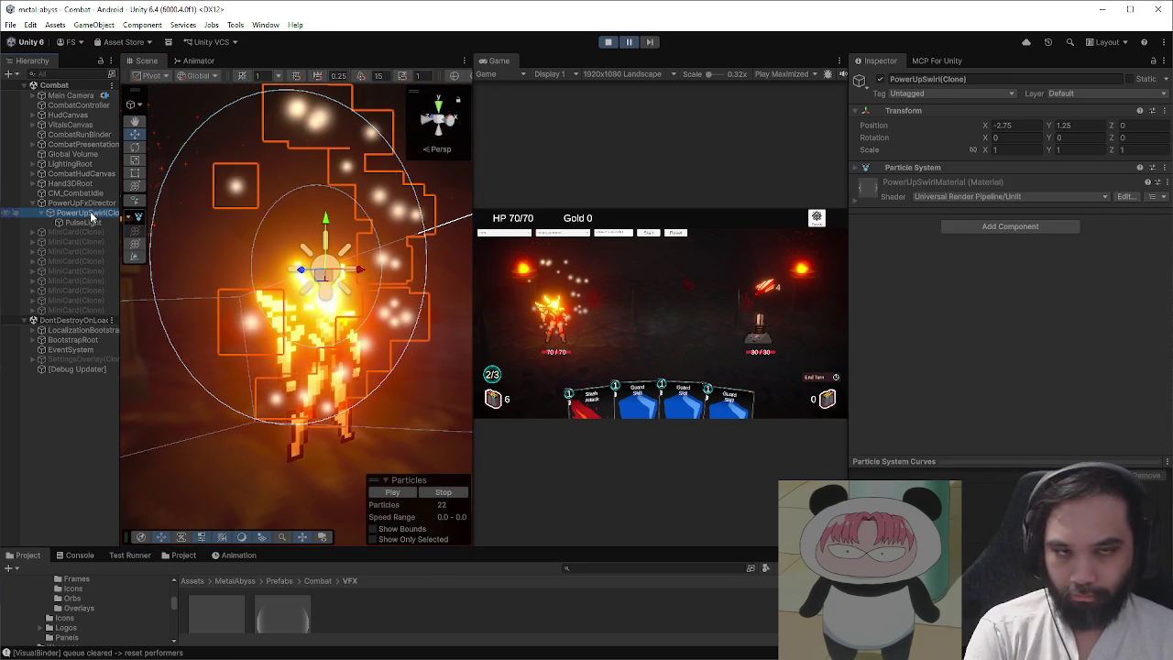
- Lower the swirl clone to Y 0.741, Z -0.457 and dim PulseLight intensity to about 3.18
click(90, 204)
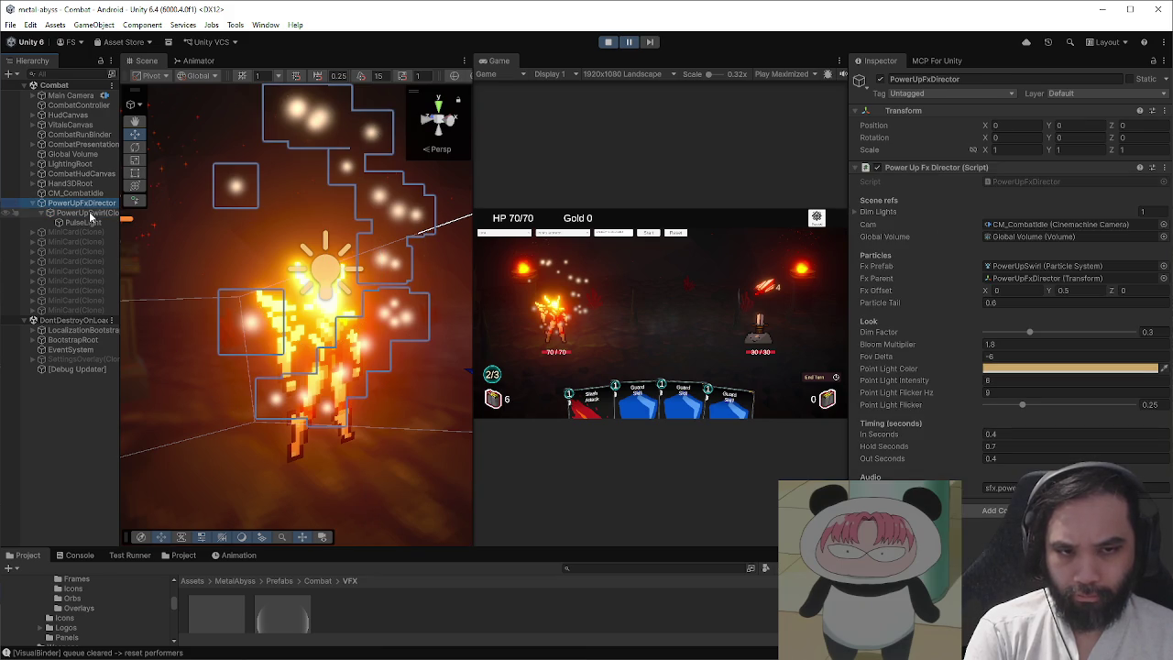
click(90, 214)
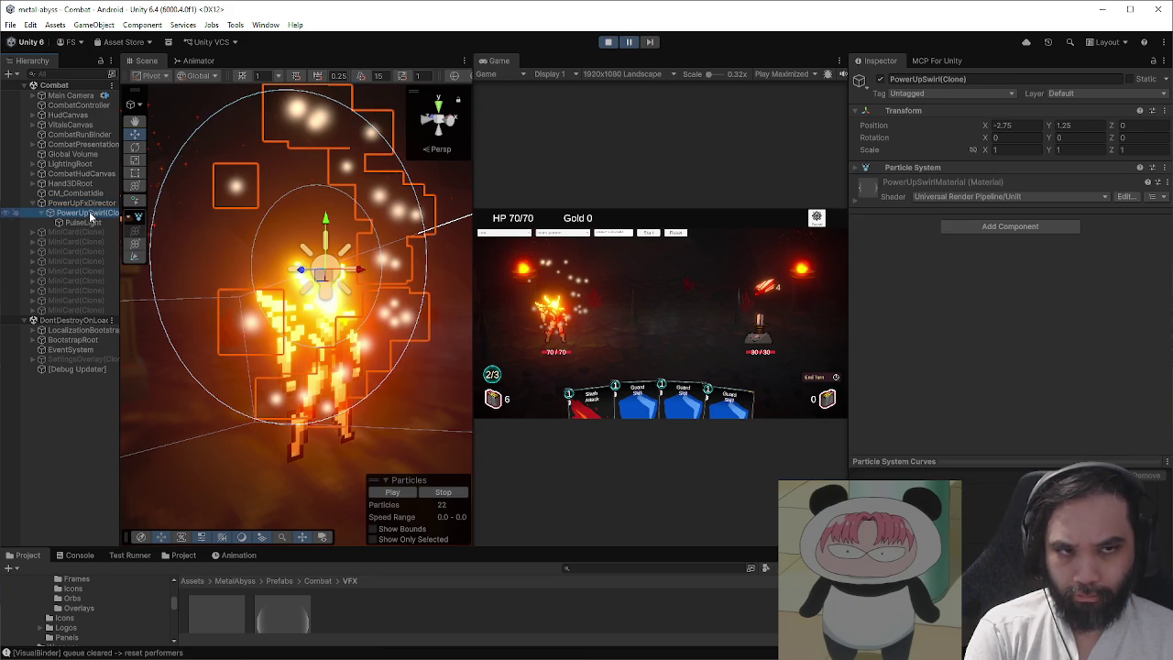
mouse_move(326, 226)
mouse_down()
mouse_move(327, 297)
mouse_move(448, 322)
mouse_up()
mouse_move(276, 325)
mouse_down()
mouse_move(357, 338)
mouse_move(153, 331)
mouse_up()
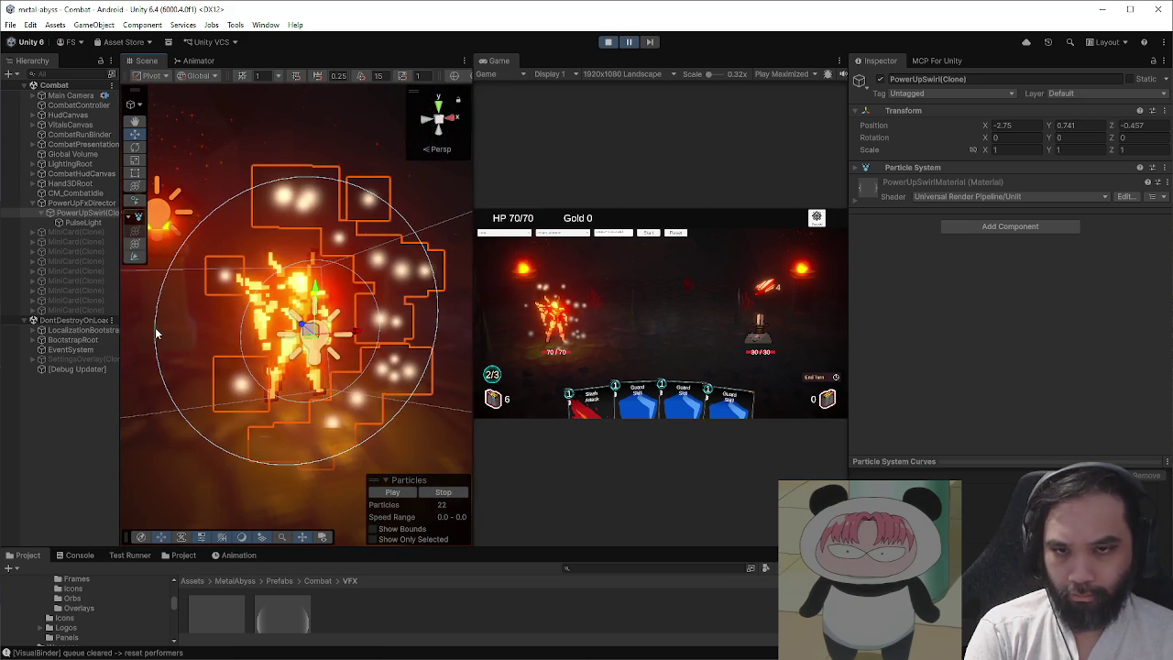
click(82, 222)
mouse_move(979, 260)
mouse_down()
mouse_move(889, 262)
mouse_move(940, 270)
mouse_move(930, 267)
mouse_up()
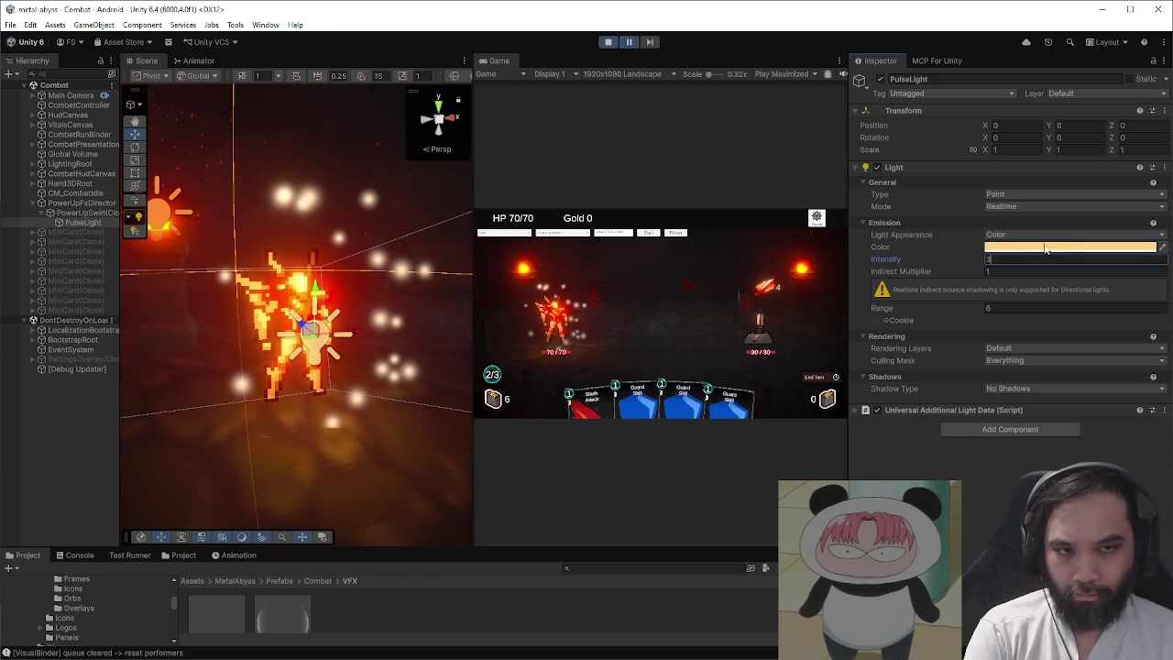
- Enlarge the Project panel and select PowerUpSwirlMaterial
mouse_move(377, 547)
mouse_down()
mouse_move(375, 526)
mouse_move(352, 520)
mouse_up()
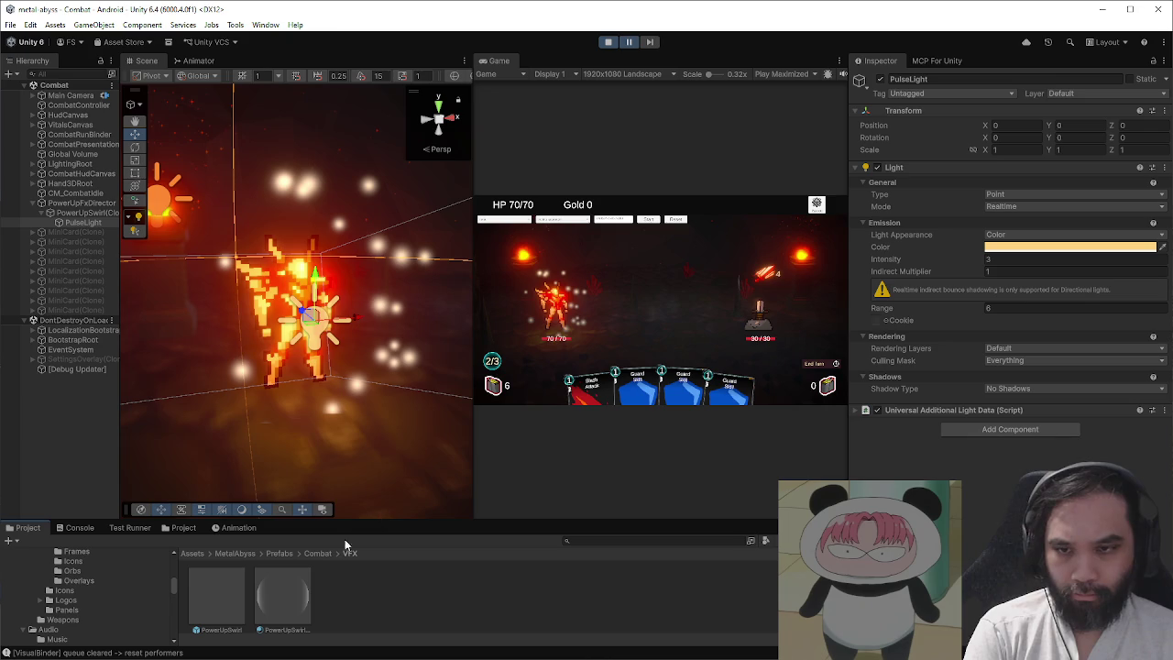
click(295, 589)
click(216, 591)
click(293, 596)
- Eyedrop a yellow Base Map tint onto PowerUpSwirlMaterial, then reset it to white
click(1161, 192)
click(524, 257)
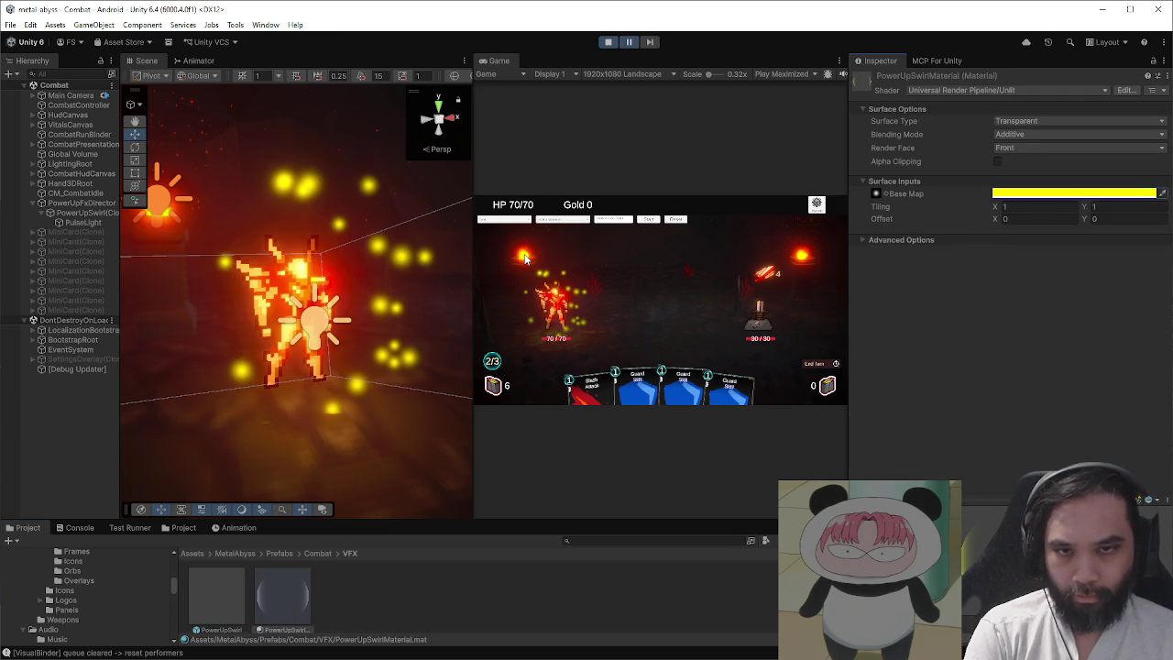
scroll(413, 294, up, 5)
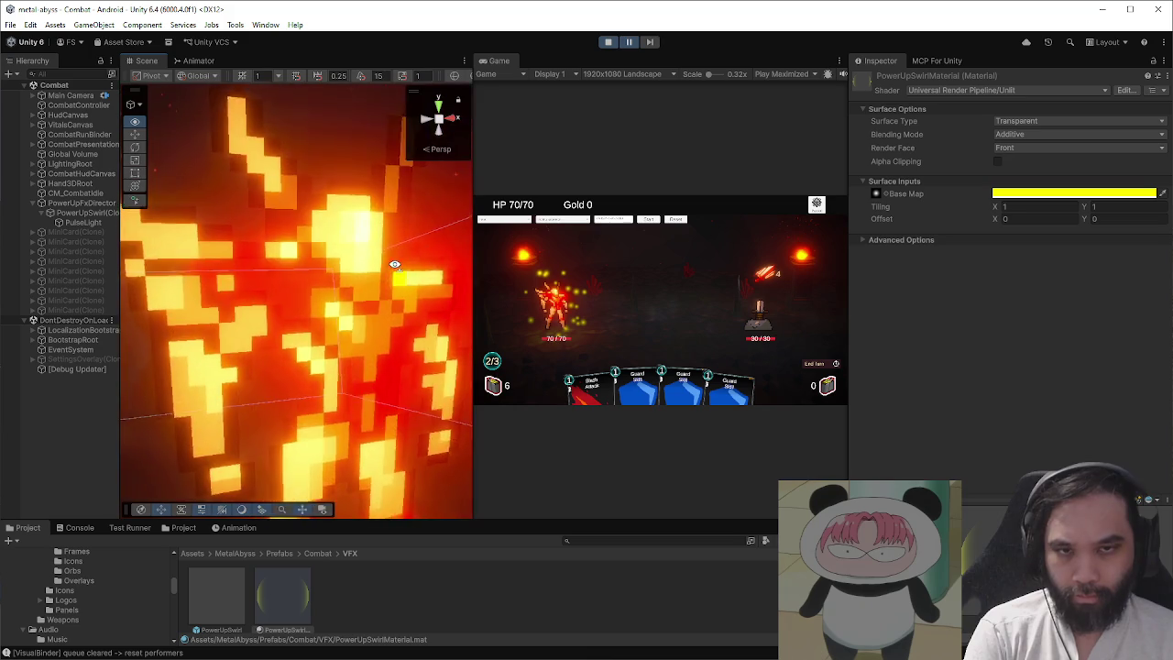
scroll(389, 284, down, 3)
scroll(386, 286, up, 2)
click(1073, 192)
click(1066, 254)
click(1158, 179)
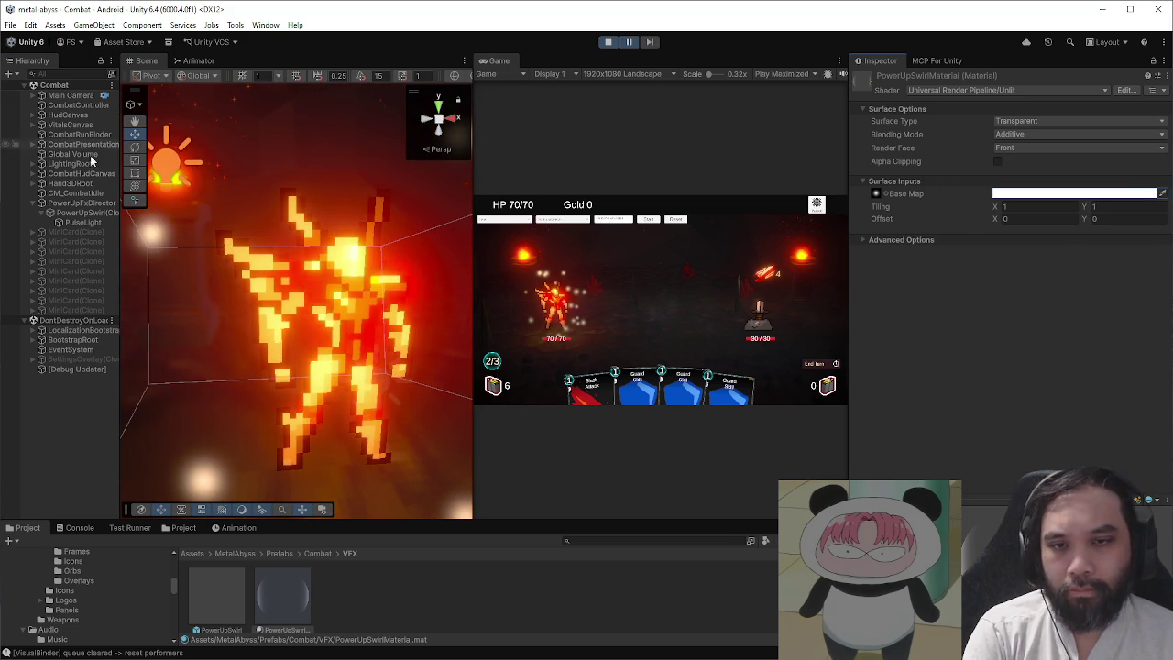
- Switch the PowerUpSwirl prefab's particle Start Color to Random Between Two Colors
click(228, 602)
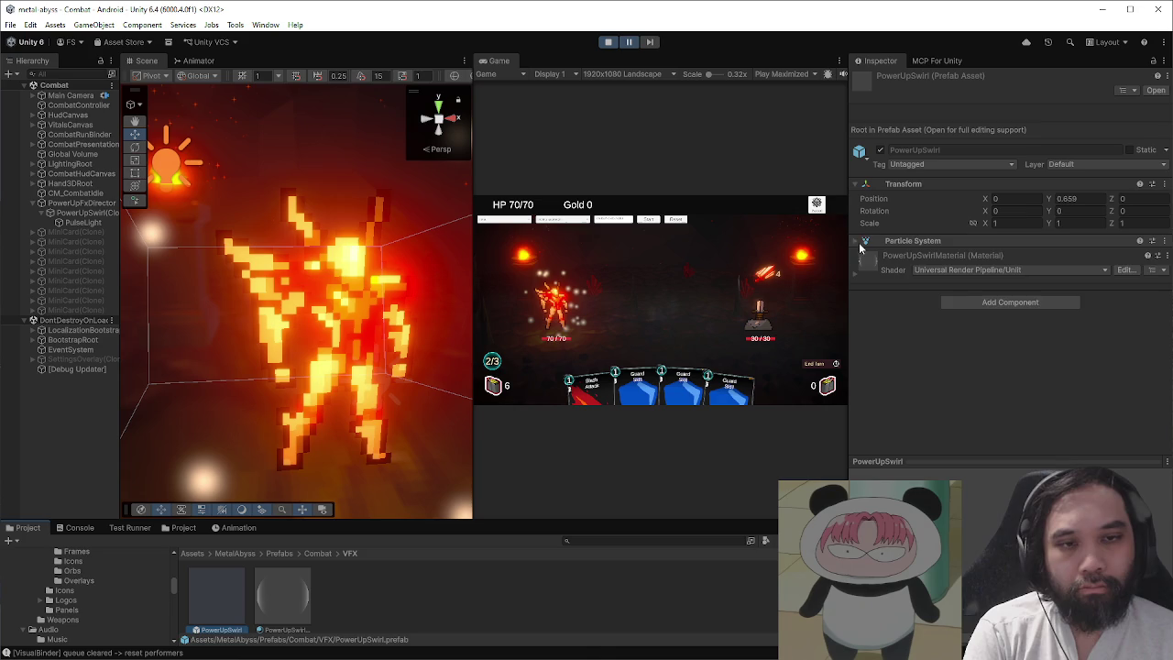
click(902, 241)
click(1154, 388)
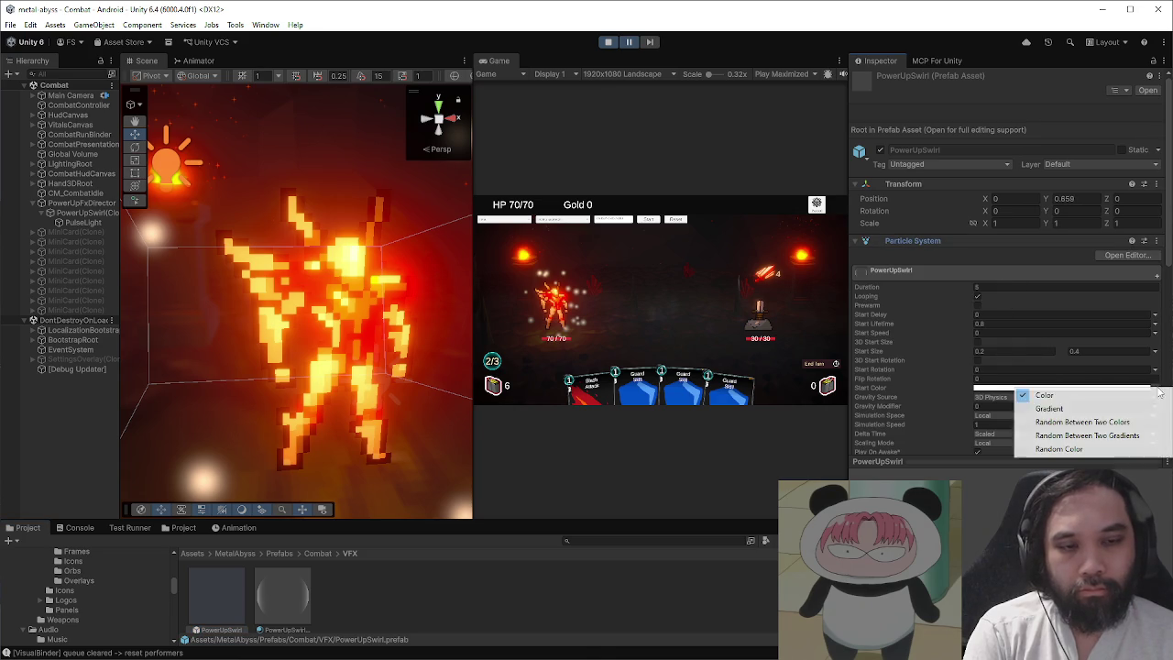
click(1072, 423)
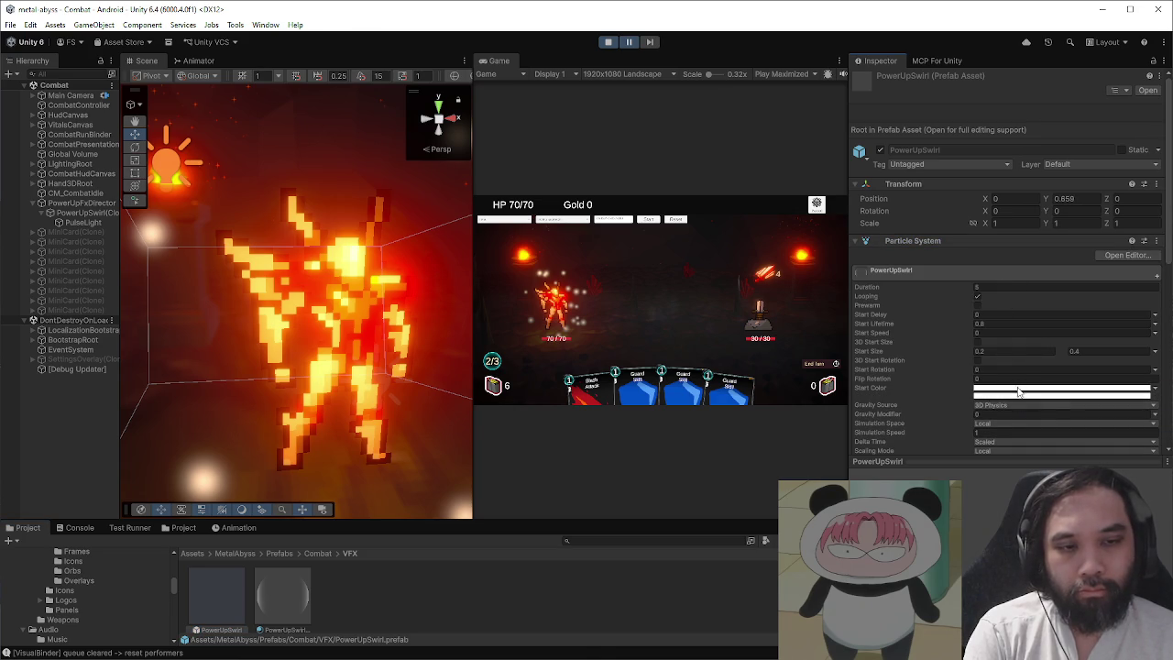
- Eyedrop bright yellow as the first start colour and red as the second
click(1143, 388)
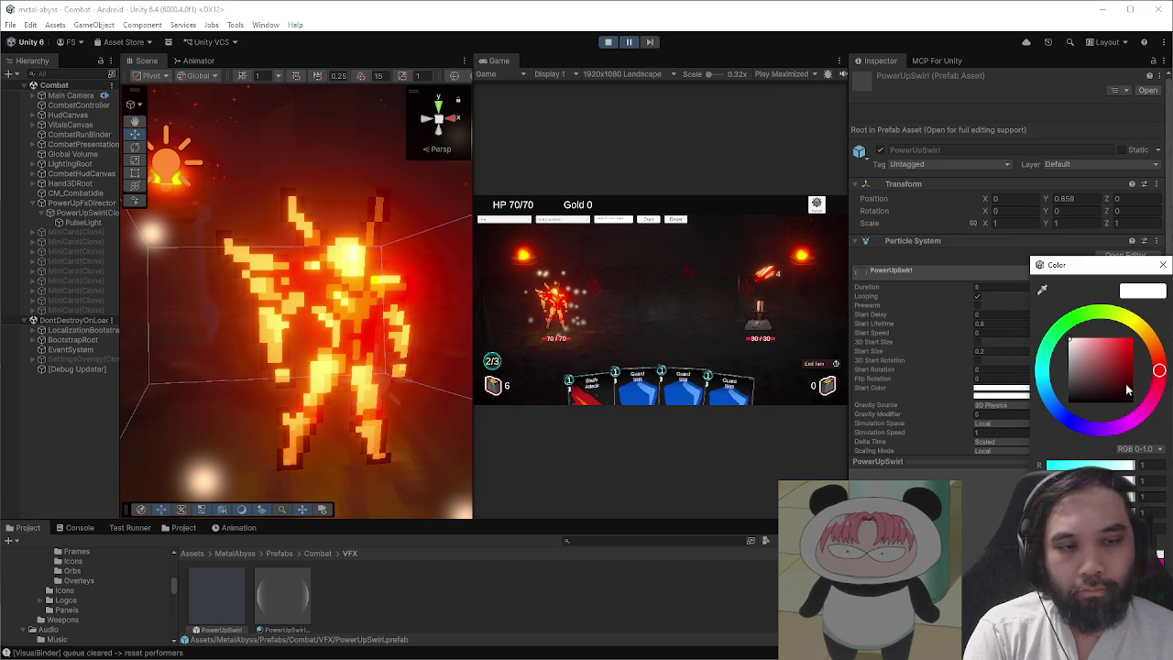
click(1041, 289)
click(801, 254)
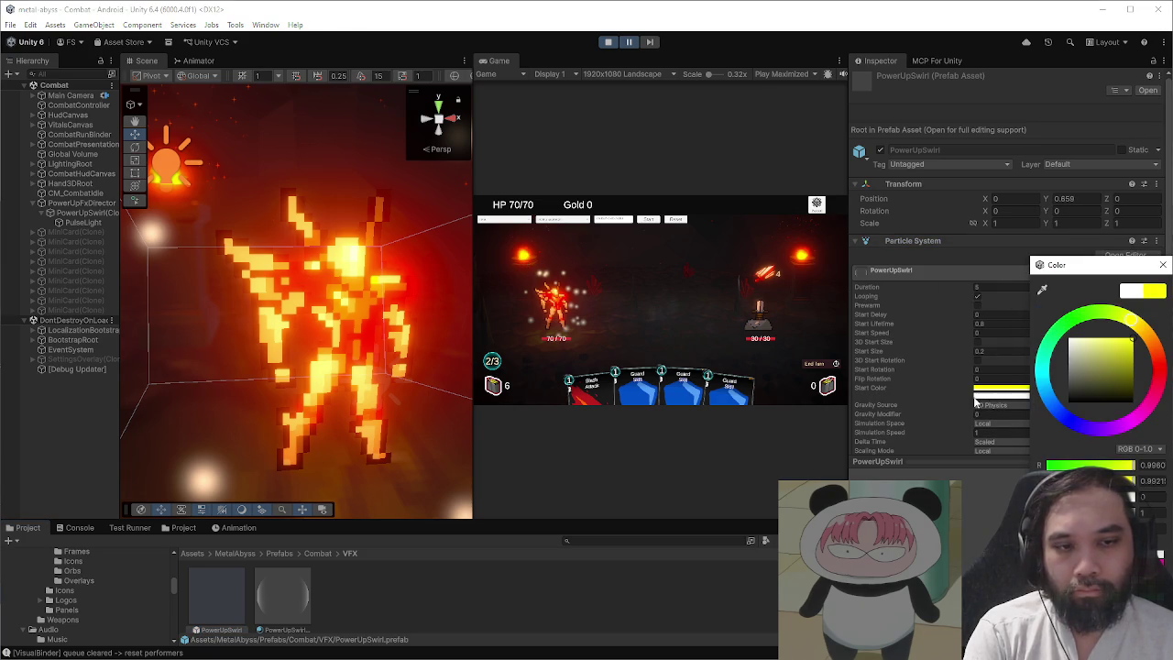
click(1024, 396)
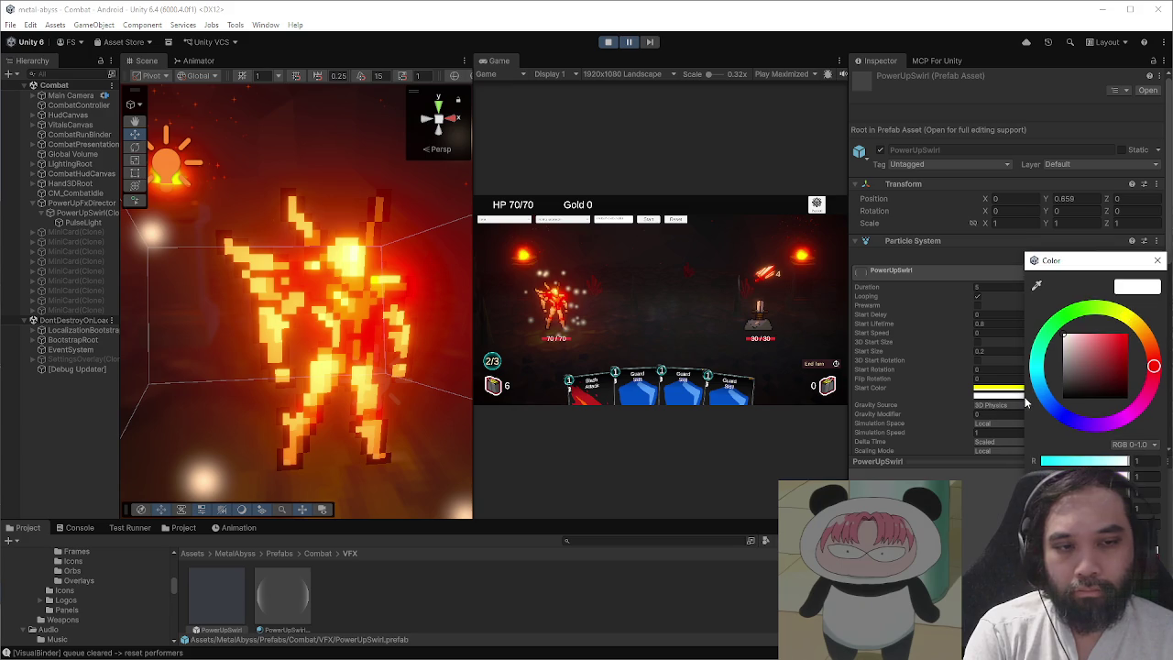
click(1038, 286)
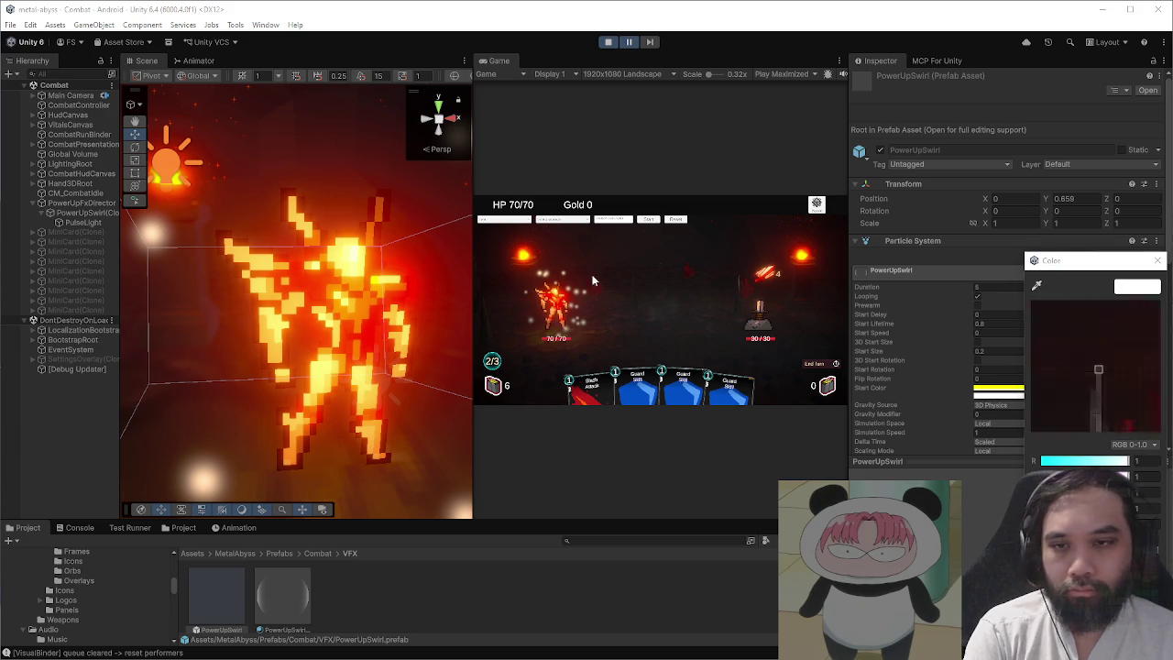
click(170, 196)
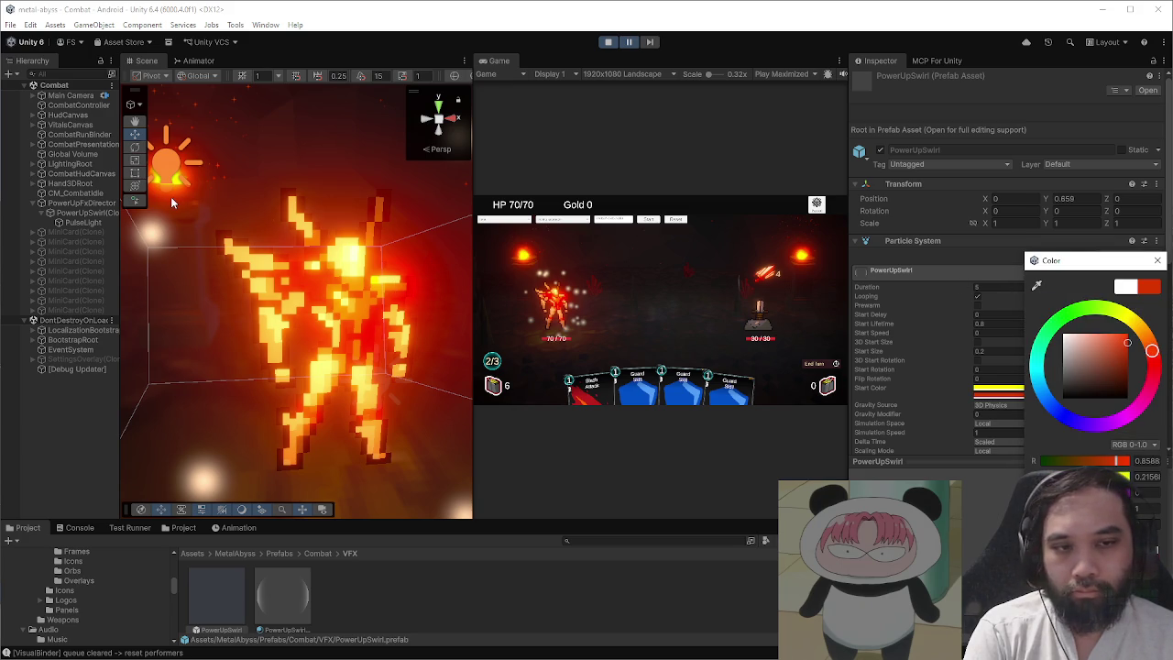
click(1156, 261)
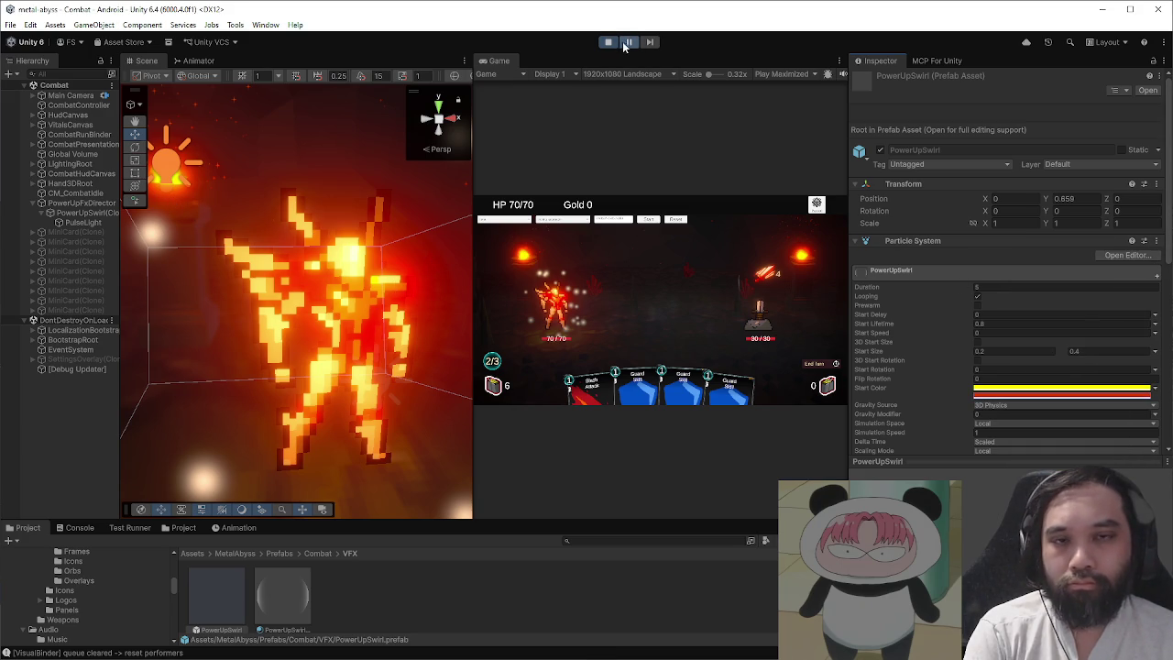
- Retest Battle Stance's swirl in a maximized game view with a new seed, then exit play mode and view PowerUpSwirlMaterial
key(shift+space)
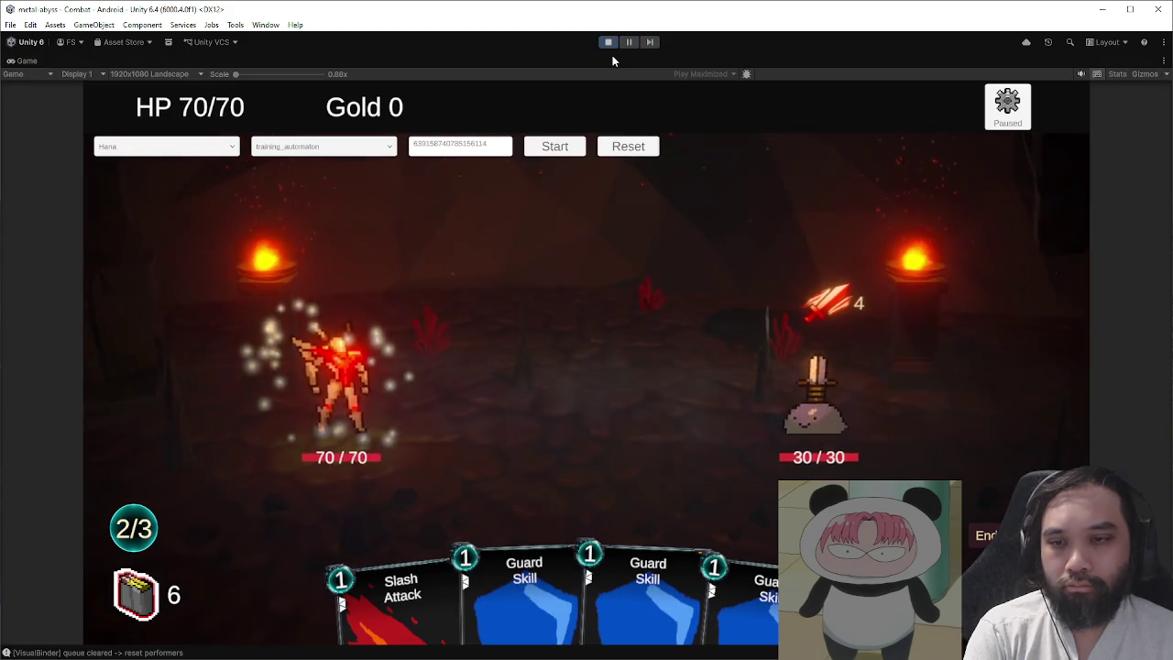
click(628, 145)
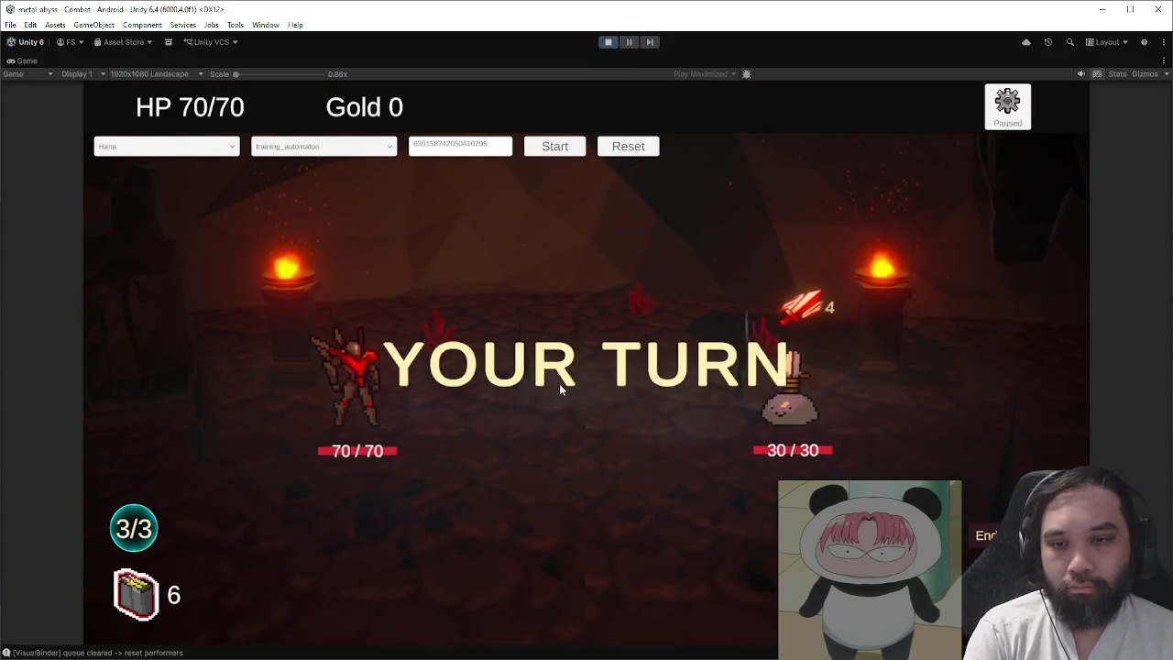
click(366, 577)
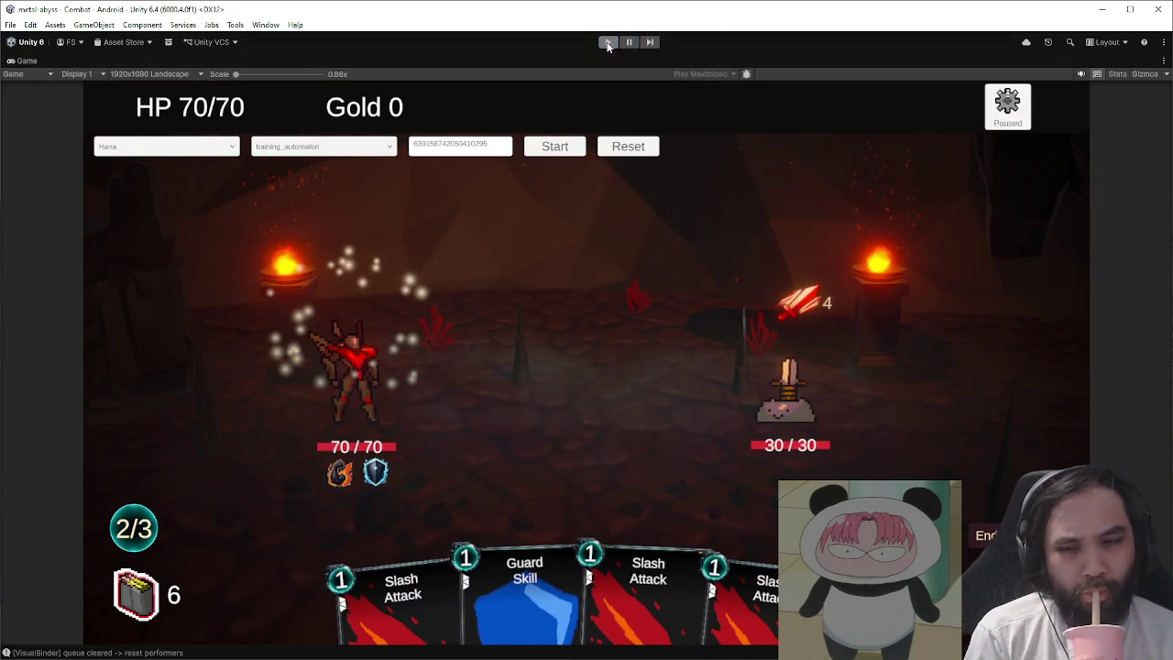
click(608, 42)
click(284, 608)
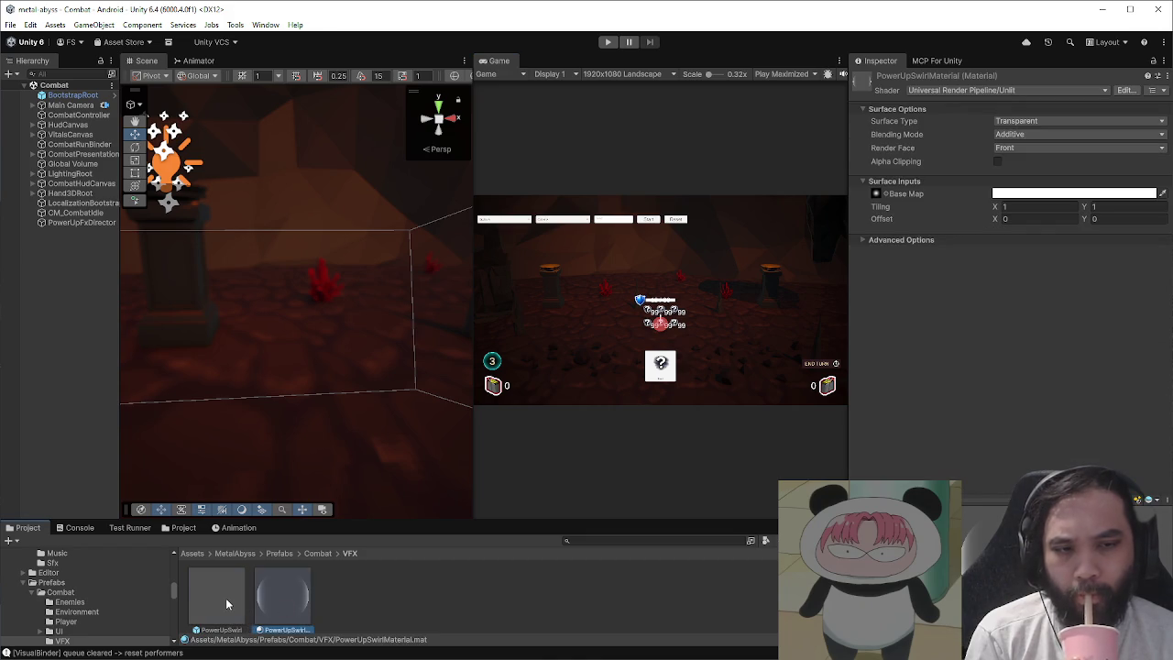
- Review the PowerUpSwirl particle system settings and its PowerUpSwirlMaterial
click(231, 603)
scroll(1009, 343, down, 3)
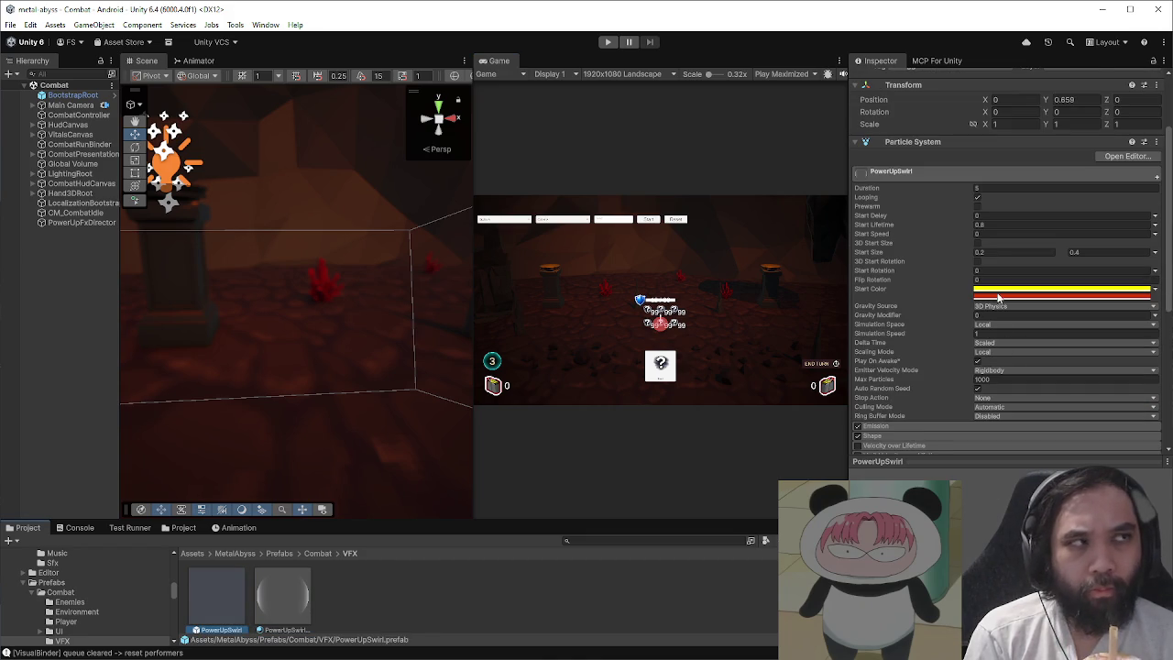
scroll(1005, 342, down, 4)
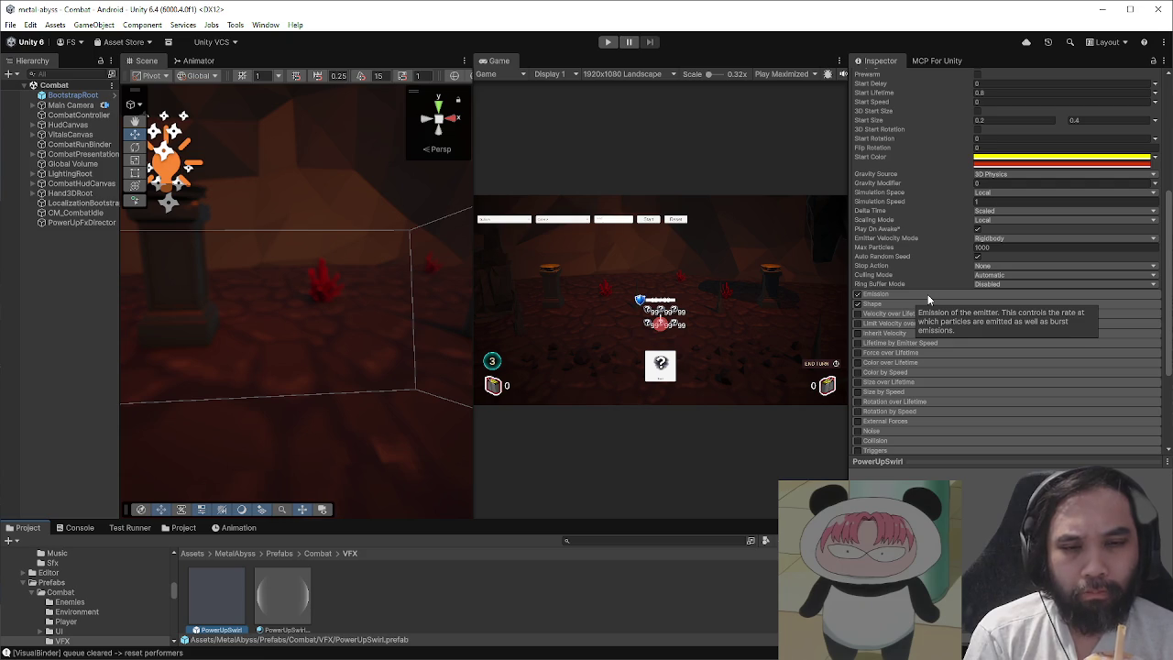
click(283, 595)
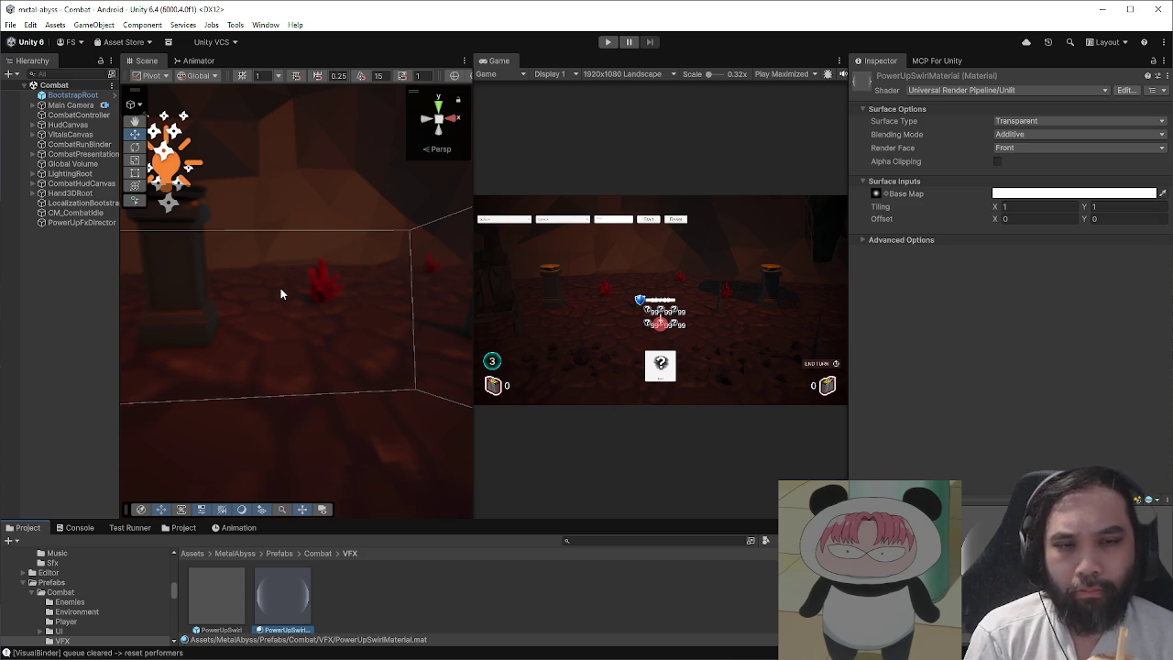
- In Prefab Mode, change the PowerUpSwirl root's Position Y from 0.858 to 0, then return to Combat
click(216, 596)
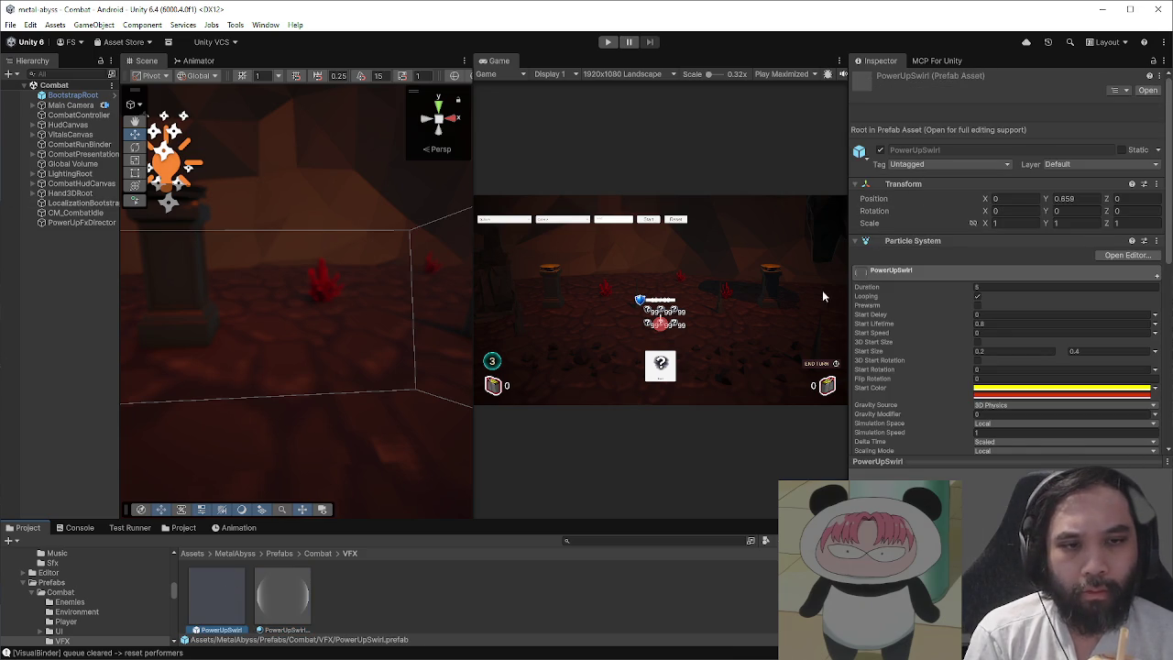
double_click(218, 596)
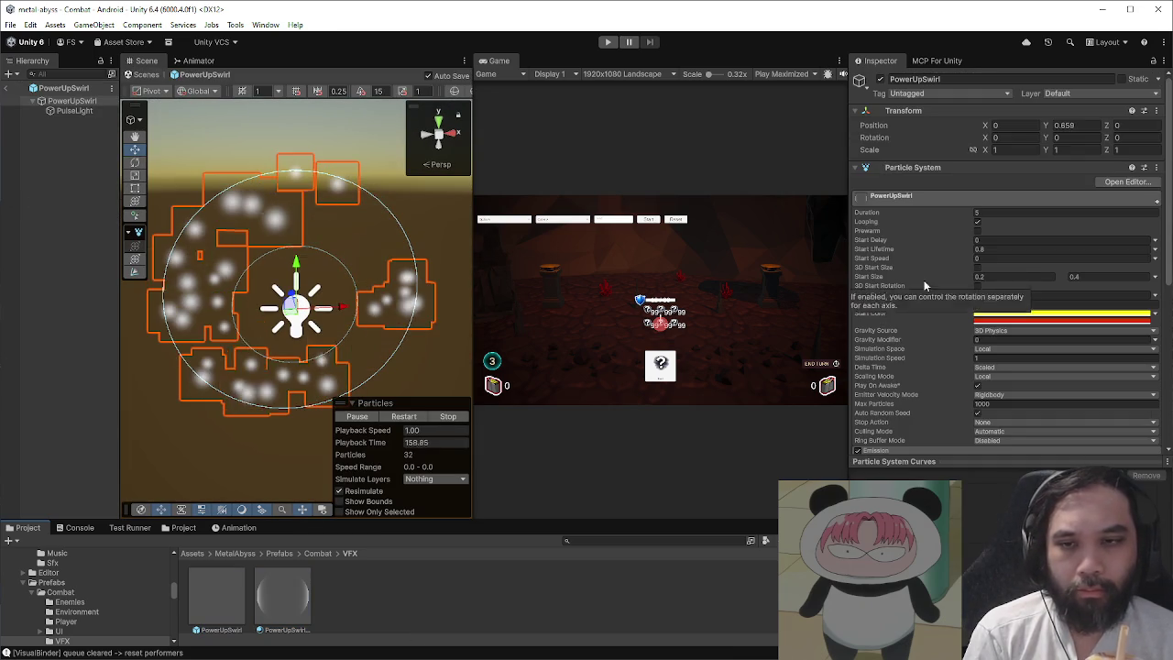
click(75, 110)
click(73, 100)
click(1068, 125)
text(0)
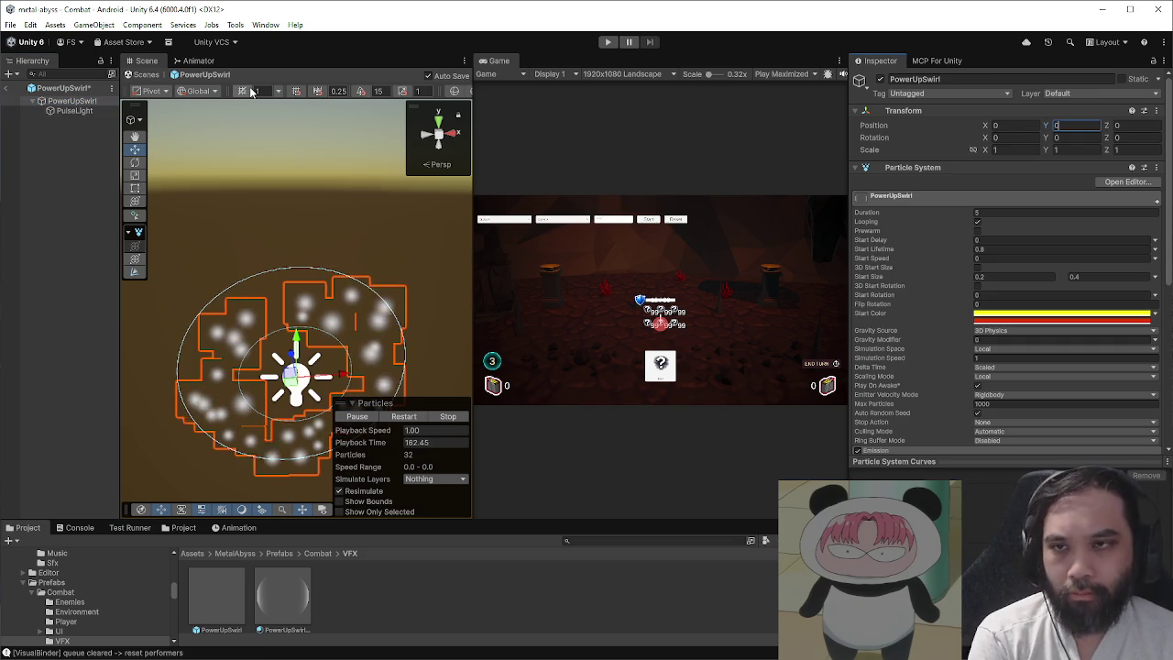
click(6, 88)
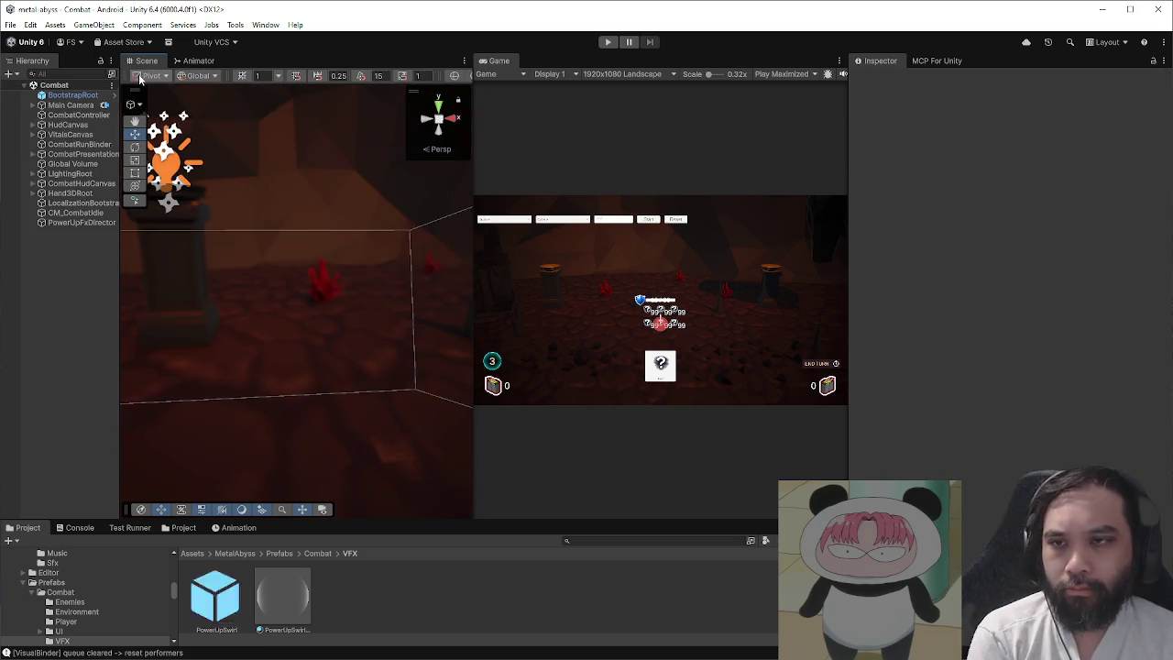
- Set the PowerUpFxDirector's Fx Offset Y to 0.25
click(81, 222)
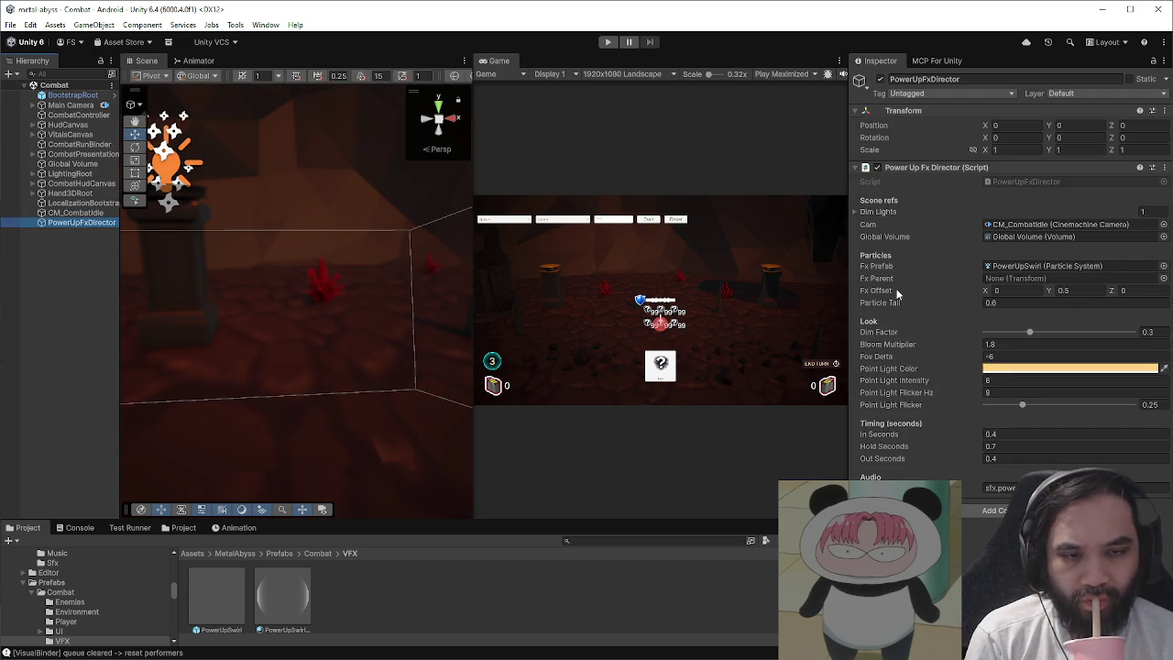
click(1080, 292)
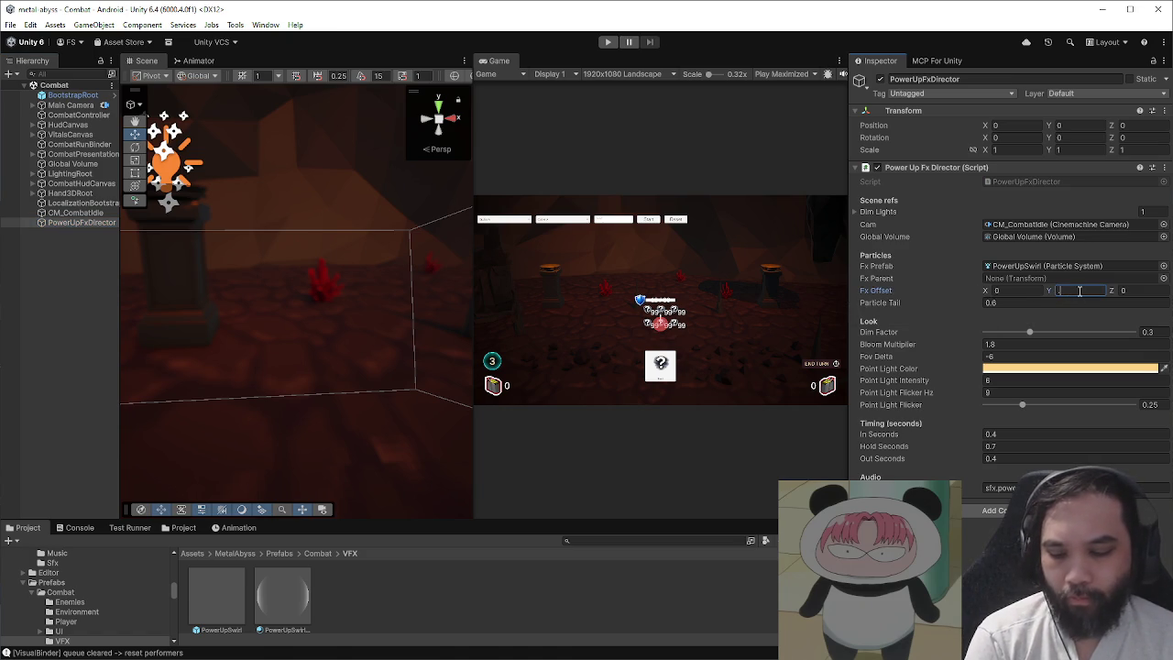
text(.25)
key(Return)
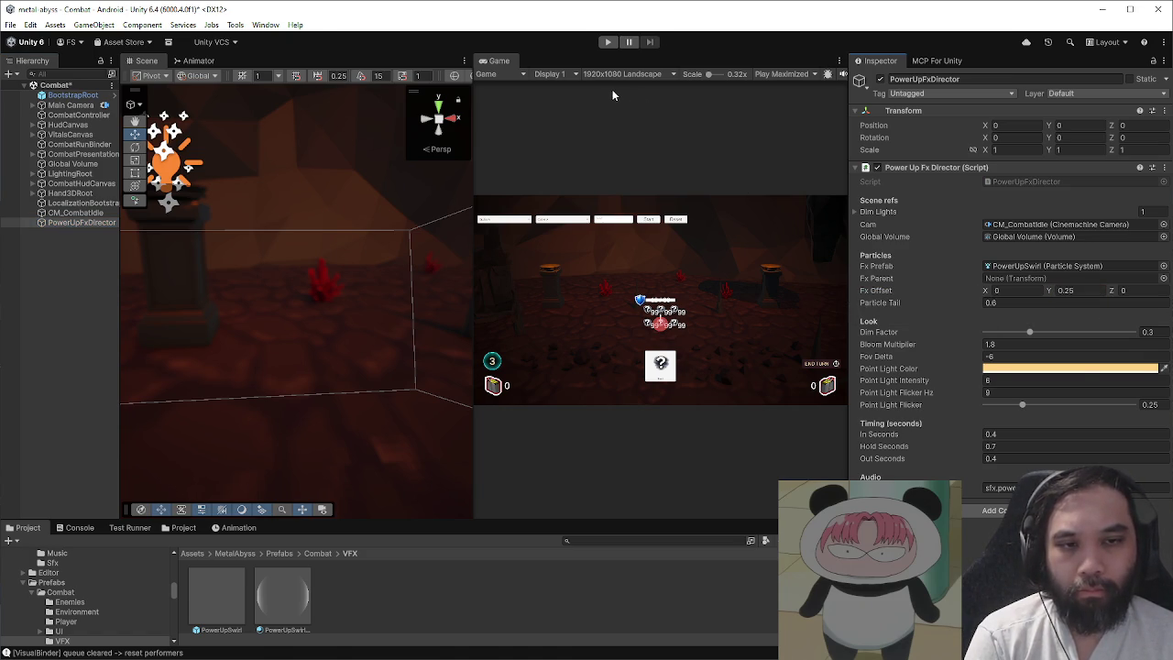
- Playtest a combat encounter to check the swirl, then stop and reselect Fx Offset Y
click(608, 42)
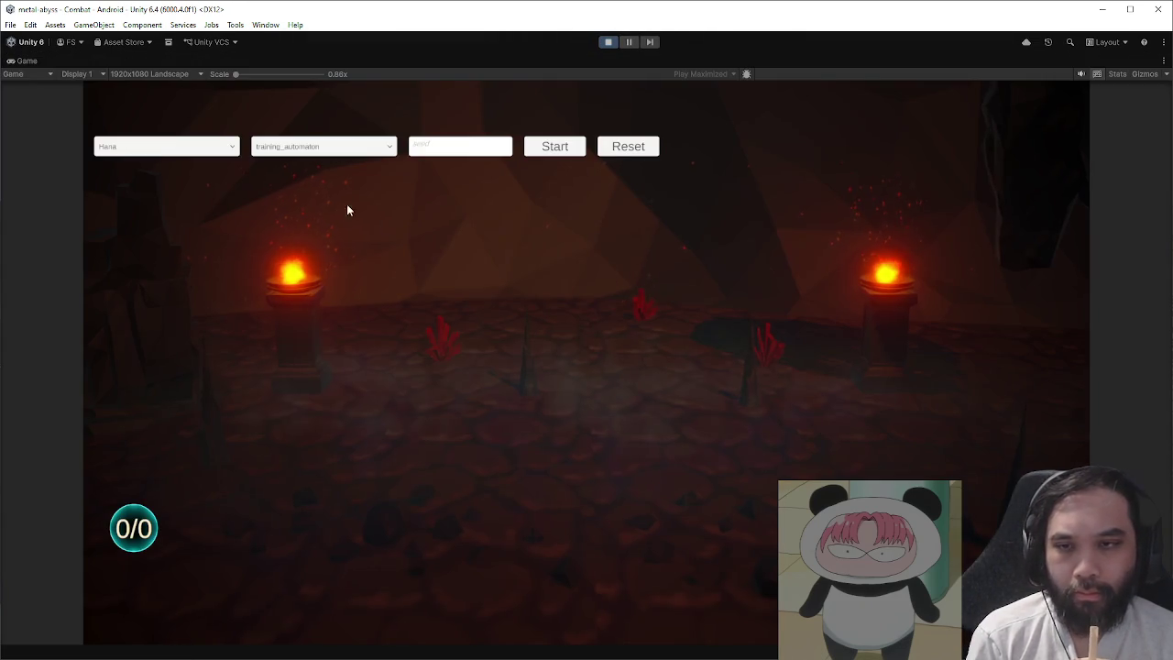
click(540, 147)
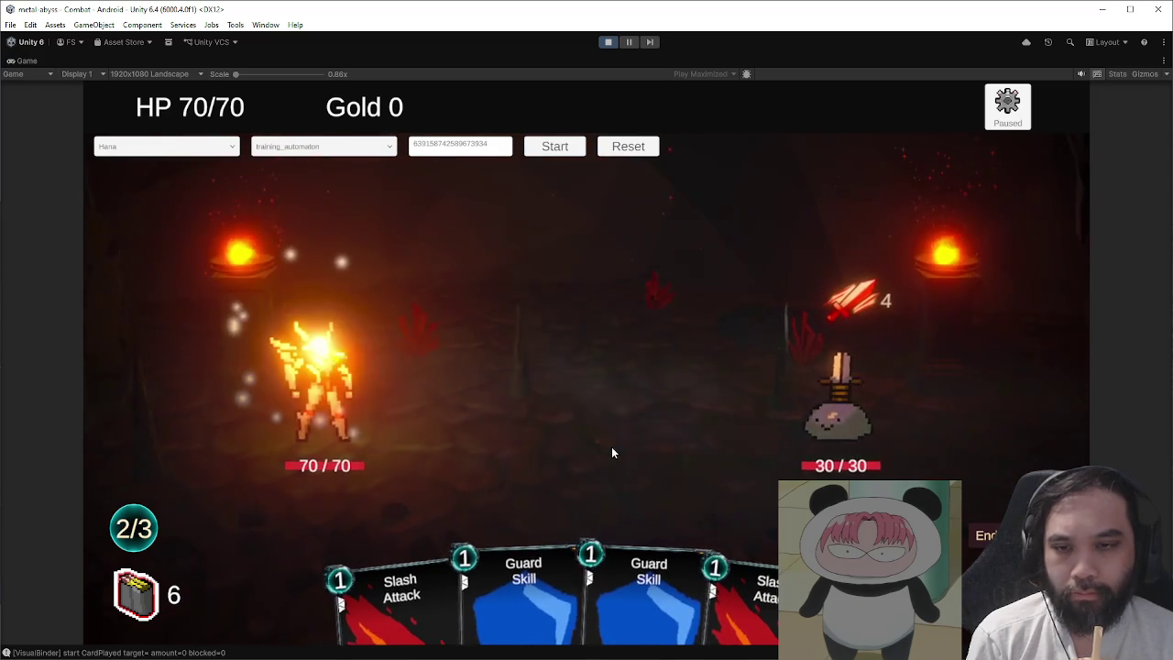
click(607, 43)
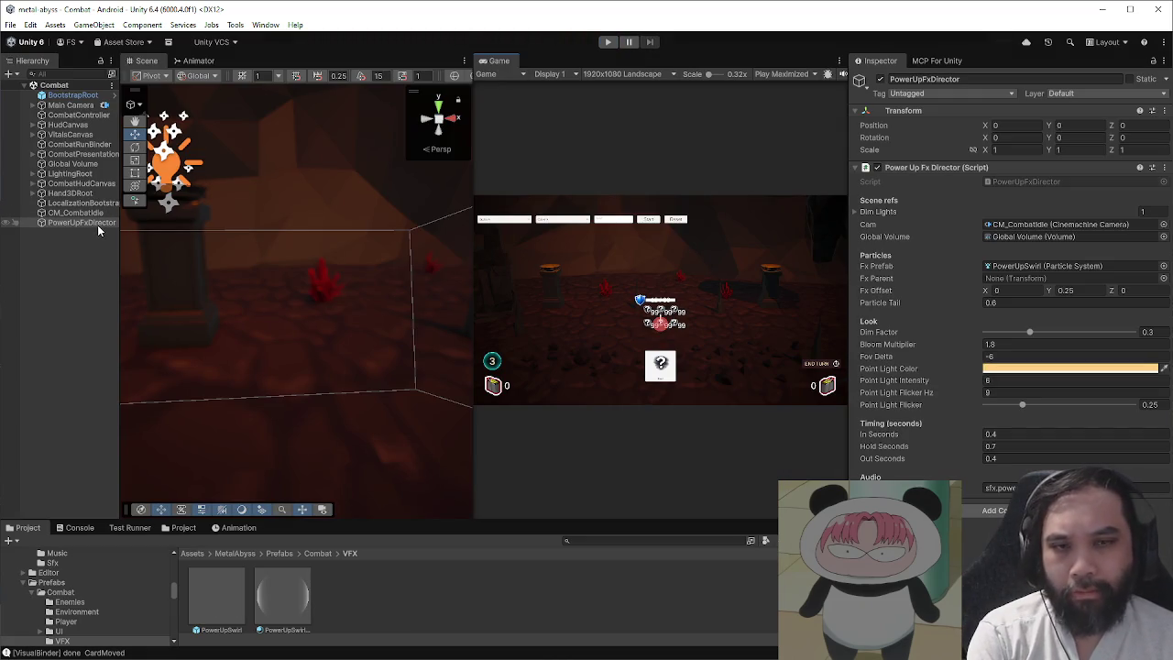
click(1068, 291)
- Set Fx Offset Y to 0 and start a new combat playtest
text(0)
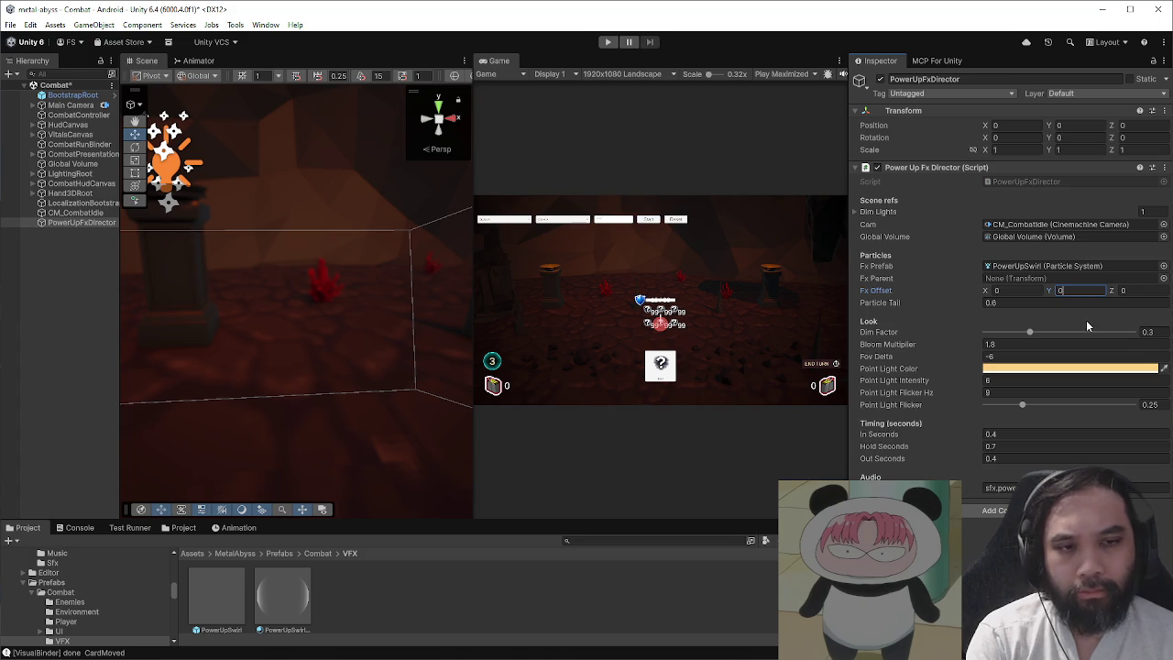
click(608, 41)
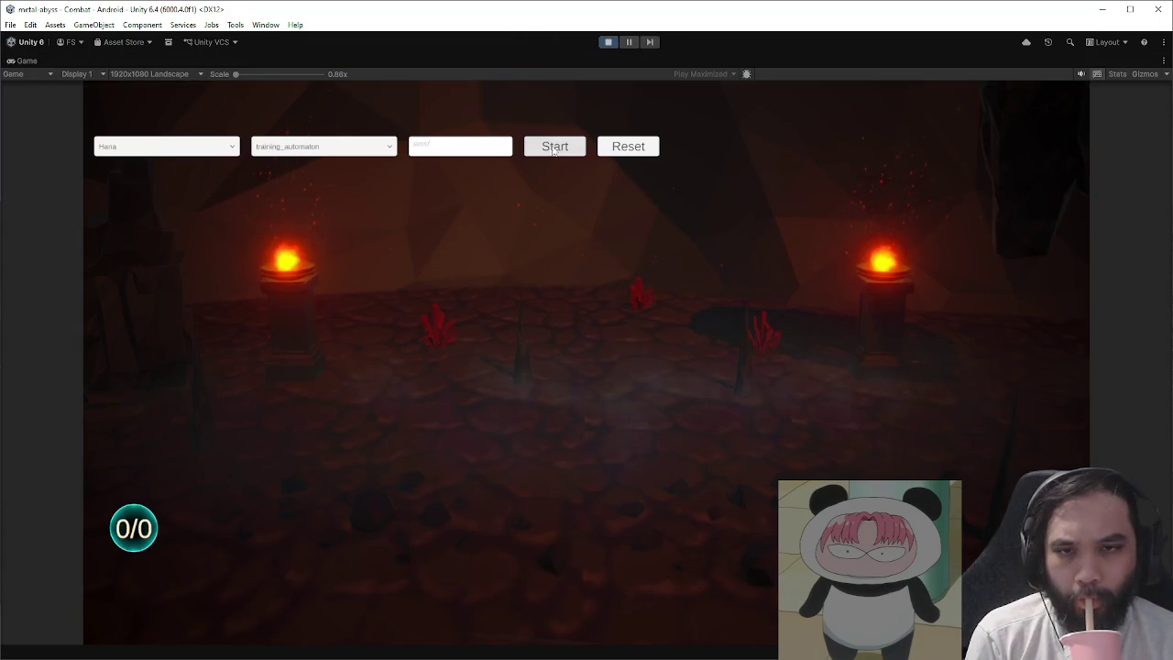
click(552, 149)
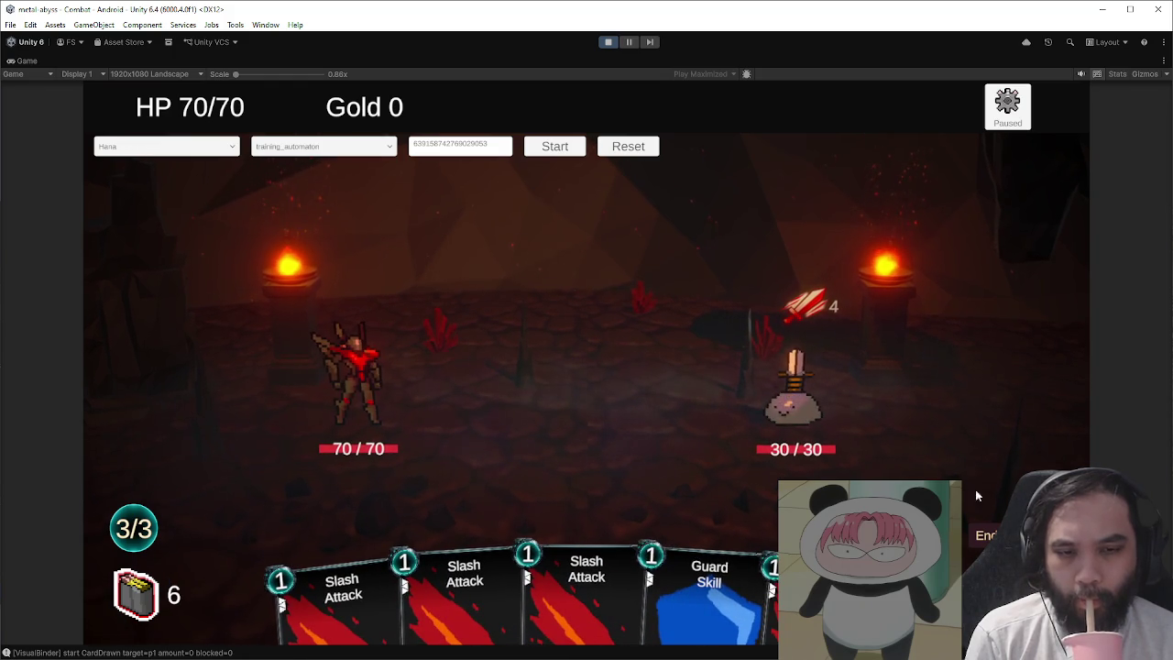
- End two turns, play the Battle Stance card on the player, and stop play mode
click(985, 535)
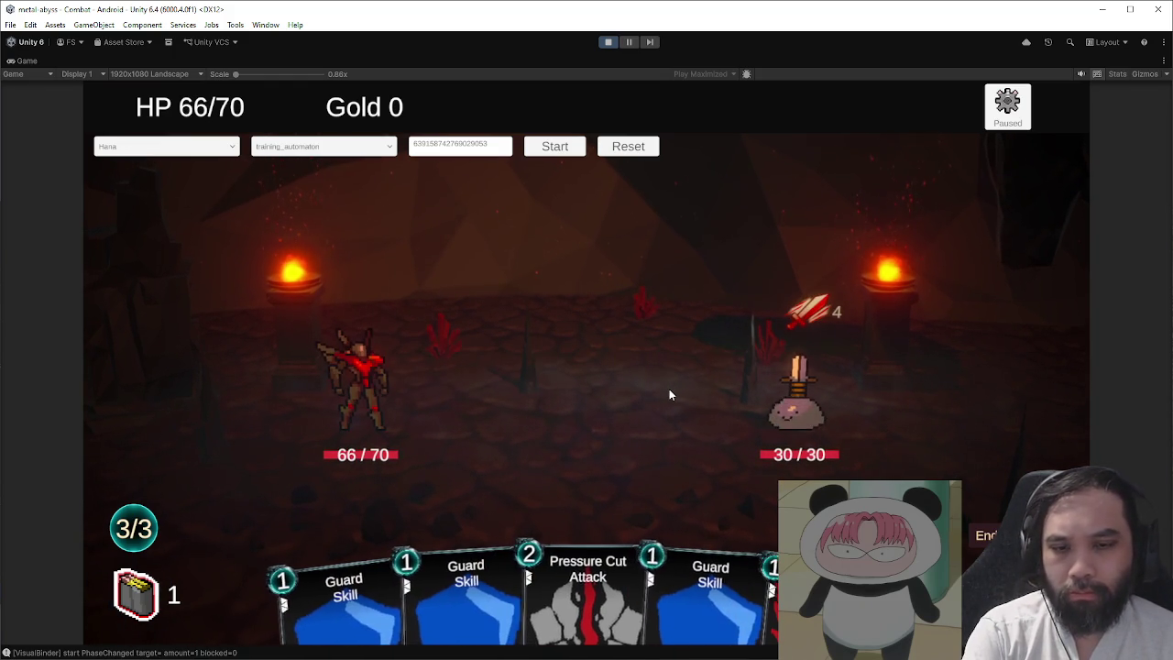
click(985, 535)
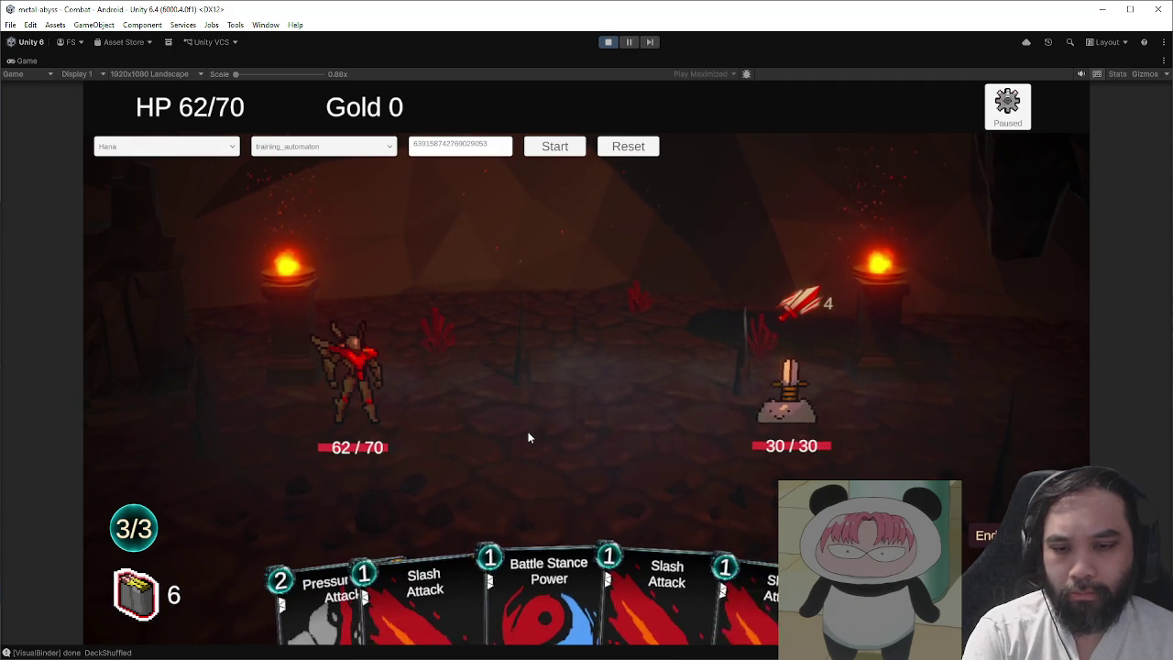
drag(532, 591, 621, 474)
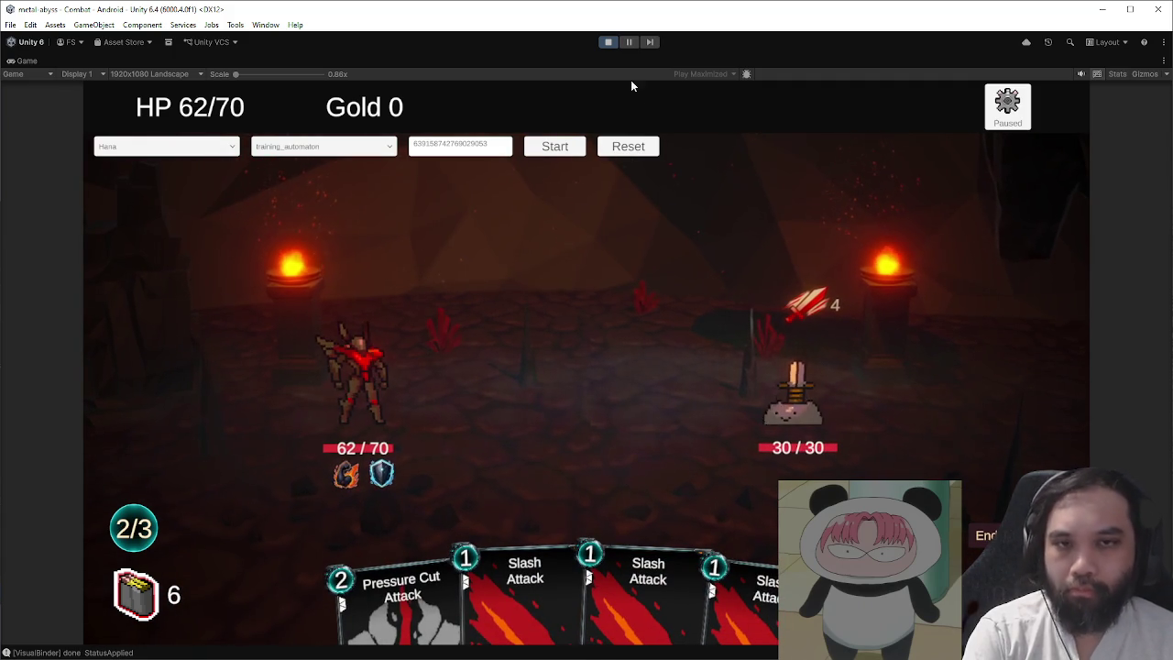
click(610, 42)
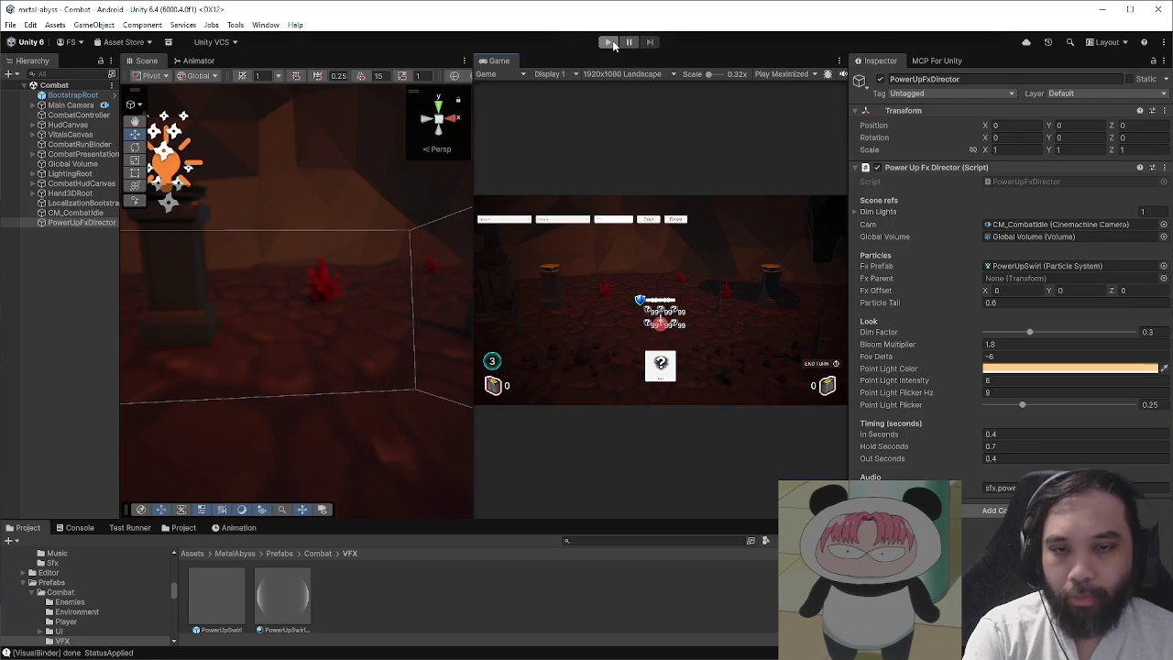
double_click(216, 596)
click(74, 110)
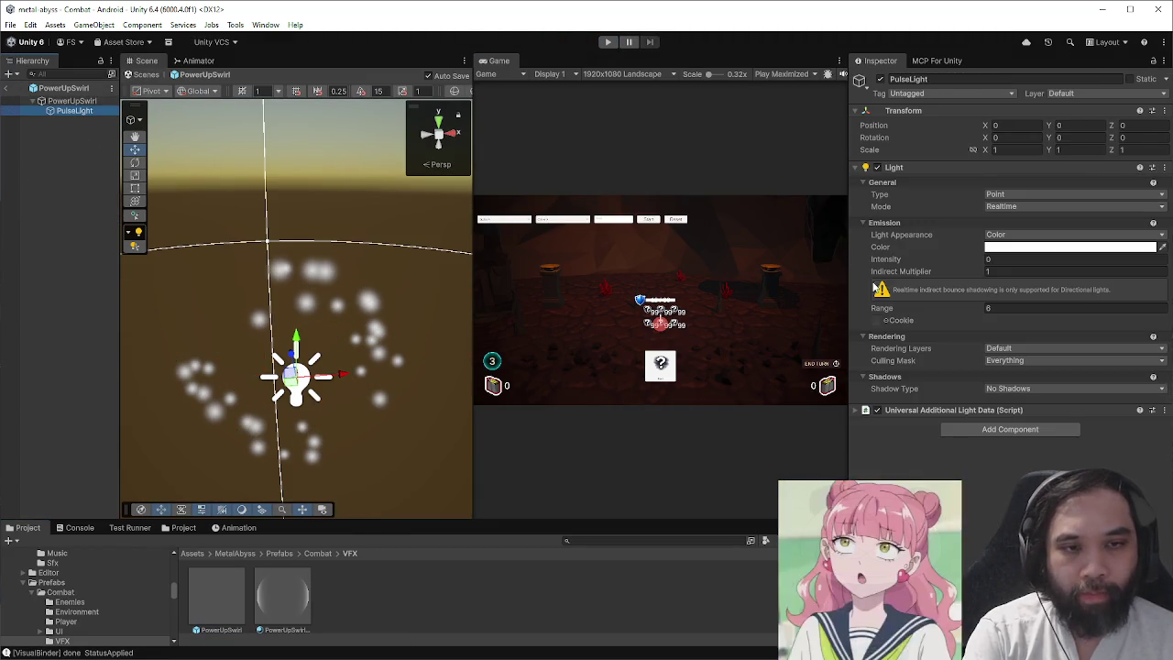
click(137, 76)
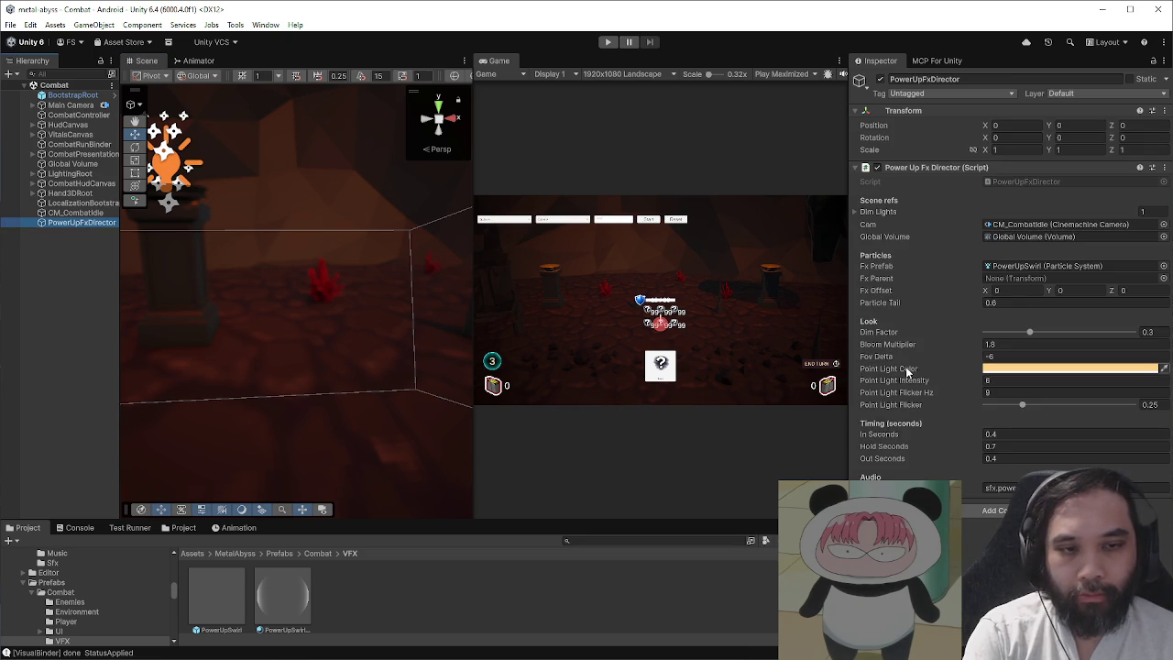
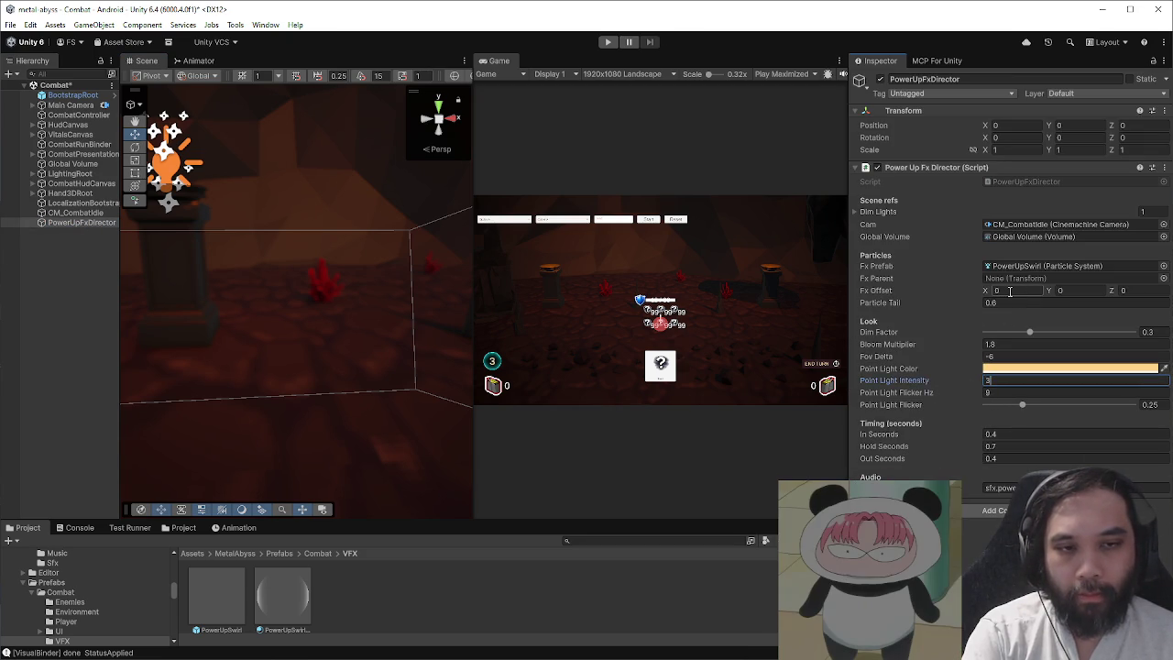
- Run the game, start a combat, play the Battle Stance card, and pause mid power-up
click(608, 42)
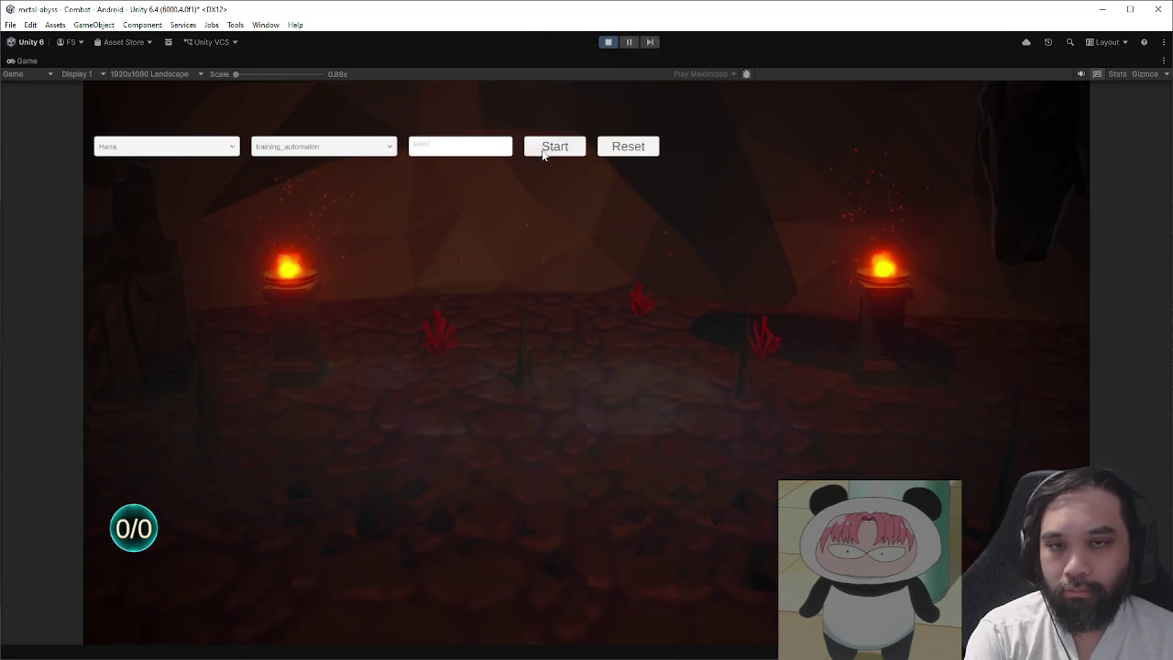
click(543, 152)
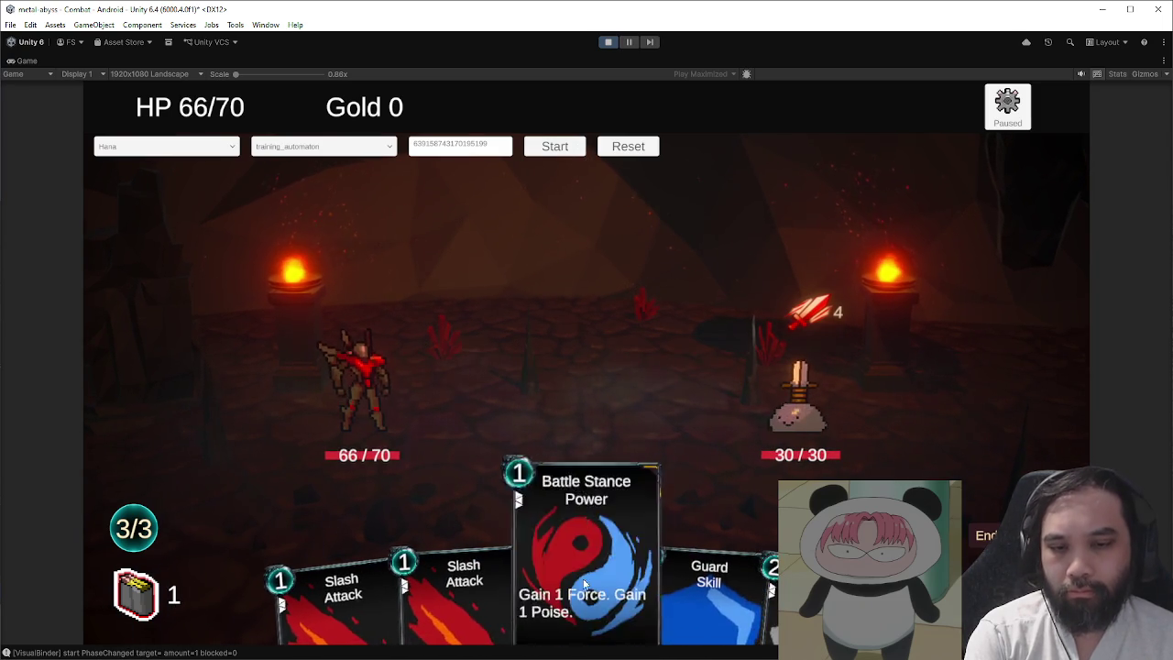
drag(626, 590, 599, 159)
click(629, 42)
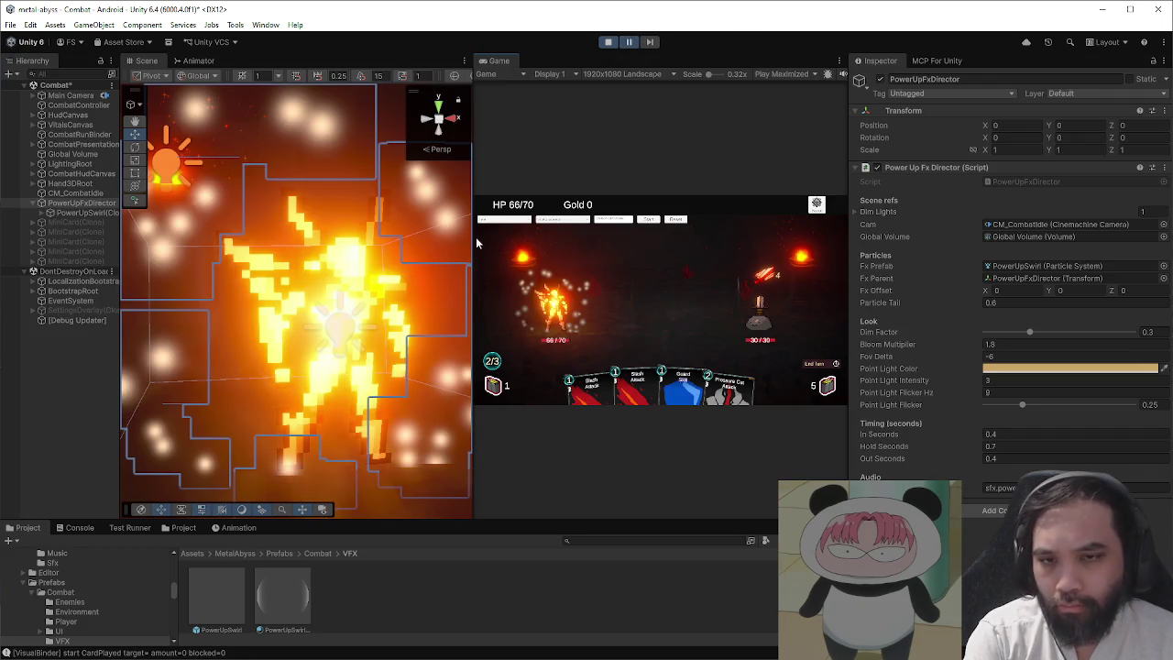
- Inspect the spawned PowerUpSwirl(Clone) around the glowing hero in the scene view, then stop the game
drag(849, 302, 987, 302)
drag(552, 264, 295, 264)
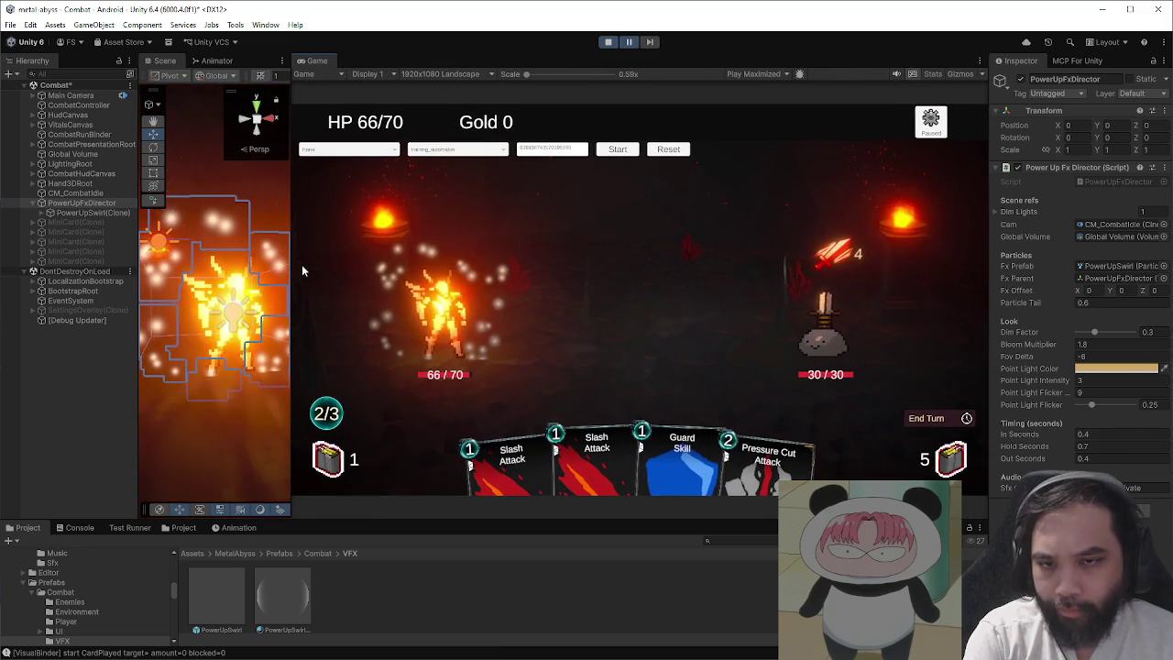
click(85, 212)
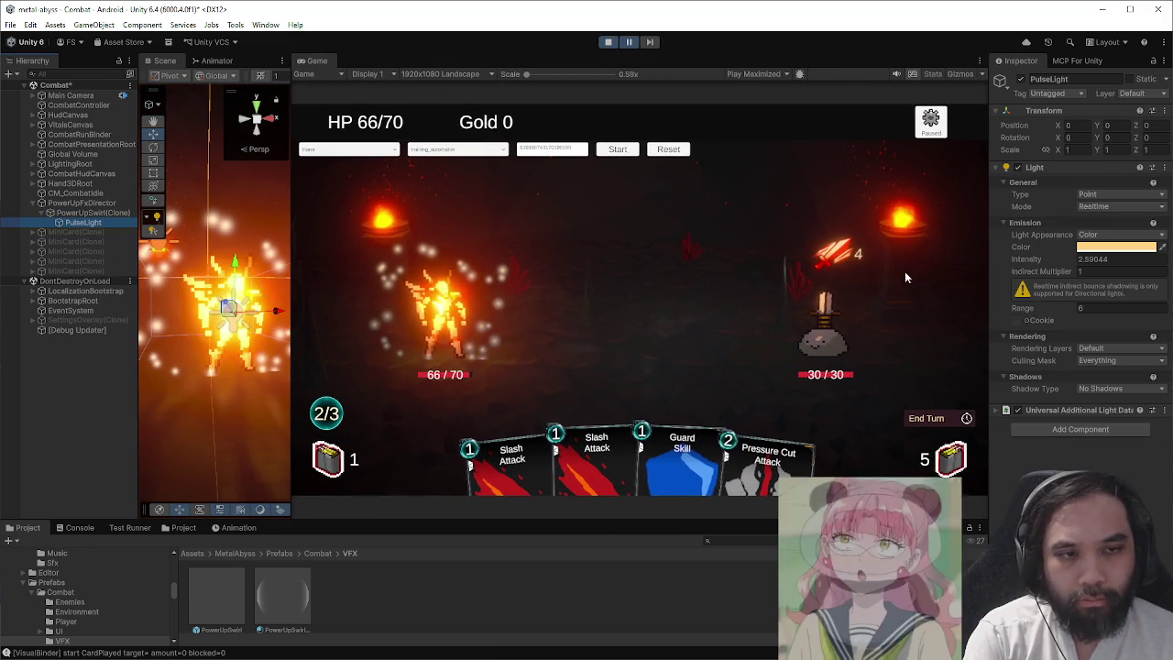
drag(292, 262, 481, 262)
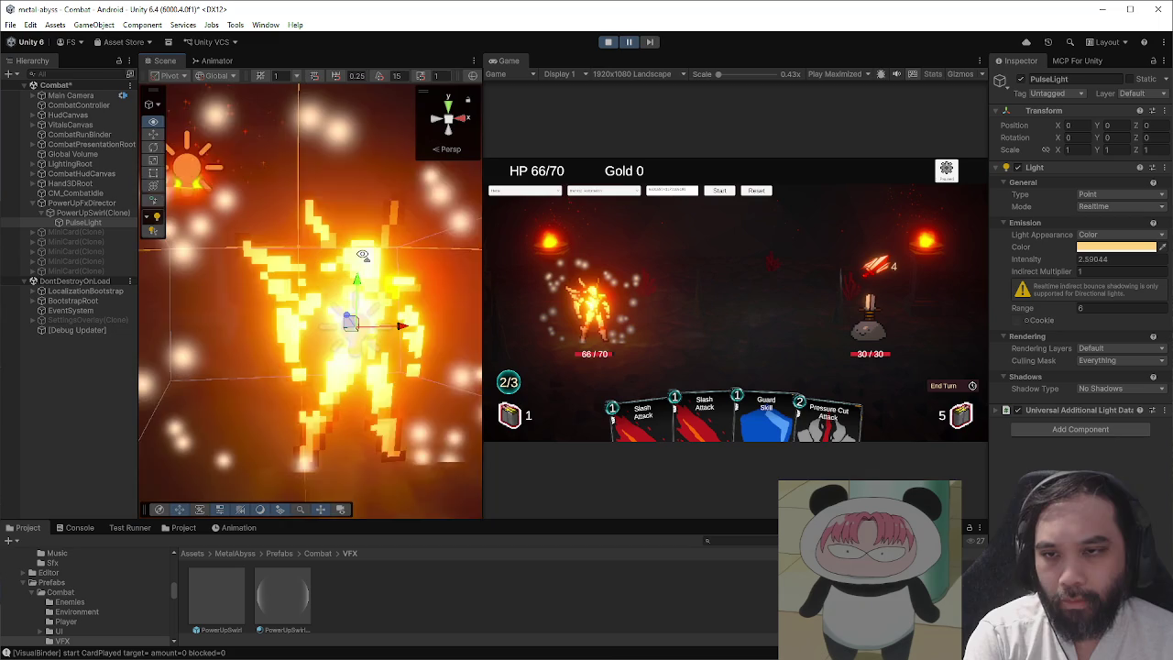
double_click(96, 212)
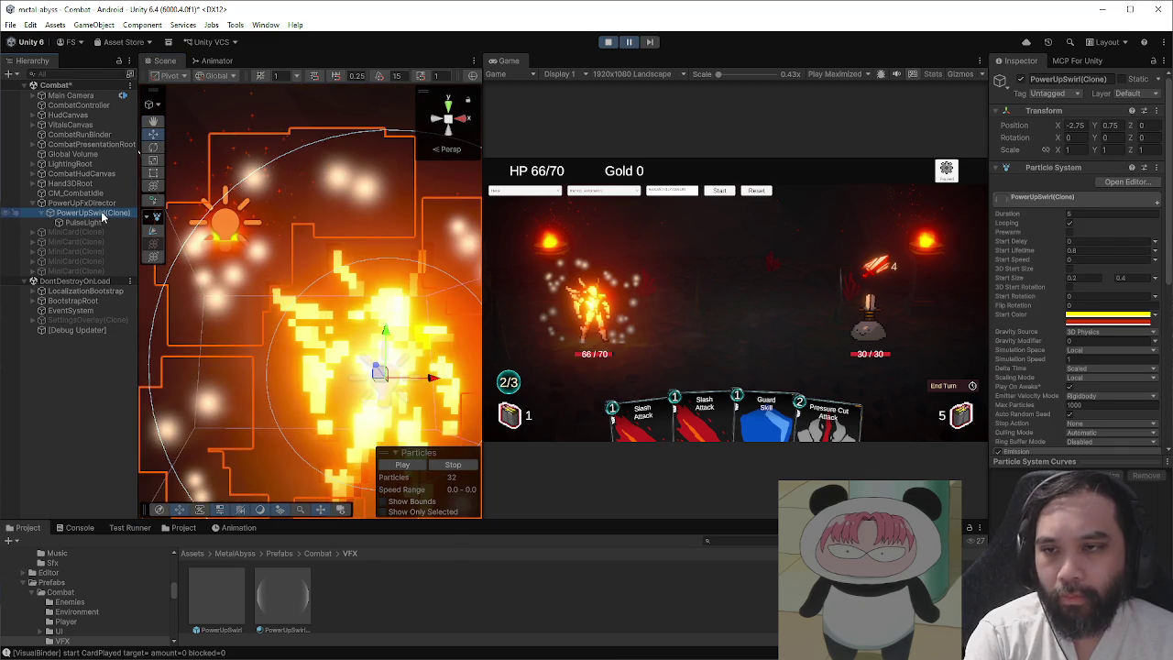
click(402, 465)
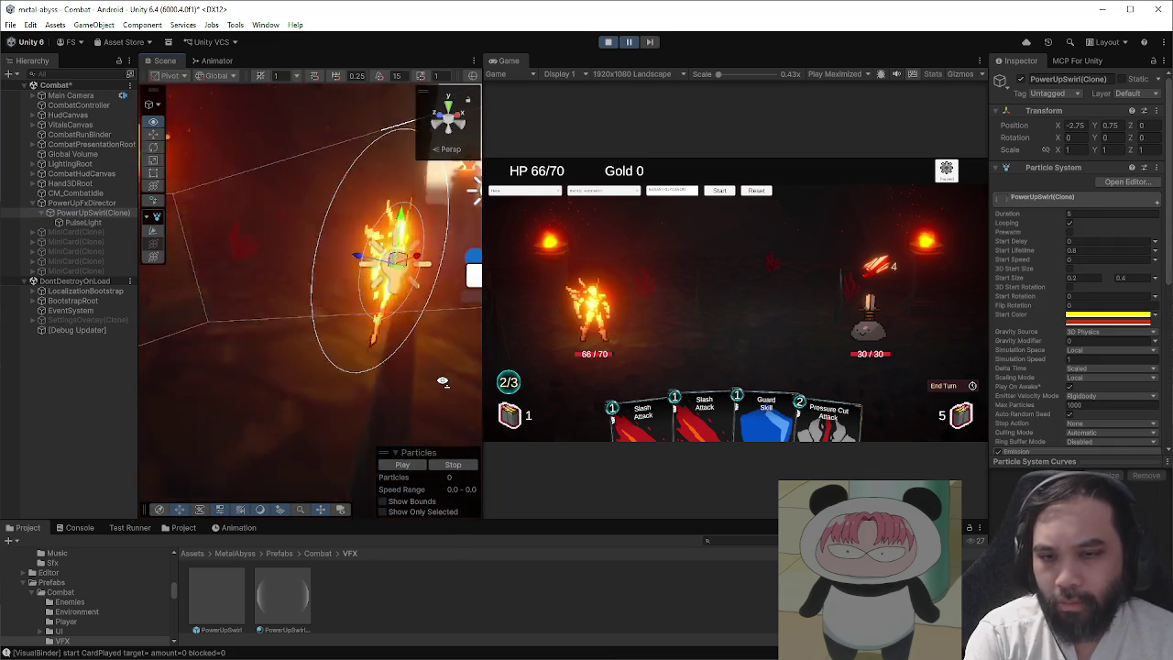
drag(321, 245, 381, 380)
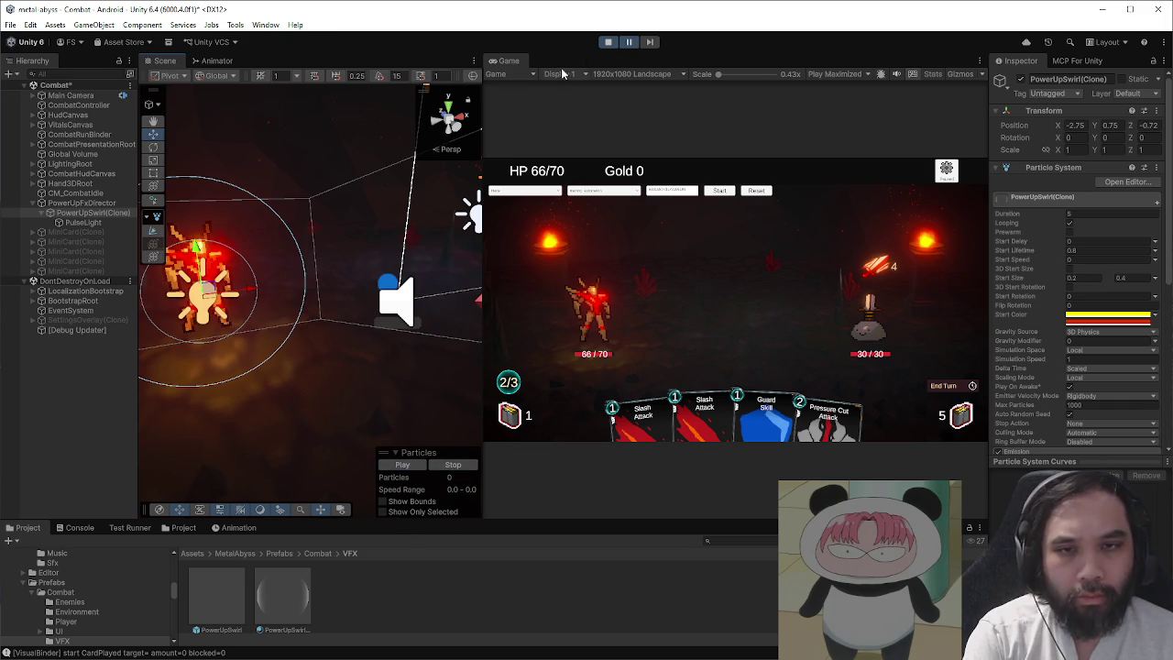
click(608, 41)
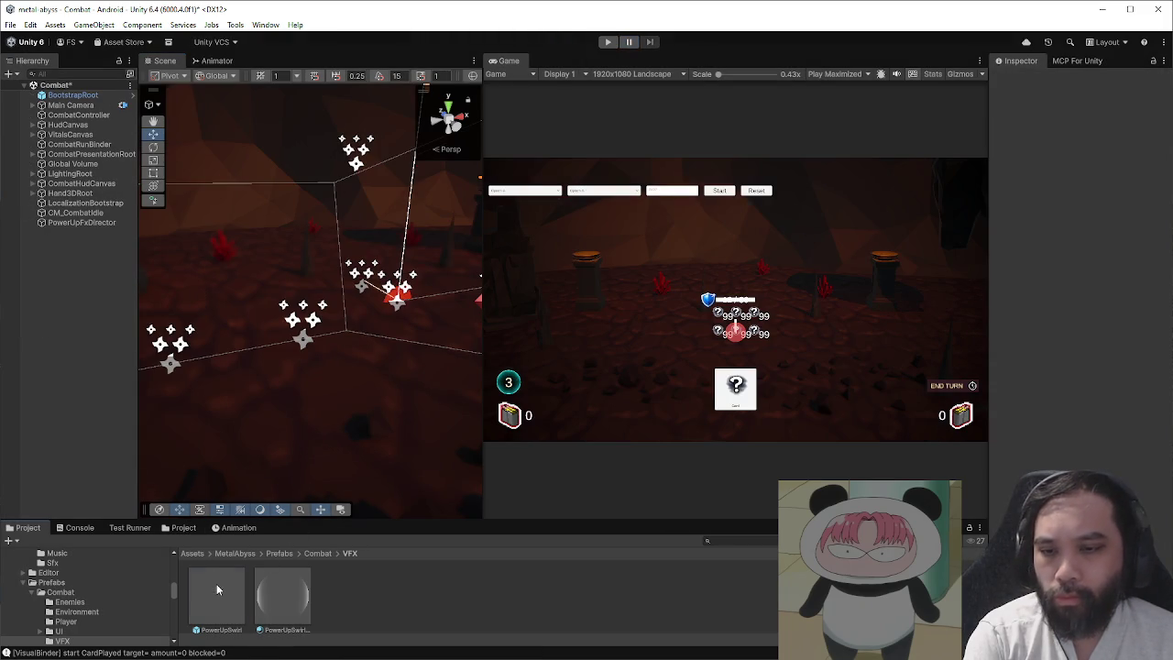
- Place a PowerUpSwirl instance in the scene and frame it
drag(216, 584, 105, 369)
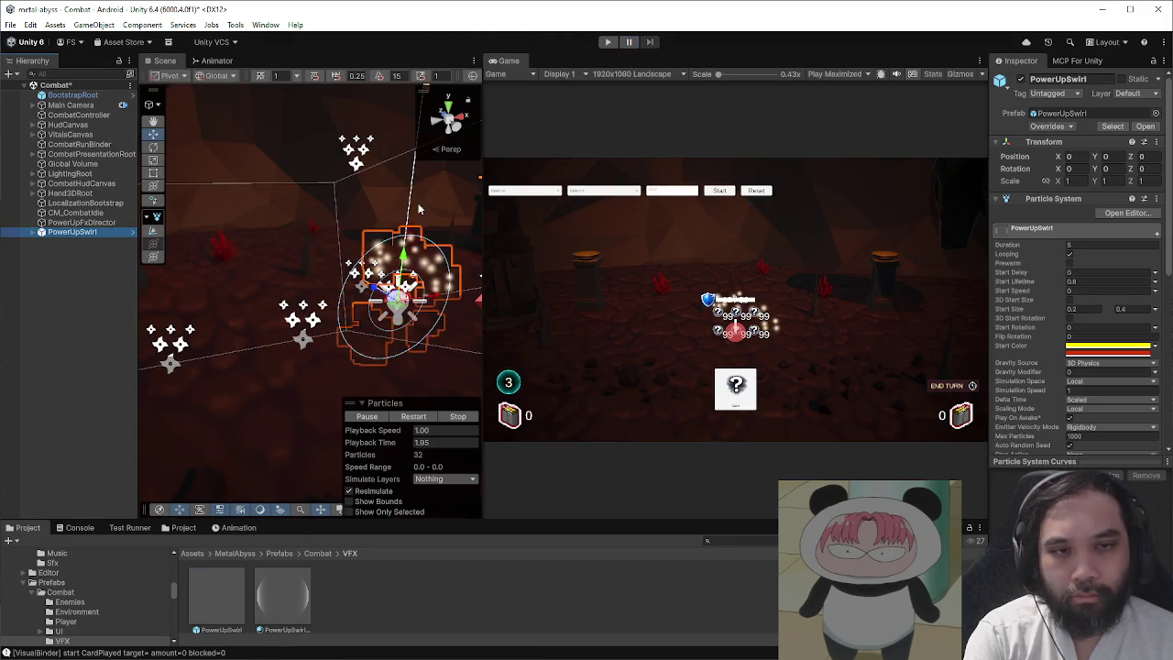
key(f)
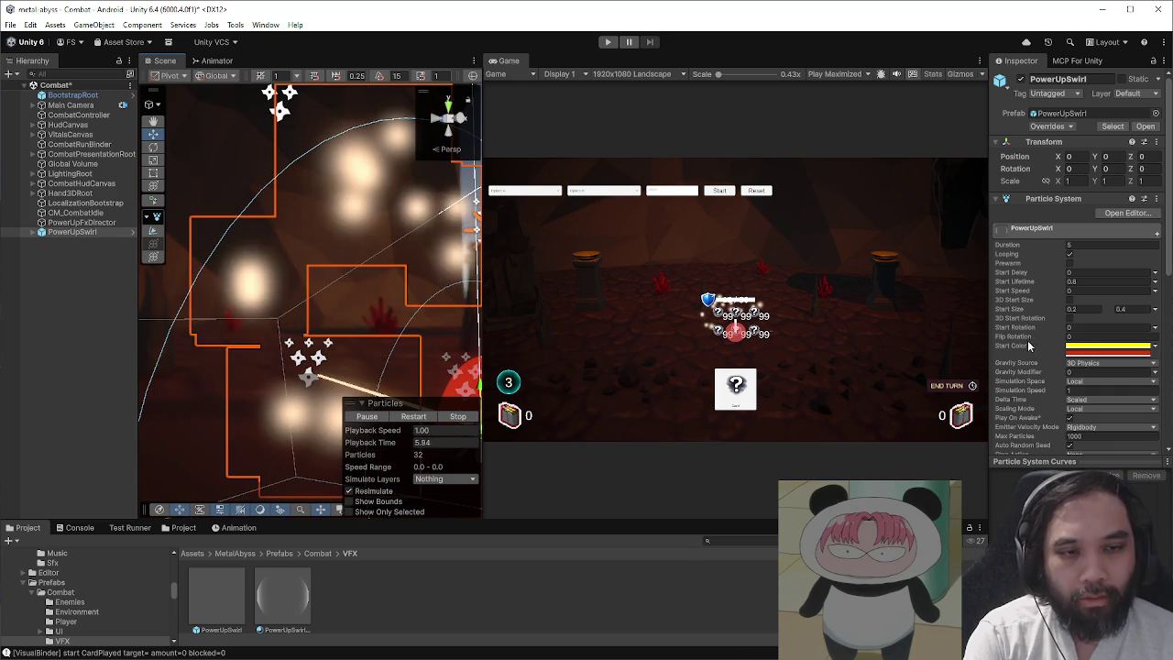
scroll(1028, 348, down, 10)
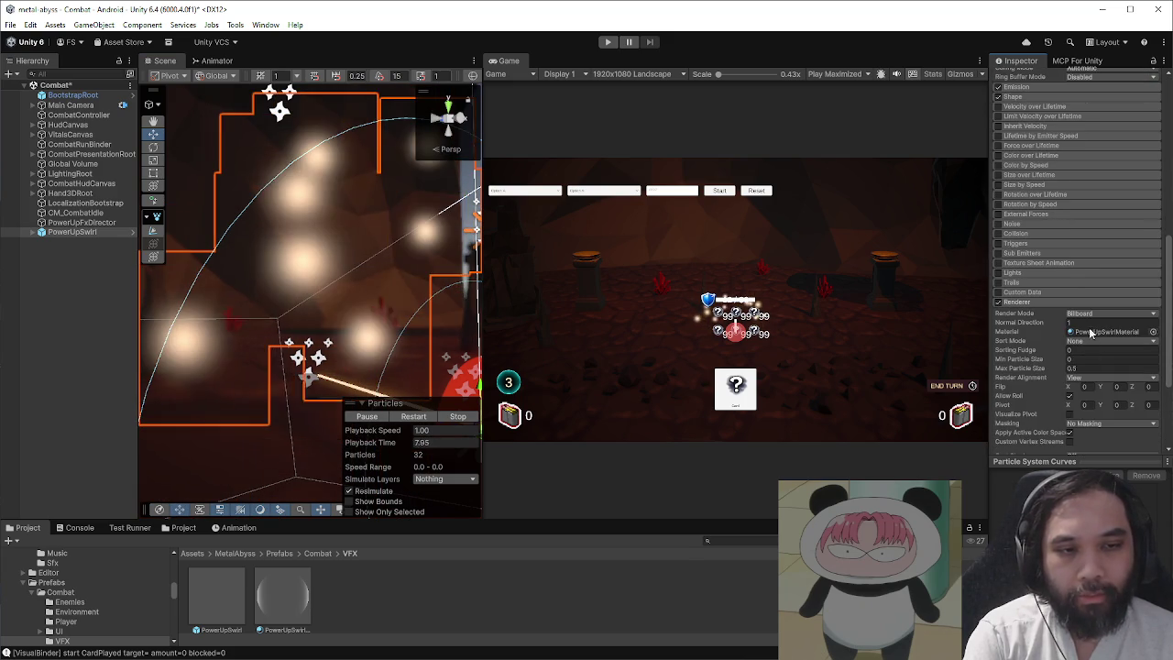
- Try red, orange and pale yellow base colours on the PowerUpSwirl material
click(308, 591)
click(1099, 193)
click(1127, 259)
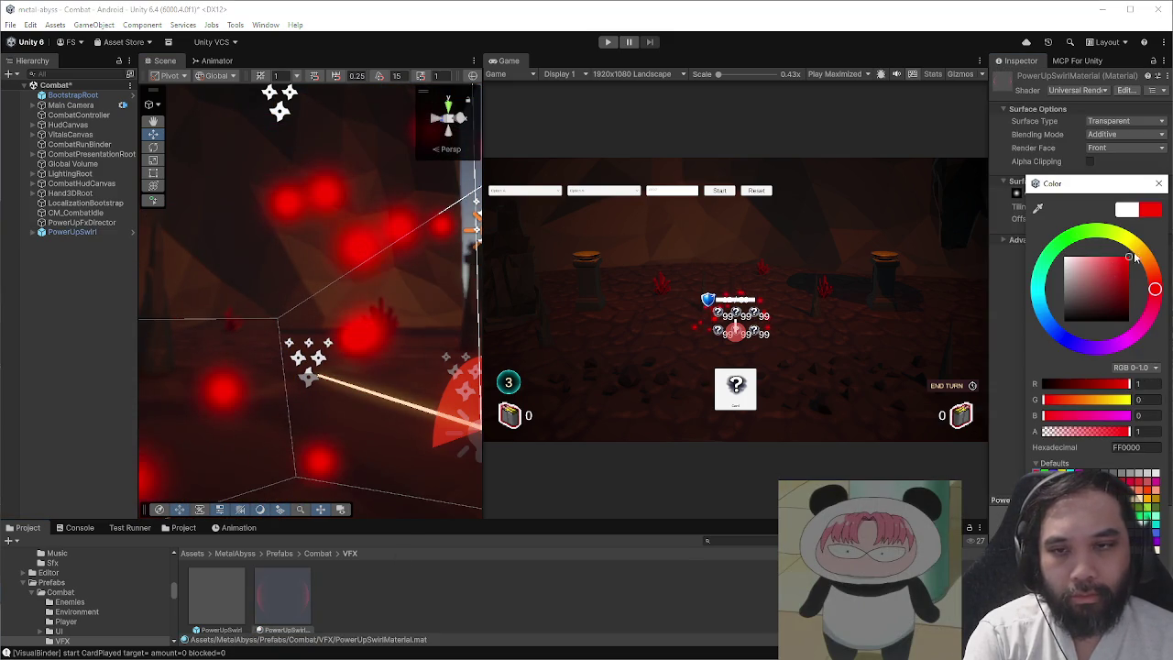
drag(1154, 290, 1139, 248)
click(1098, 262)
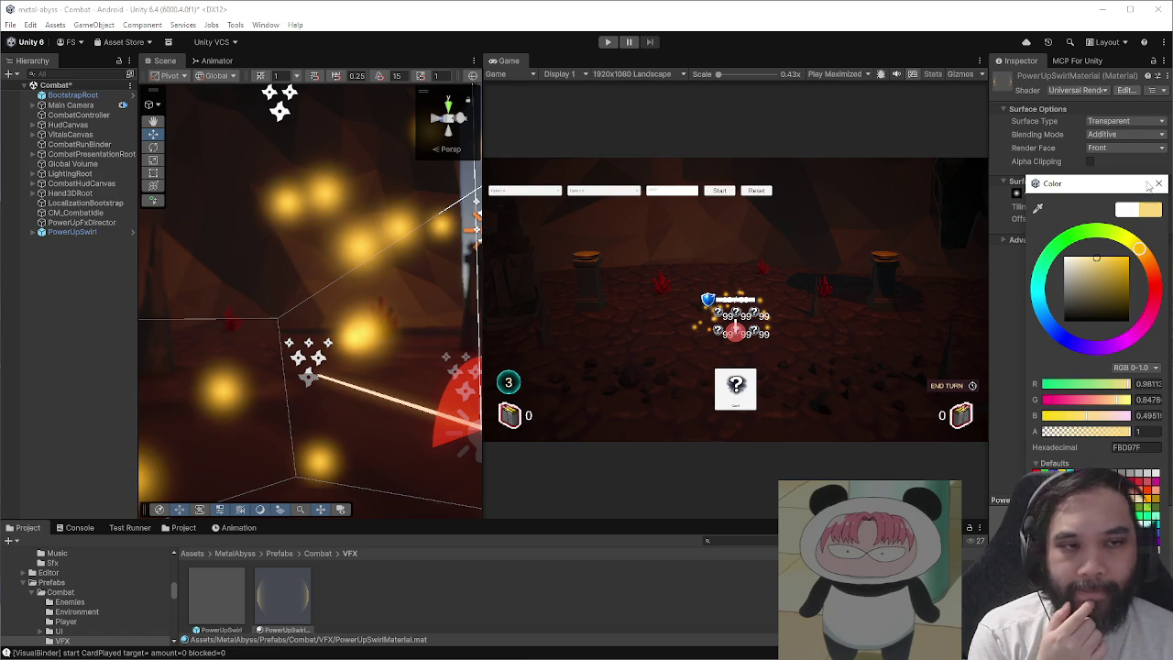
click(1154, 183)
- Switch the PowerUpSwirl prefab's Start Color to a single colour and edit it
click(219, 595)
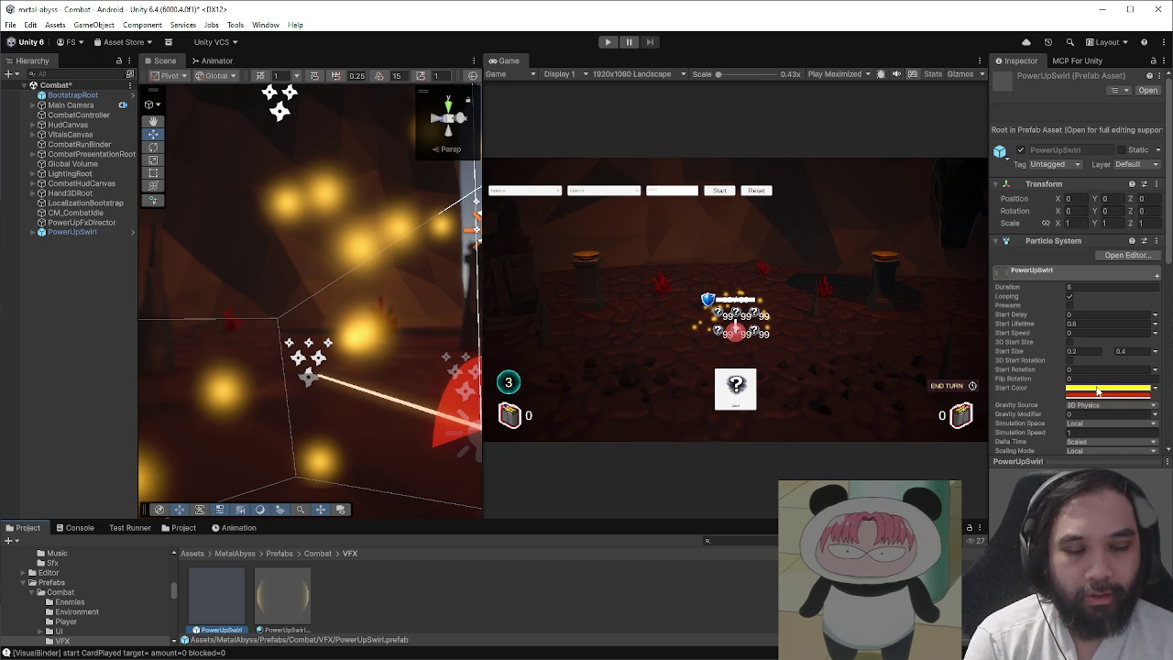
scroll(1033, 383, down, 2)
right_click(1042, 327)
click(1156, 322)
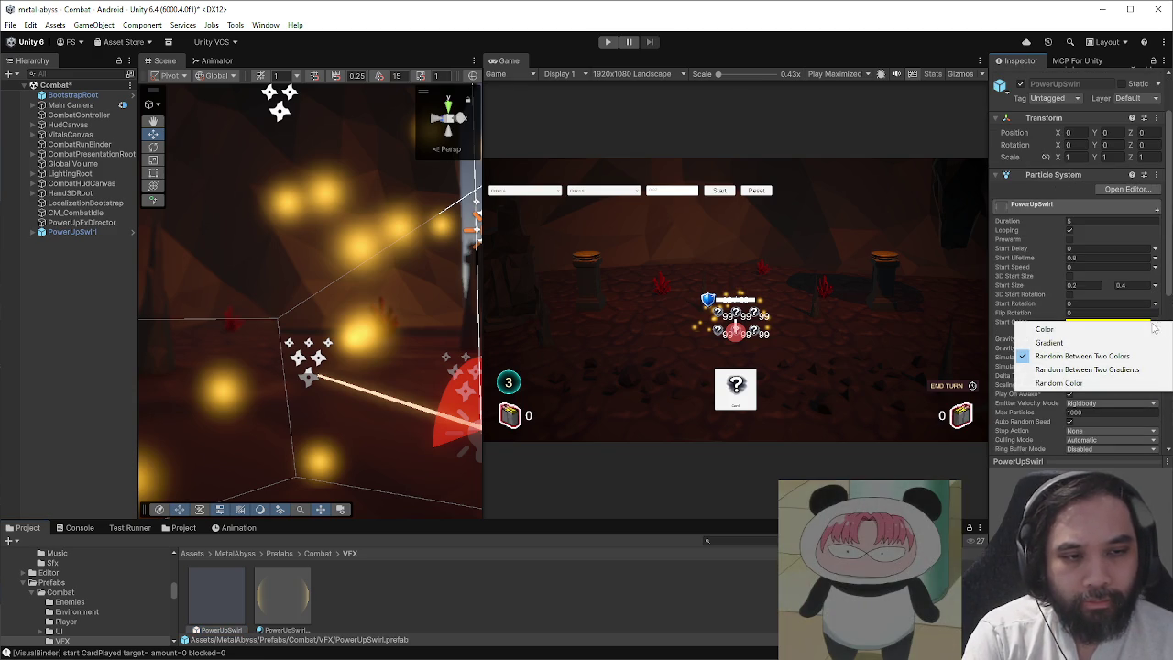
click(1131, 342)
click(1097, 323)
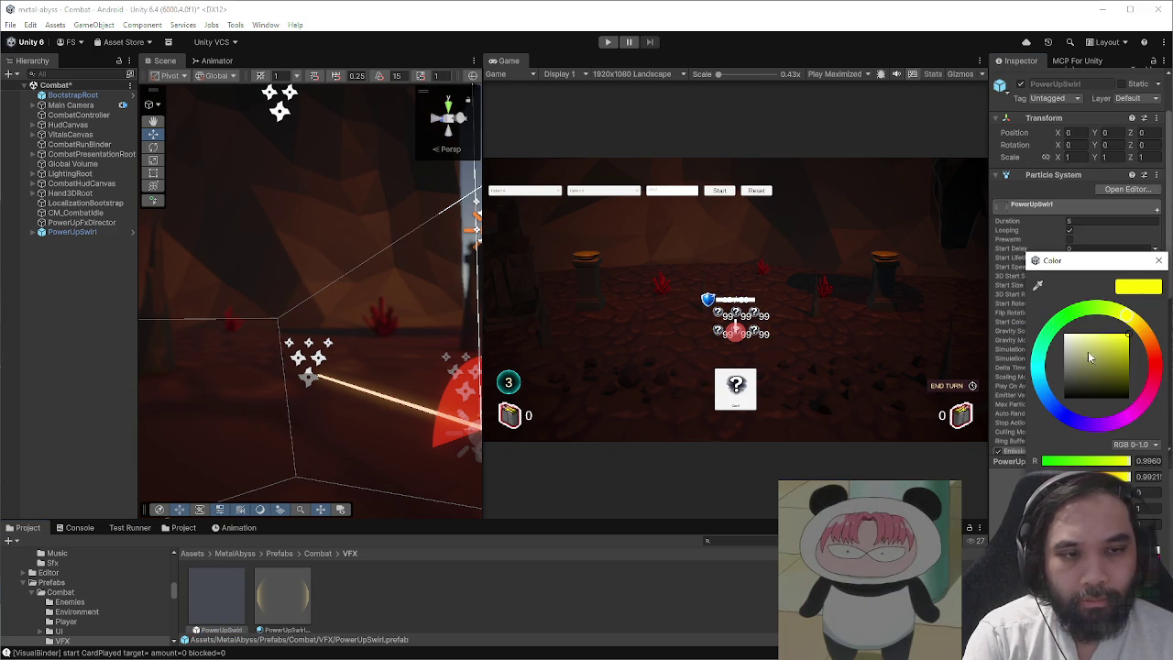
click(1158, 260)
- Review the swirl's point light colour and the material's base colour
click(282, 596)
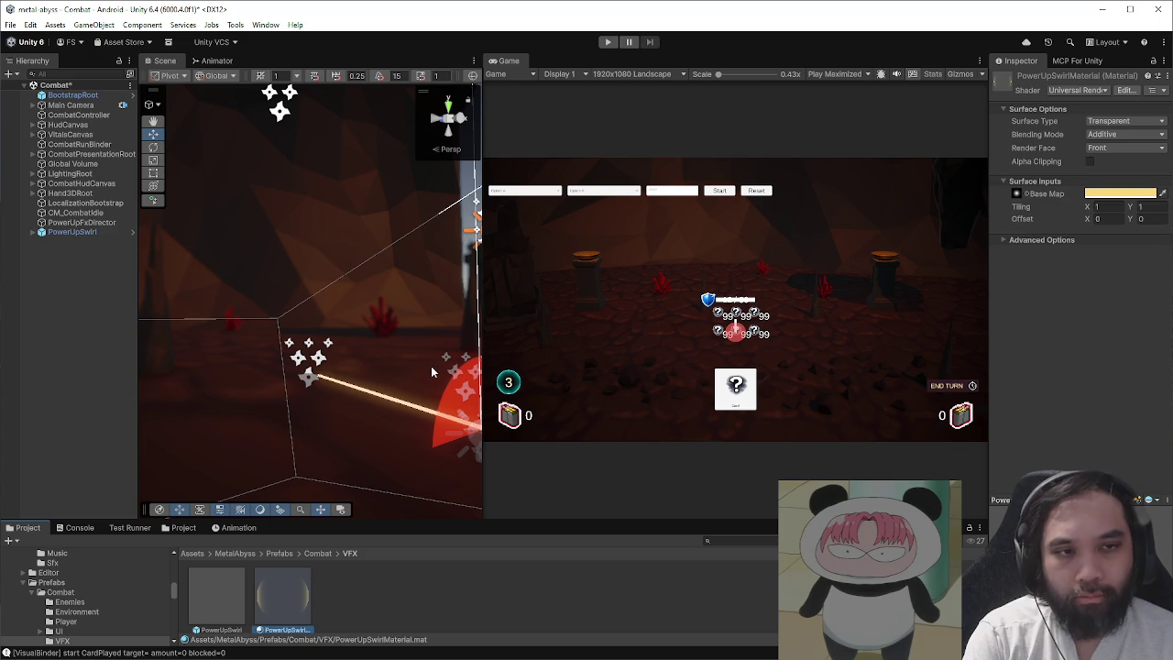
click(102, 231)
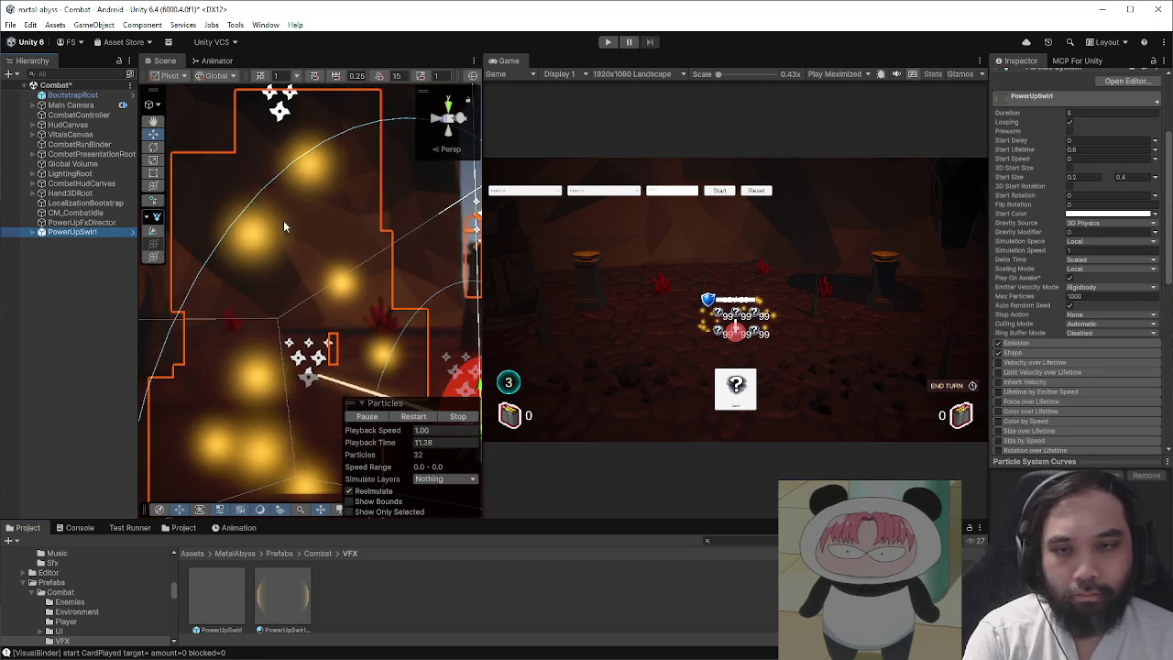
click(1083, 369)
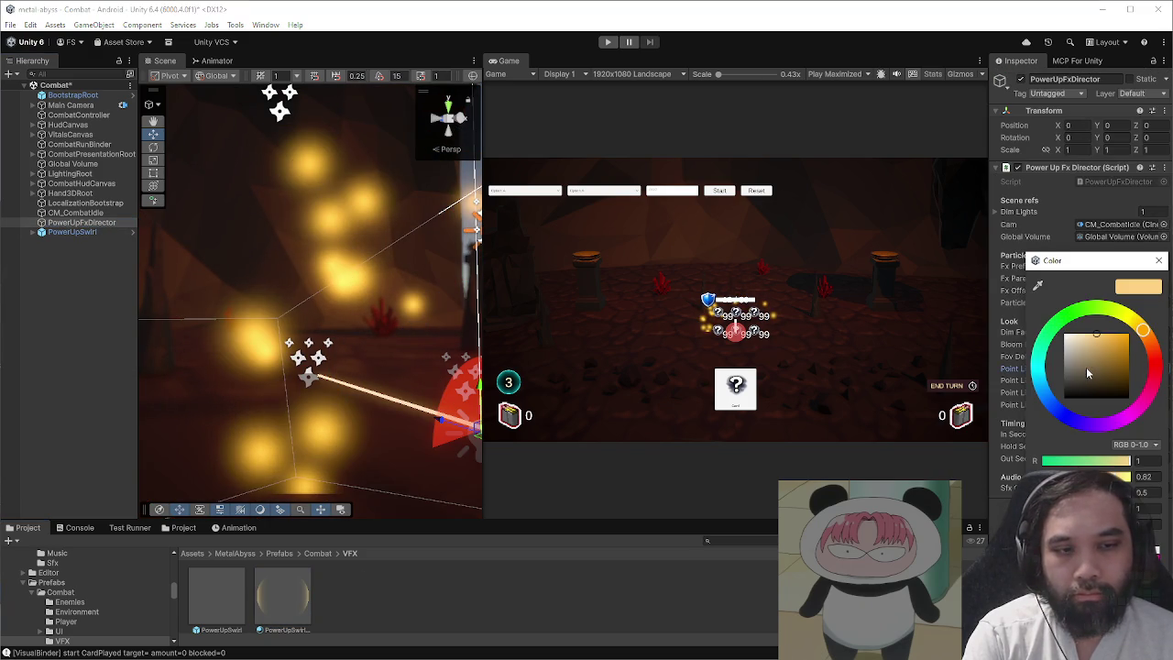
click(1156, 263)
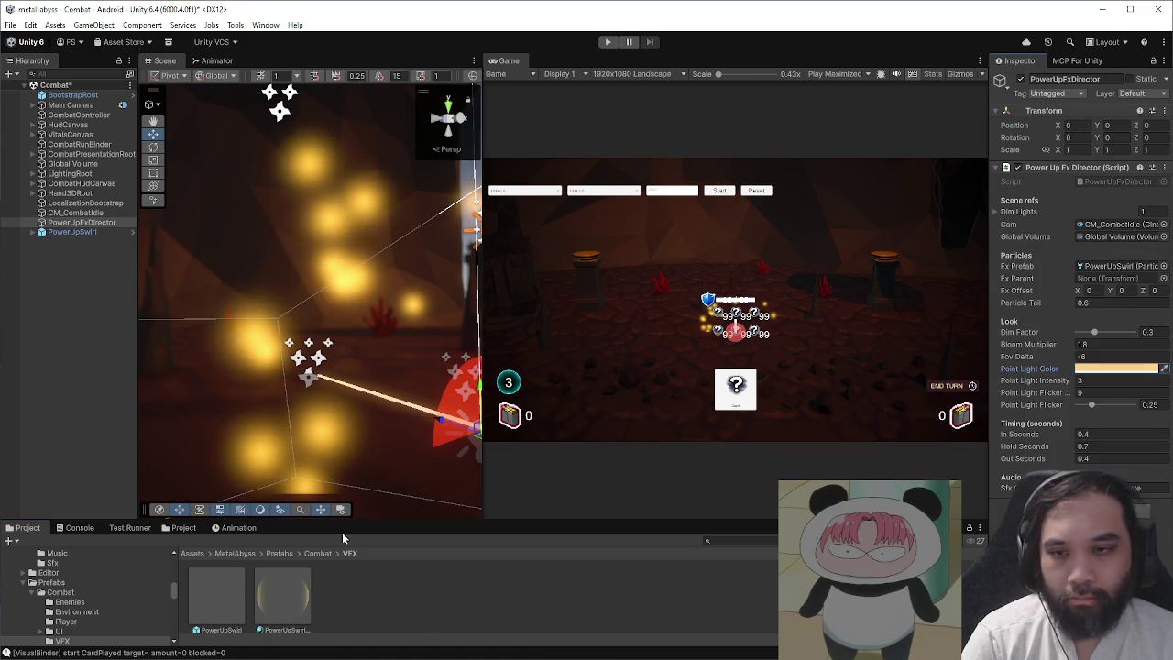
click(306, 583)
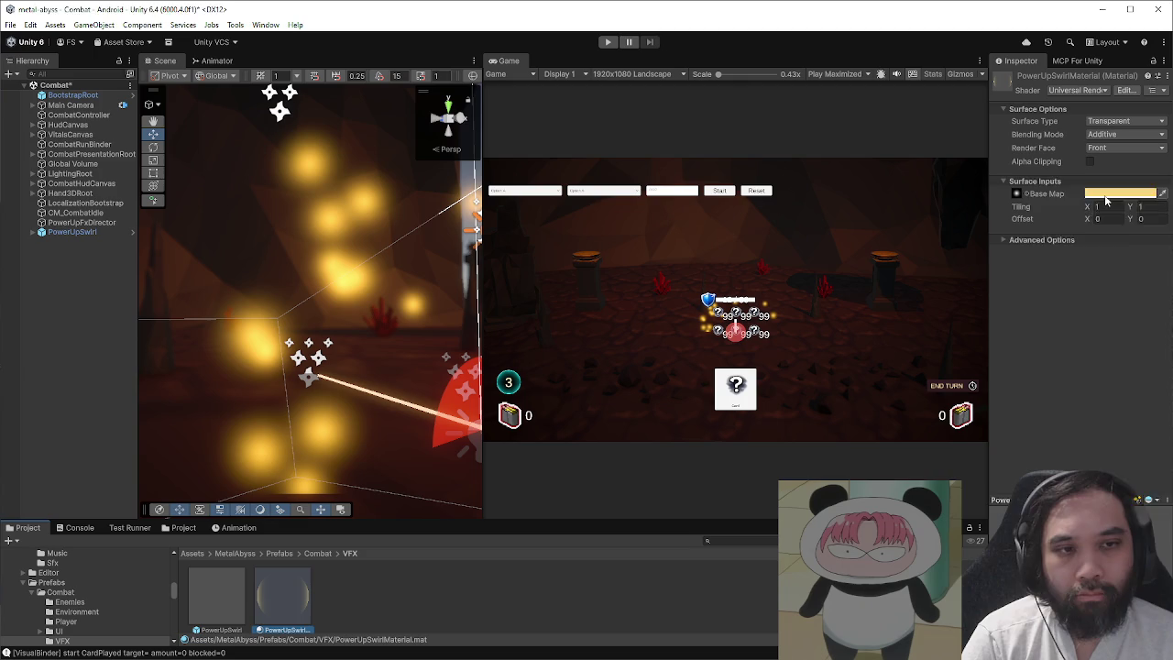
click(1106, 193)
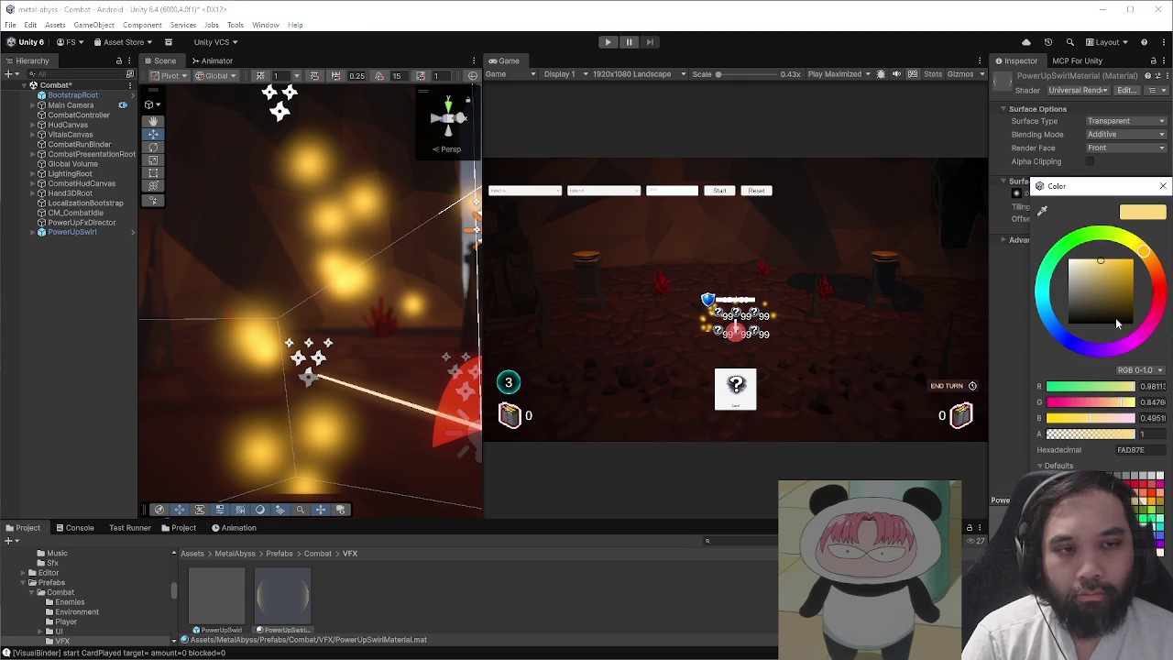
click(1161, 187)
click(107, 231)
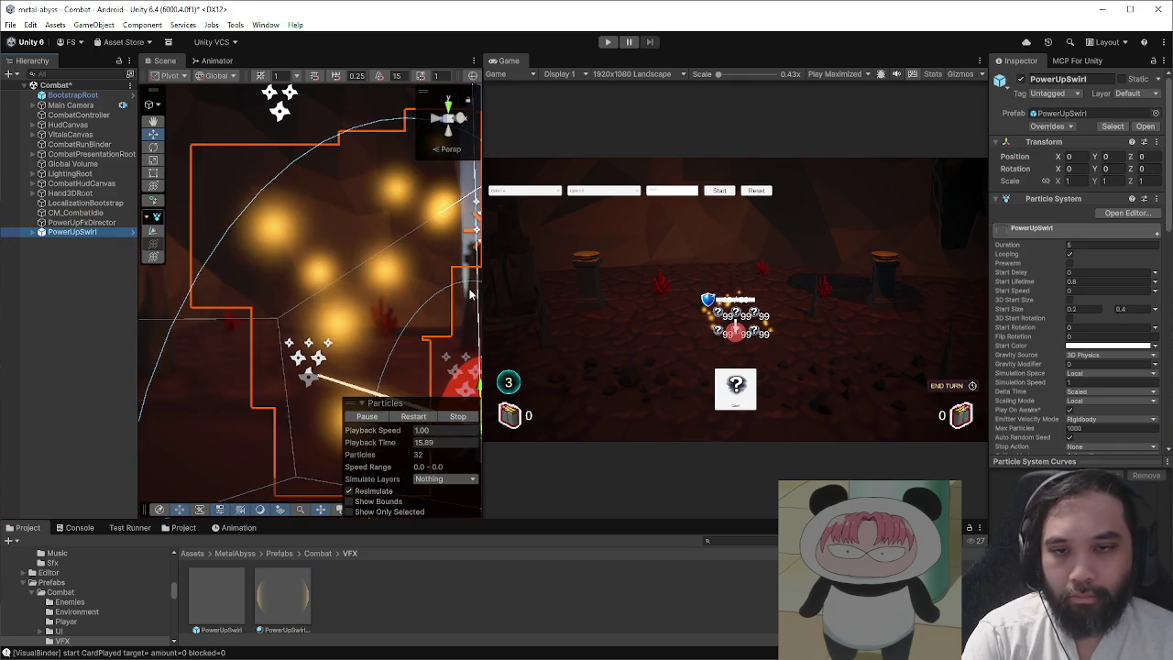
- Make the particles' Start Speed negative, raise the swirl about 1.6 units, then go to the browser
drag(480, 279, 258, 302)
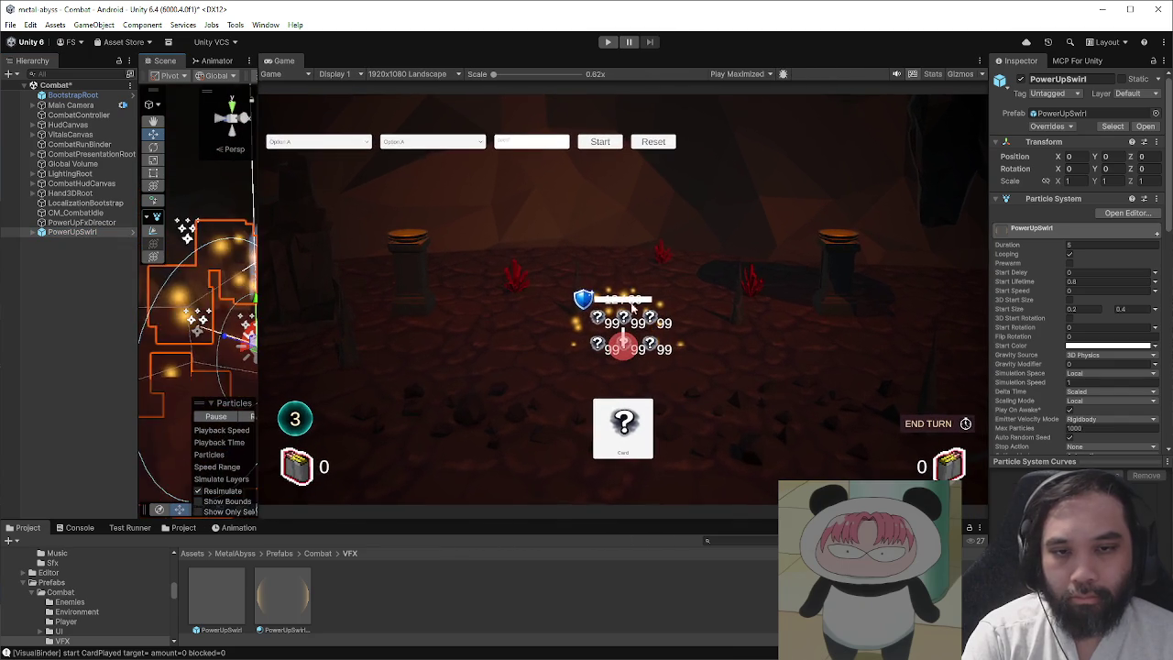
click(1094, 289)
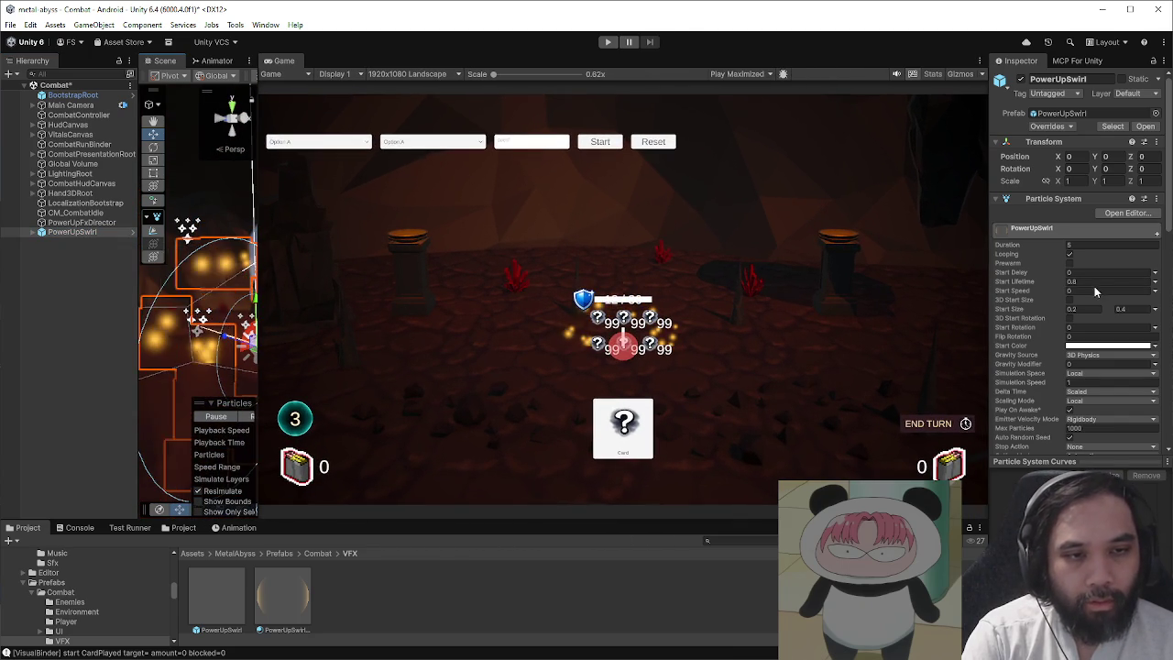
text(-)
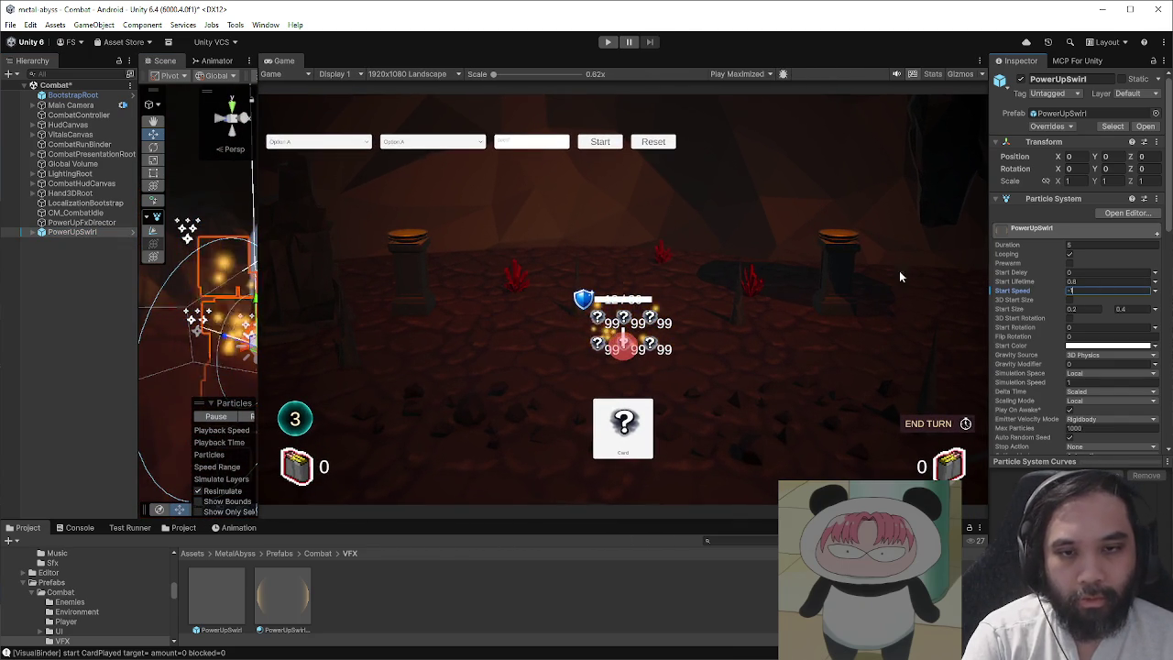
drag(257, 310, 506, 275)
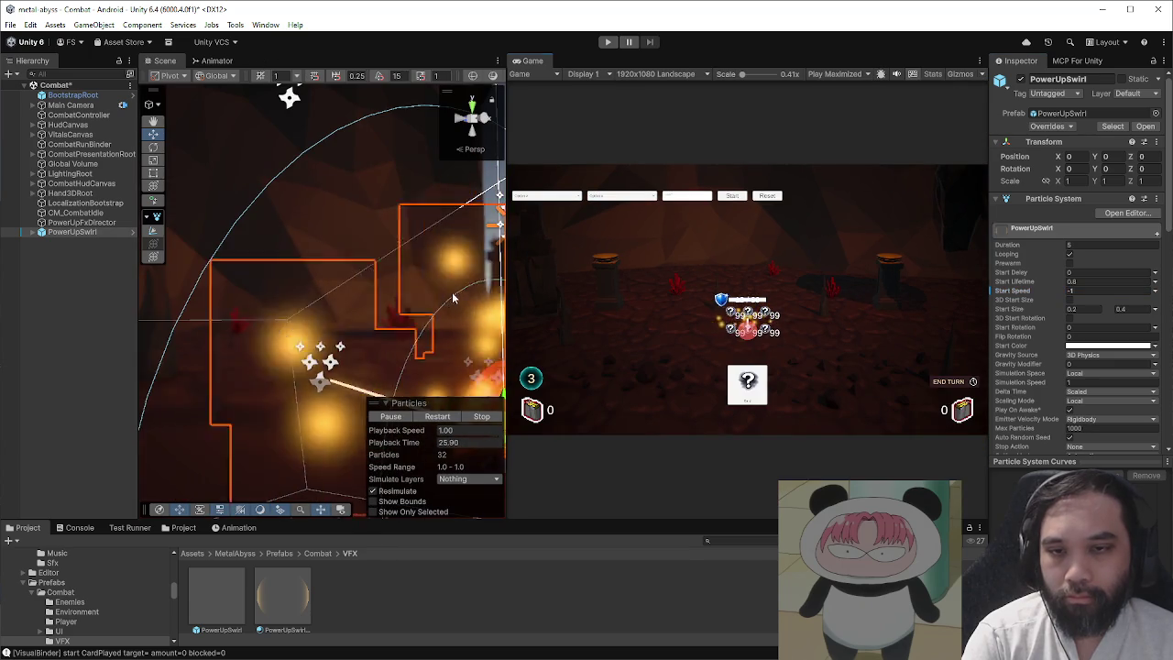
key(f)
key(w)
drag(341, 285, 350, 150)
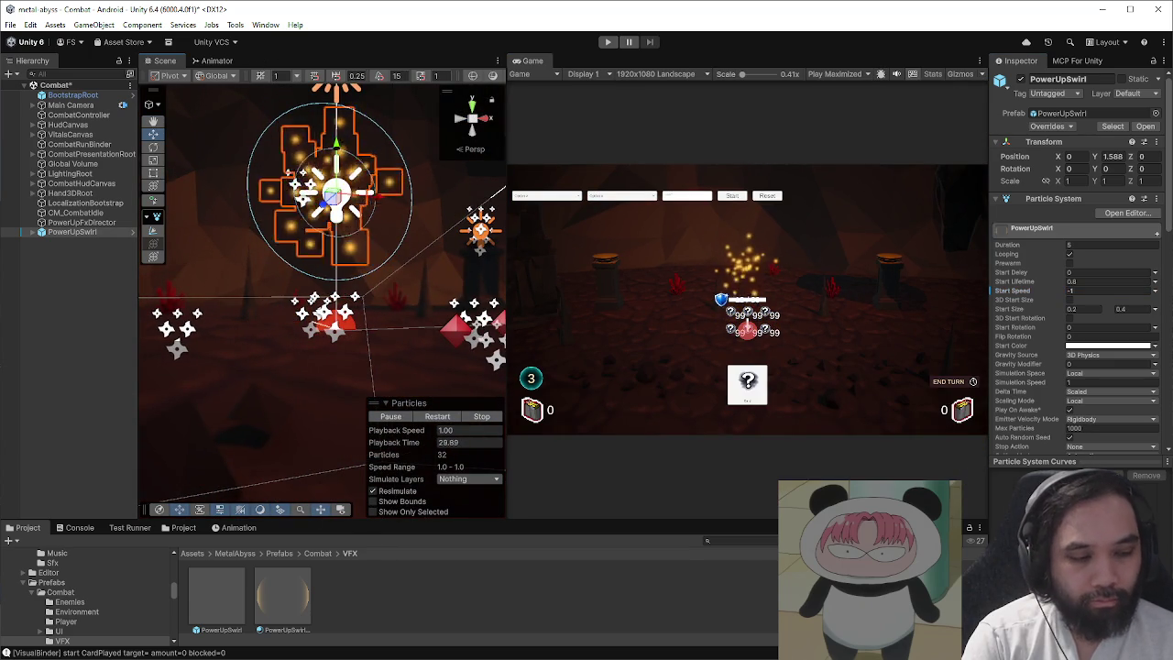
key(alt+Tab)
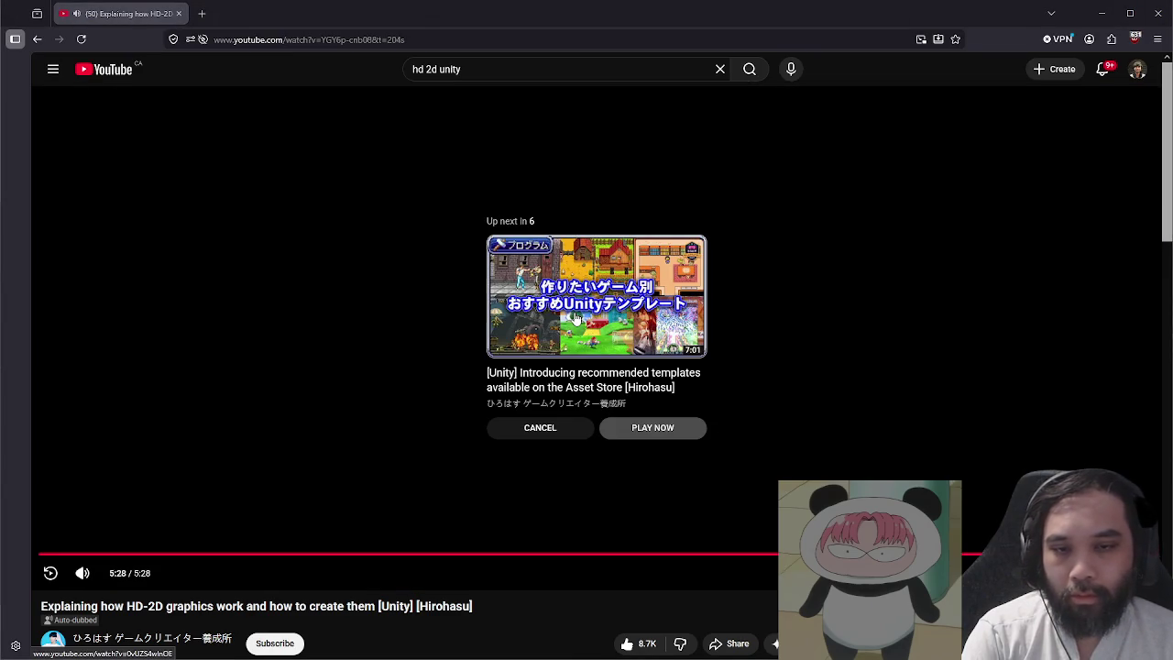
- Scroll the comments, replay the HD-2D video from the start, and minimize the browser
scroll(595, 599, down, 6)
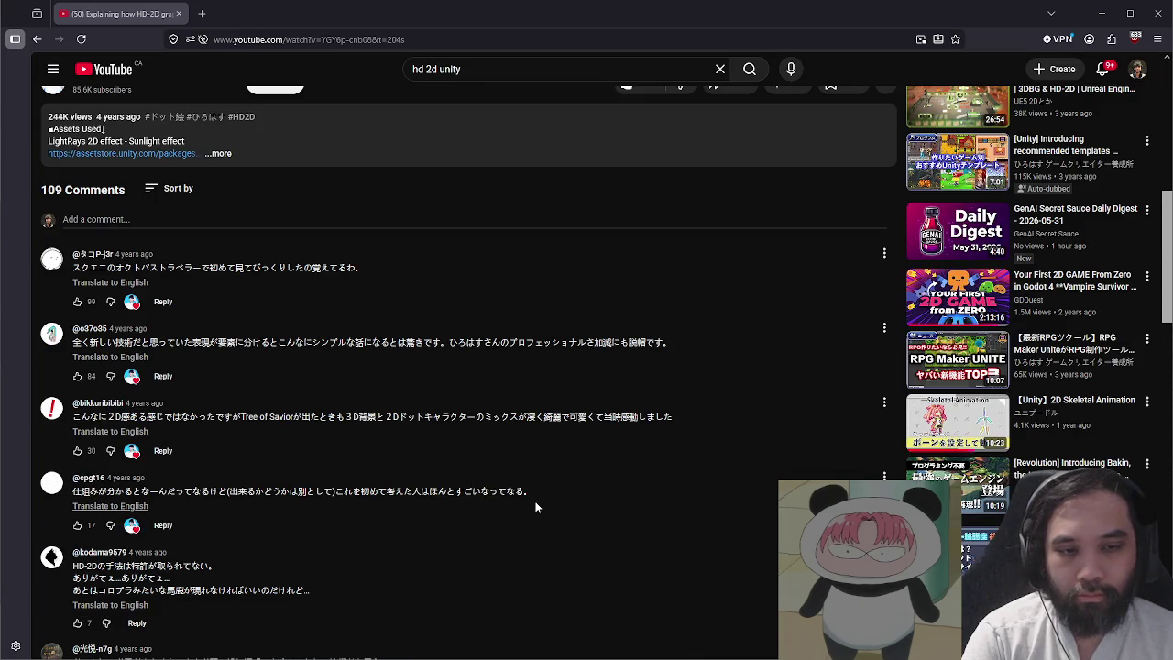
scroll(533, 505, down, 2)
scroll(531, 502, up, 5)
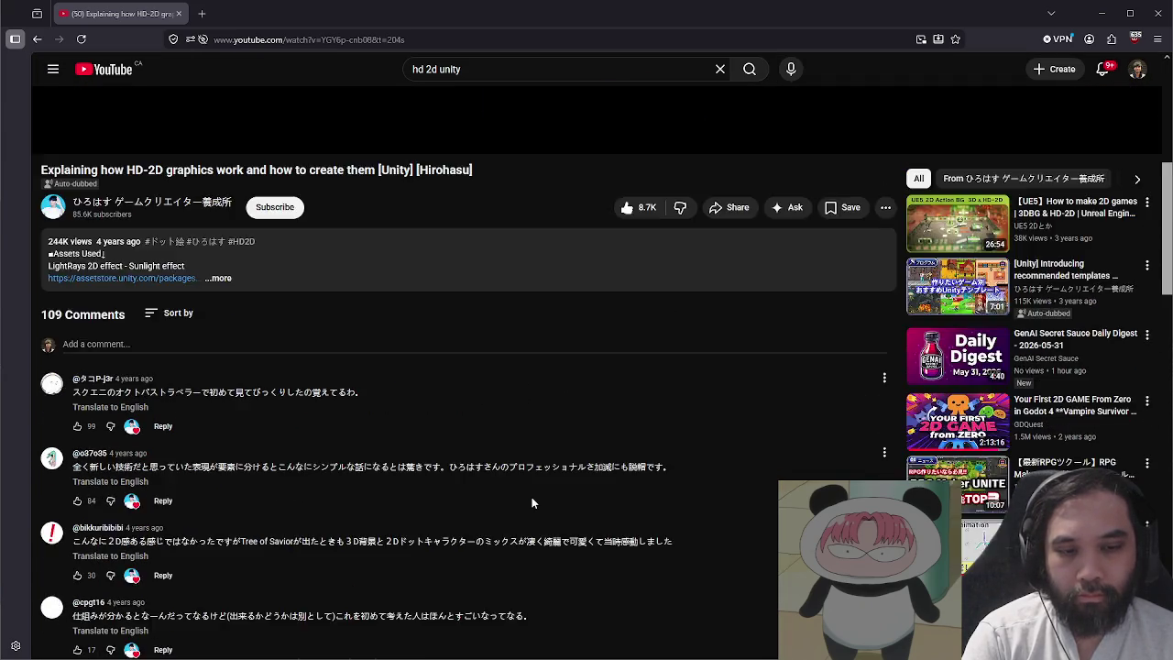
click(50, 387)
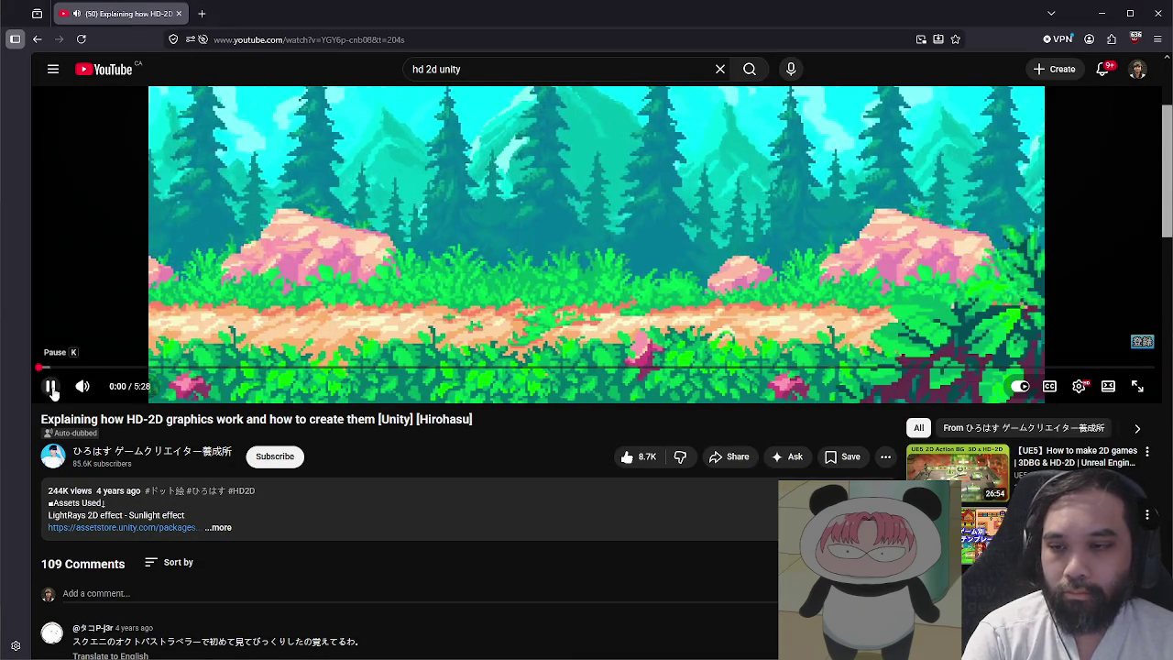
click(1103, 25)
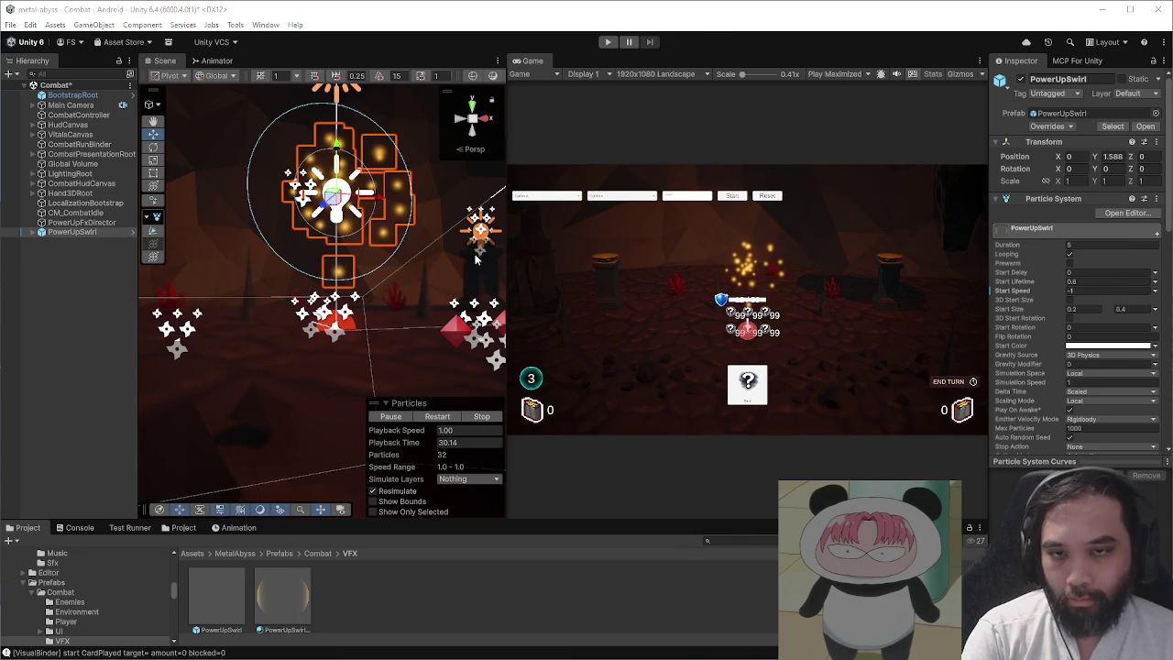
- Enable Color over Lifetime on PowerUpSwirl and make the gradient start at alpha 0
mouse_move(507, 245)
mouse_down()
mouse_move(351, 248)
mouse_move(316, 275)
mouse_move(275, 229)
mouse_move(280, 168)
mouse_up()
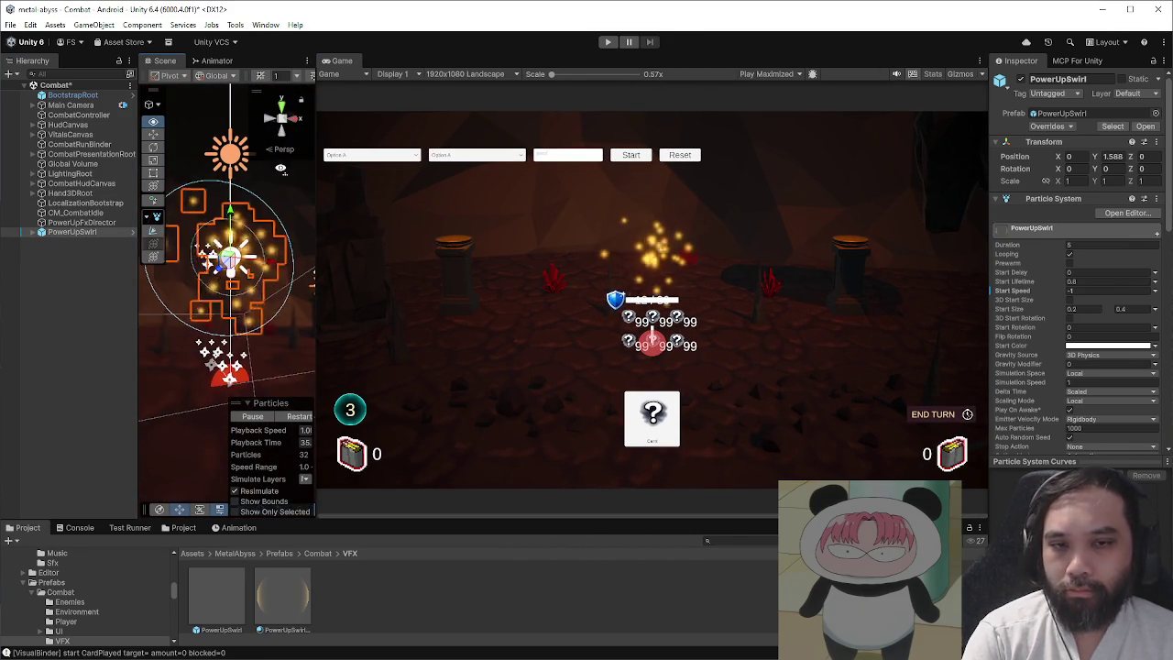
scroll(296, 243, up, 3)
mouse_move(316, 240)
mouse_down()
mouse_move(607, 237)
mouse_move(723, 202)
mouse_up()
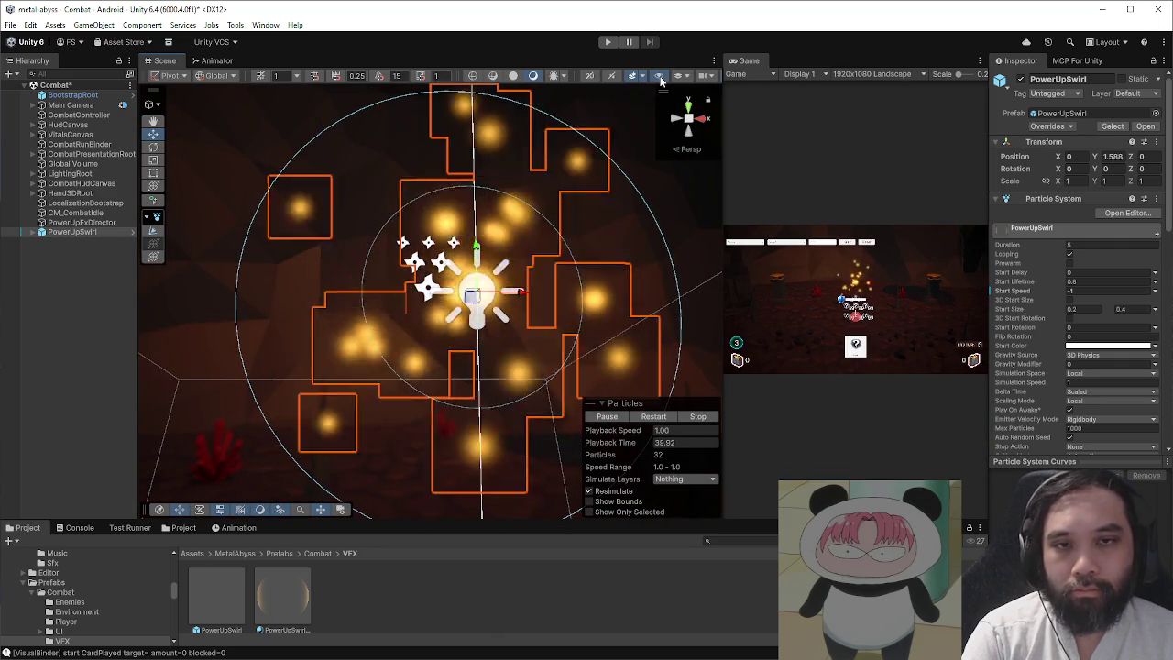
drag(723, 79, 736, 79)
scroll(531, 178, up, 4)
scroll(450, 296, down, 2)
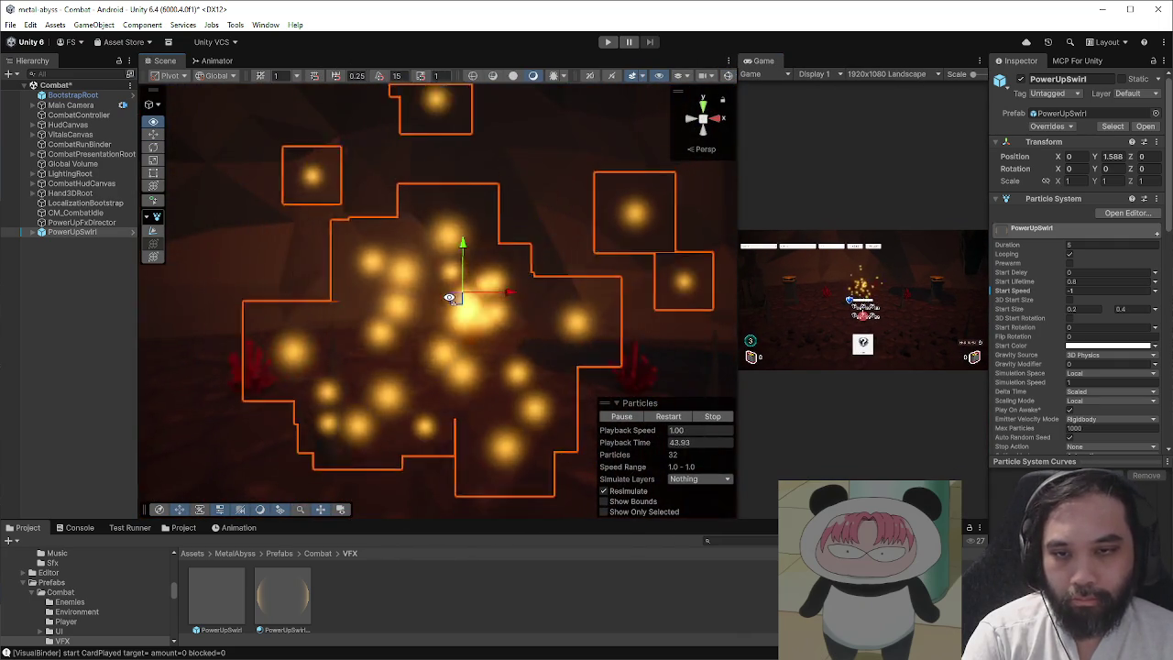
scroll(1032, 354, down, 5)
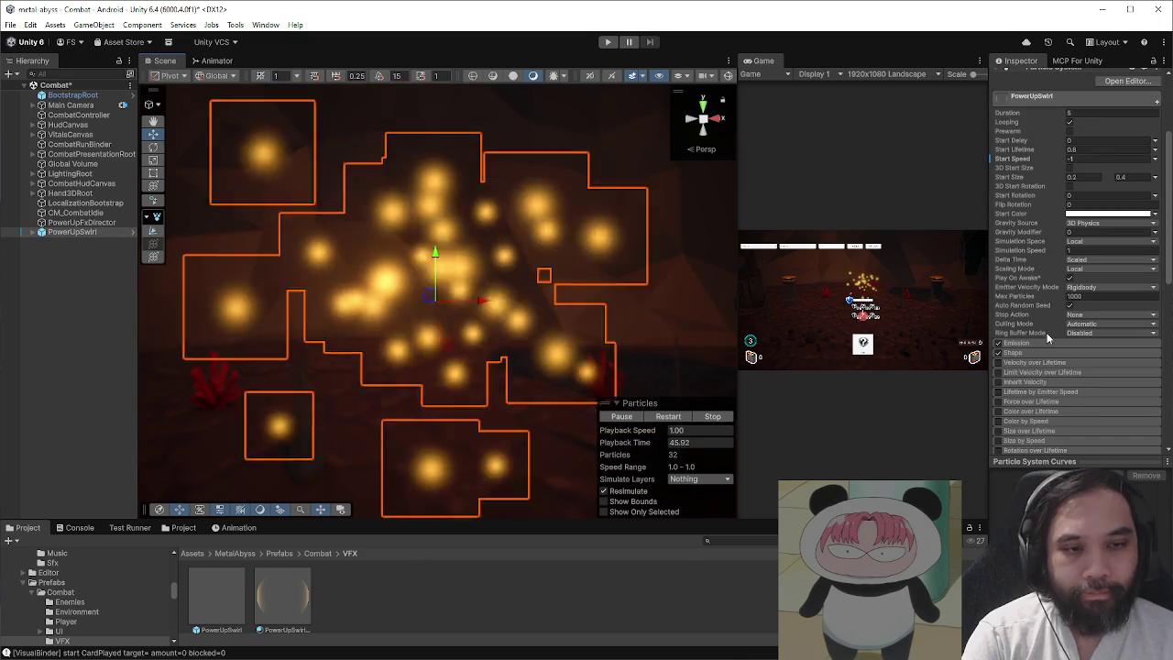
scroll(1032, 354, down, 3)
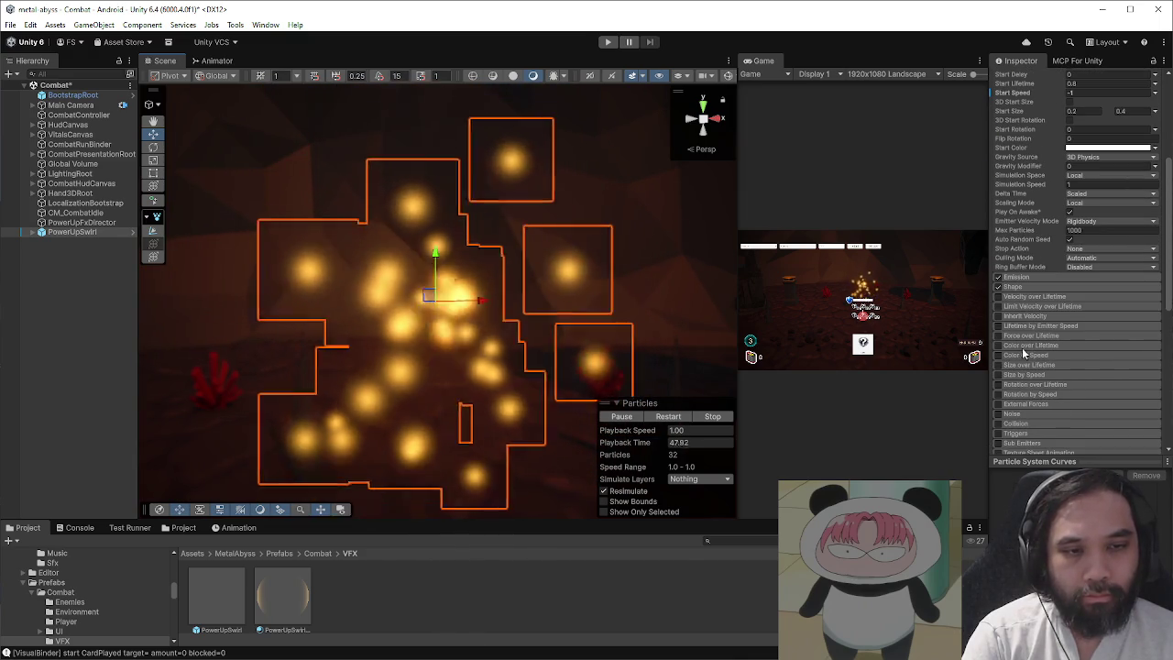
click(999, 345)
click(1030, 346)
click(1081, 356)
click(521, 341)
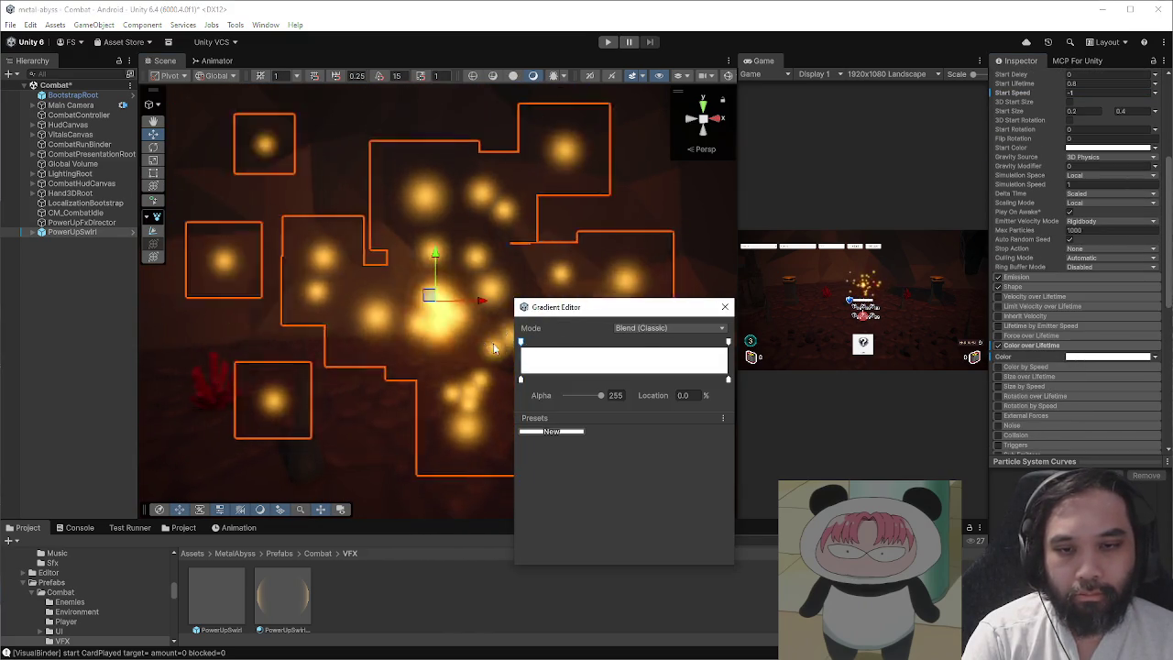
drag(593, 402, 550, 401)
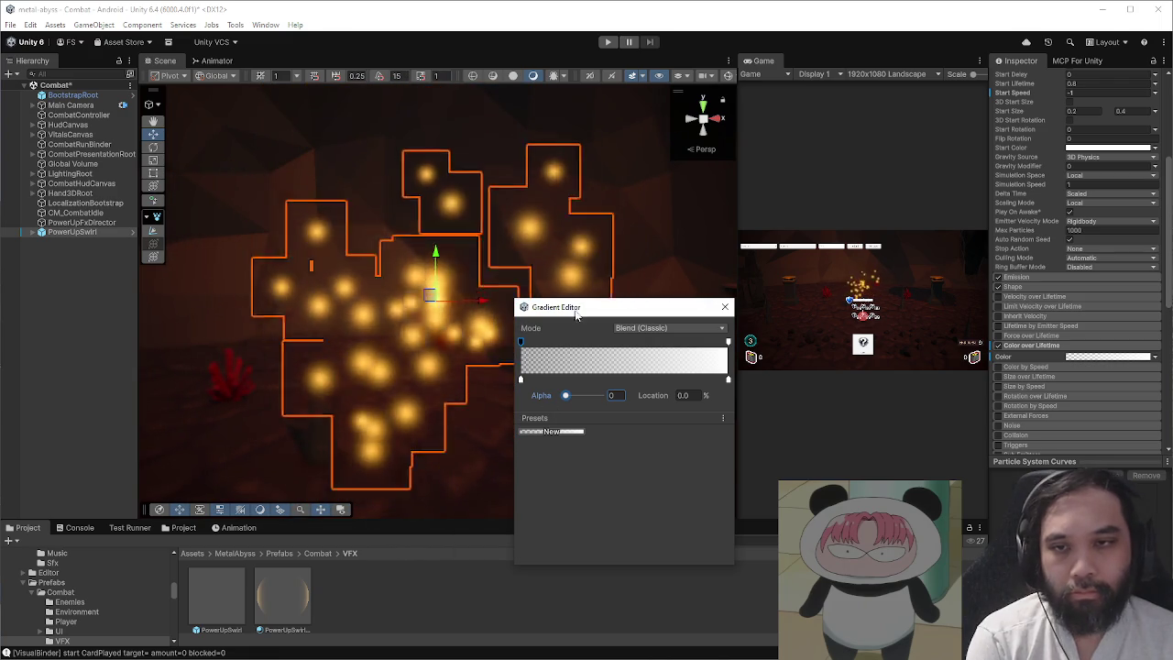
click(725, 307)
- Set the PowerUpSwirl material's shader to Universal Render Pipeline/Particles/Unlit
click(282, 596)
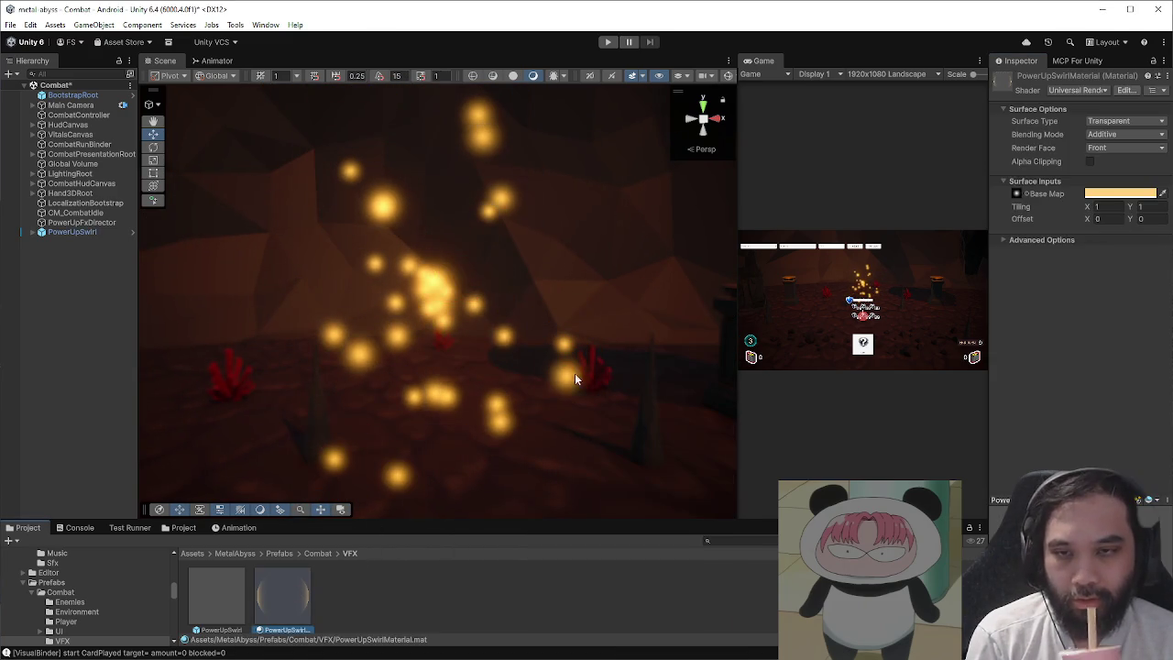
click(1098, 91)
click(1069, 276)
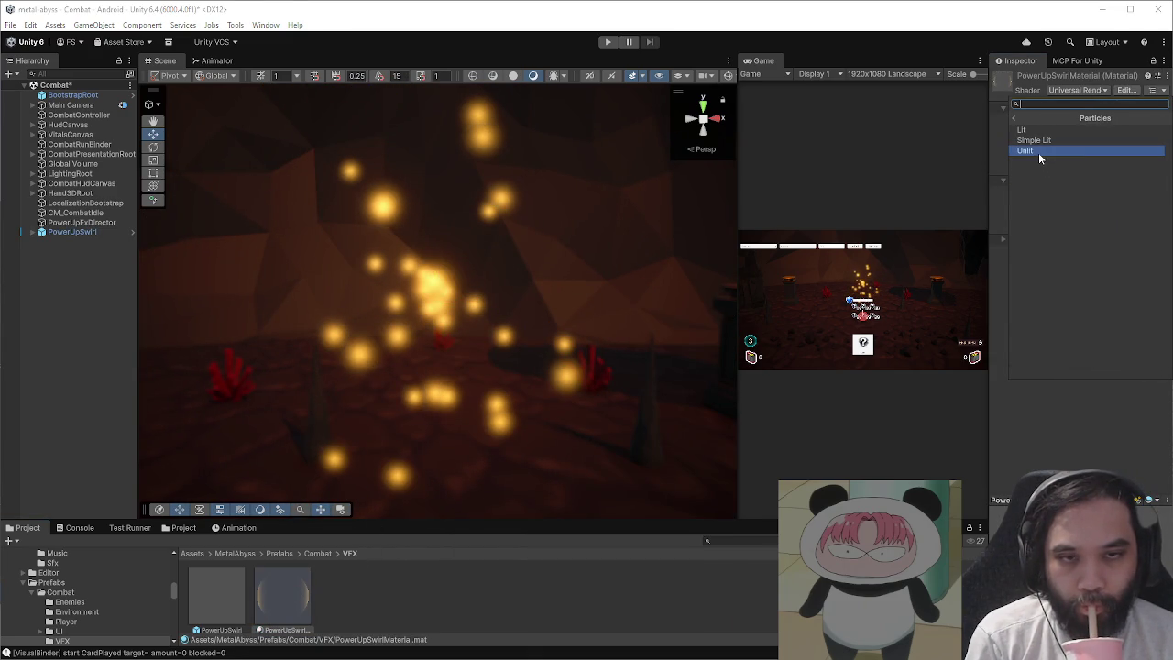
click(1038, 152)
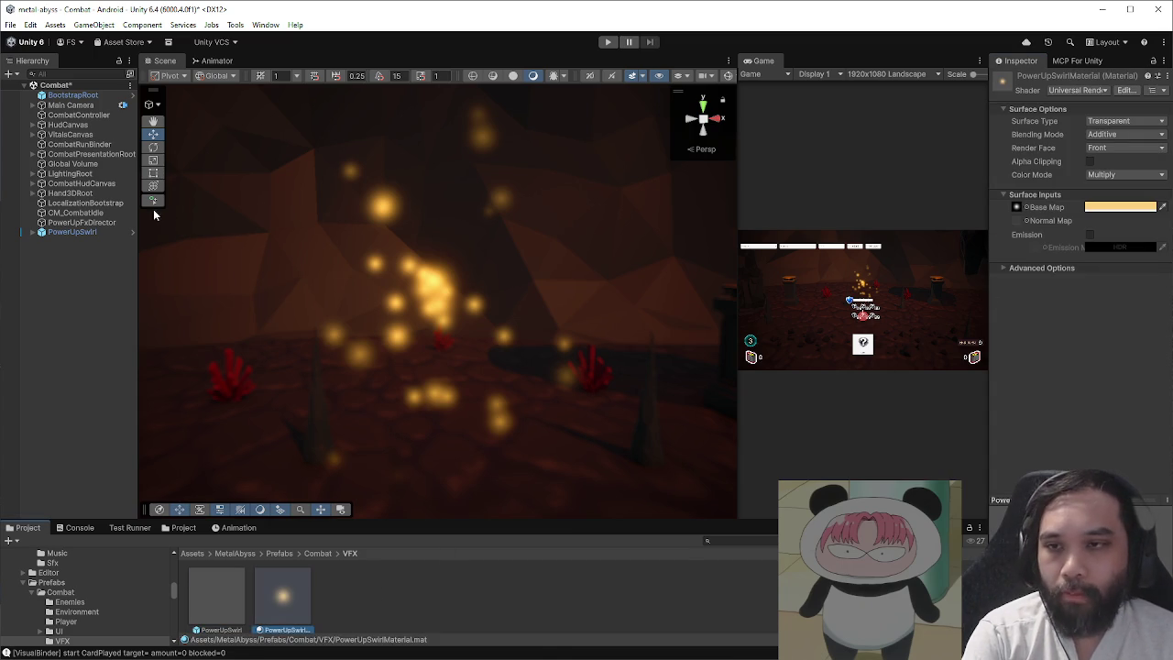
- Set the lifetime gradient's second alpha key to 255 at the 10% position
click(81, 231)
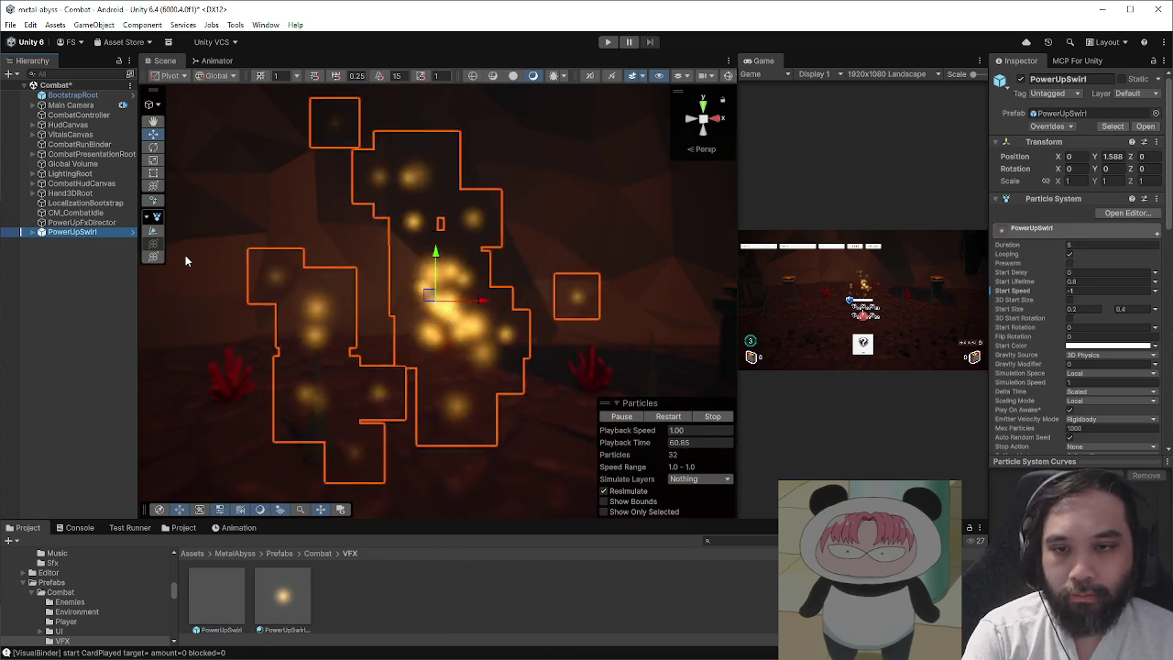
click(1108, 346)
click(1085, 310)
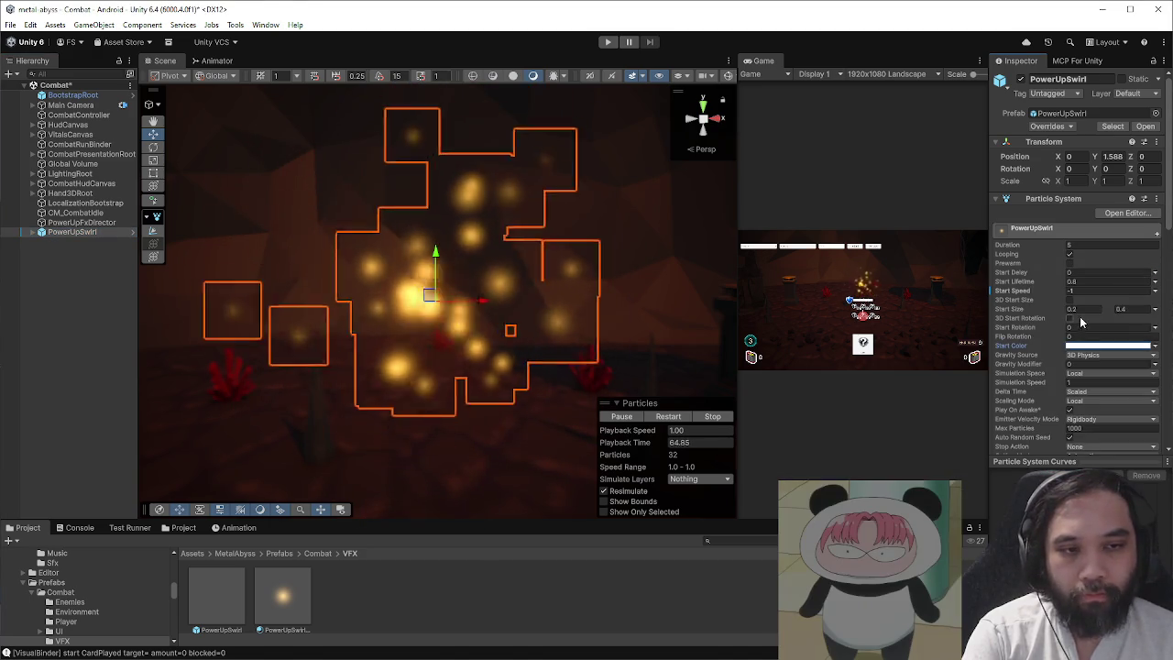
scroll(1028, 348, down, 5)
click(1109, 389)
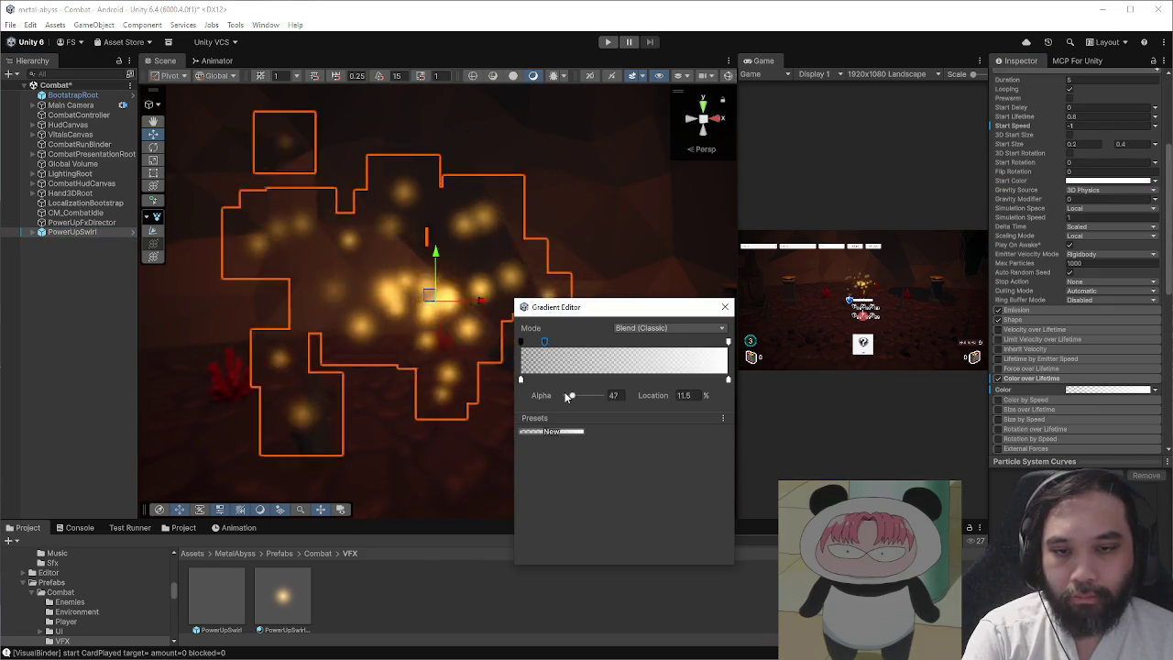
drag(565, 396, 675, 395)
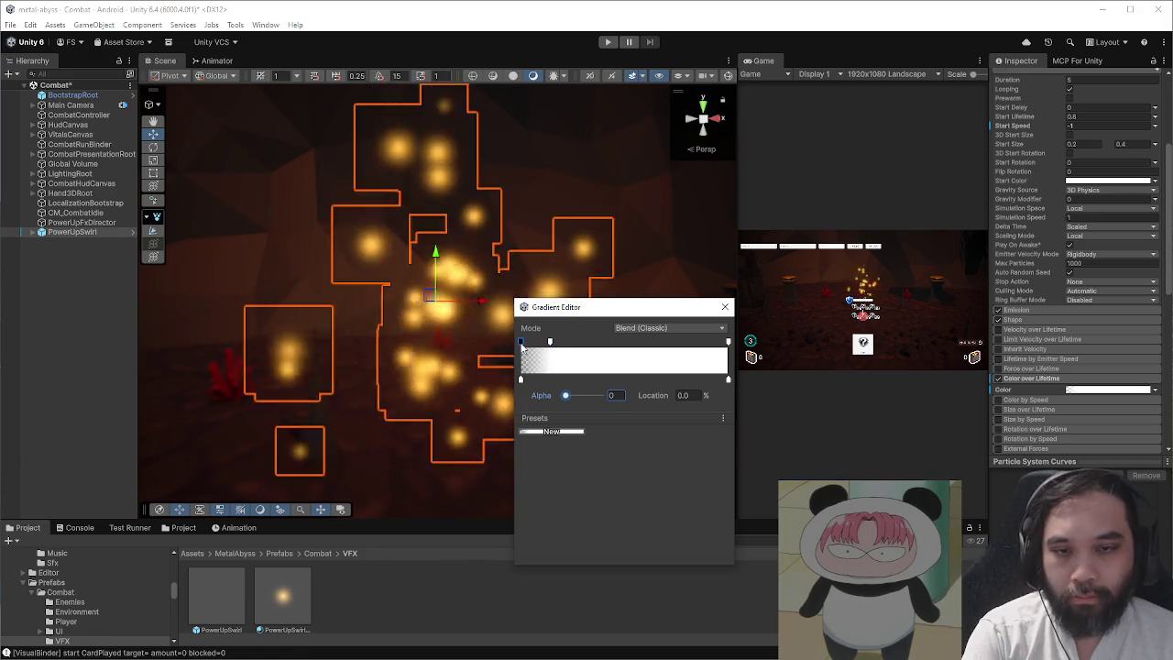
drag(551, 342, 549, 345)
click(696, 394)
text(10)
key(Return)
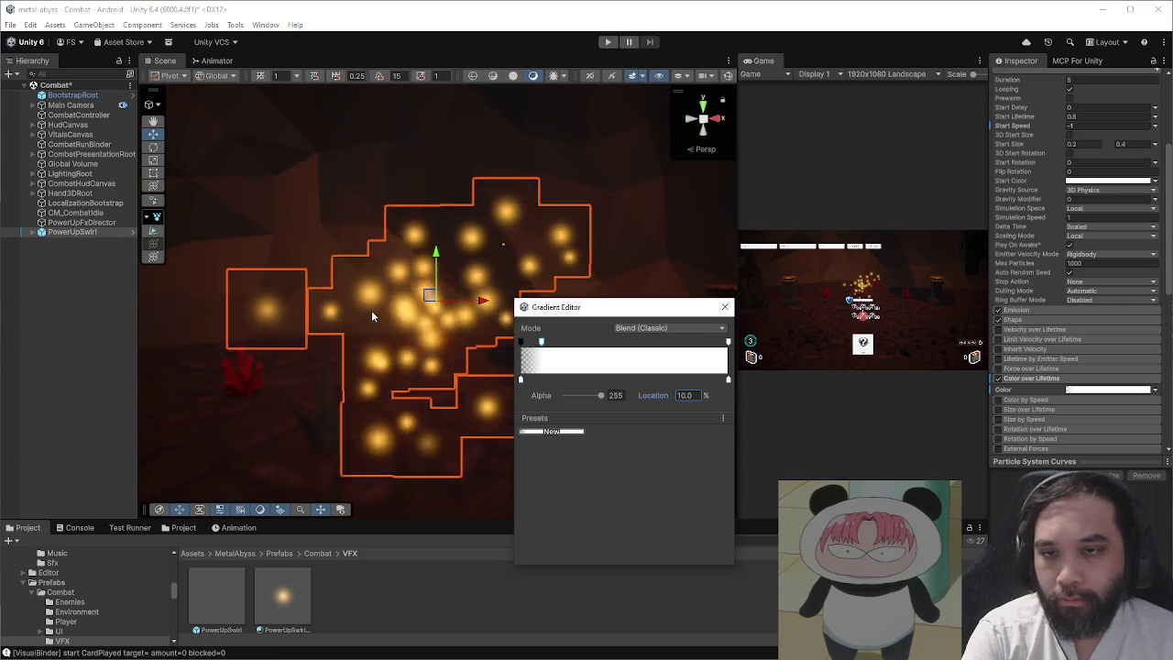
click(282, 595)
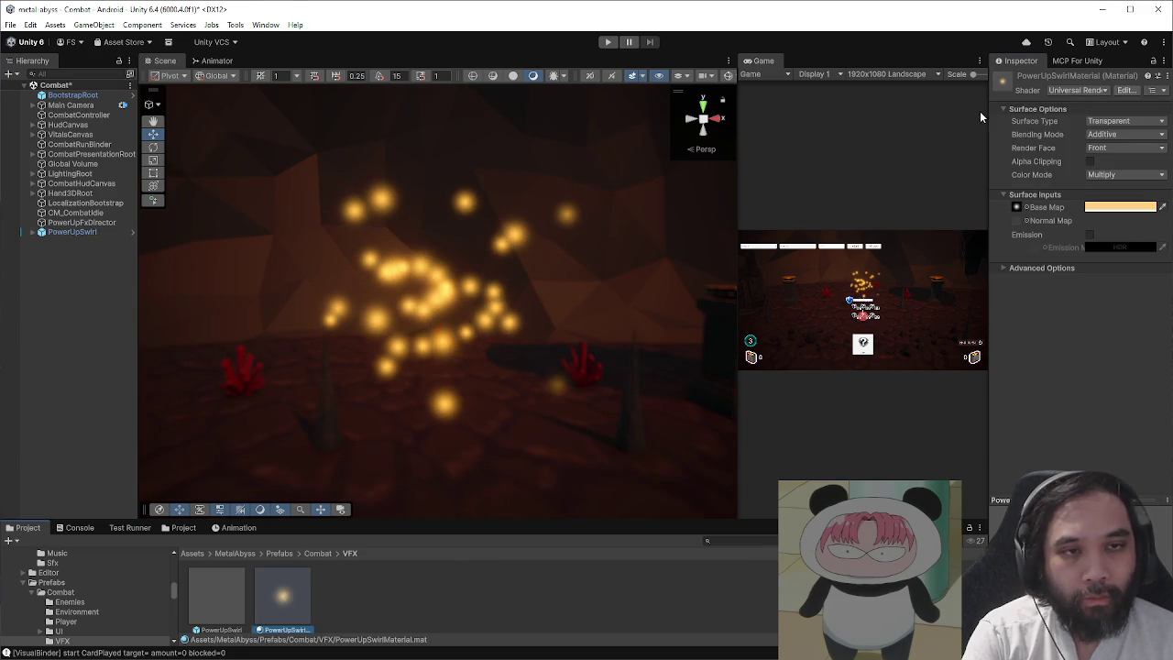
- Reapply the Universal Render Pipeline/Particles/Unlit shader to PowerUpSwirlMaterial
click(1066, 91)
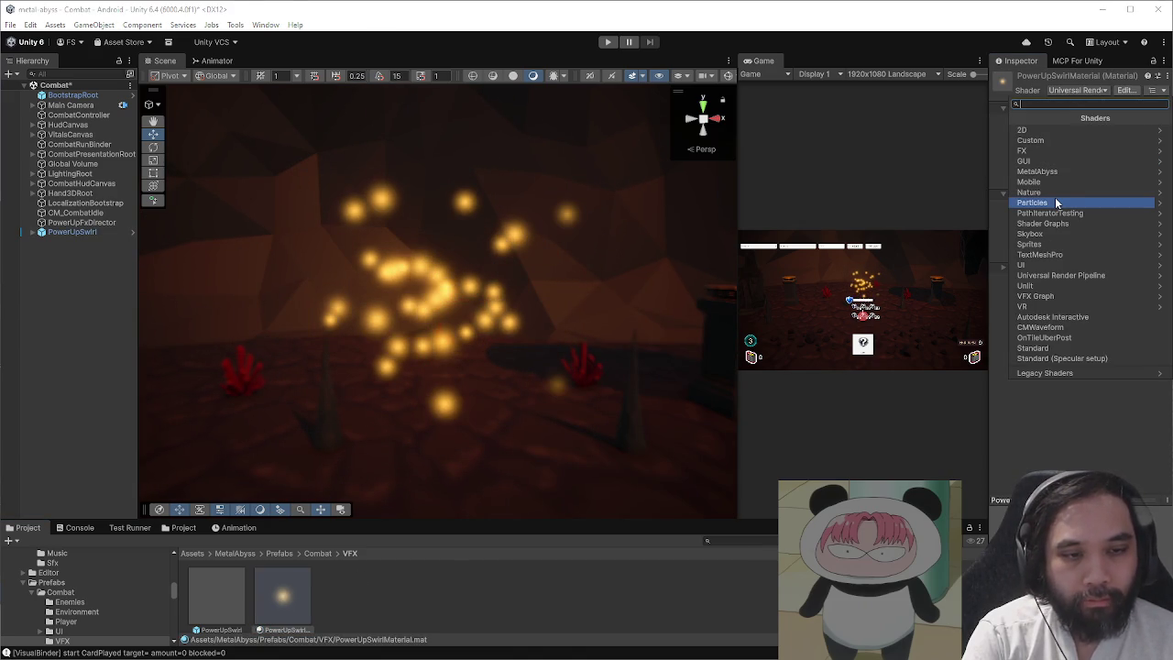
click(1062, 274)
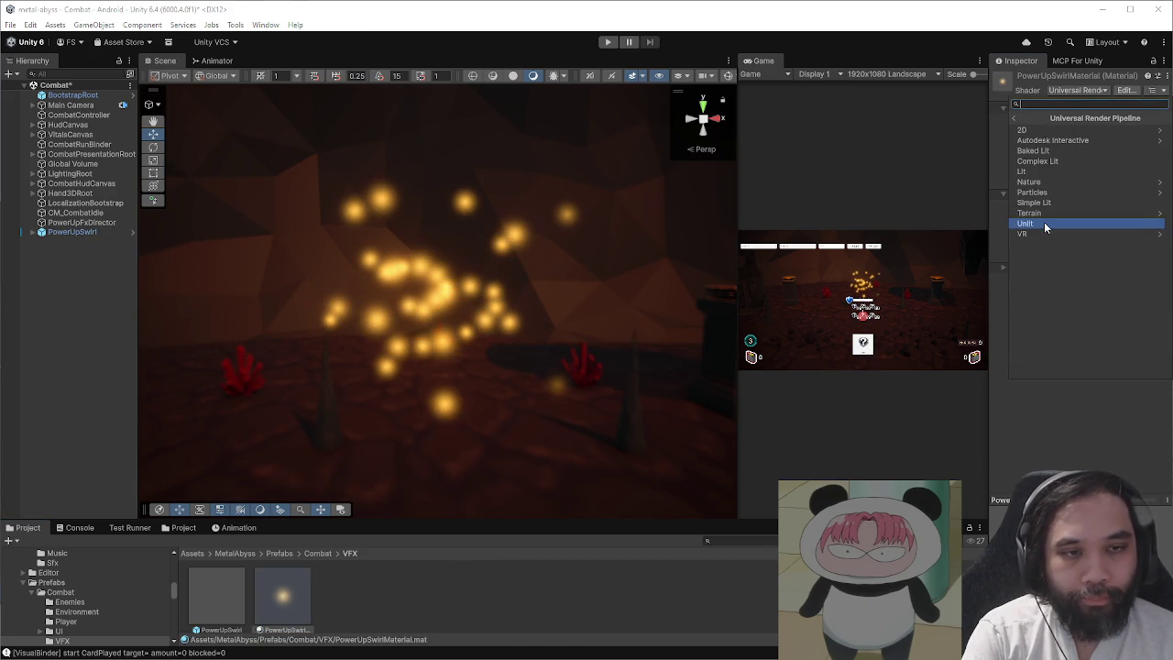
click(1033, 192)
click(1033, 152)
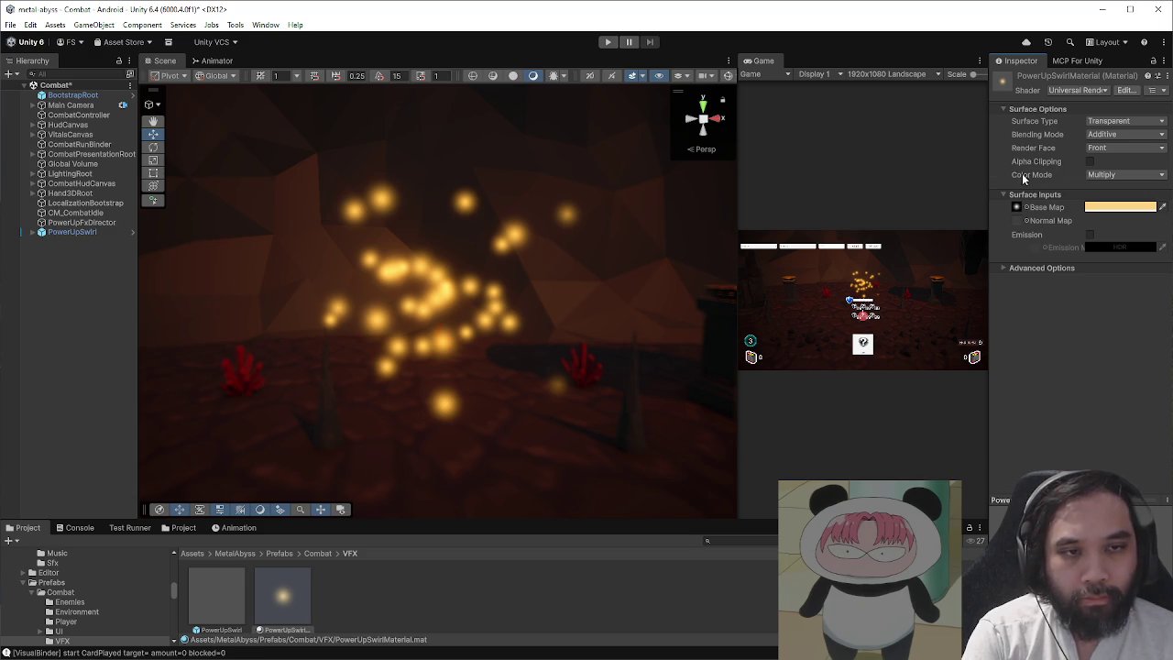
- Try Additive colour mode, settle on Multiply with Additive blending, and leave emission off
click(1073, 174)
click(1107, 202)
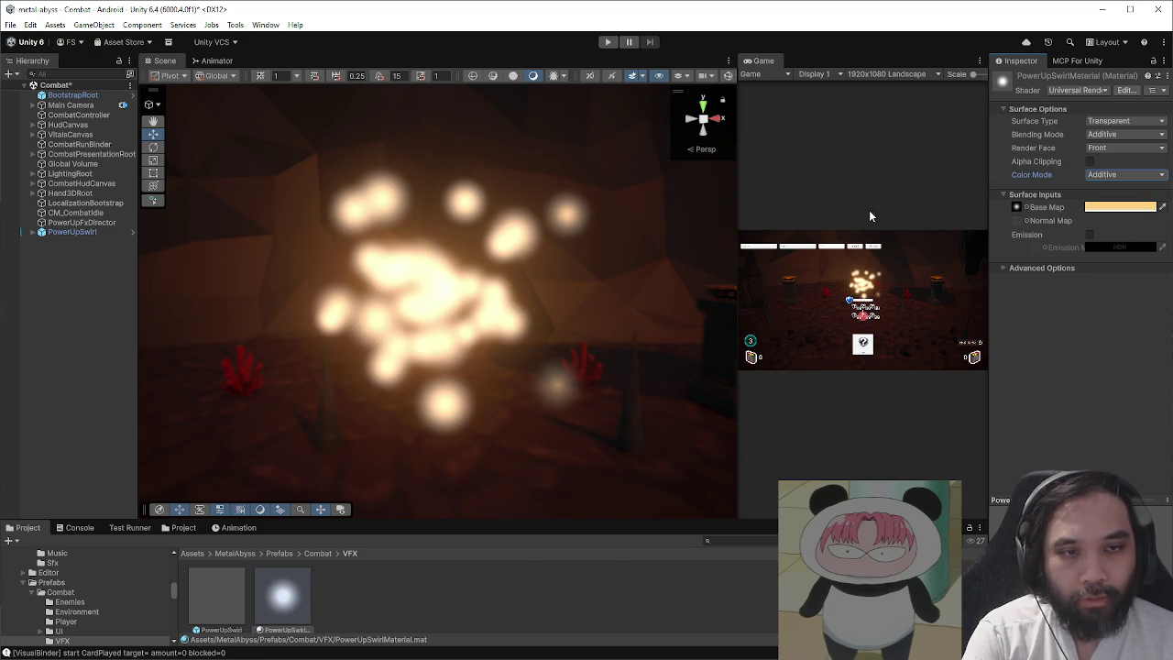
click(1099, 176)
click(1108, 185)
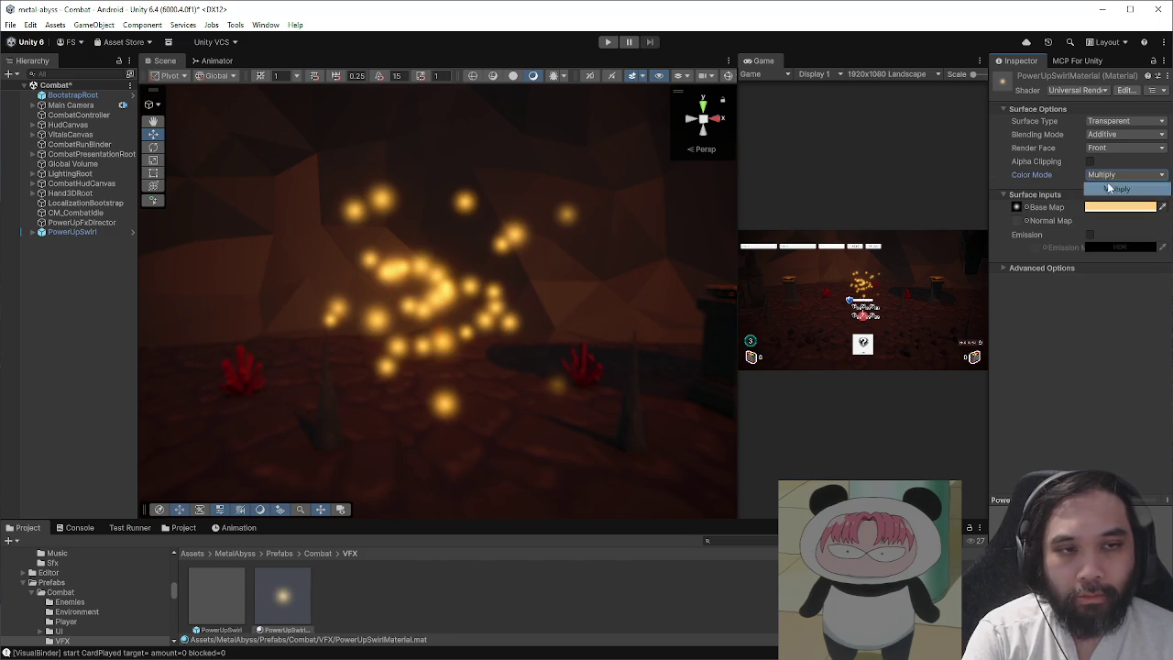
click(1113, 137)
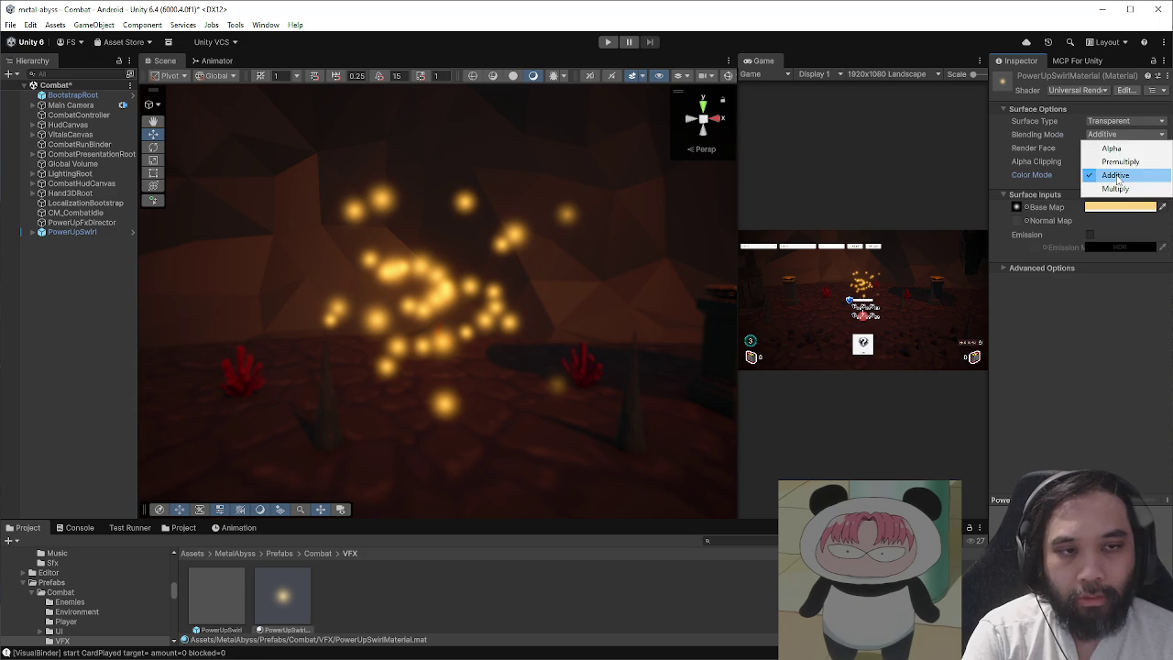
click(1107, 175)
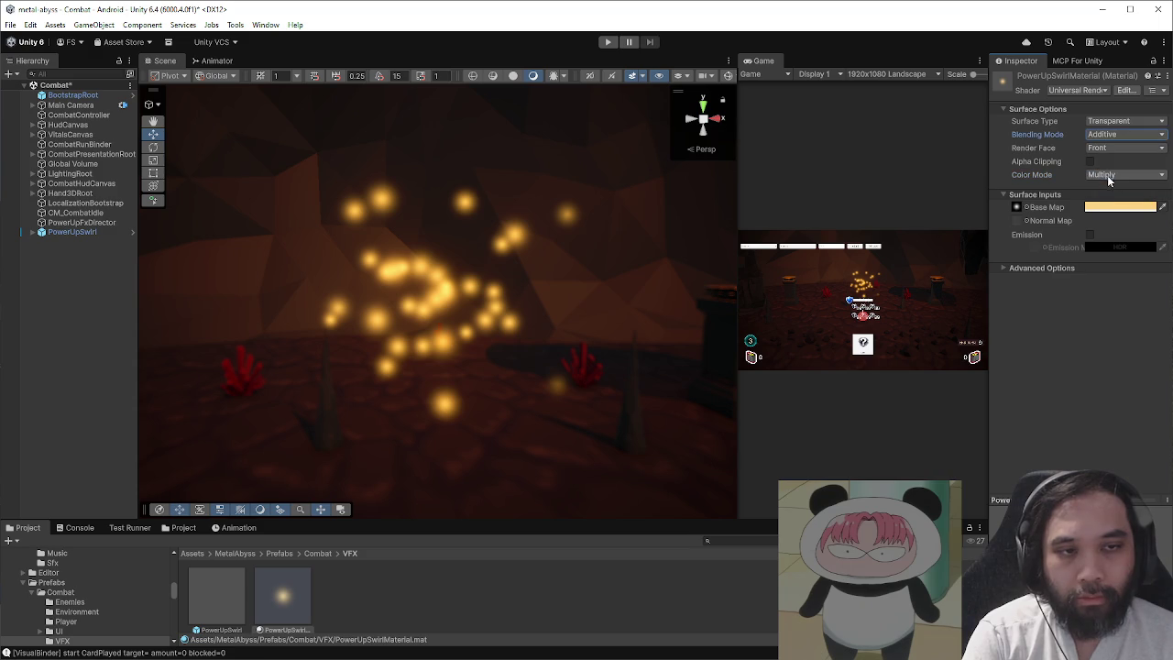
click(1090, 234)
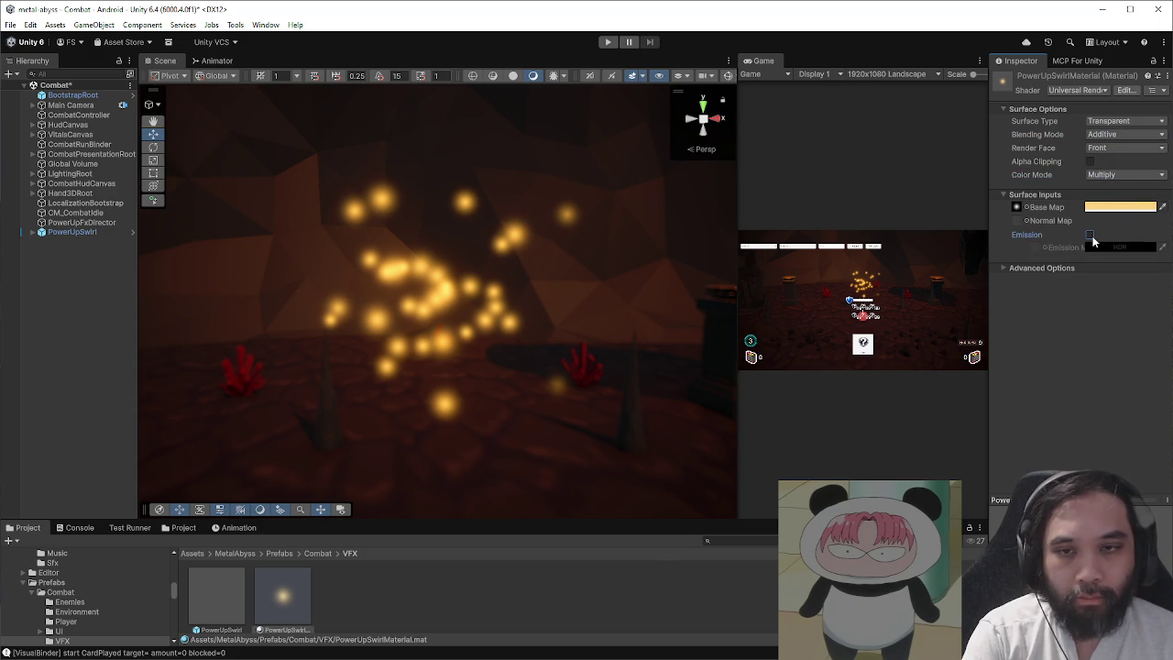
click(1090, 235)
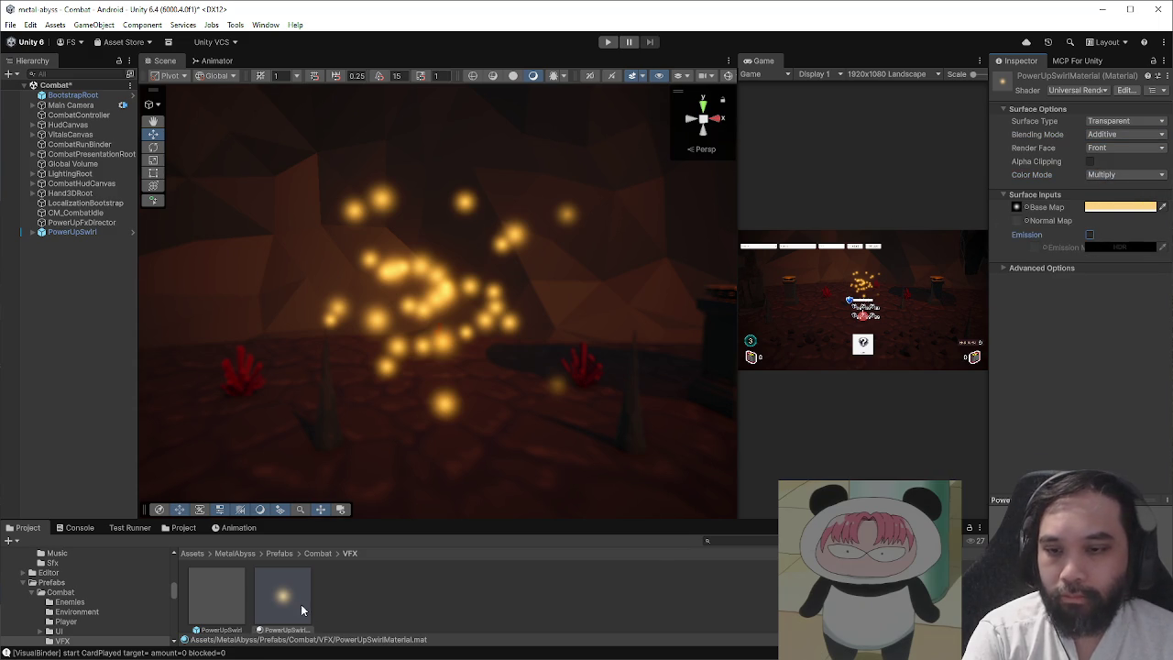
click(215, 582)
click(83, 231)
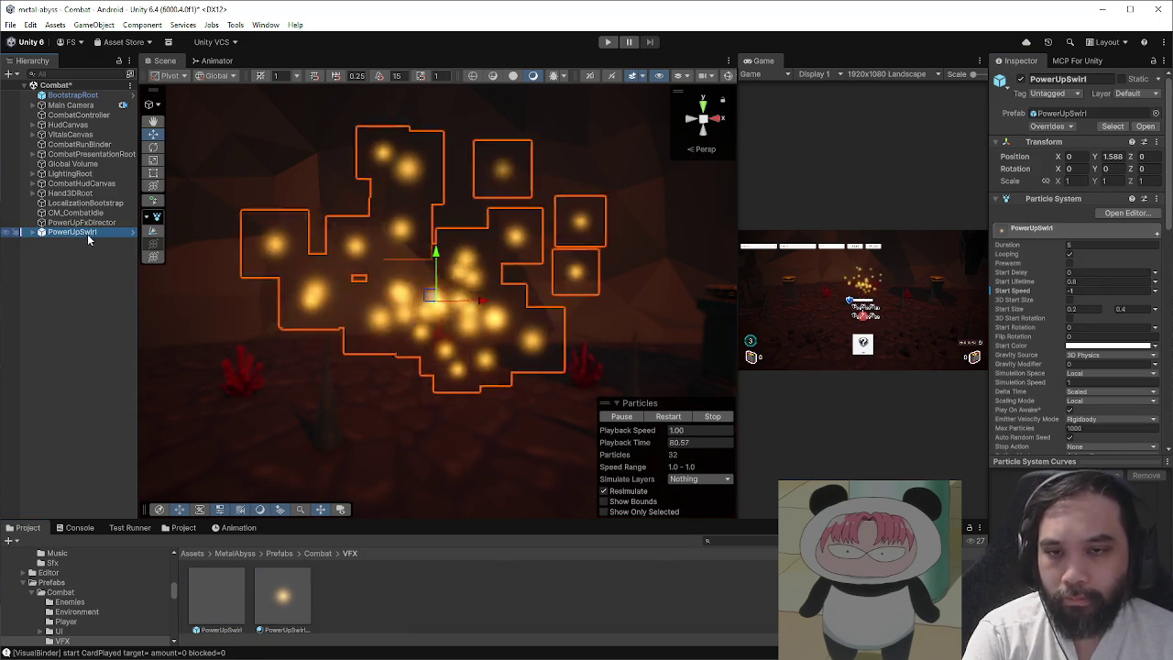
- Open the Color over Lifetime gradient and shorten the particles' fade-in
scroll(302, 274, down, 5)
scroll(417, 301, up, 8)
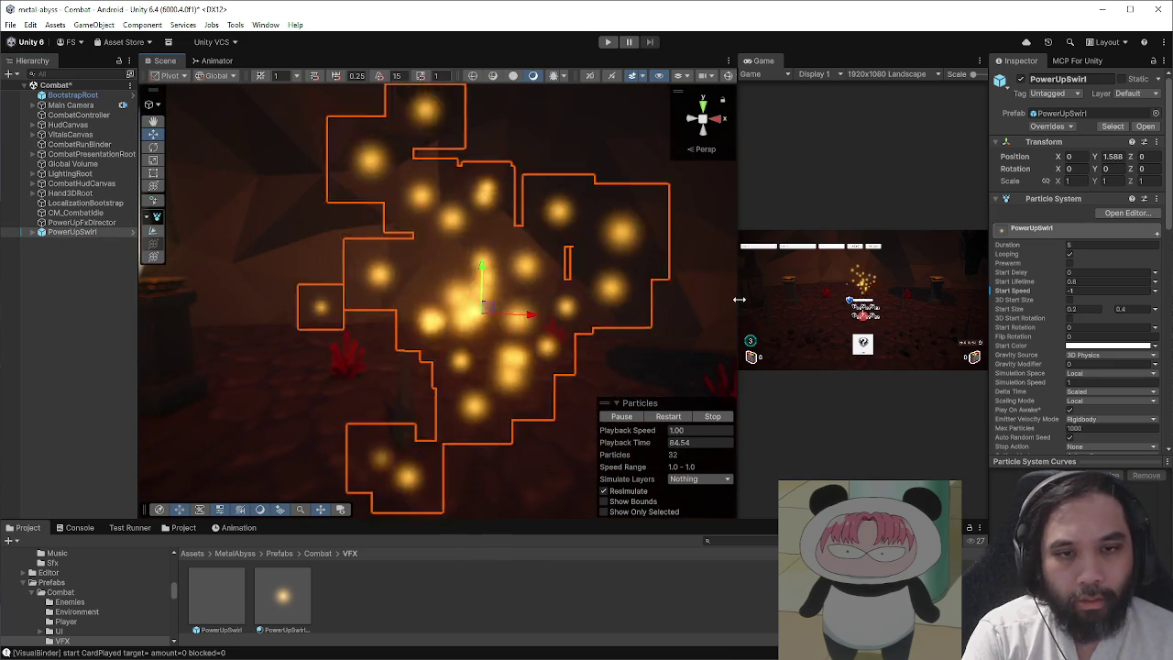
mouse_move(739, 300)
mouse_down()
mouse_move(431, 300)
mouse_move(452, 301)
mouse_up()
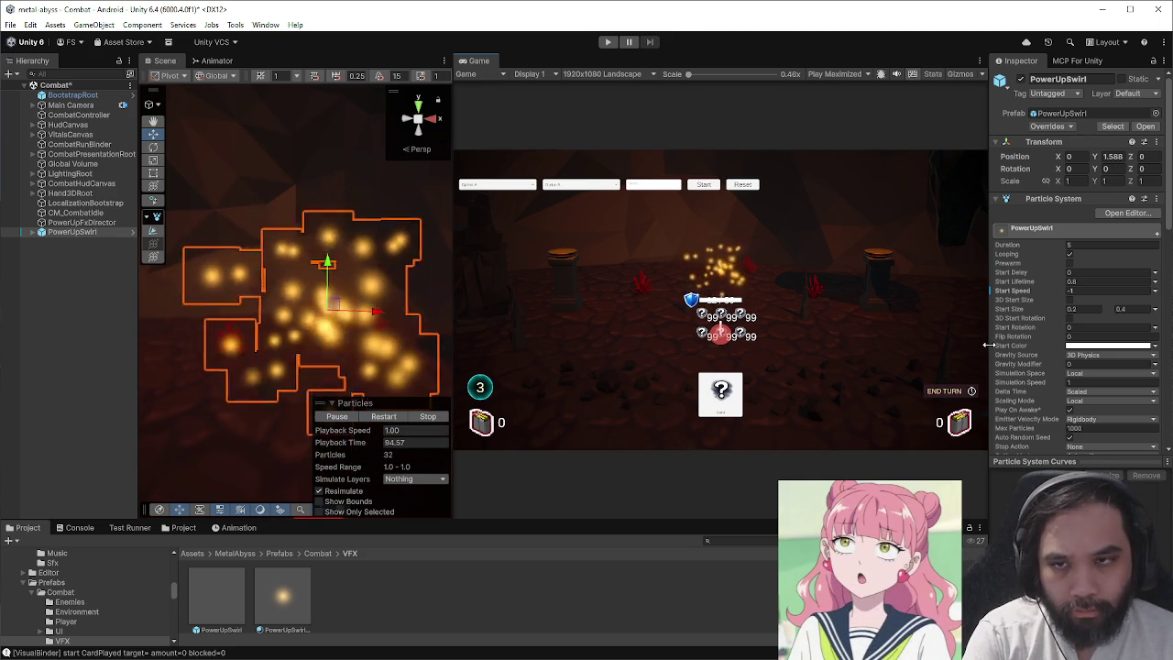
scroll(1071, 367, down, 5)
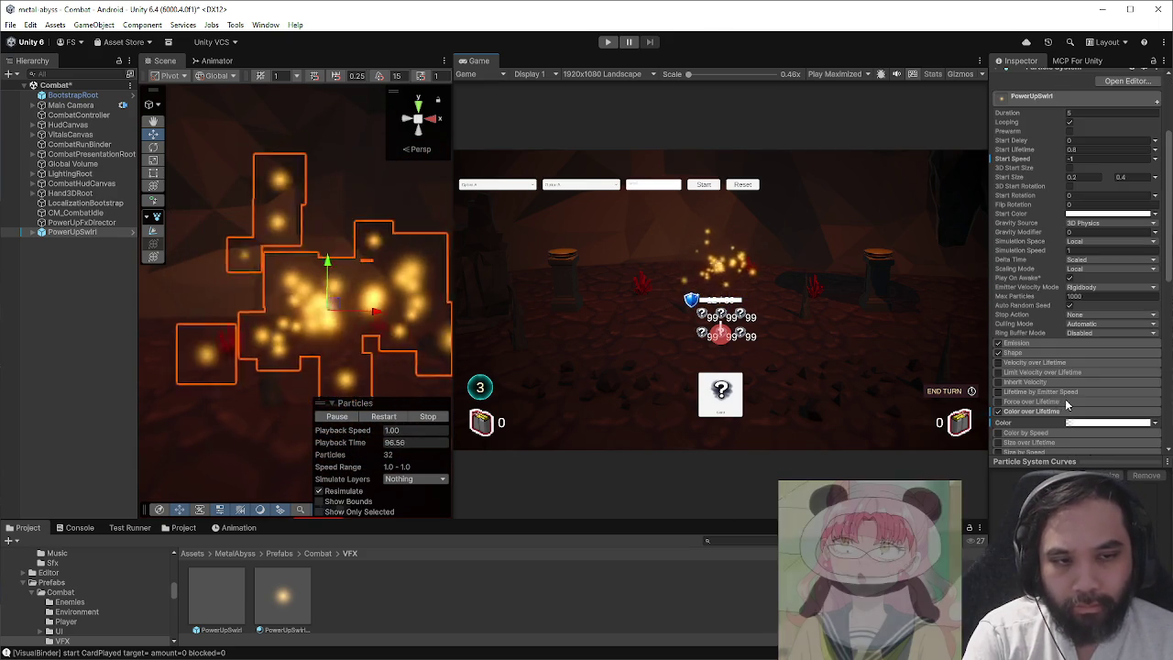
click(1079, 423)
drag(540, 342, 670, 349)
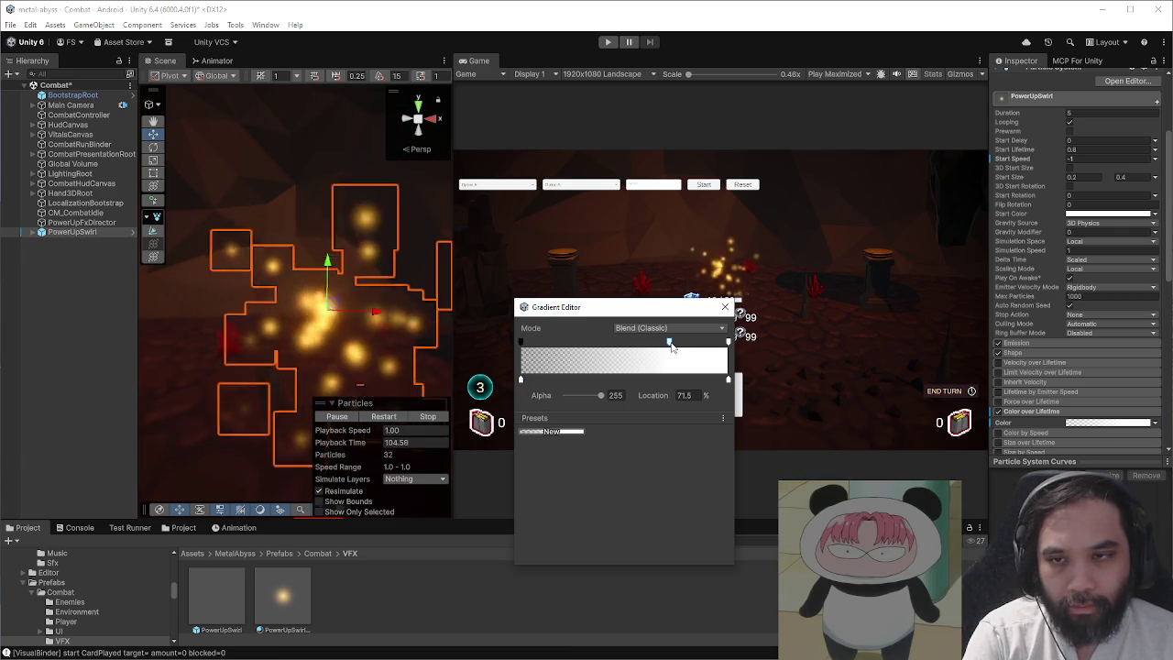
drag(670, 345, 557, 340)
- Try red for the gradient's starting colour, then set it back to white
click(521, 378)
click(577, 395)
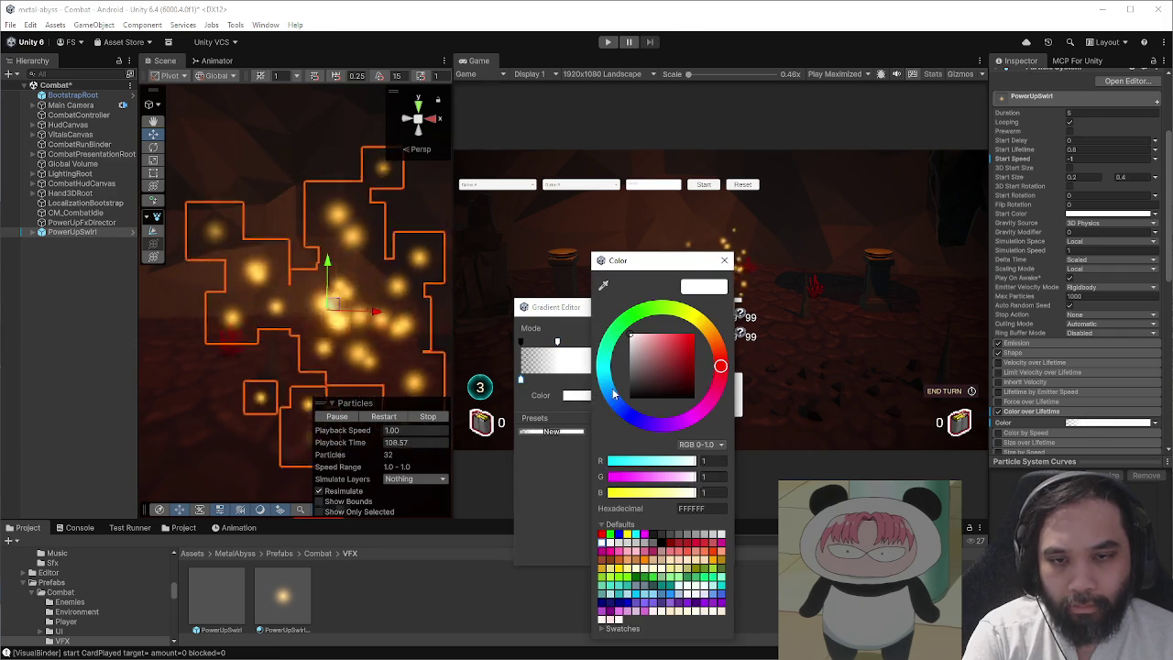
drag(678, 344, 723, 303)
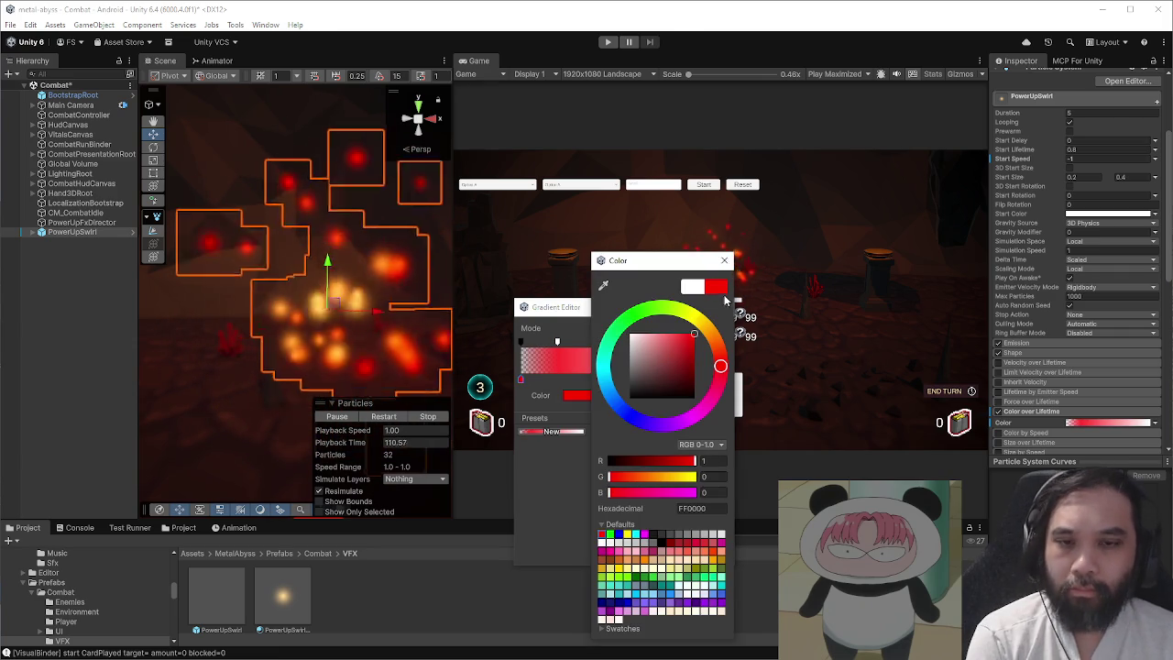
click(692, 287)
click(724, 260)
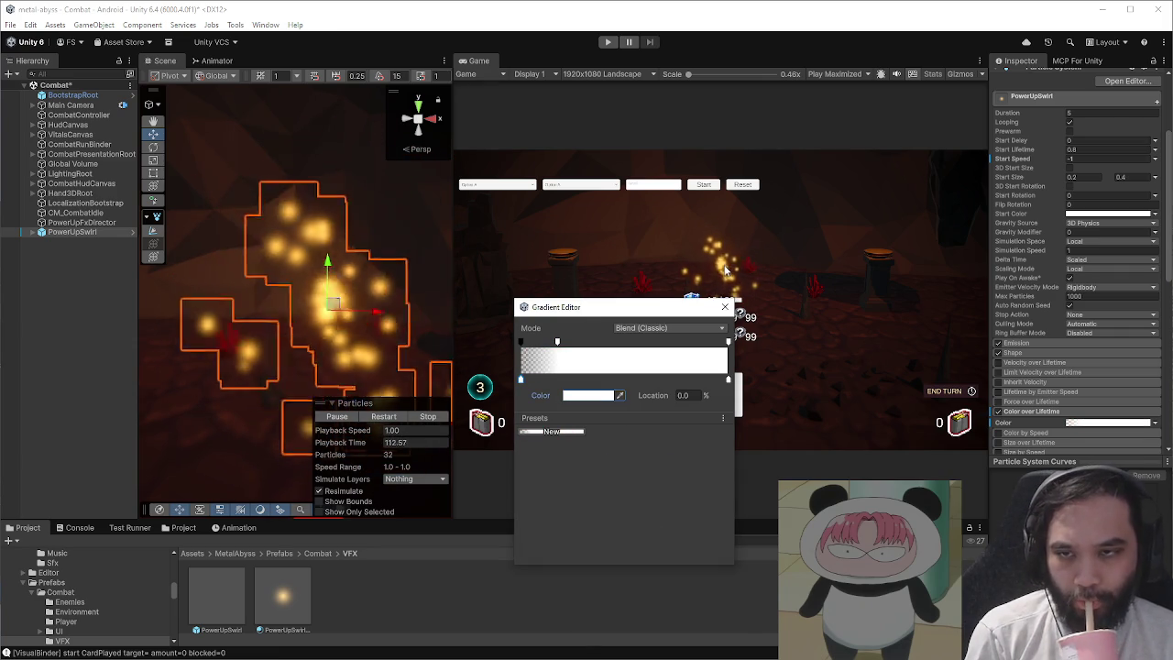
- Retime the alpha keys to fade in from alpha 0, removing two extra keys
drag(557, 343, 682, 342)
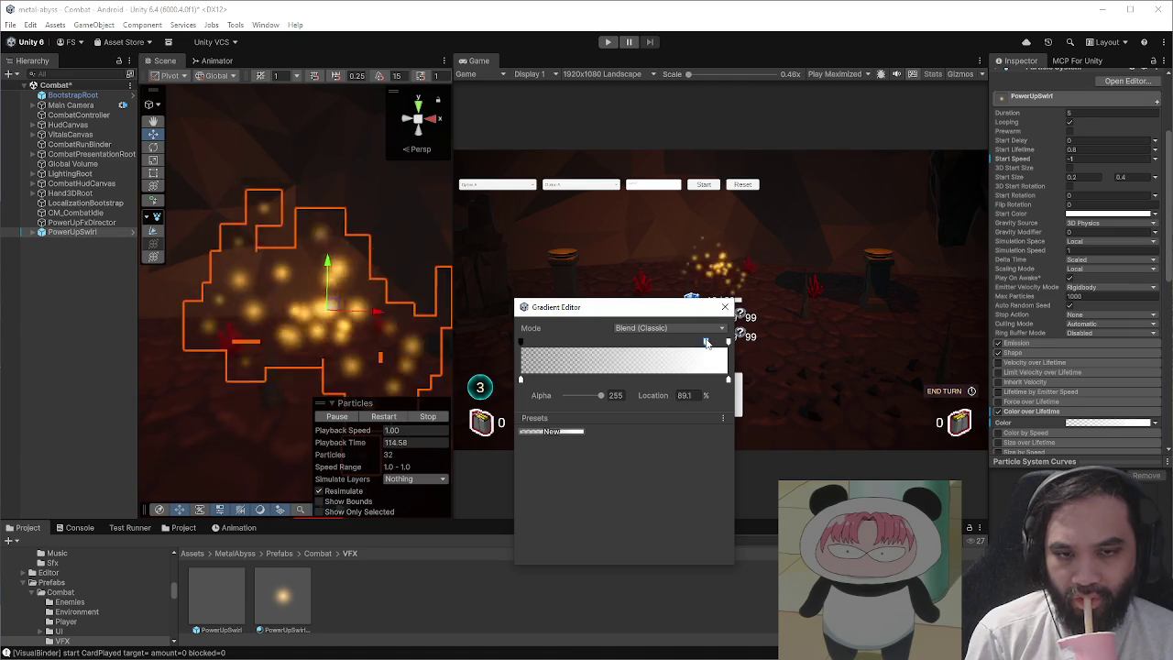
click(595, 395)
drag(595, 396, 491, 394)
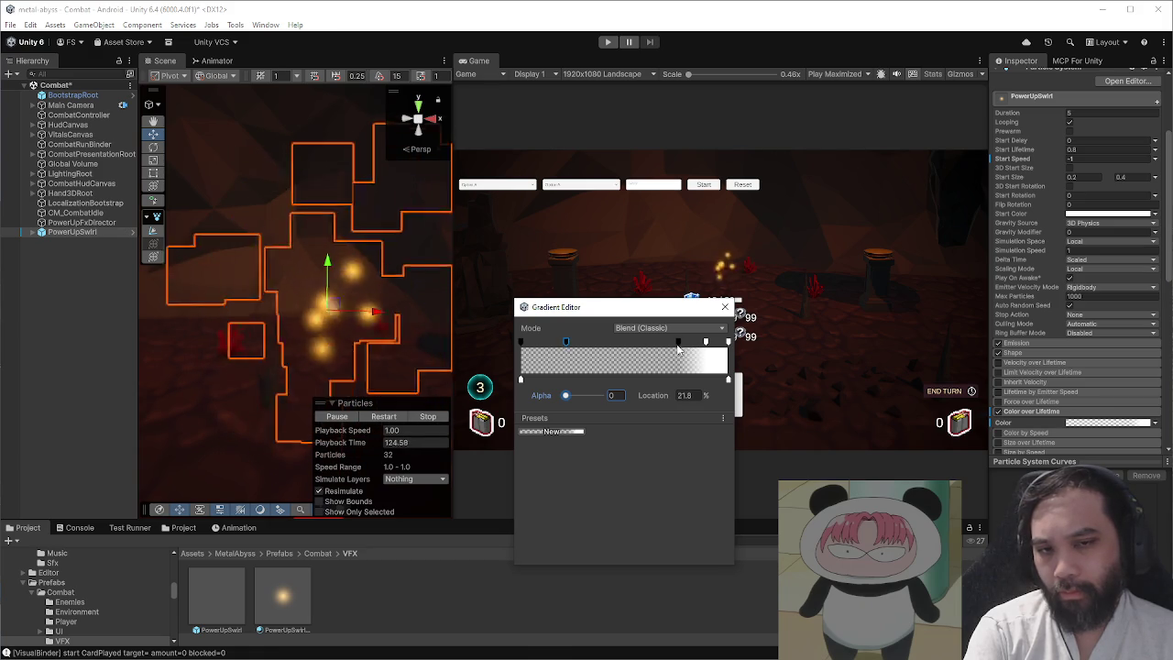
drag(678, 341, 696, 351)
drag(565, 343, 566, 370)
drag(705, 341, 559, 341)
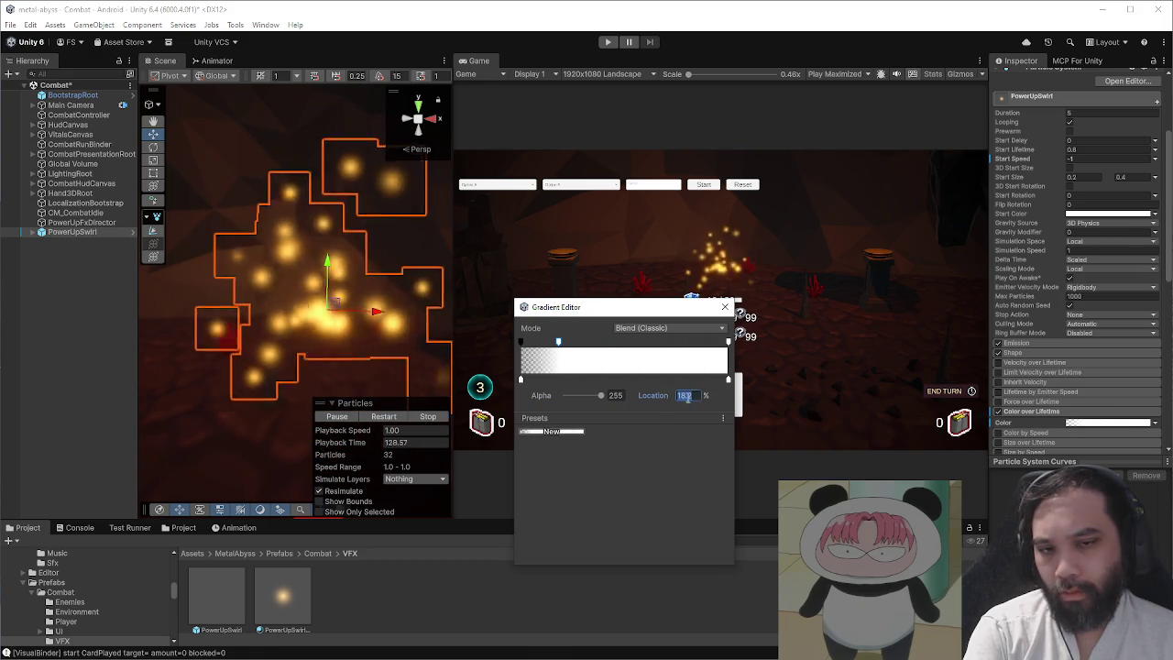
text(1)
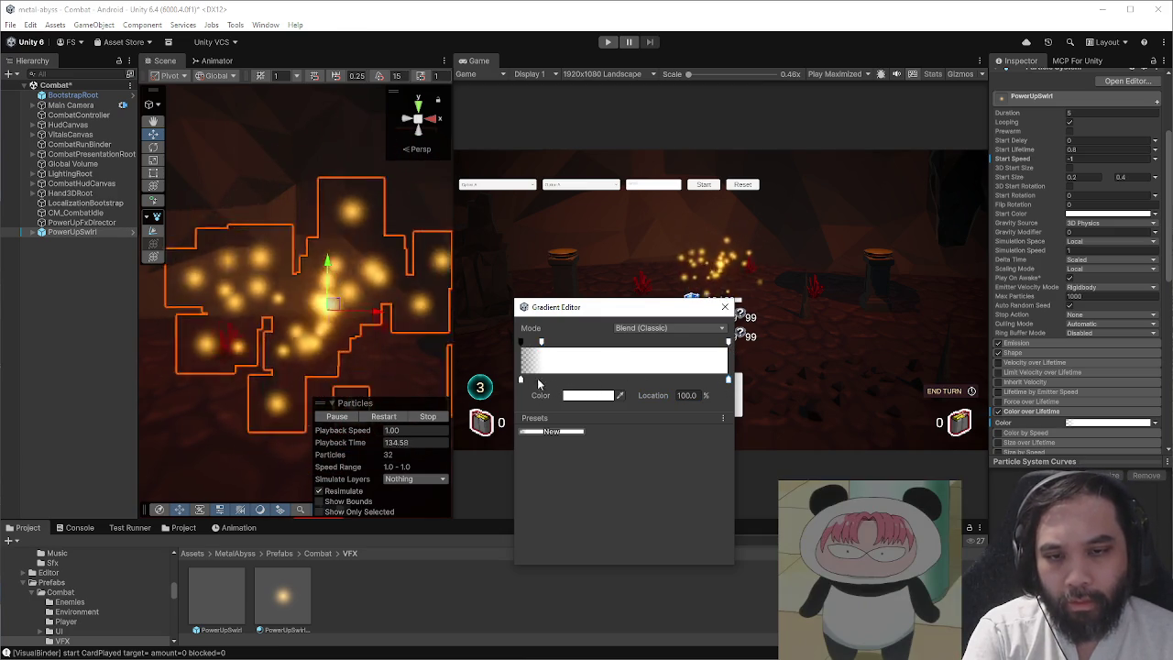
key(Escape)
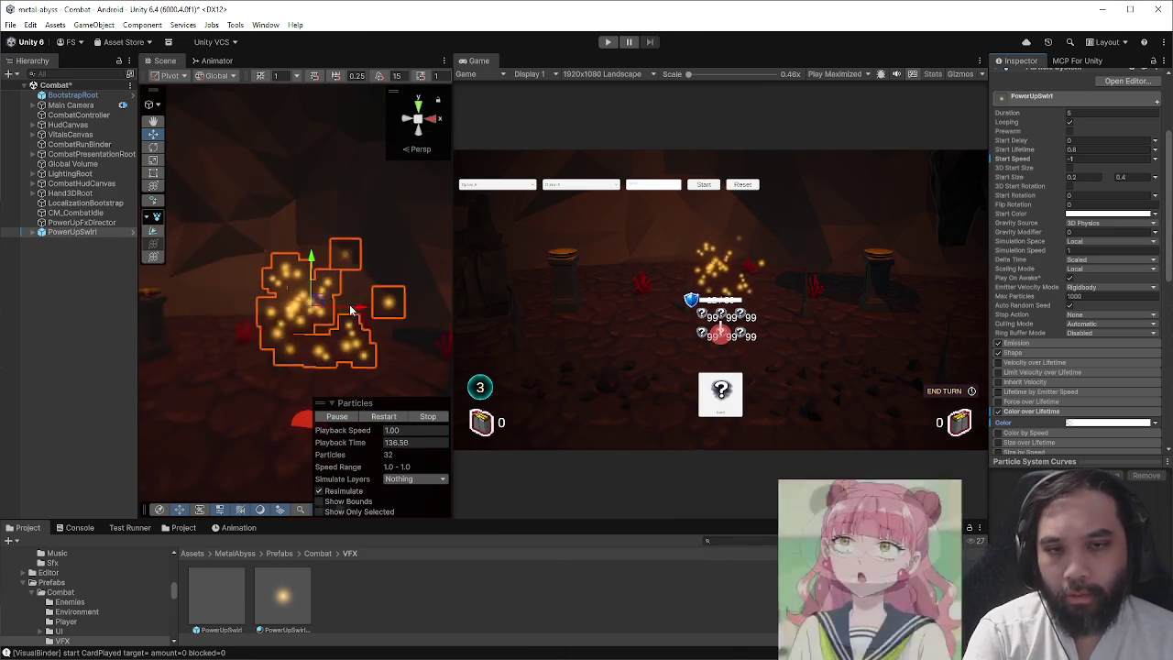
scroll(1035, 307, up, 2)
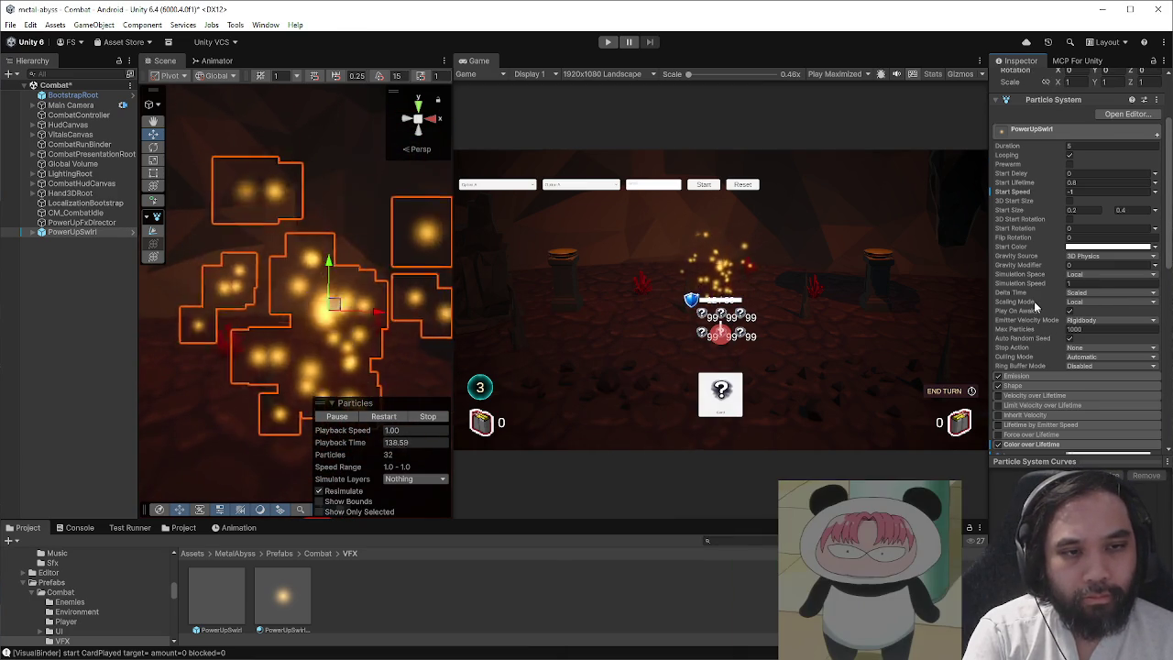
- Set the swirl's Start Speed to -0.5 and its Y position to 0
click(1074, 193)
text(-0.5)
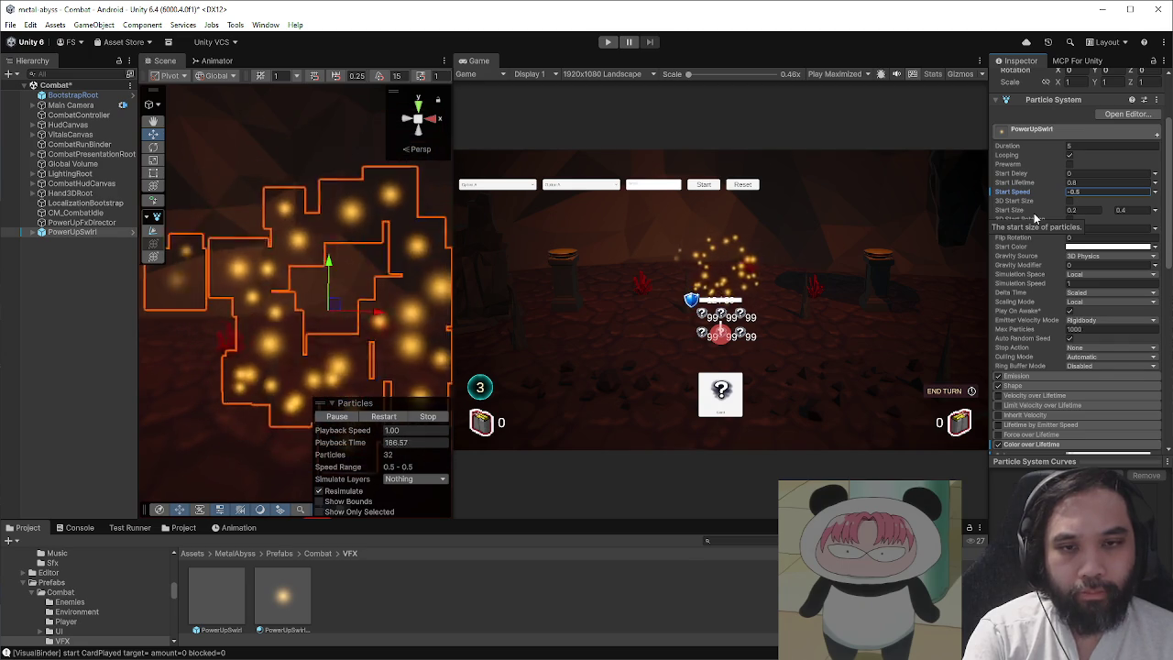
scroll(1026, 265, down, 5)
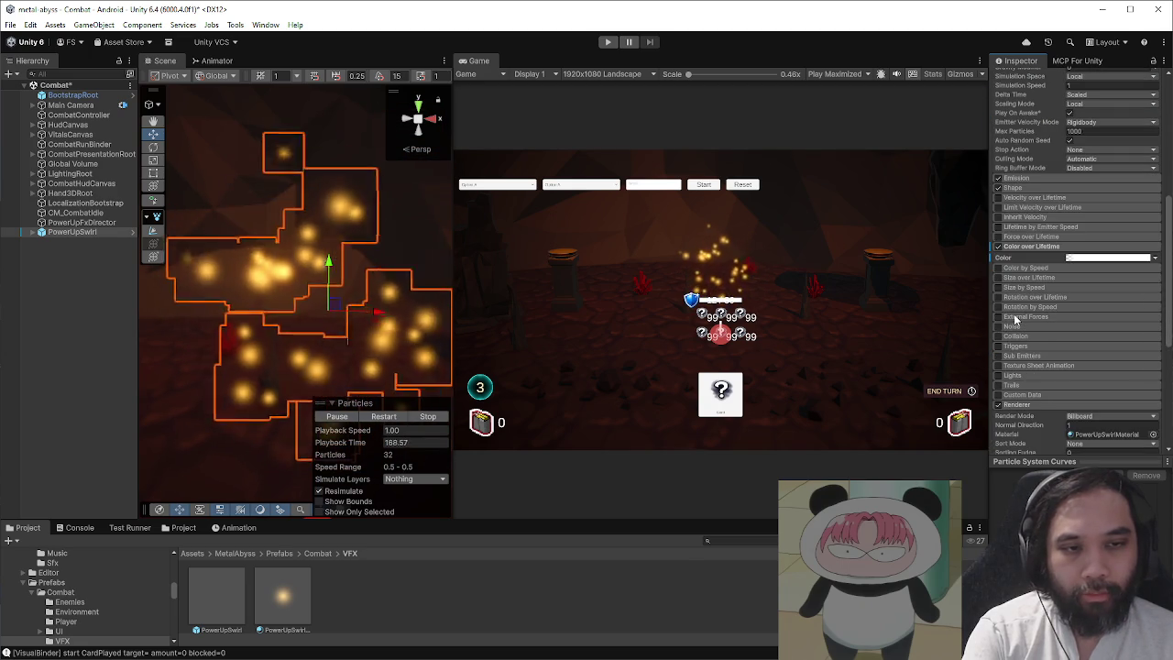
scroll(1015, 316, down, 3)
scroll(1015, 316, up, 5)
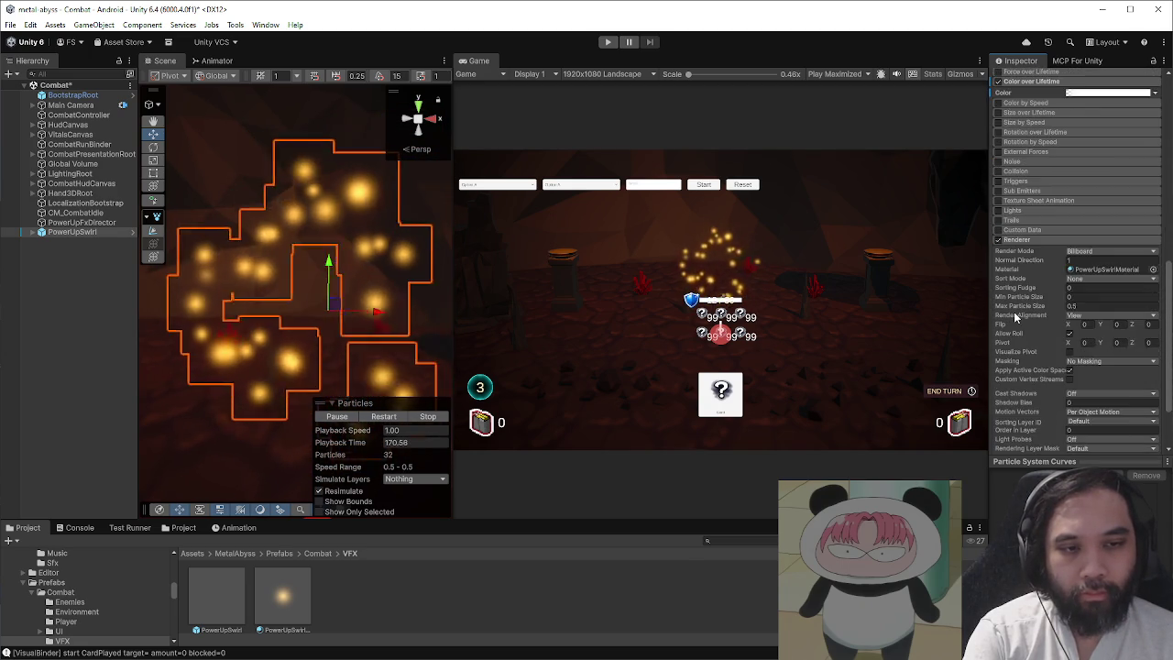
scroll(1015, 316, down, 1)
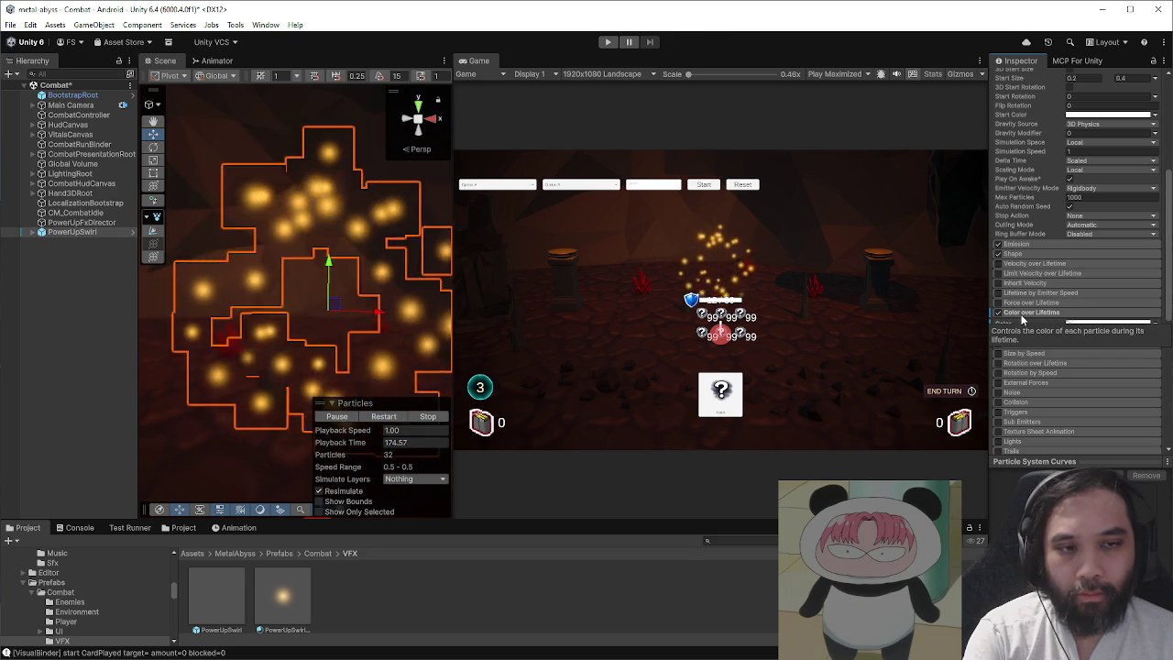
click(1022, 312)
scroll(1053, 275, up, 10)
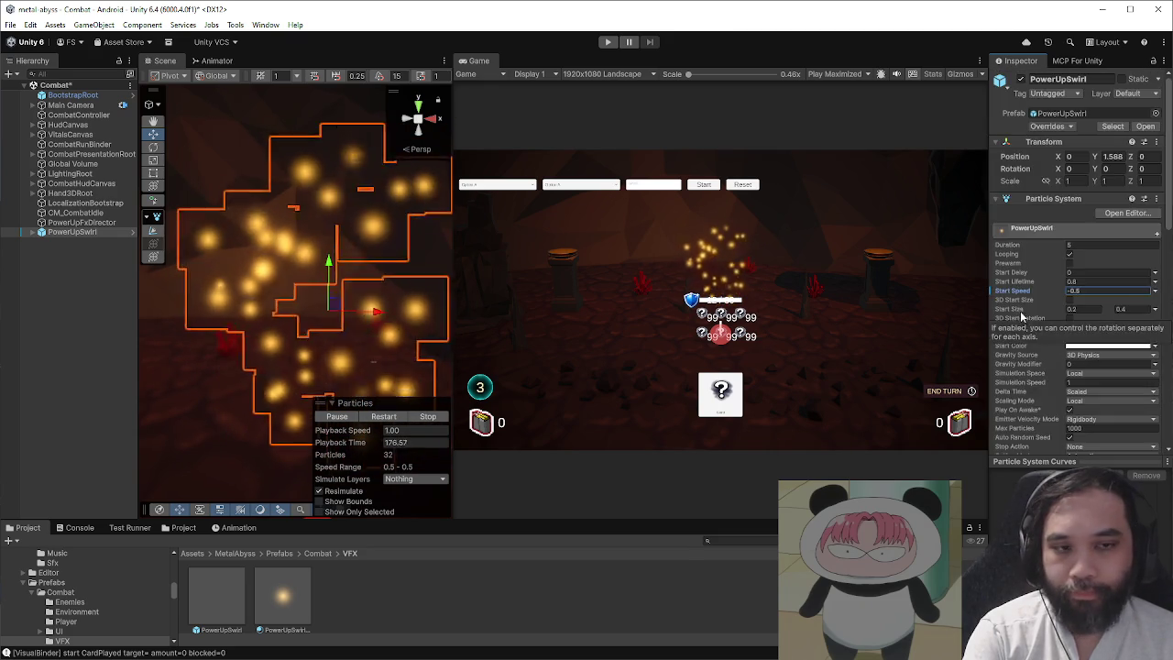
scroll(1054, 275, down, 8)
scroll(1081, 275, up, 5)
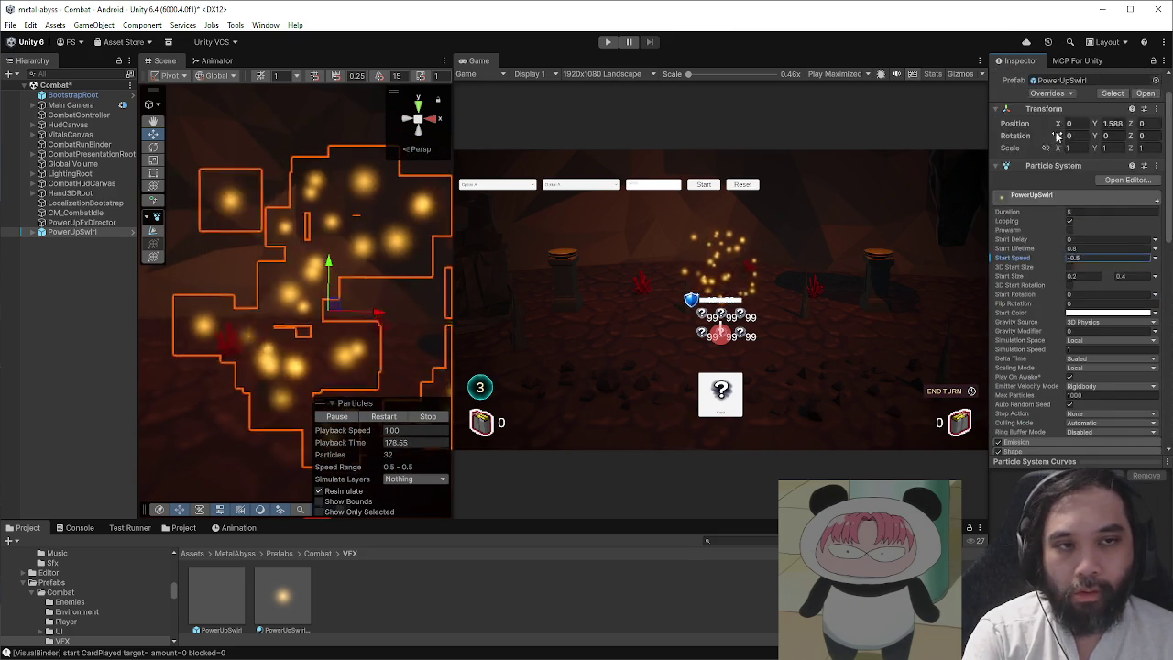
click(1112, 156)
text(0)
key(Return)
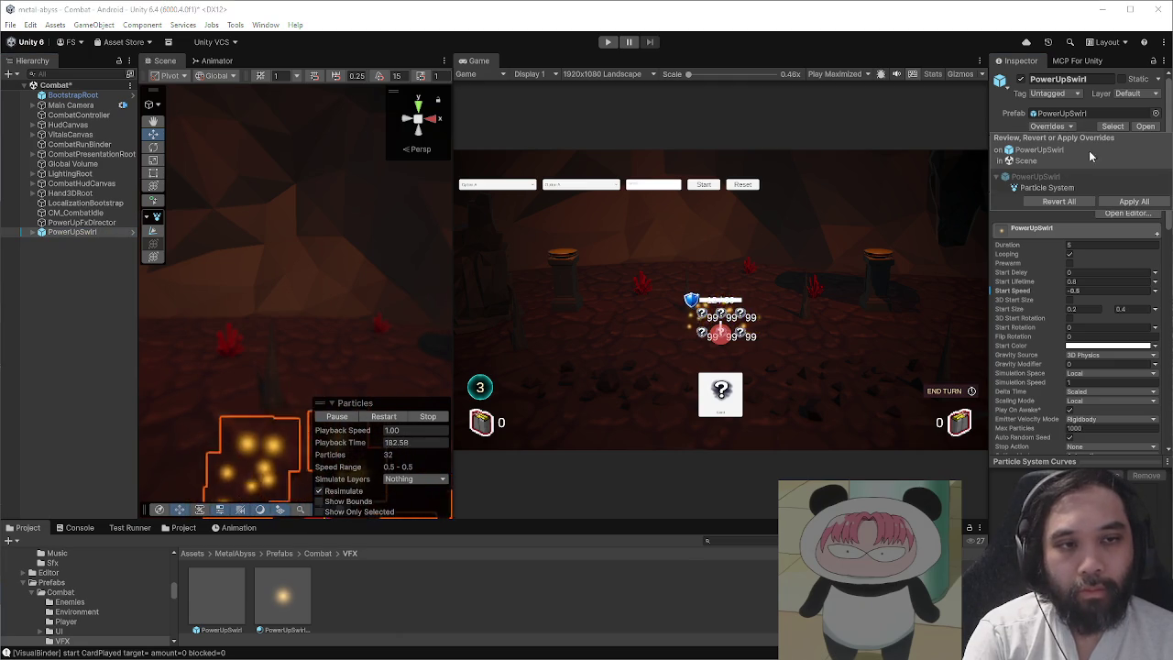
- Apply all overrides to the PowerUpSwirl prefab, delete the instance, and enter play mode
click(50, 265)
click(76, 233)
key(Delete)
click(608, 42)
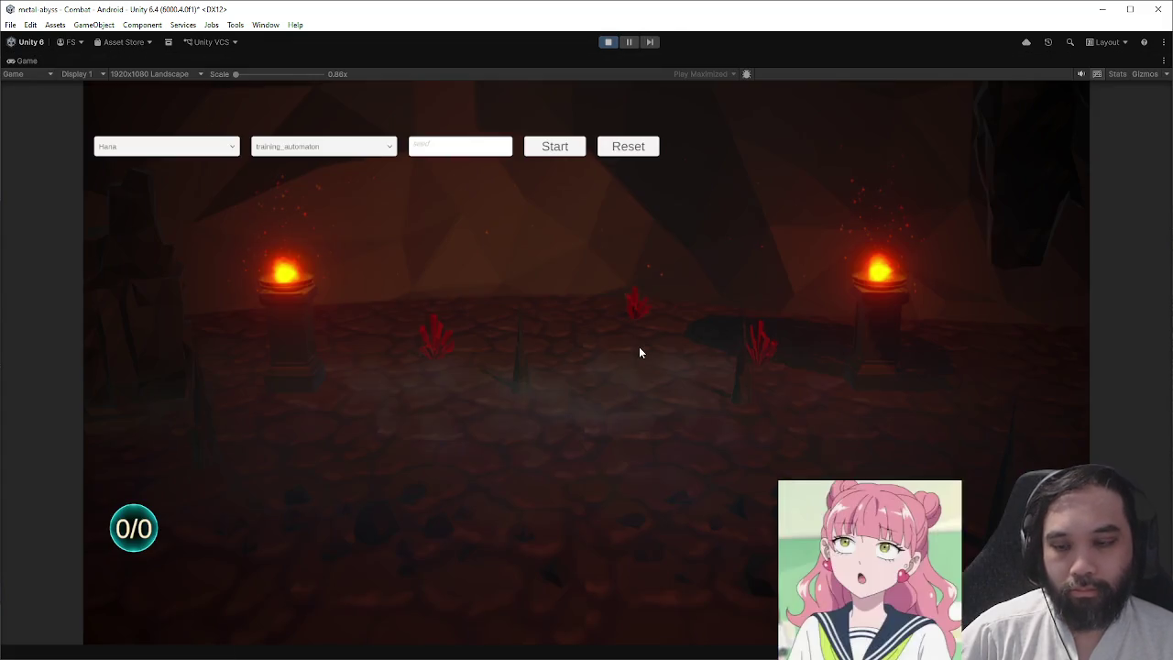
- Start a combat, play the Battle Stance card into the arena, and stop the game
click(554, 146)
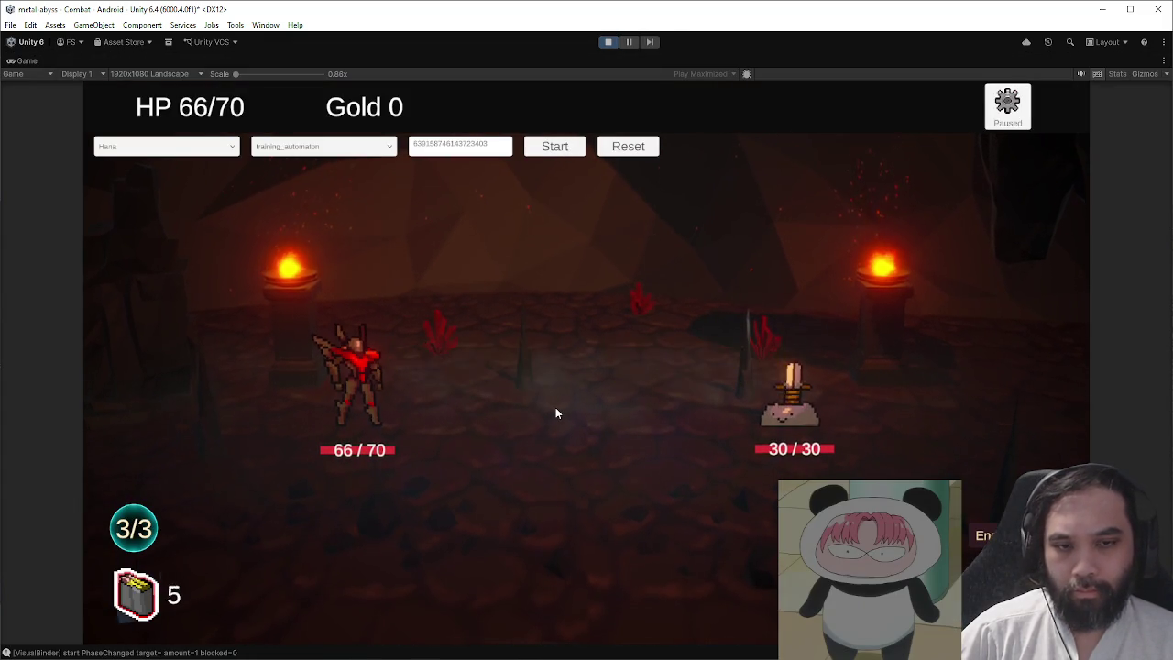
mouse_move(476, 587)
mouse_down()
mouse_move(699, 399)
mouse_move(658, 459)
mouse_up()
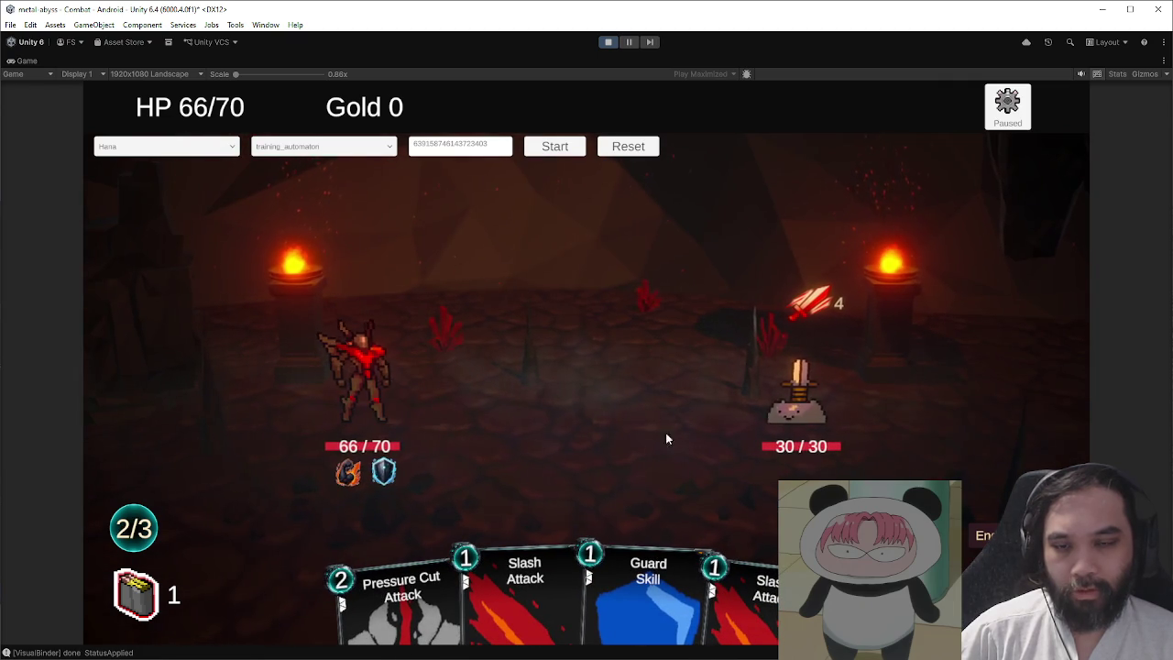
click(608, 42)
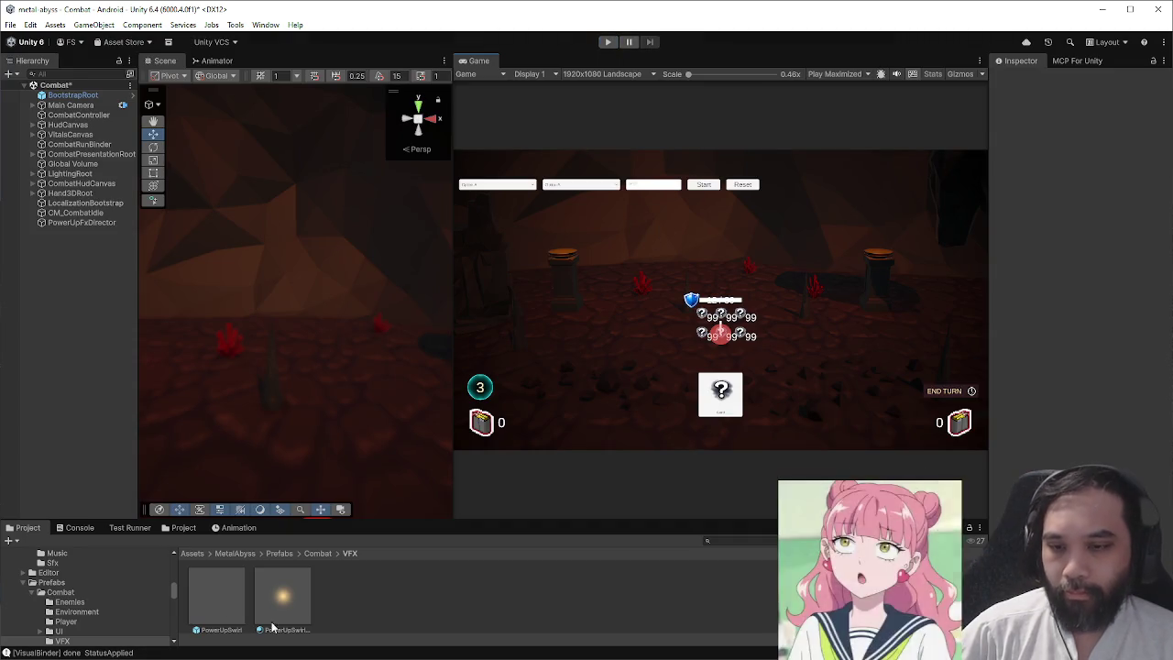
- Set the PowerUpSwirl prefab's Start Speed to -1 and edit its start lifetime
drag(990, 359, 806, 369)
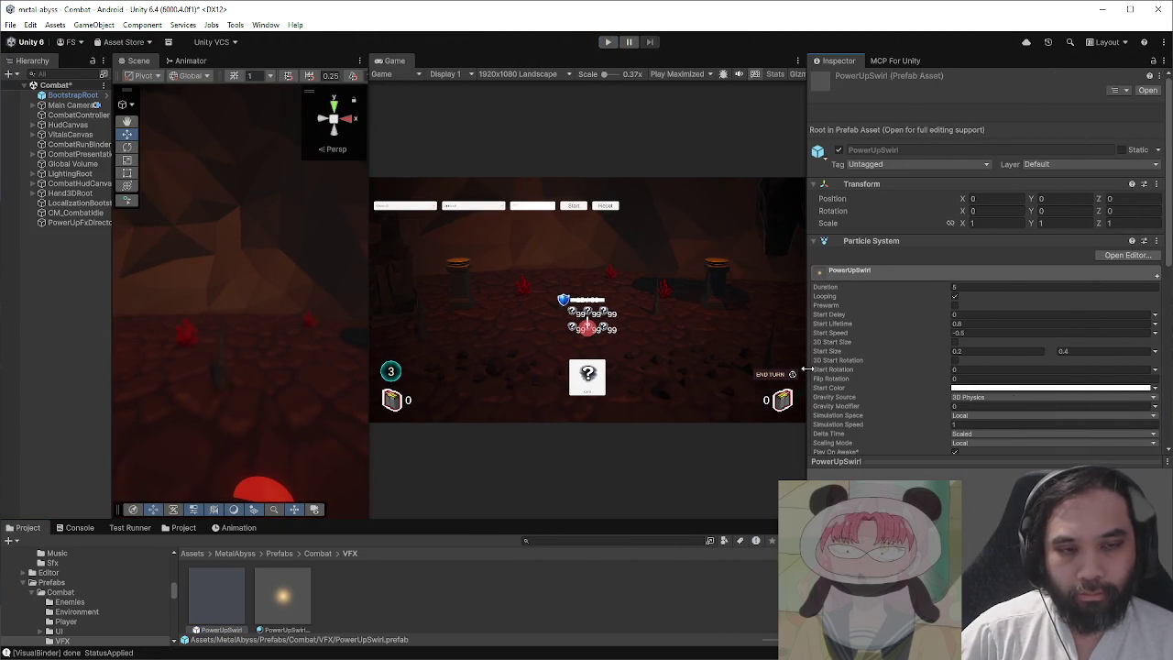
scroll(882, 334, down, 3)
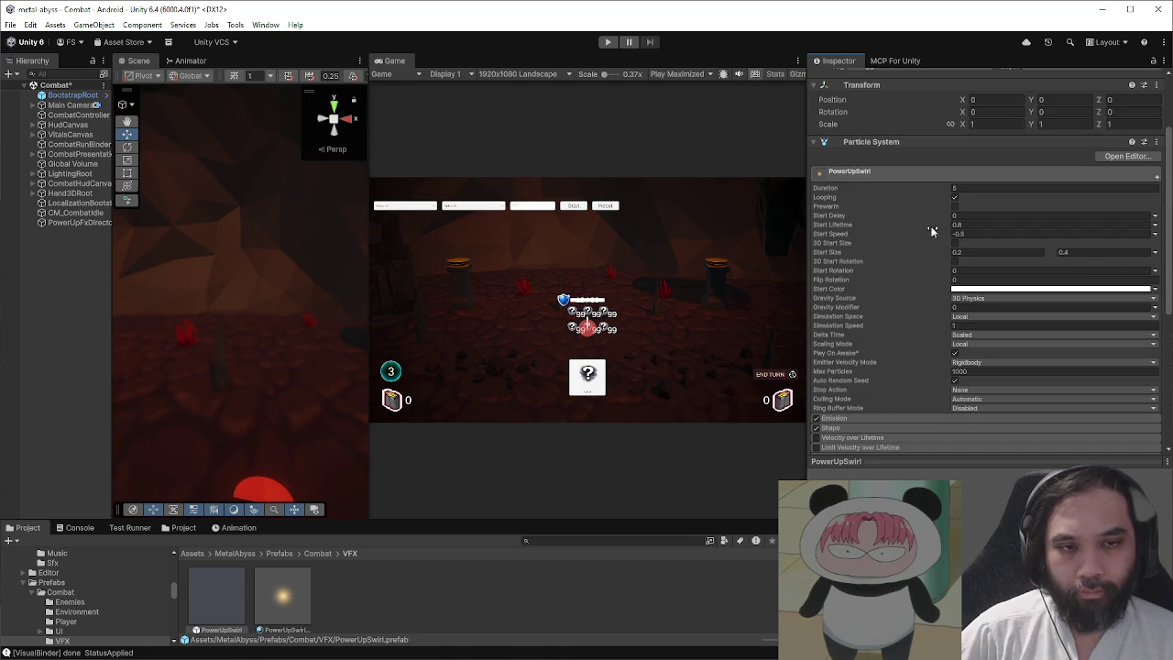
click(982, 235)
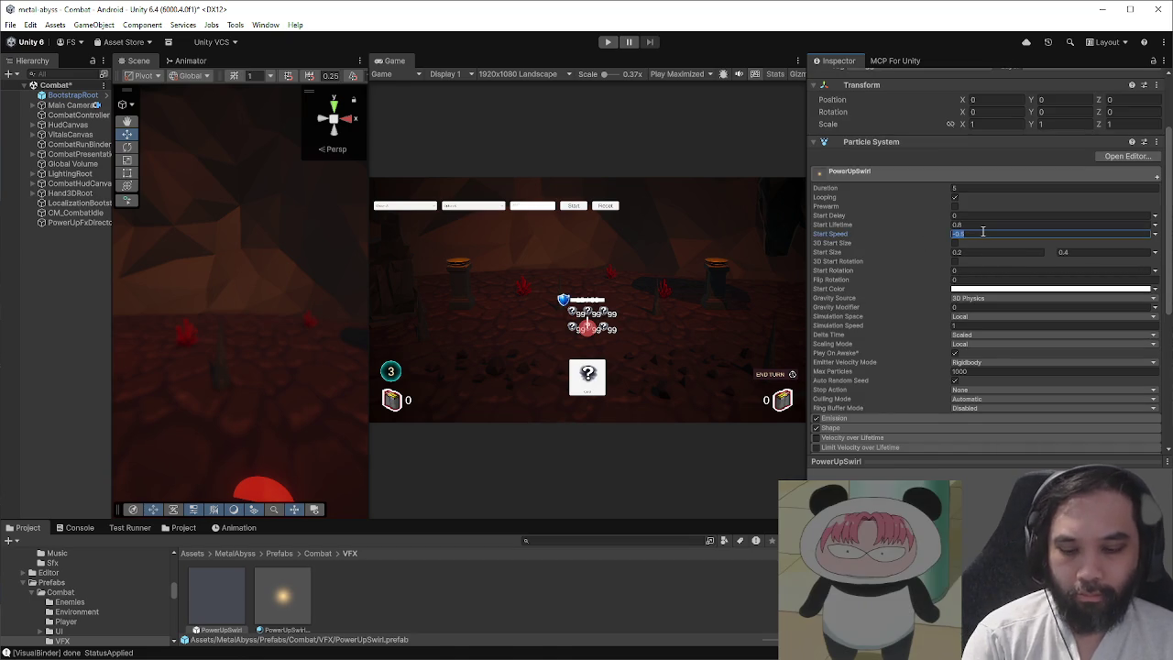
text(-1)
click(861, 227)
key(Tab)
text(1)
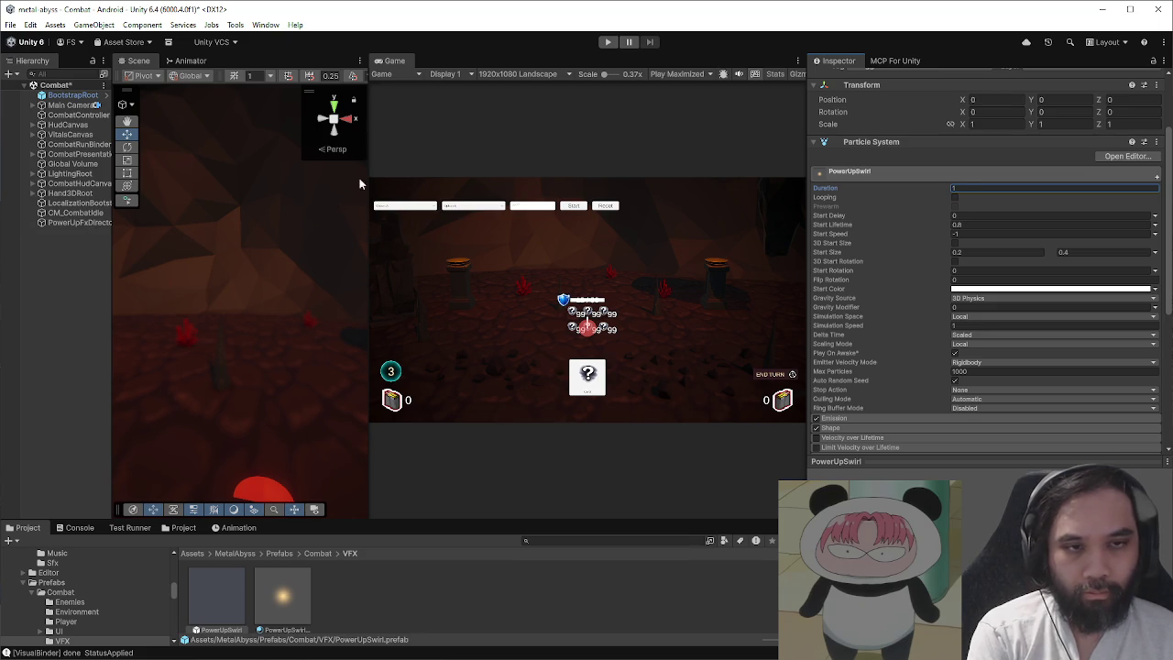
click(11, 24)
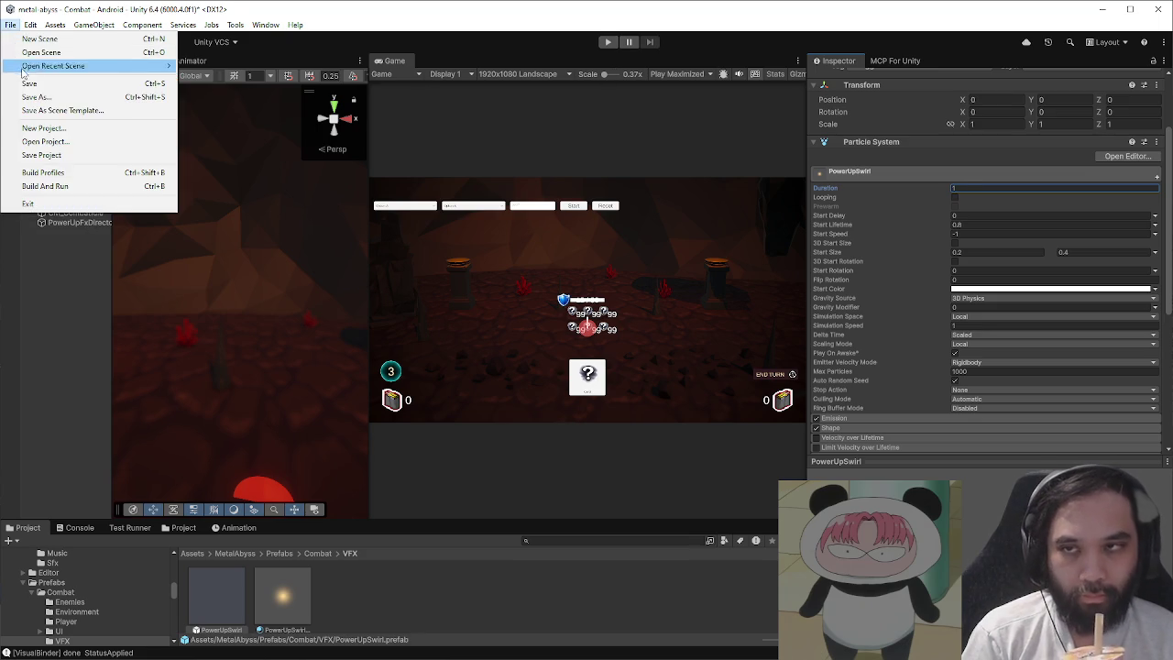
- Play-test a combat encounter with Start and Reset, then stop play mode and select PowerUpFxDirector
click(606, 42)
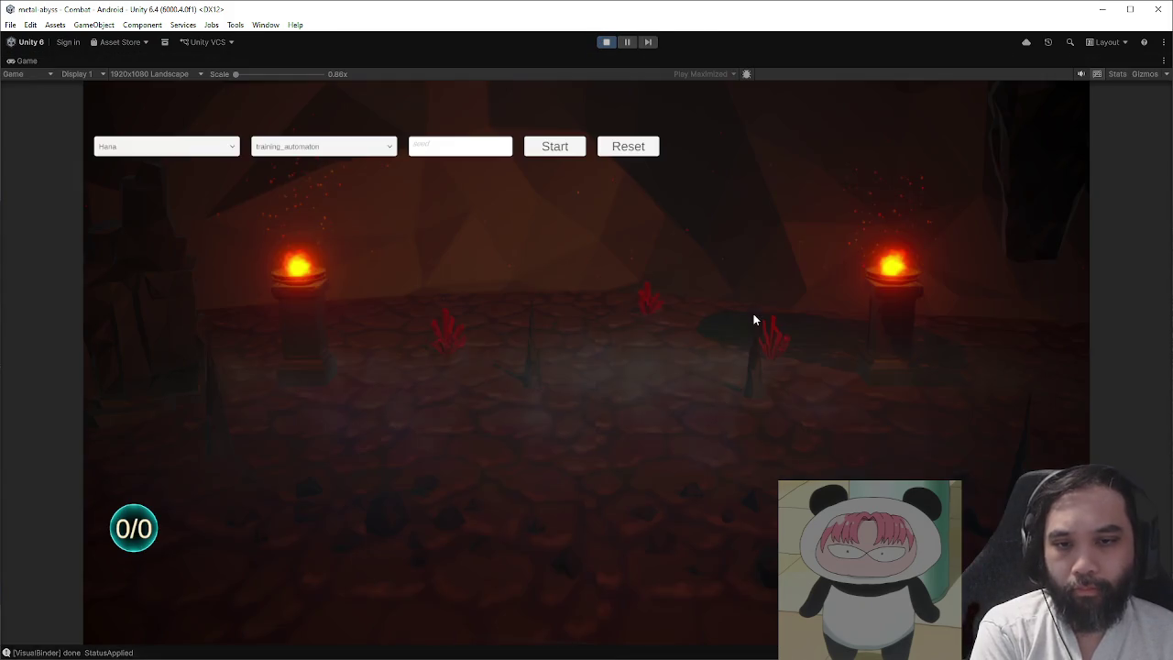
click(575, 150)
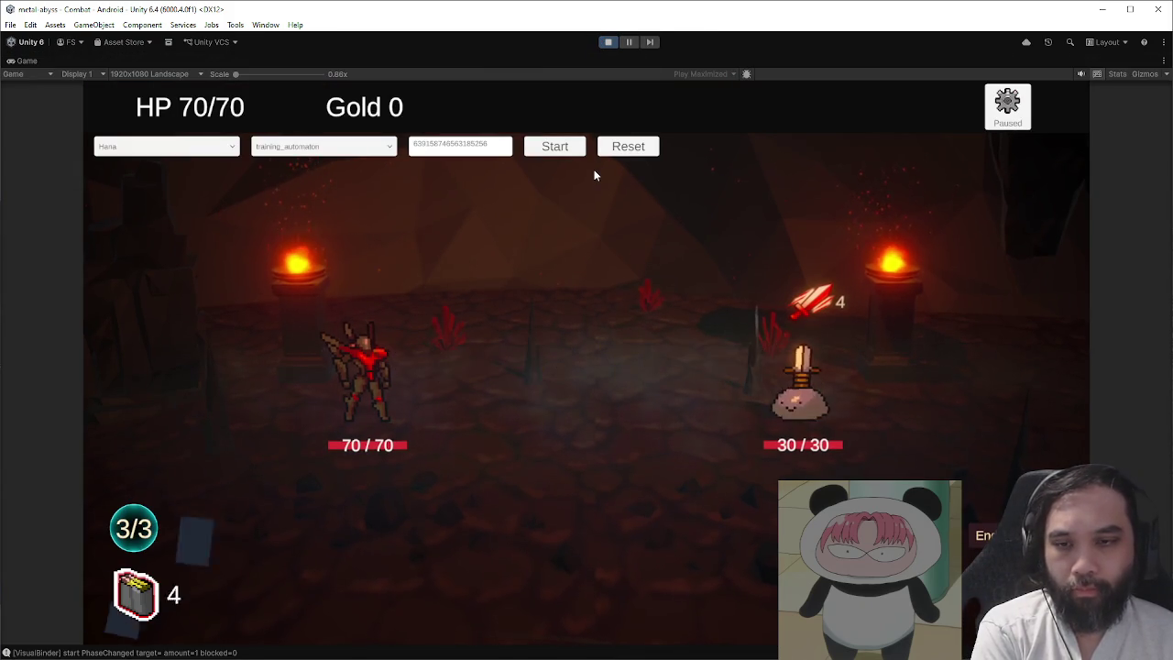
click(643, 157)
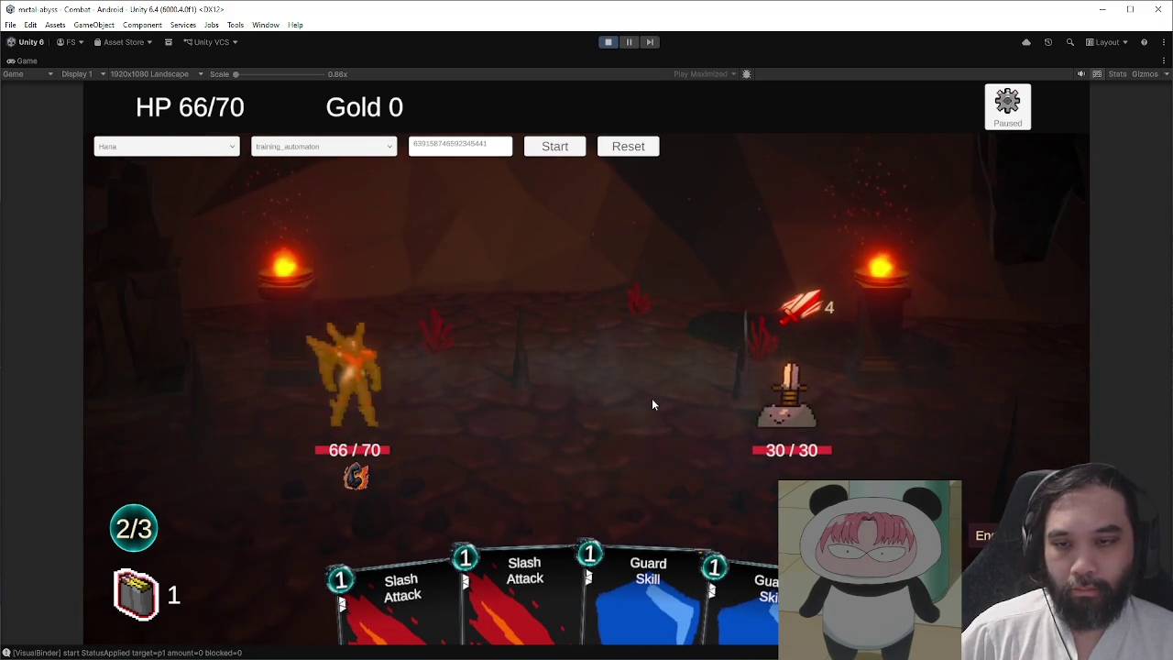
click(606, 42)
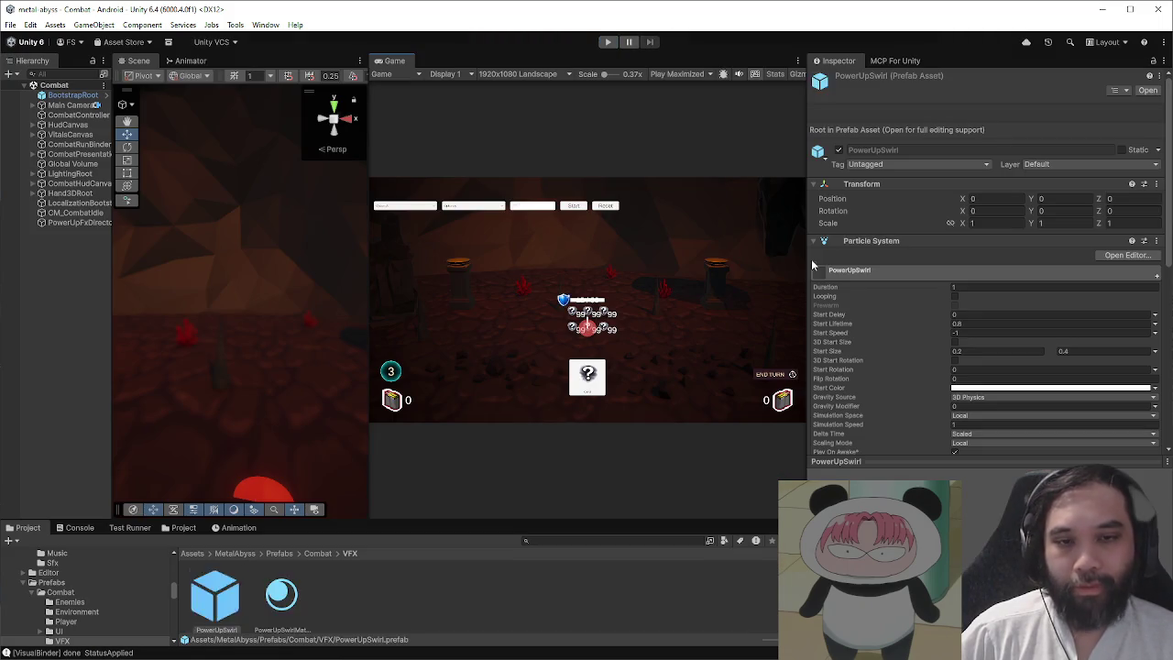
click(78, 223)
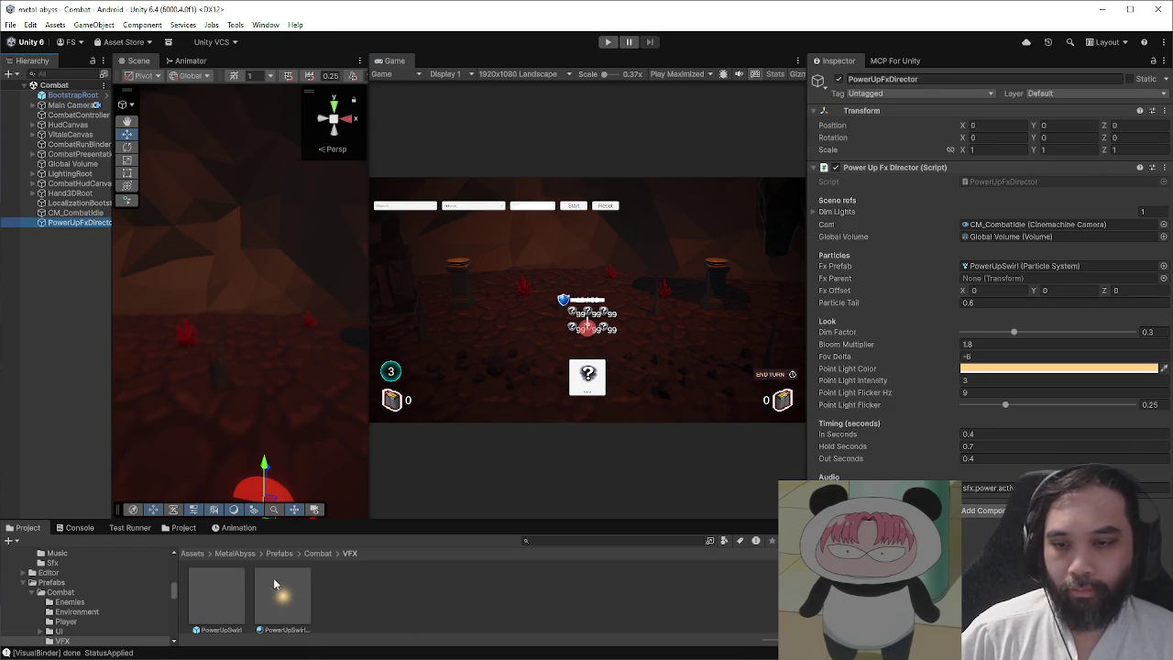
- Set the PowerUpSwirl prefab's particle Duration to 0.8
click(220, 595)
click(975, 288)
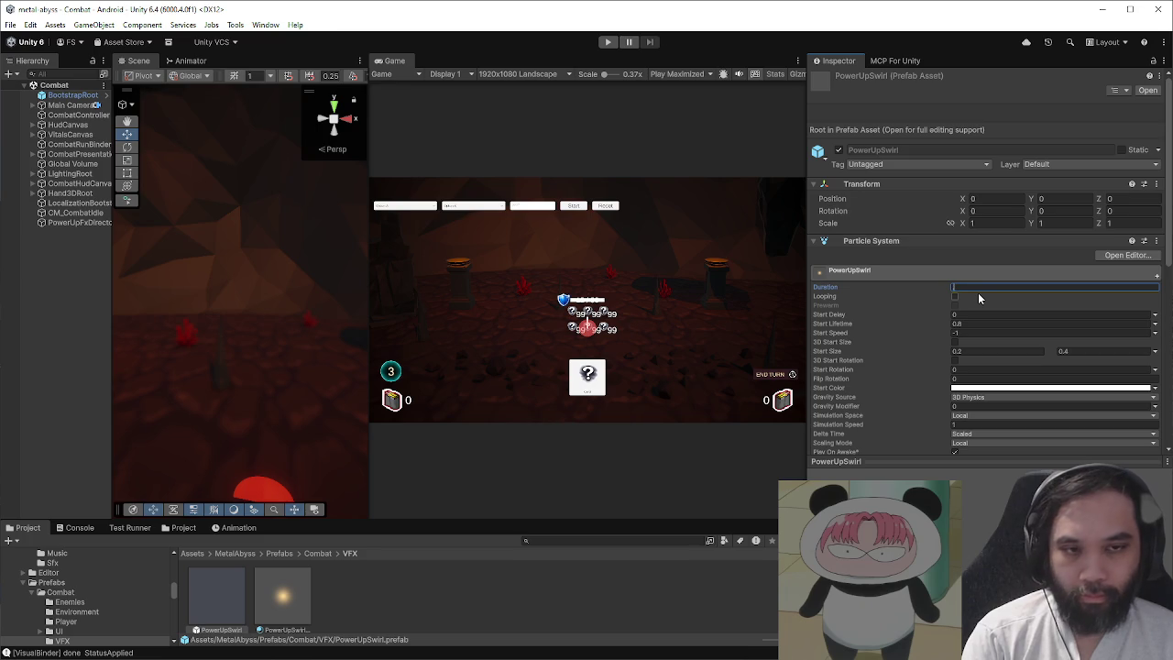
text(0.8)
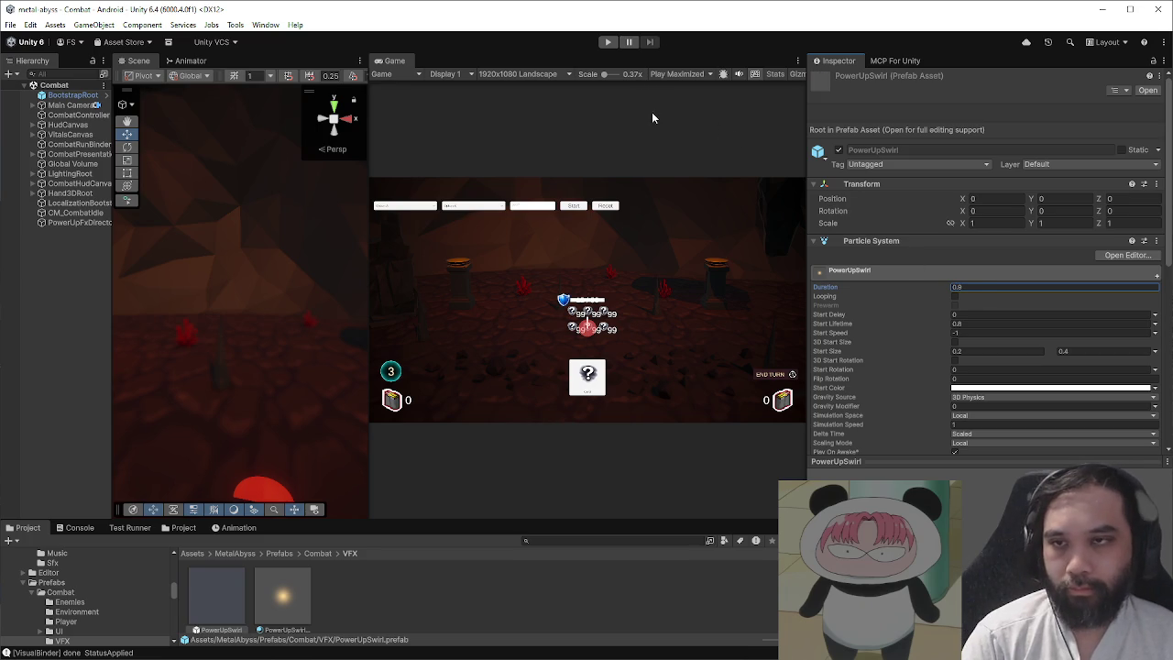
- Play-test combat by ending the turn and playing Battle Stance Power, then stop and reopen PowerUpSwirl
click(609, 42)
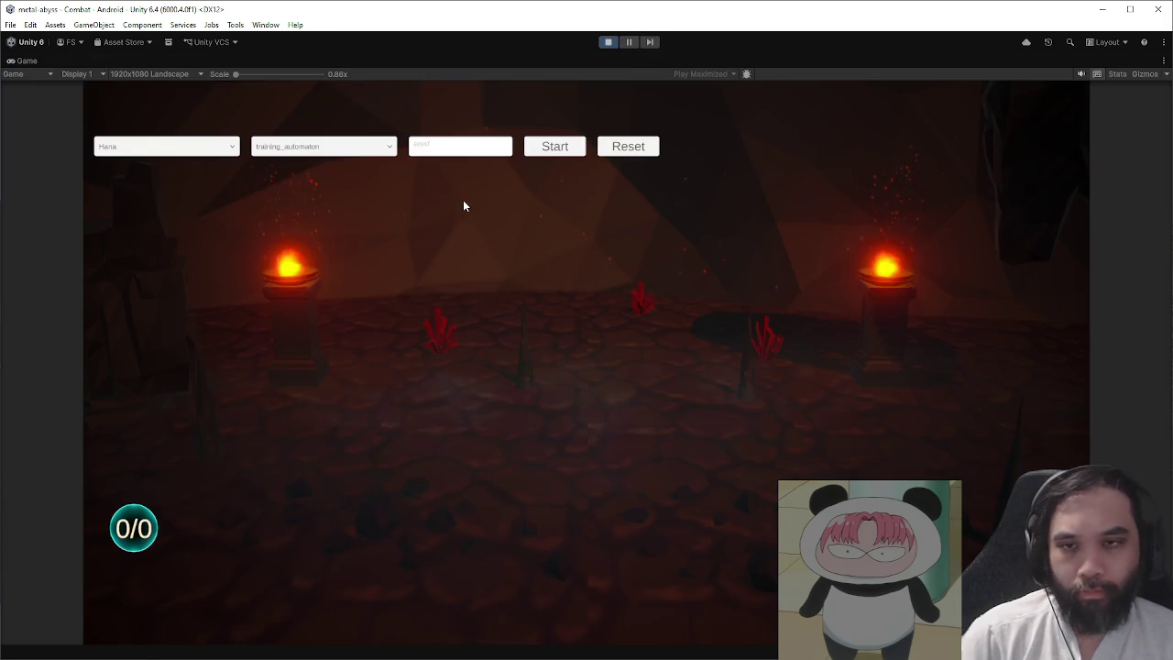
click(554, 145)
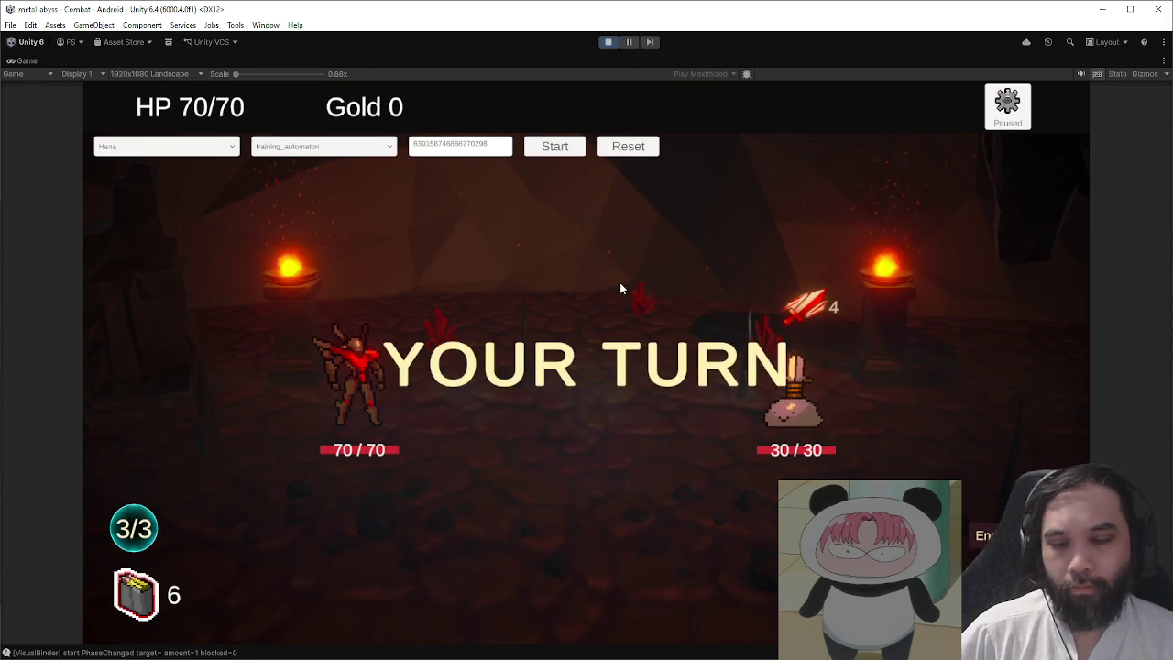
click(980, 534)
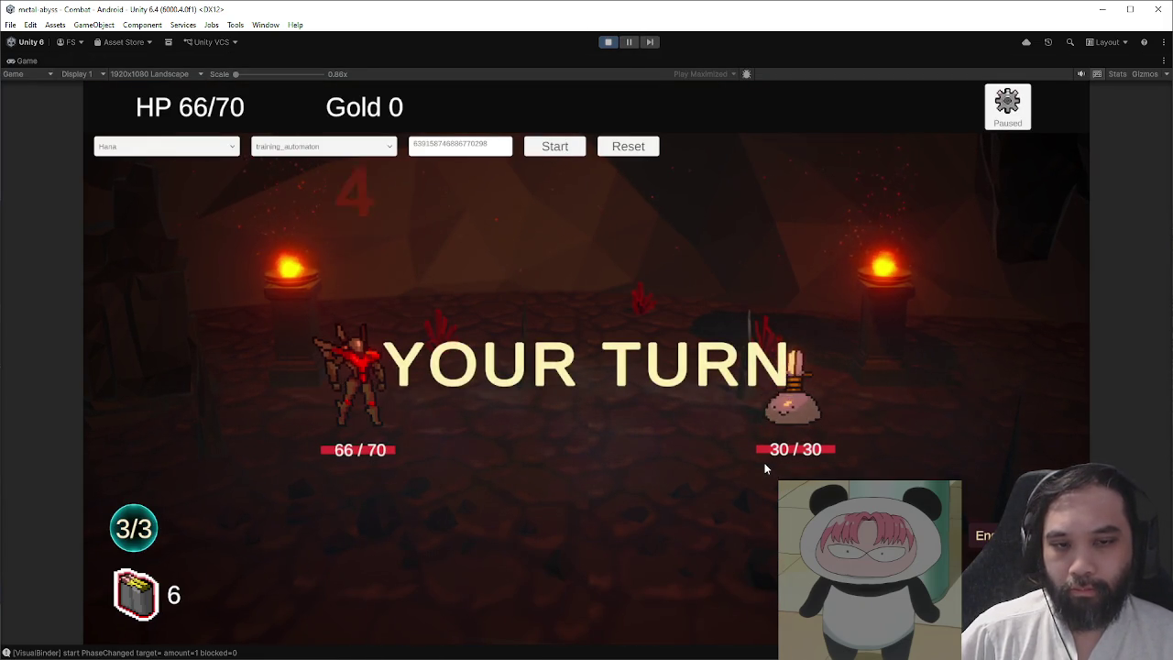
drag(705, 596, 683, 440)
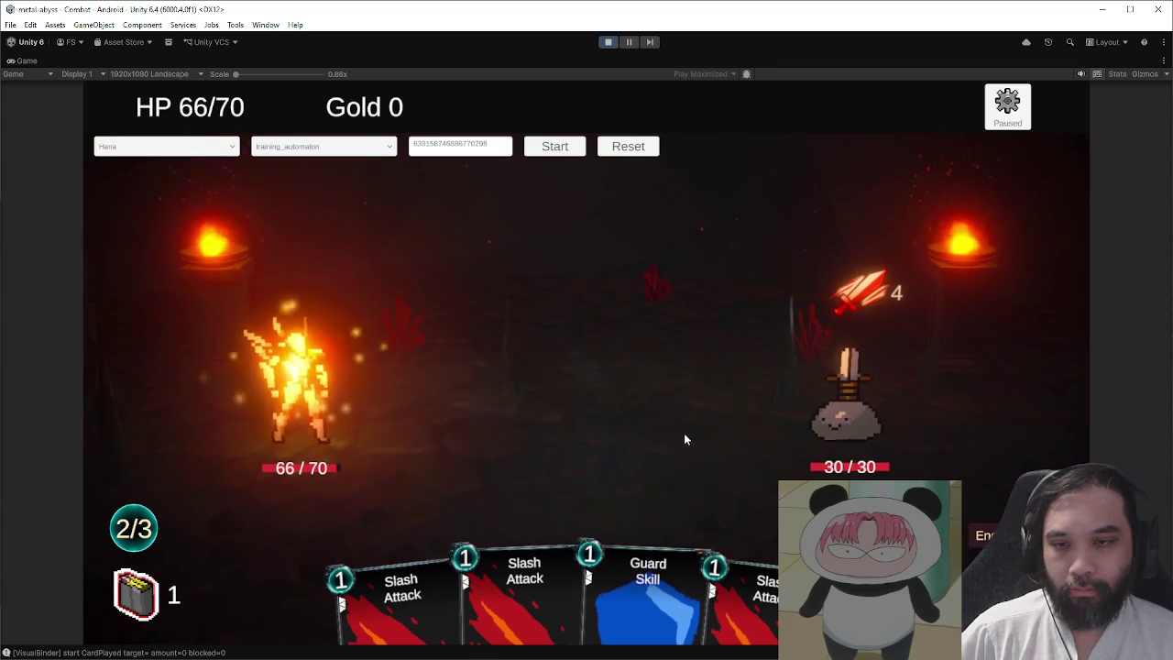
click(607, 43)
click(81, 222)
double_click(1021, 266)
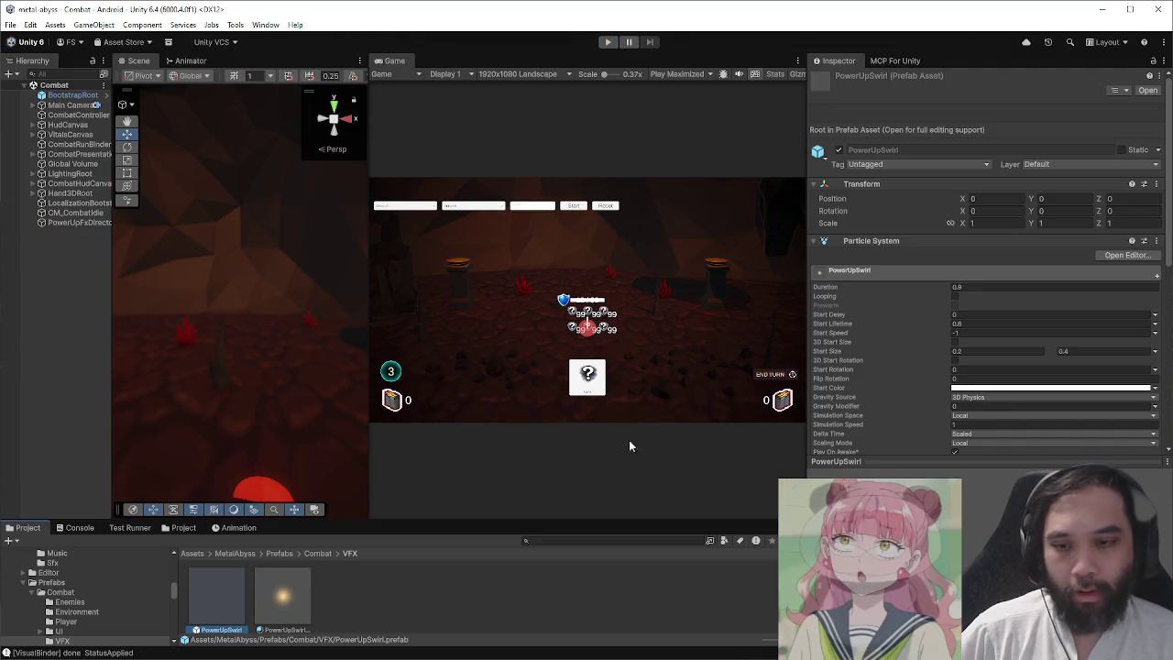
- Change the PowerUpSwirl particle Duration to 0.75
click(985, 287)
key(BackSpace)
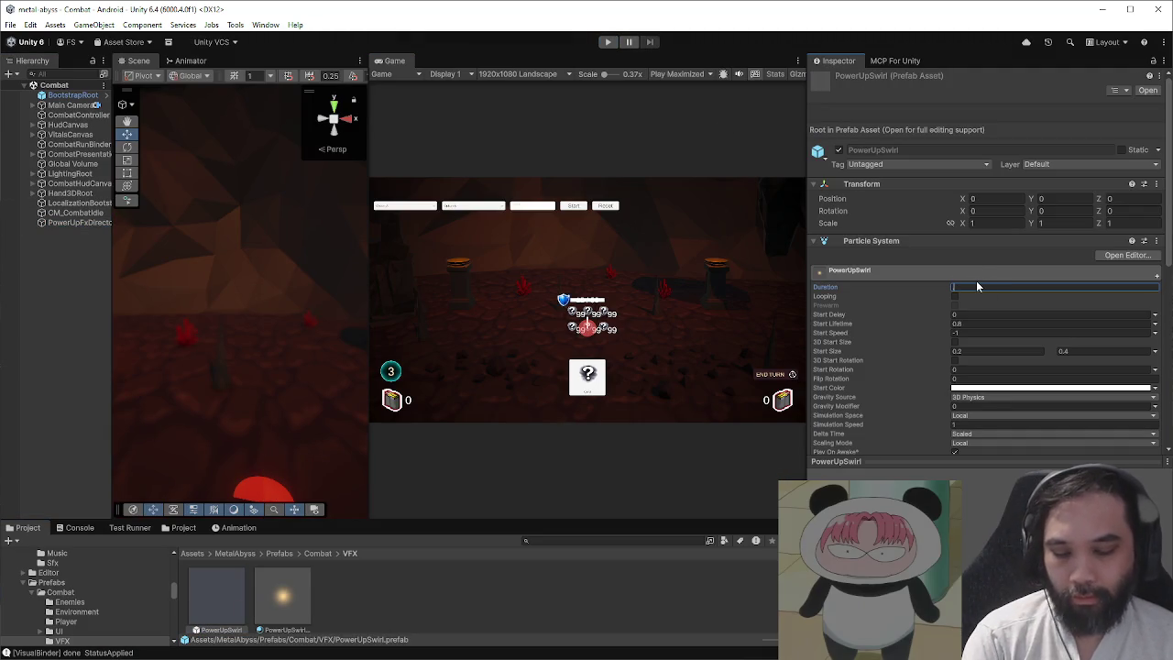
text(.75)
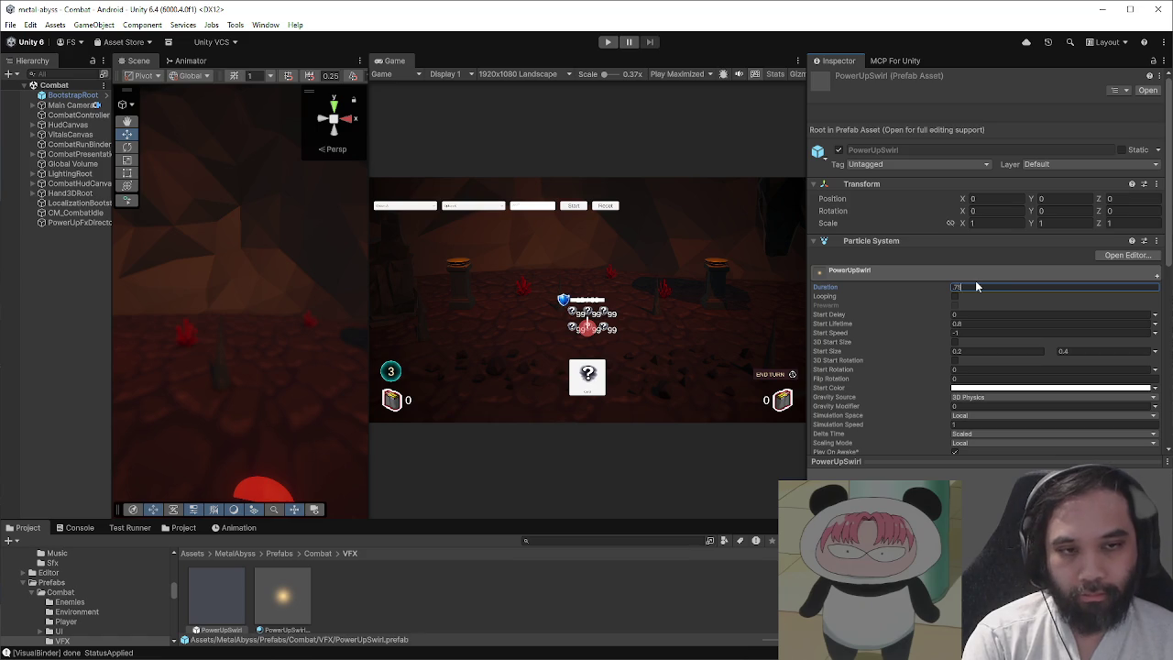
- Place a PowerUpSwirl instance in the scene, frame it and restart its particle preview
drag(216, 595, 81, 288)
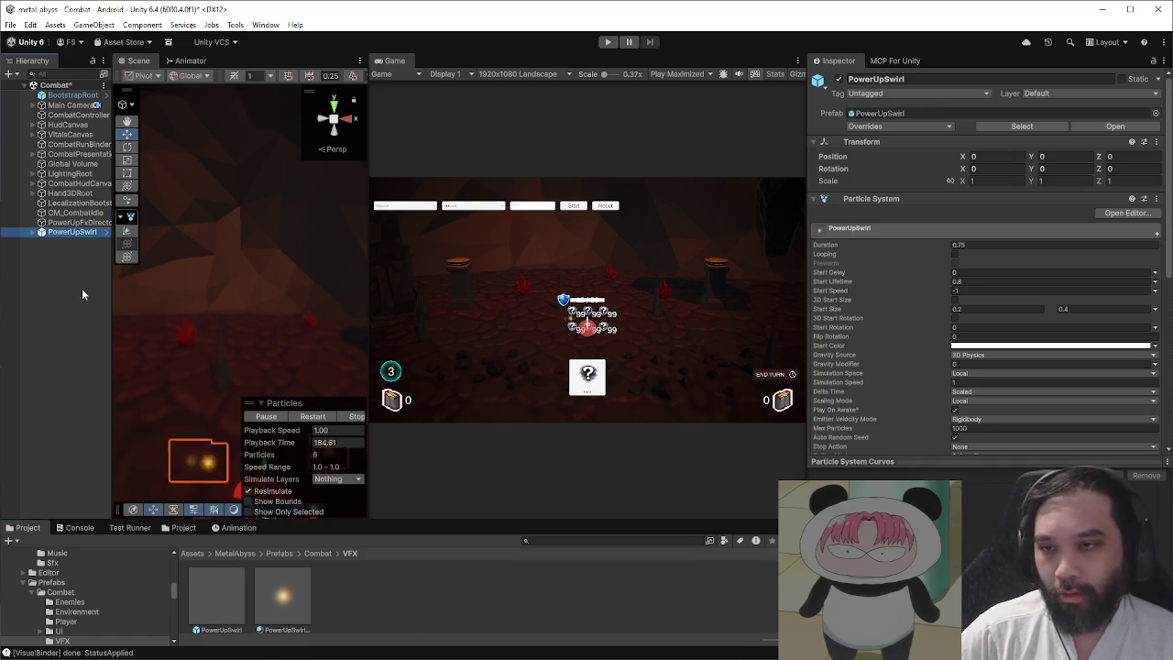
key(f)
click(315, 417)
click(315, 416)
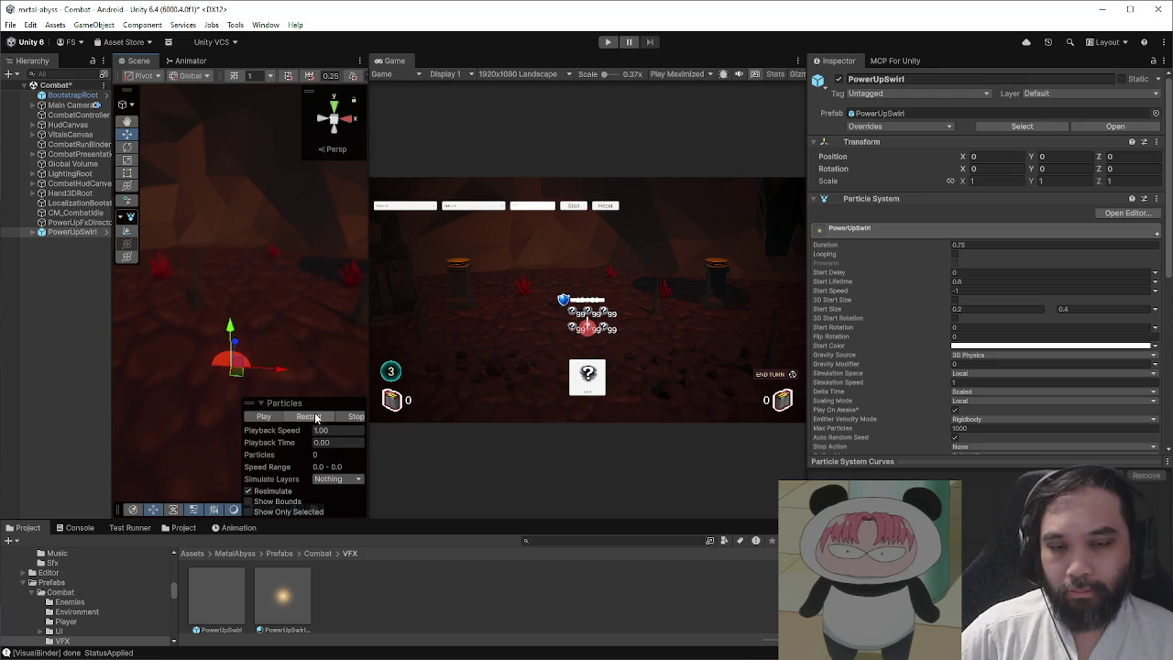
- Inspect Velocity over Lifetime and briefly toggle Force over Lifetime on and off
scroll(818, 438, down, 5)
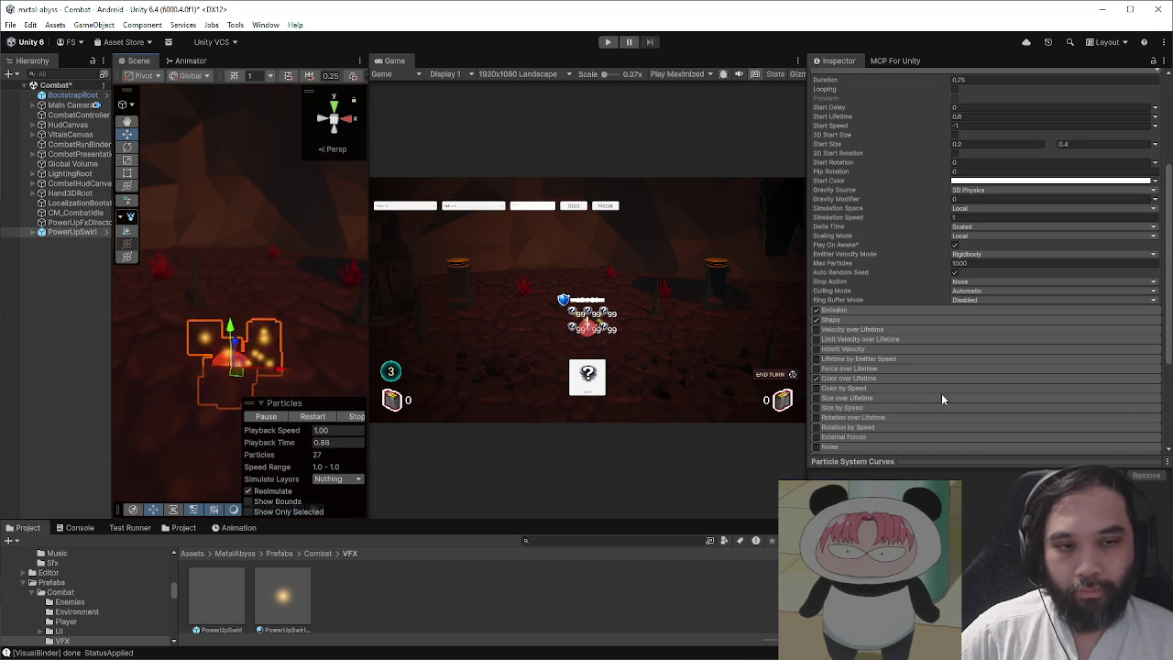
click(858, 335)
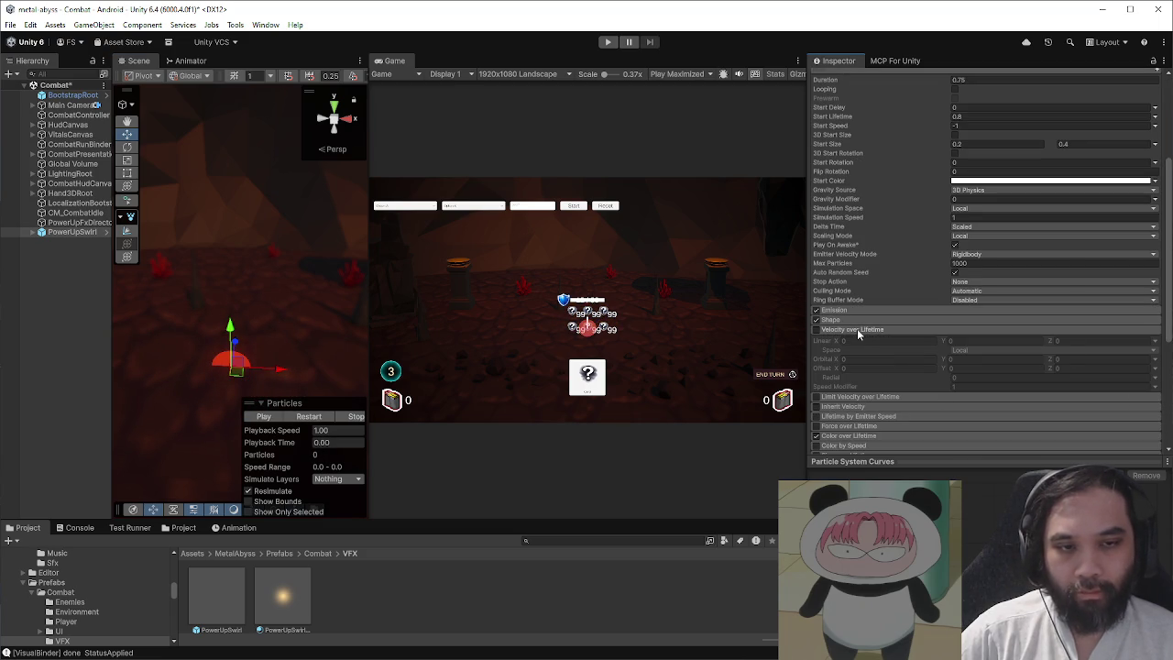
click(857, 332)
click(870, 370)
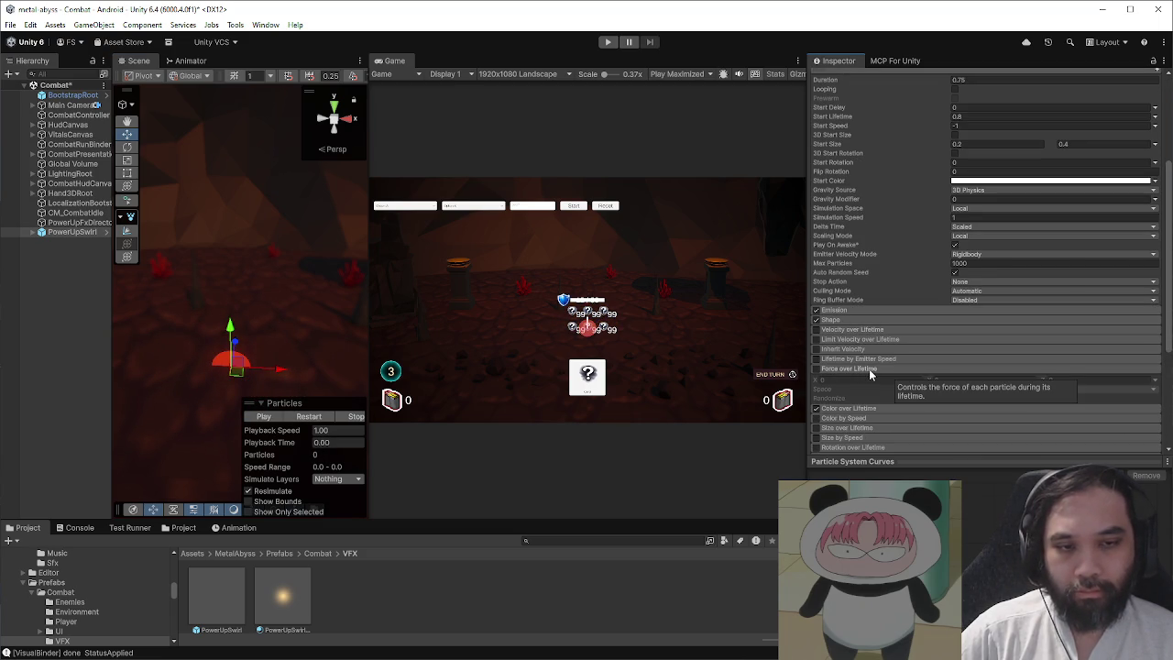
click(817, 368)
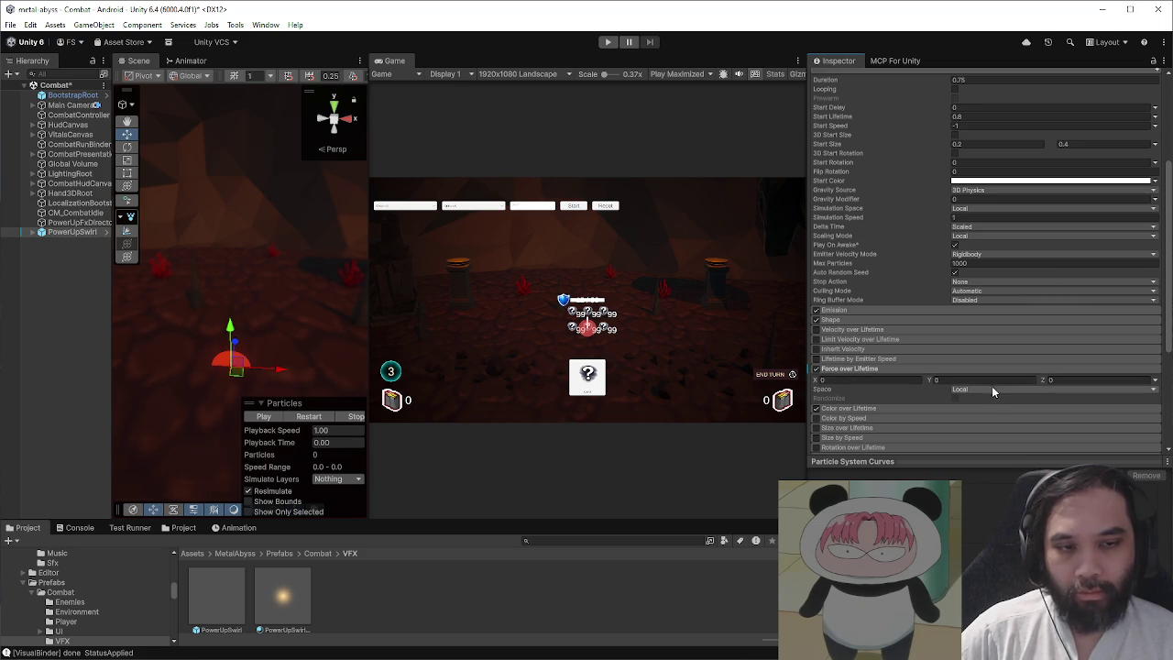
click(816, 368)
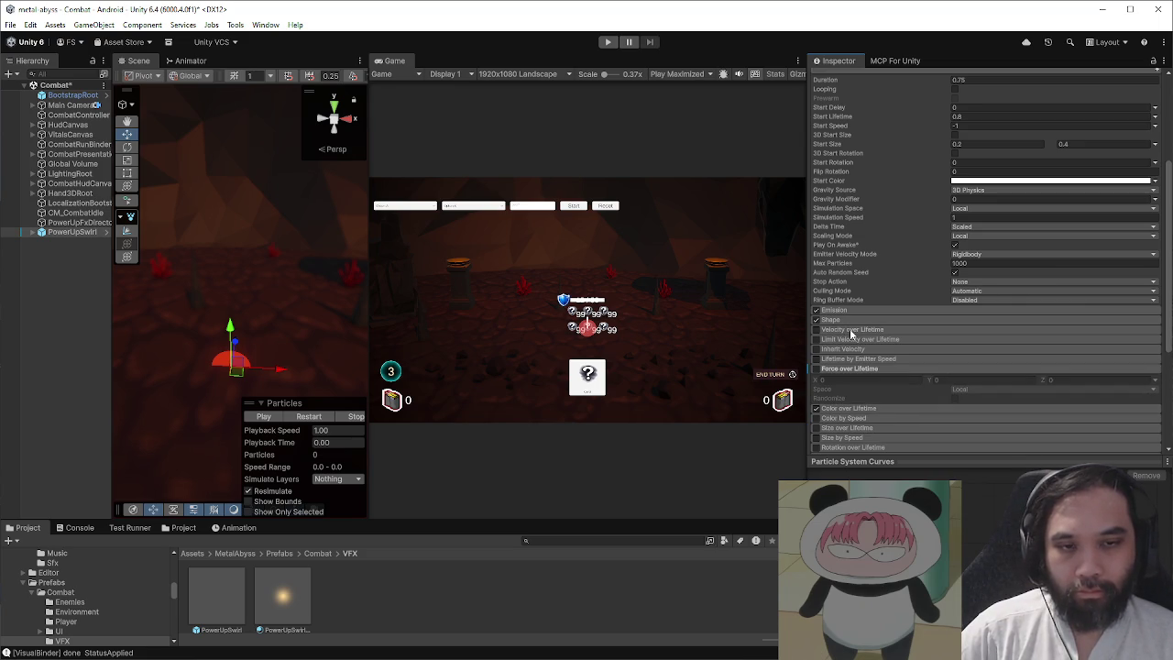
scroll(852, 336, down, 3)
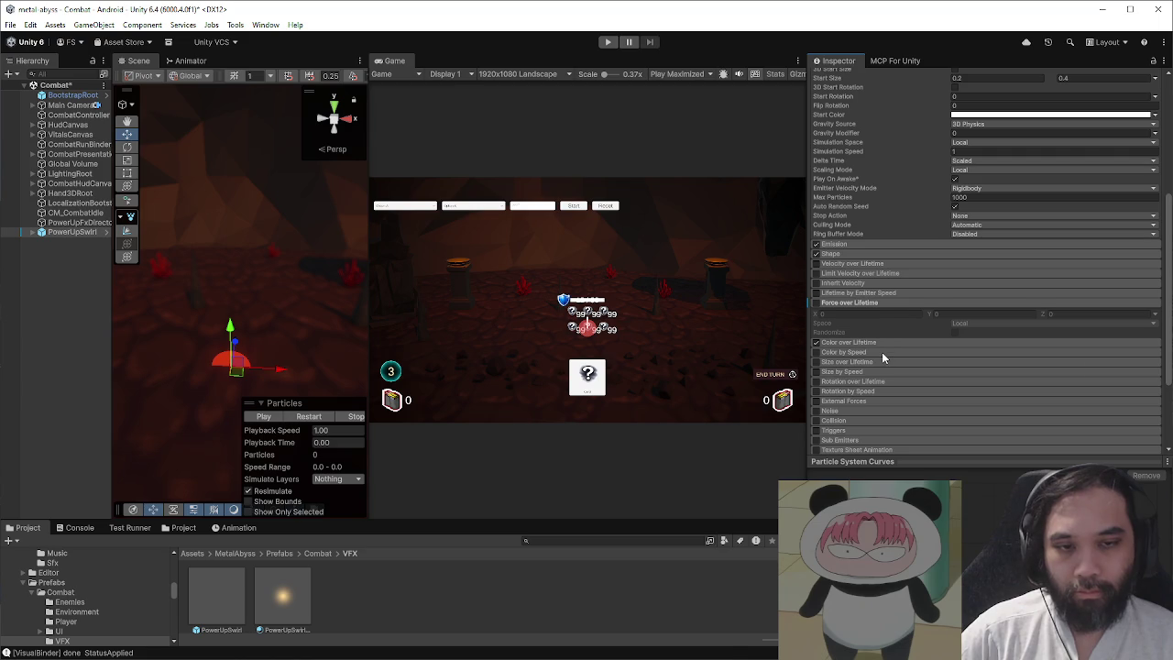
scroll(883, 358, down, 3)
scroll(882, 358, down, 2)
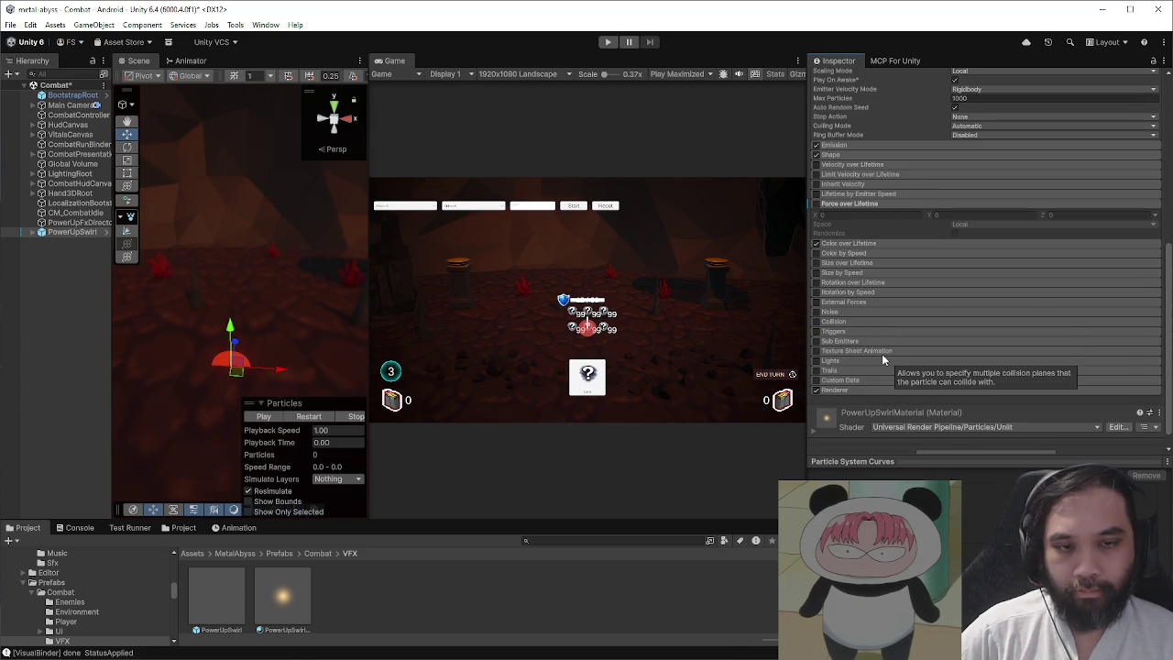
scroll(876, 357, up, 9)
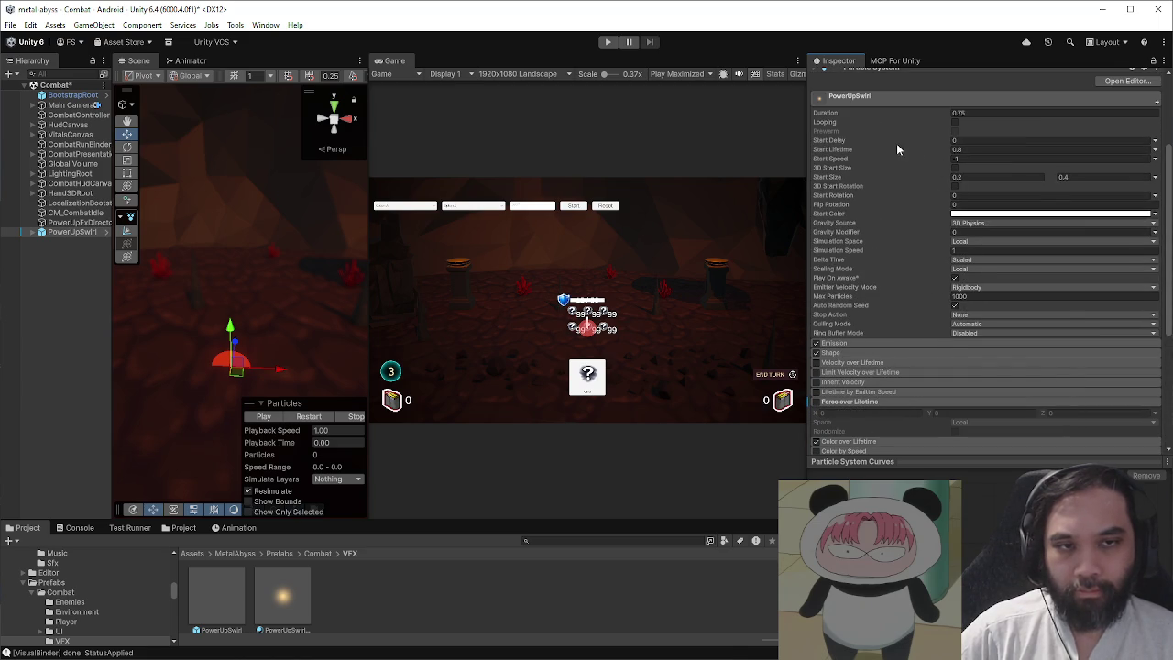
scroll(853, 291, down, 3)
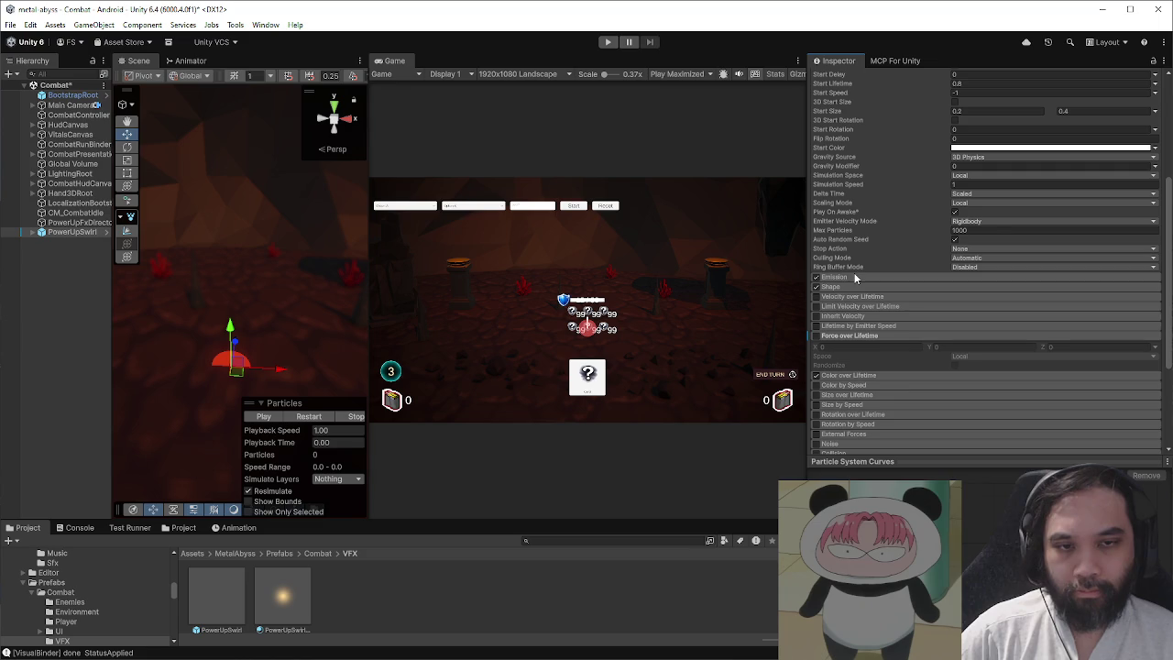
- Check the Emission and Shape modules, then play the particle burst preview
click(854, 277)
click(852, 277)
click(848, 286)
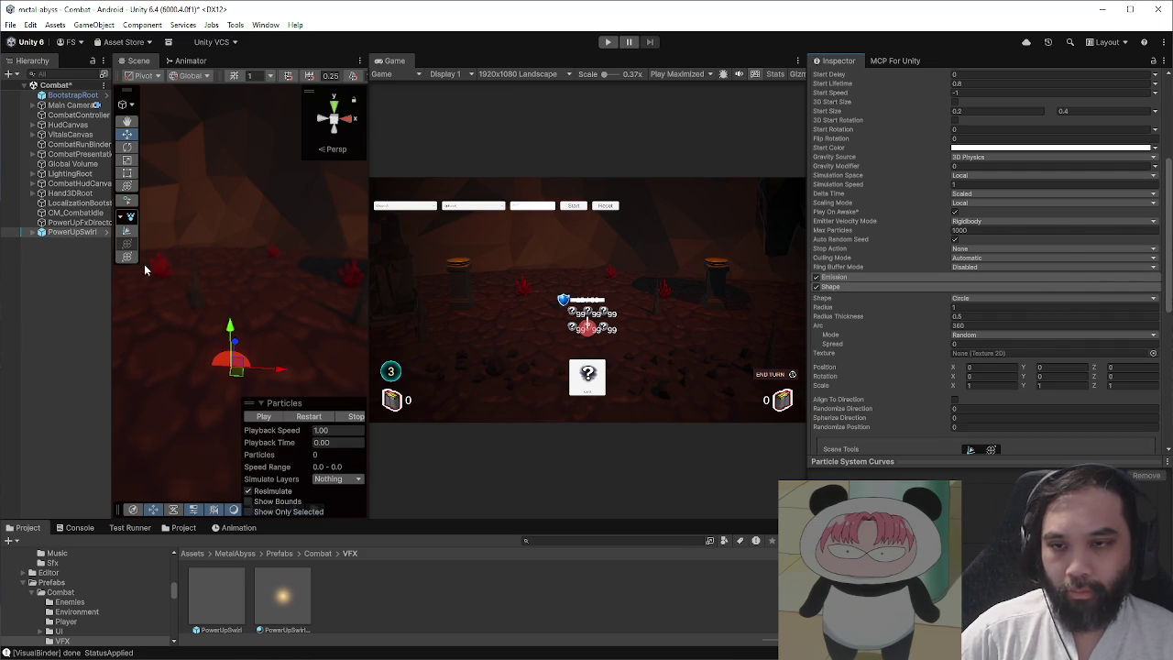
click(274, 417)
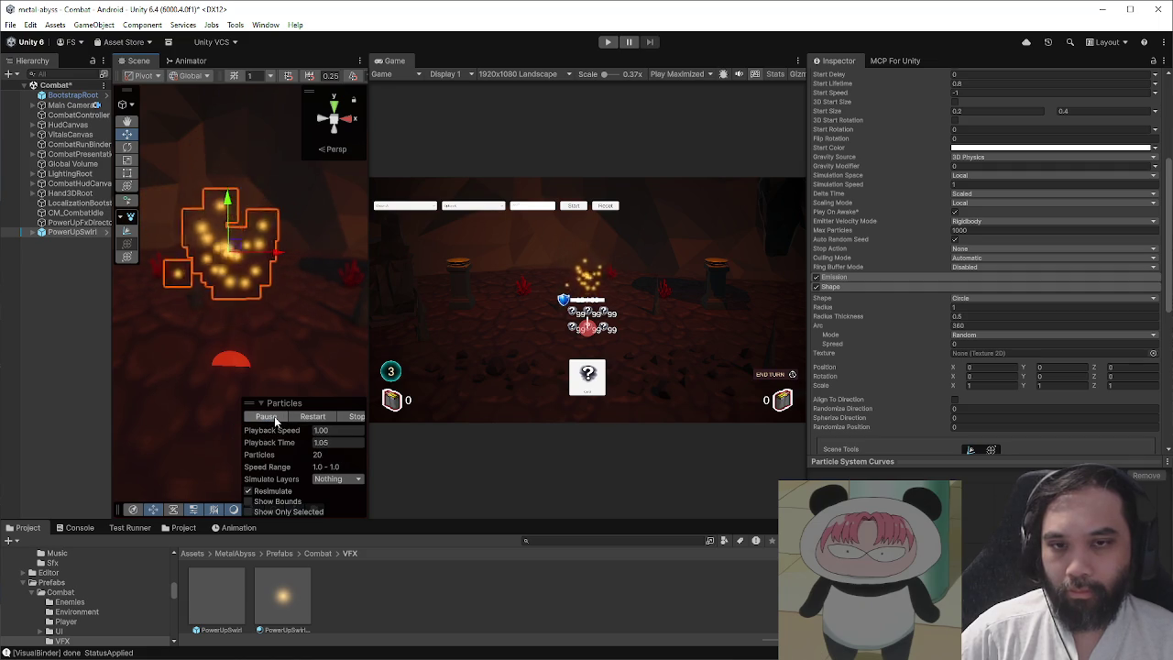
scroll(971, 146, up, 2)
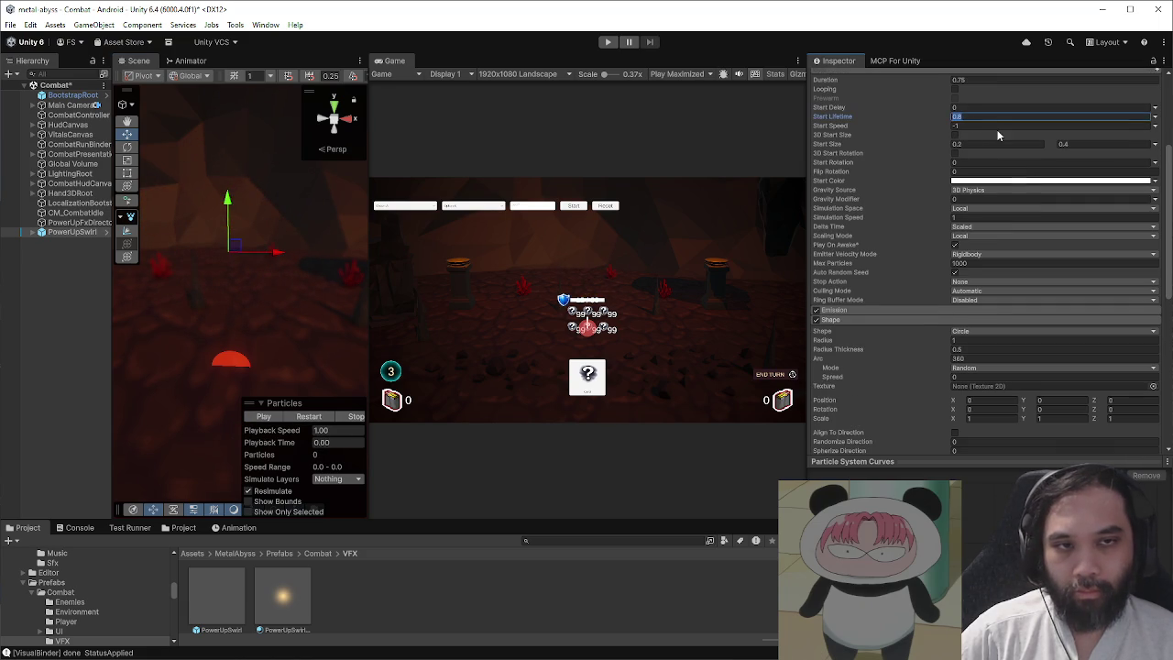
- Set the swirl's start lifetime to 0.75 and preview the particle burst
text(.75)
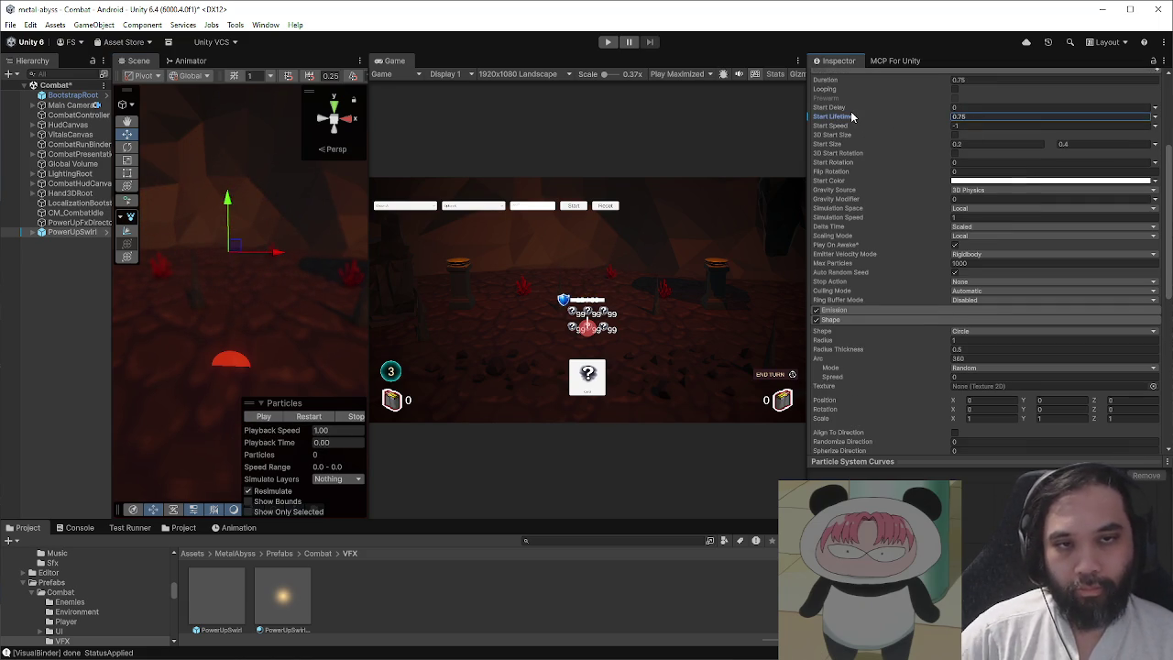
click(269, 417)
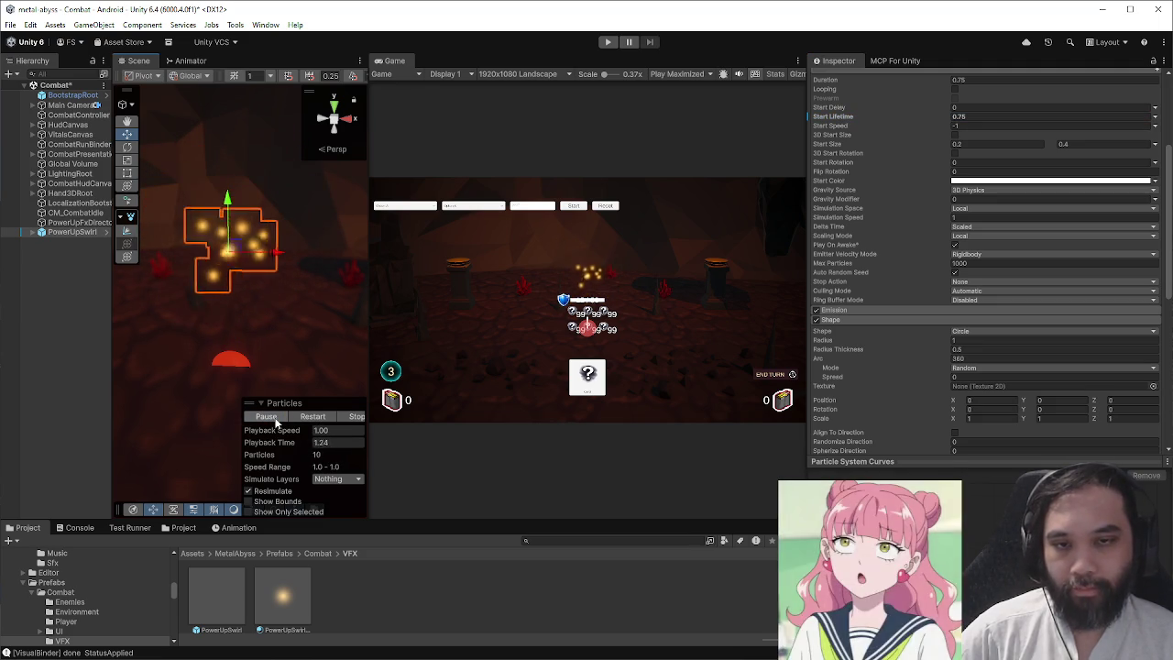
click(356, 416)
scroll(907, 231, up, 3)
scroll(942, 149, up, 3)
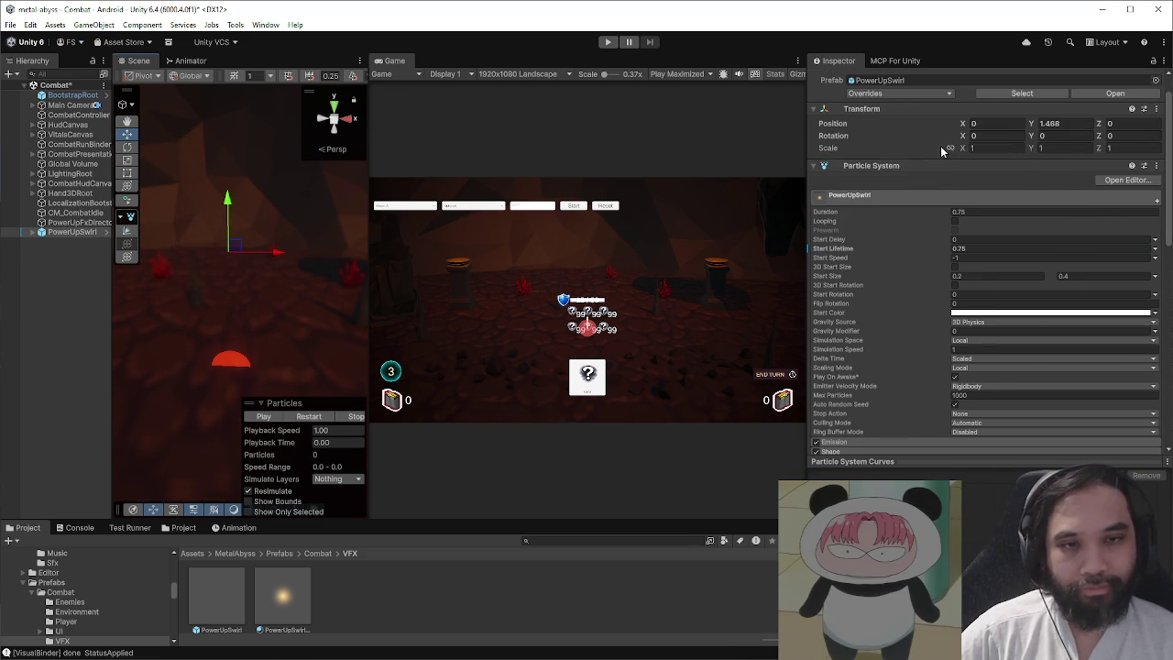
- Apply all overrides to the PowerUpSwirl prefab and delete the scene instance
click(934, 93)
click(988, 169)
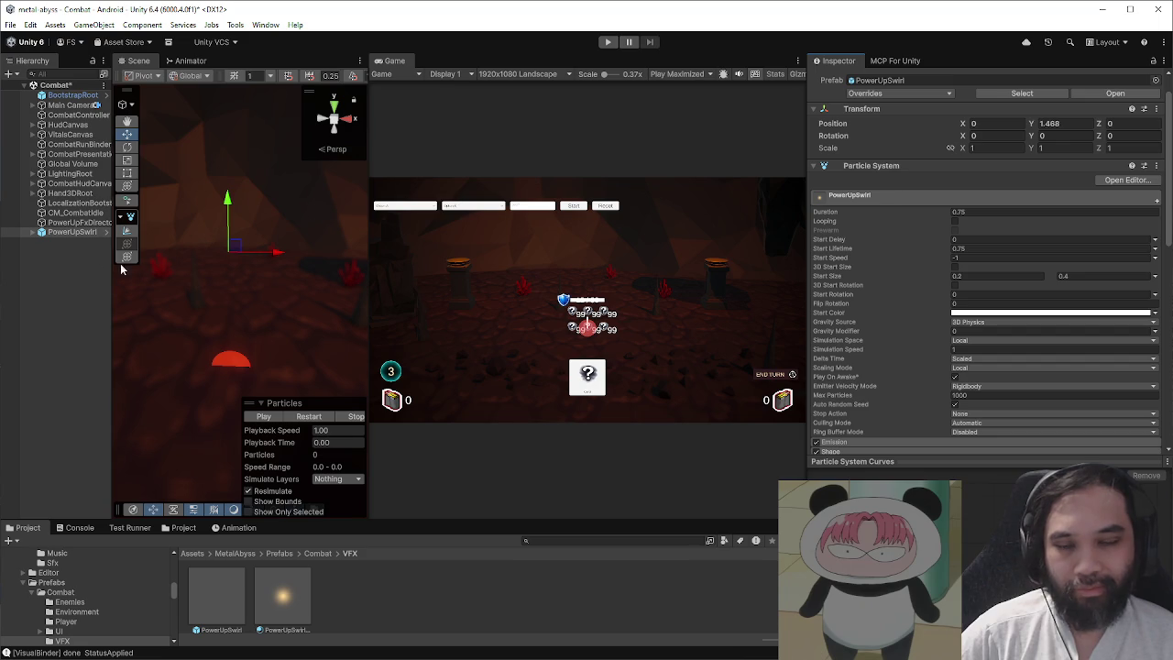
key(Delete)
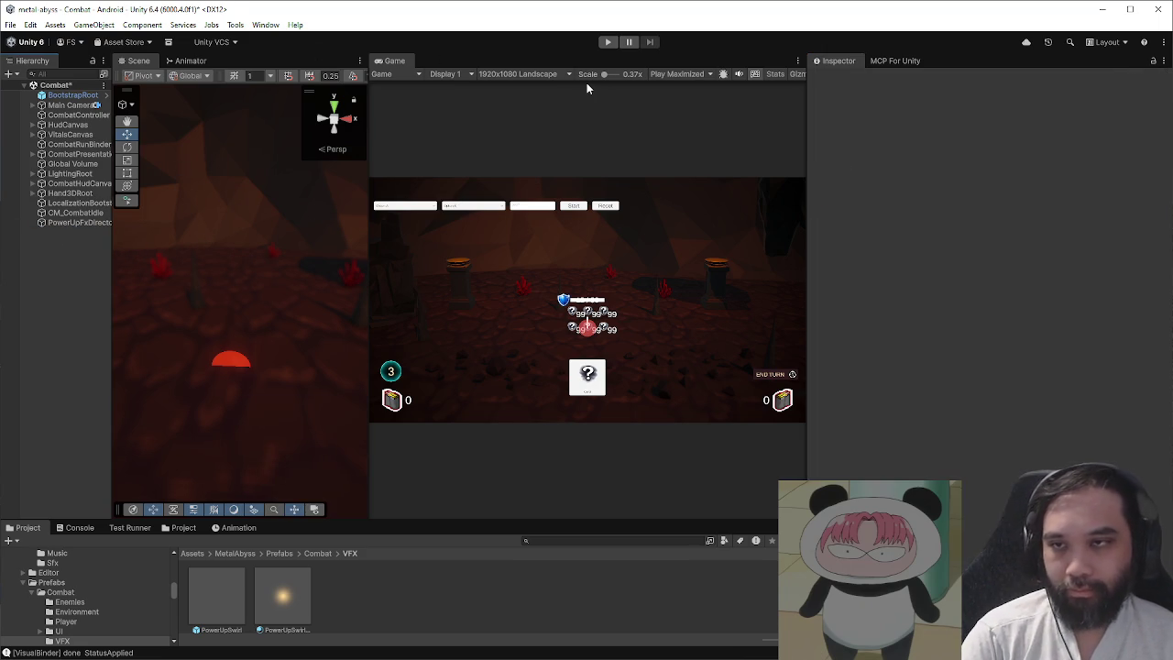
click(608, 42)
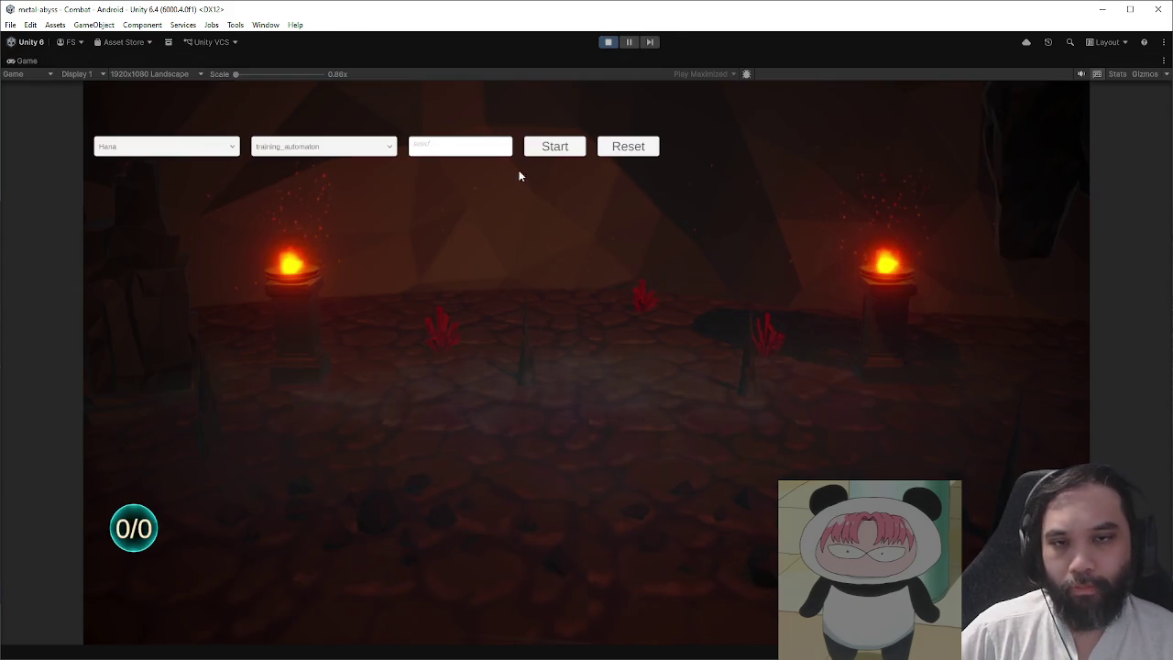
click(554, 147)
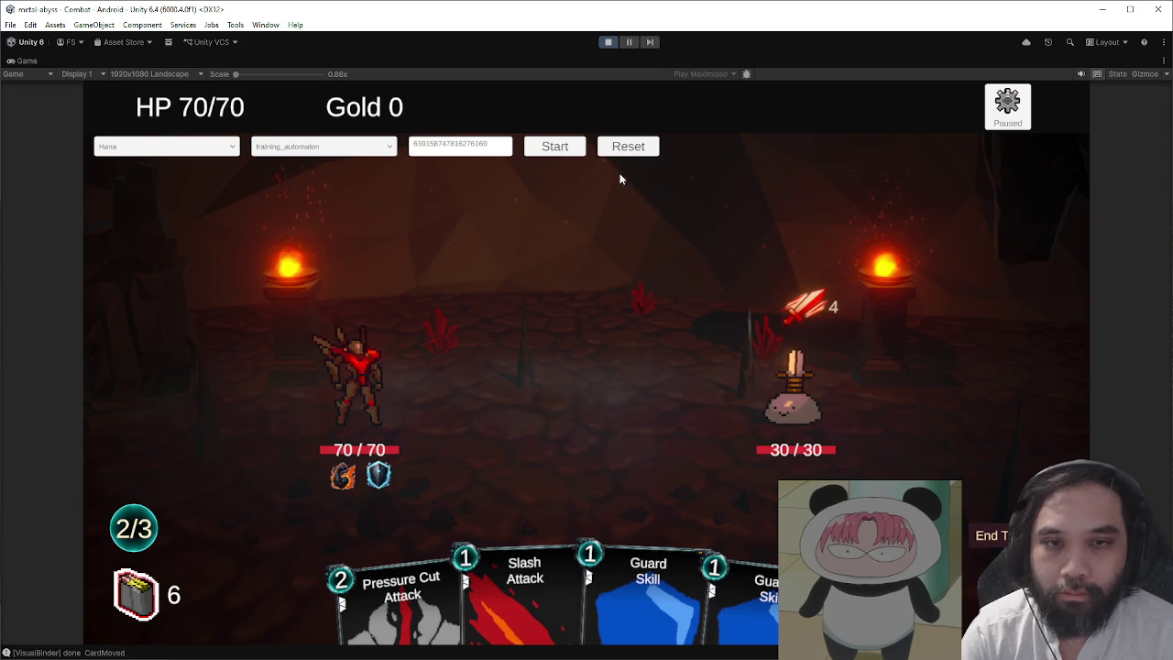
click(556, 148)
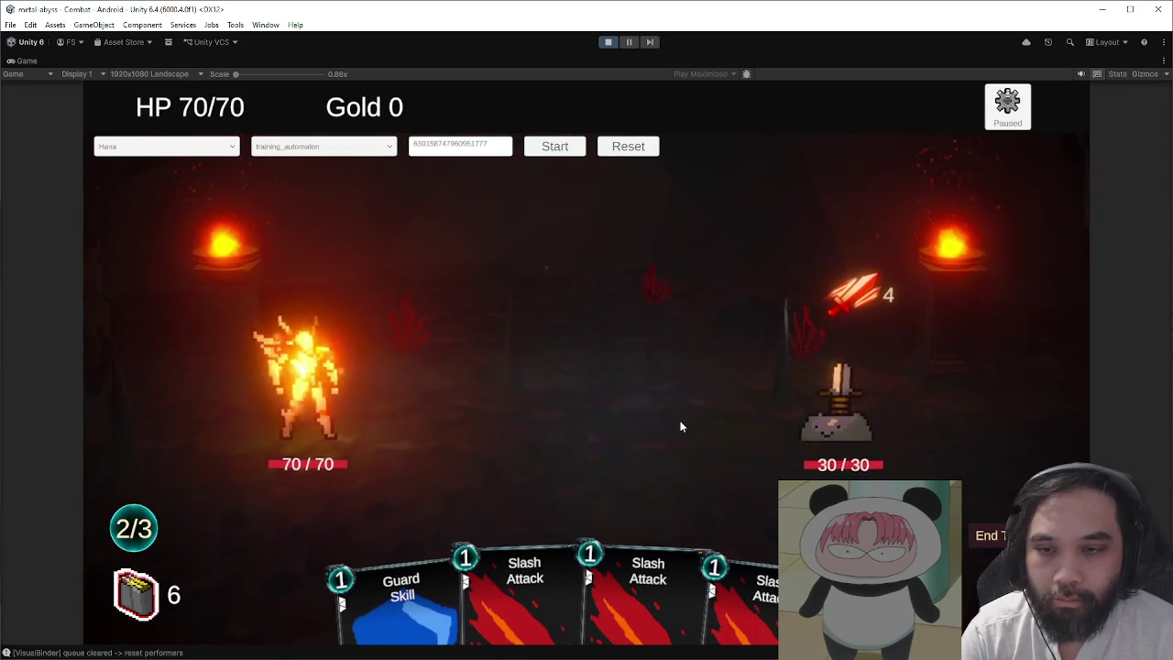
key(ctrl+p)
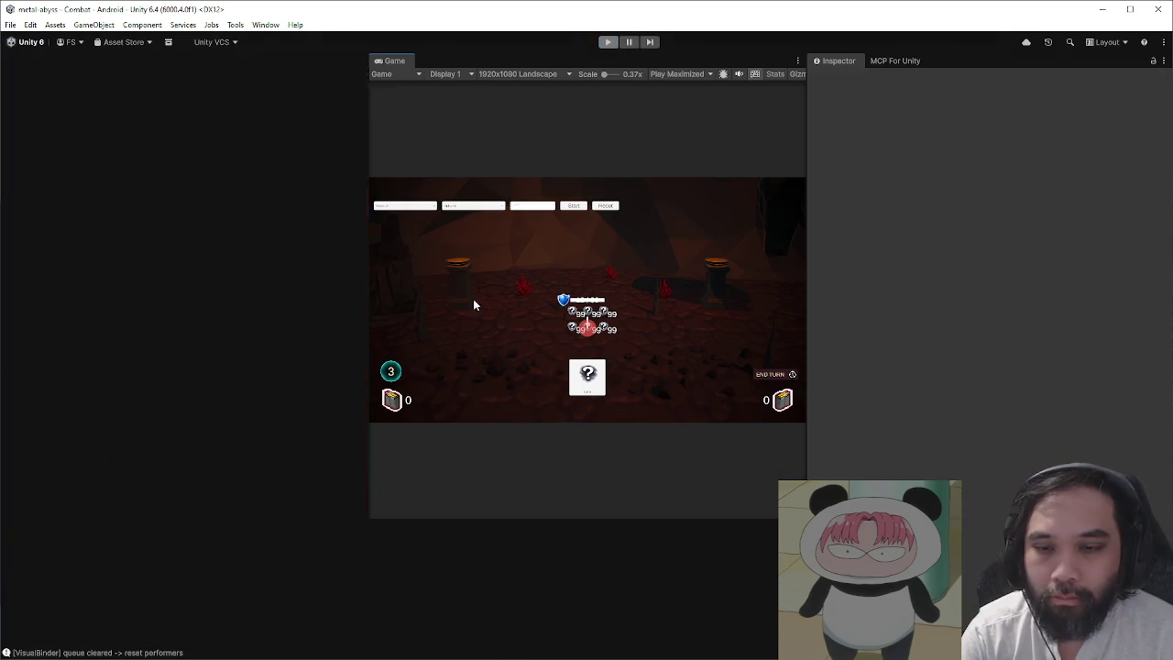
click(10, 24)
key(Escape)
click(10, 25)
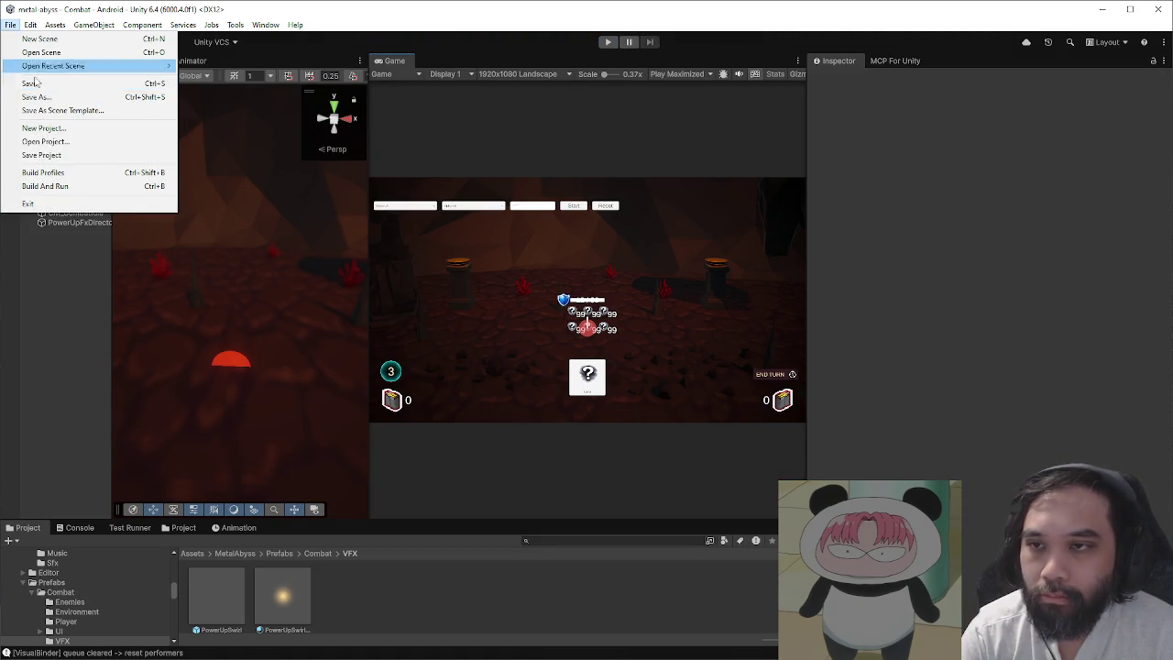
- Save the Combat scene and run the EditMode tests in the Test Runner, all 535 passing
key(Escape)
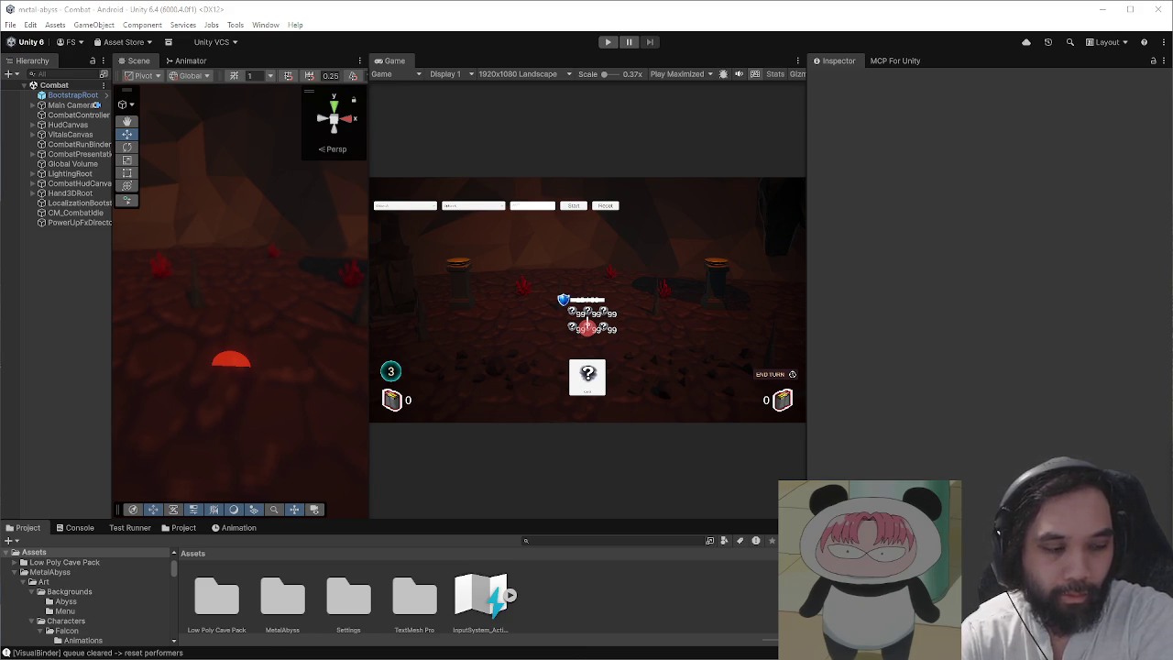
click(129, 526)
drag(272, 519, 283, 408)
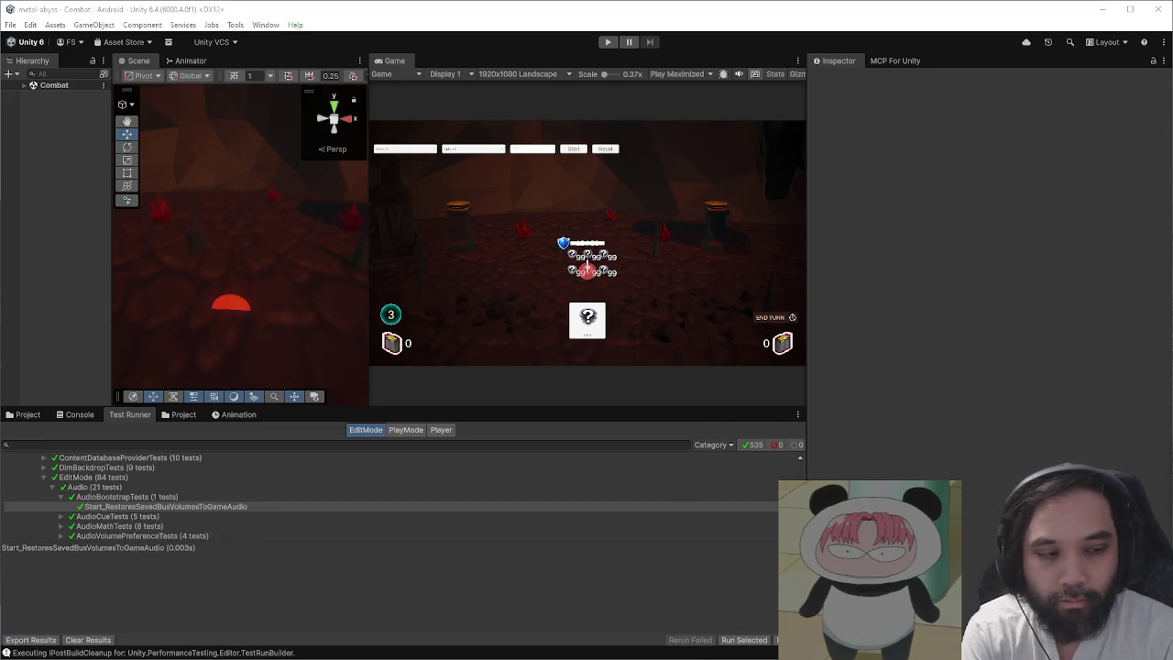
click(26, 414)
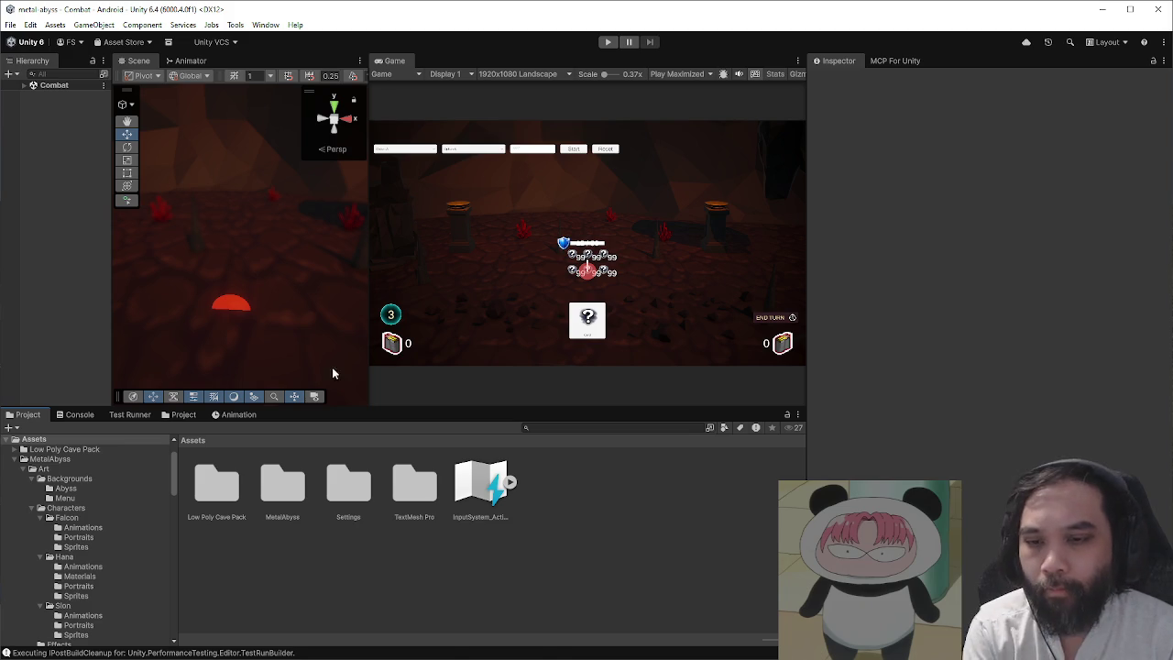
- Open the HanaSpriteRoot prefab from MetalAbyss/Prefabs/Combat/Player
double_click(263, 492)
double_click(404, 481)
double_click(216, 485)
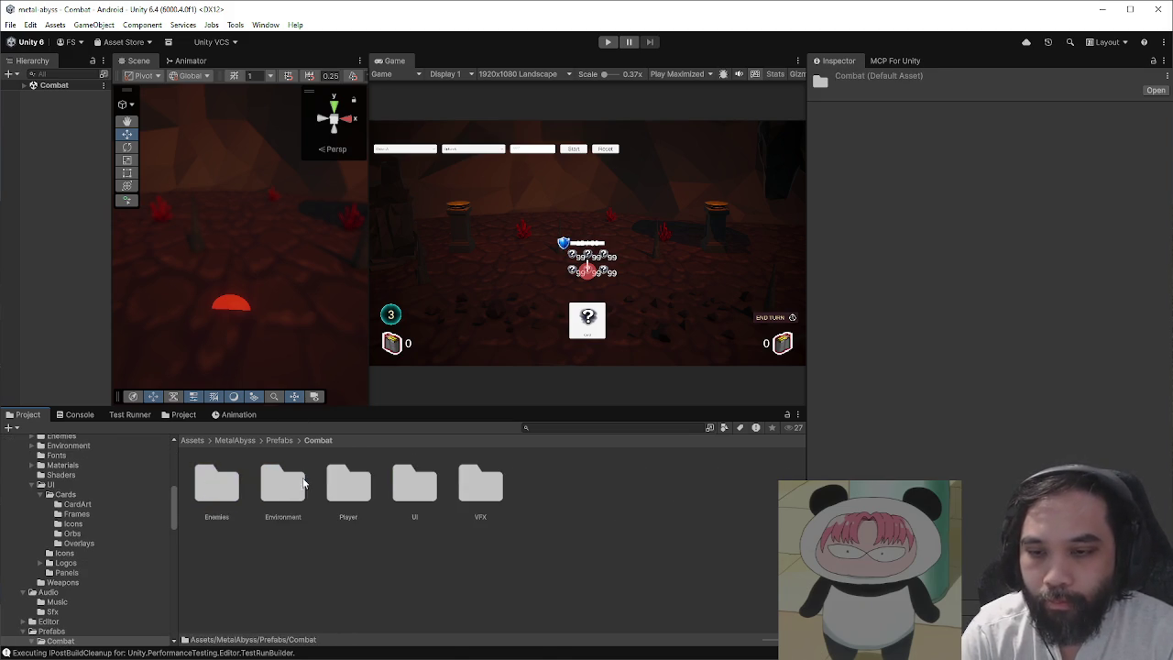
double_click(348, 484)
double_click(300, 480)
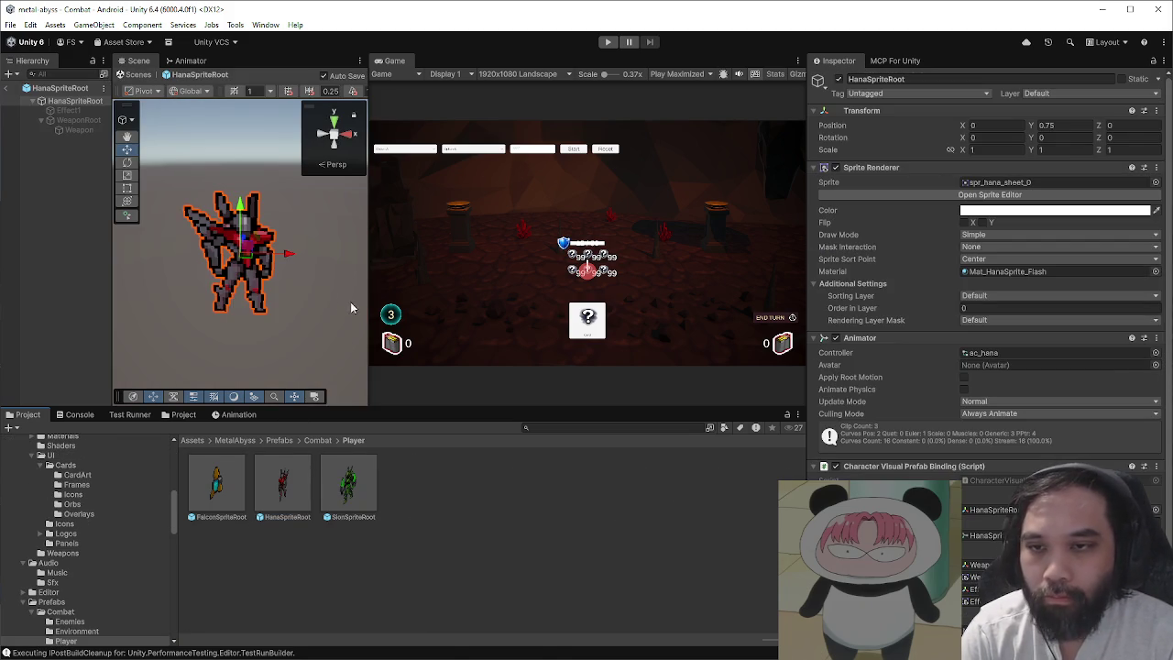
- Dock the Animation timeline below a widened Scene view
drag(370, 291, 467, 292)
drag(495, 407, 495, 465)
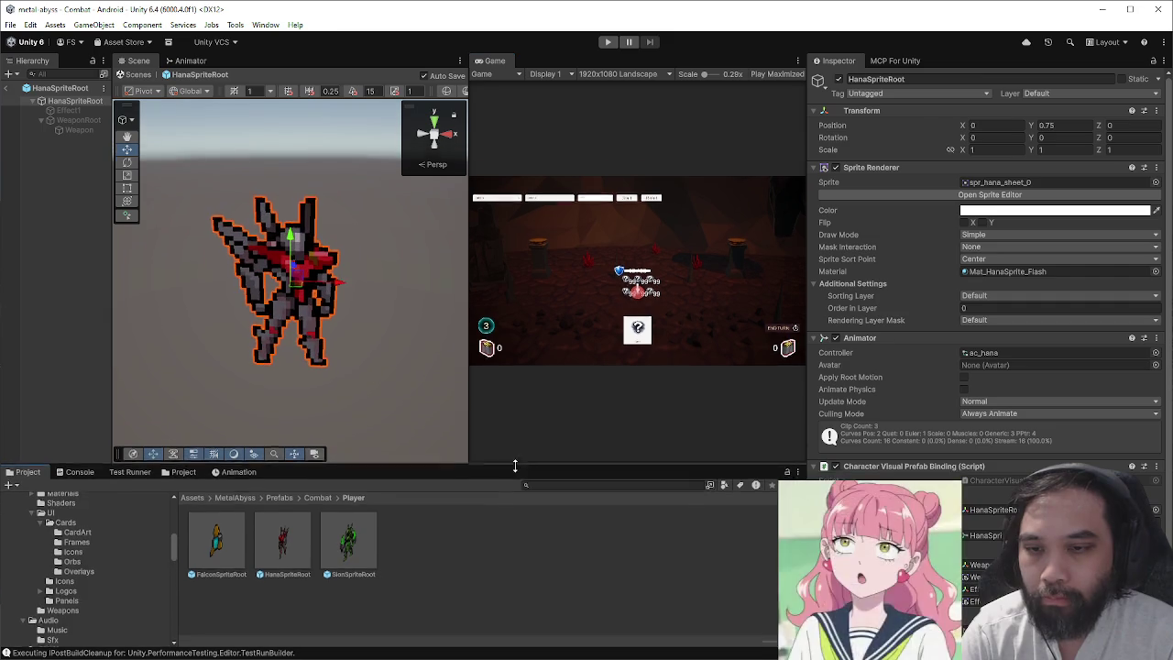
click(240, 471)
drag(245, 476, 275, 412)
drag(467, 387, 727, 385)
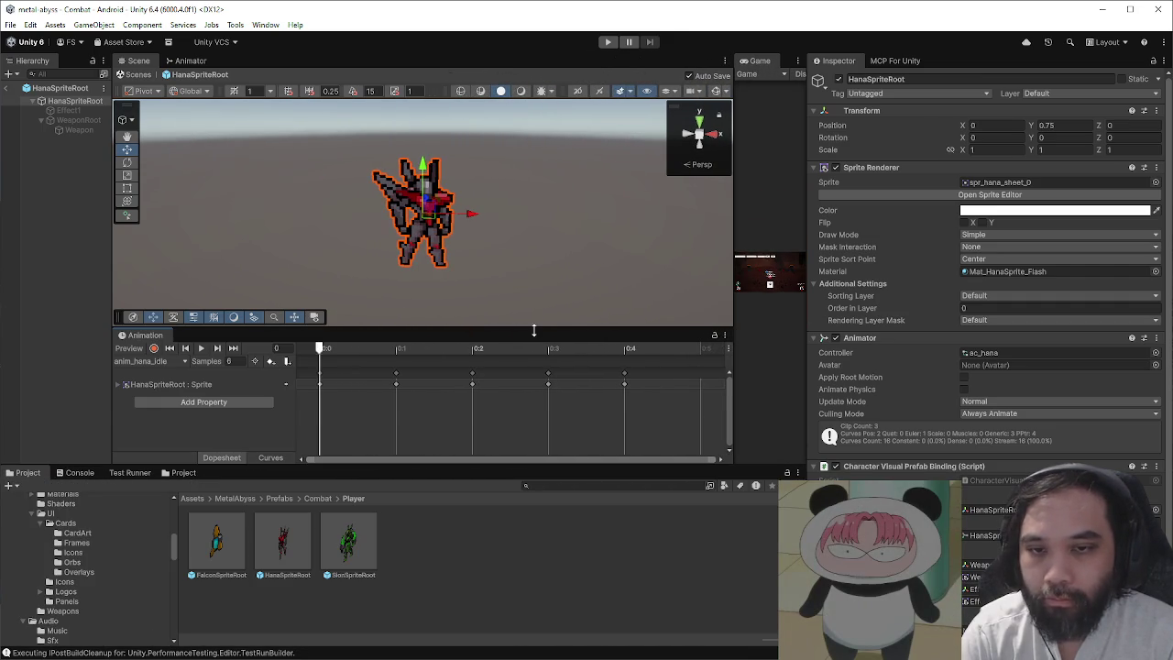
- Show Hana's animator state graph and choose Create New Clip
click(188, 61)
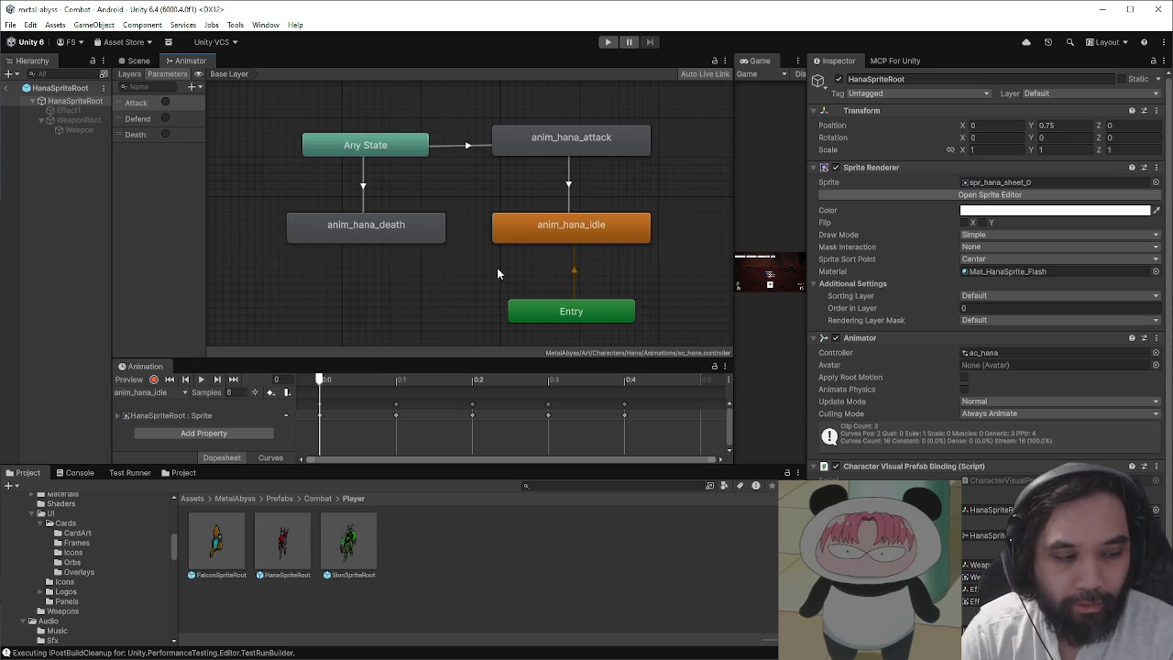
drag(497, 273, 435, 271)
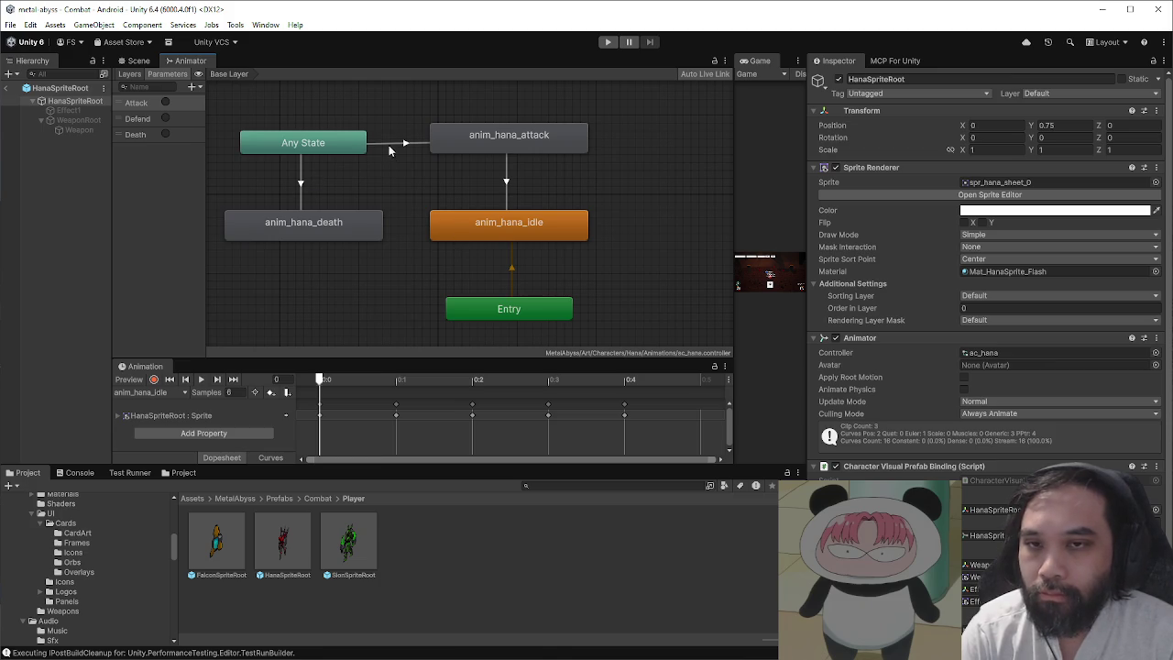
drag(386, 177, 384, 233)
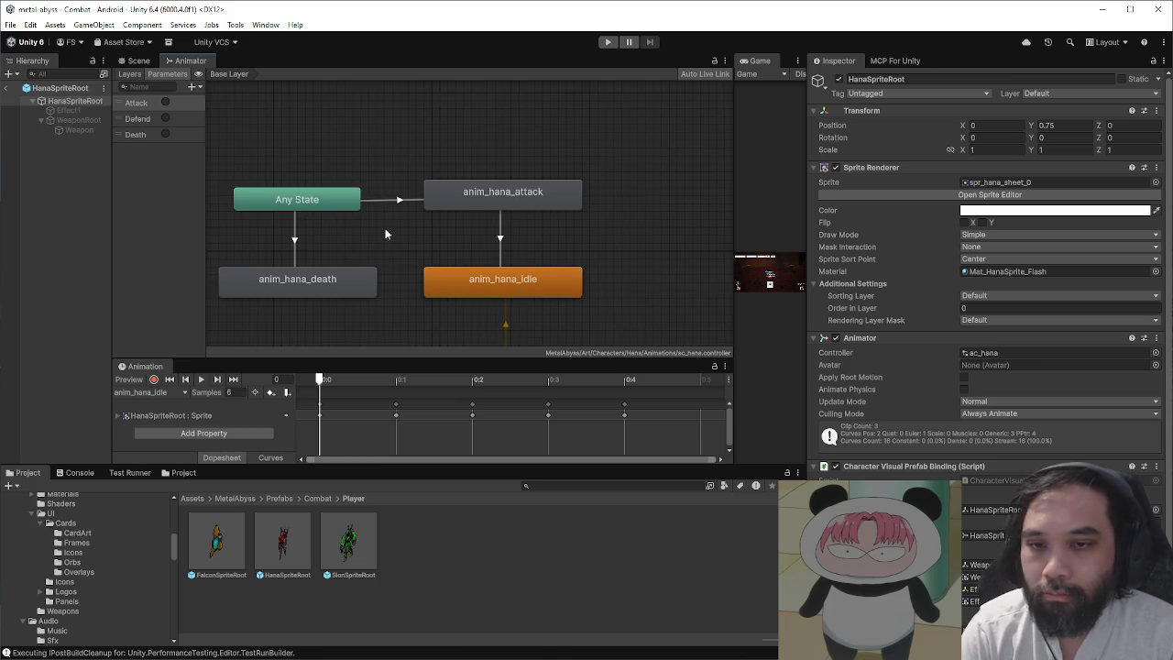
click(172, 394)
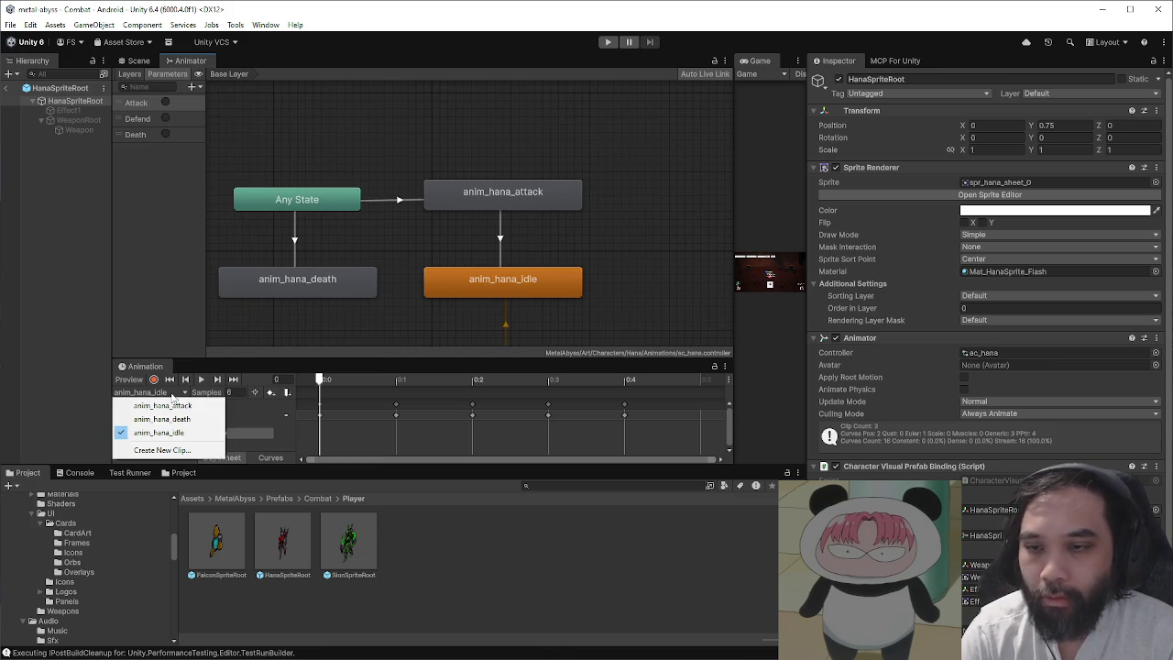
click(161, 450)
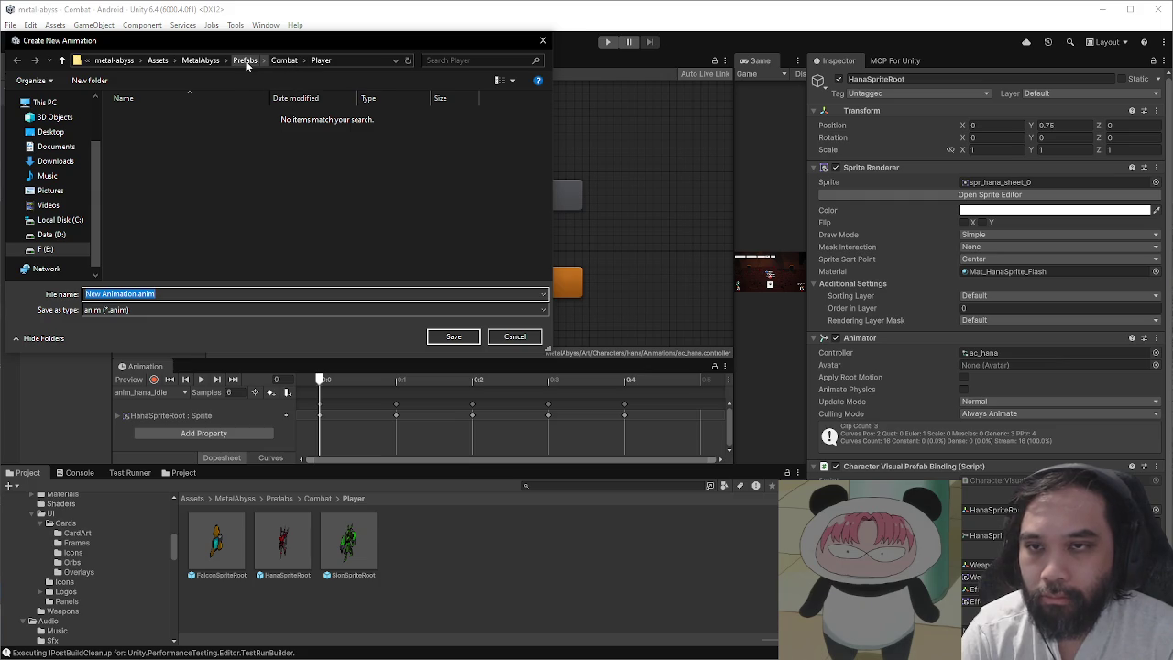
- Browse to Art/Characters/Hana/Animations and edit the new clip's name to anim_hana_
click(201, 61)
double_click(160, 113)
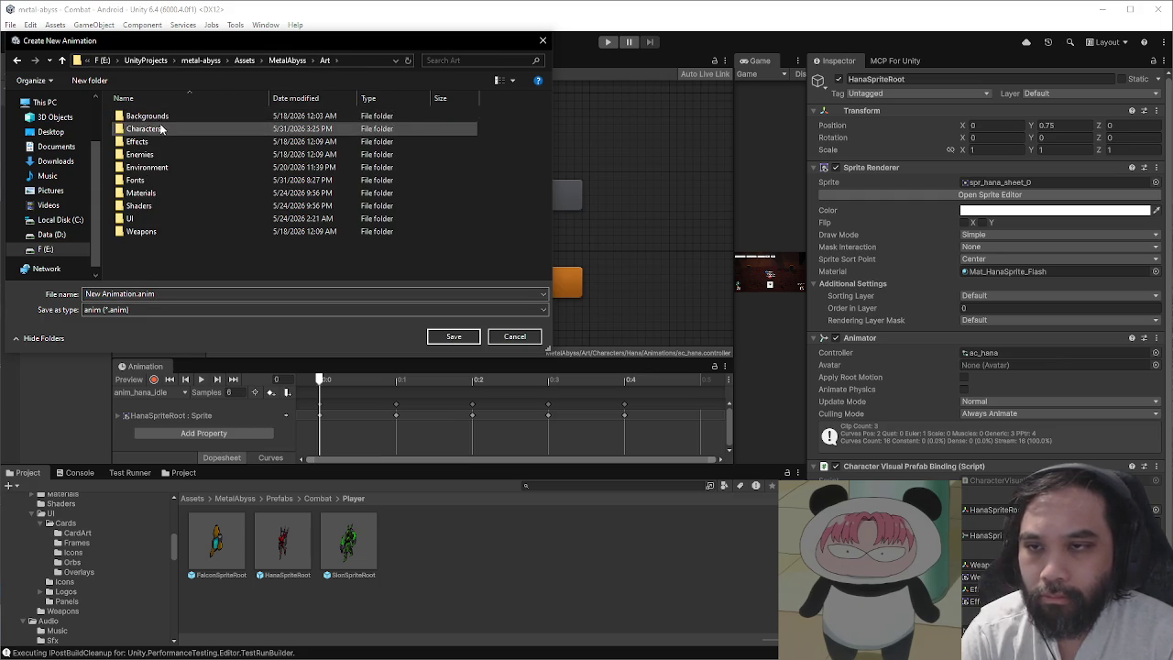
double_click(159, 127)
double_click(160, 128)
double_click(160, 126)
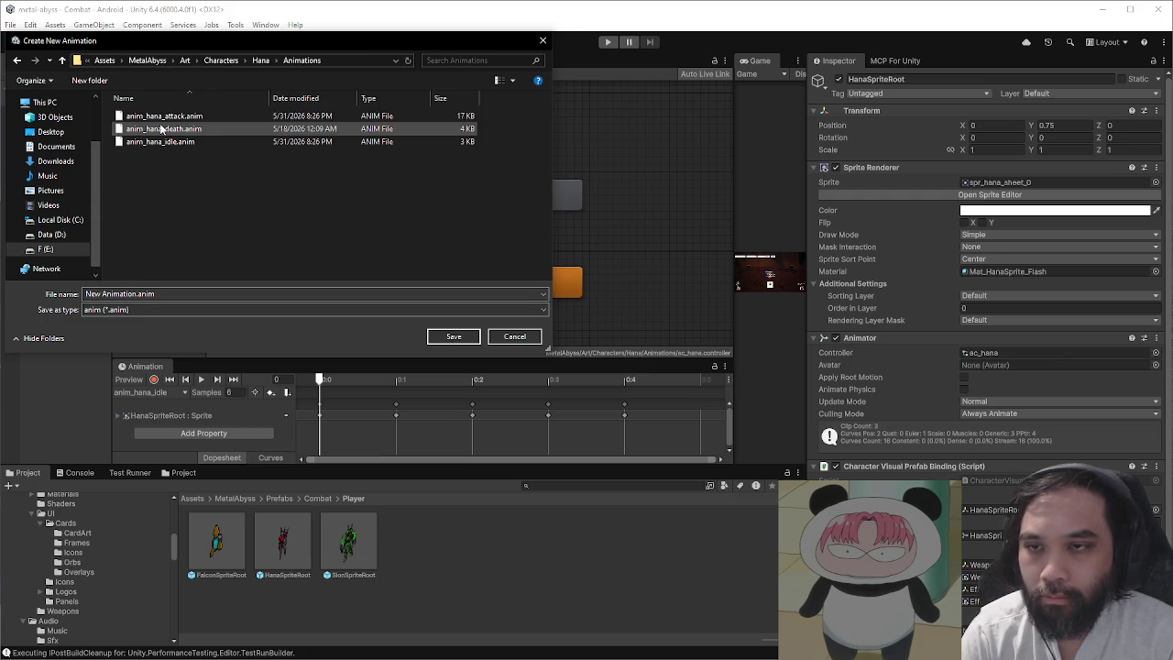
click(172, 142)
click(138, 294)
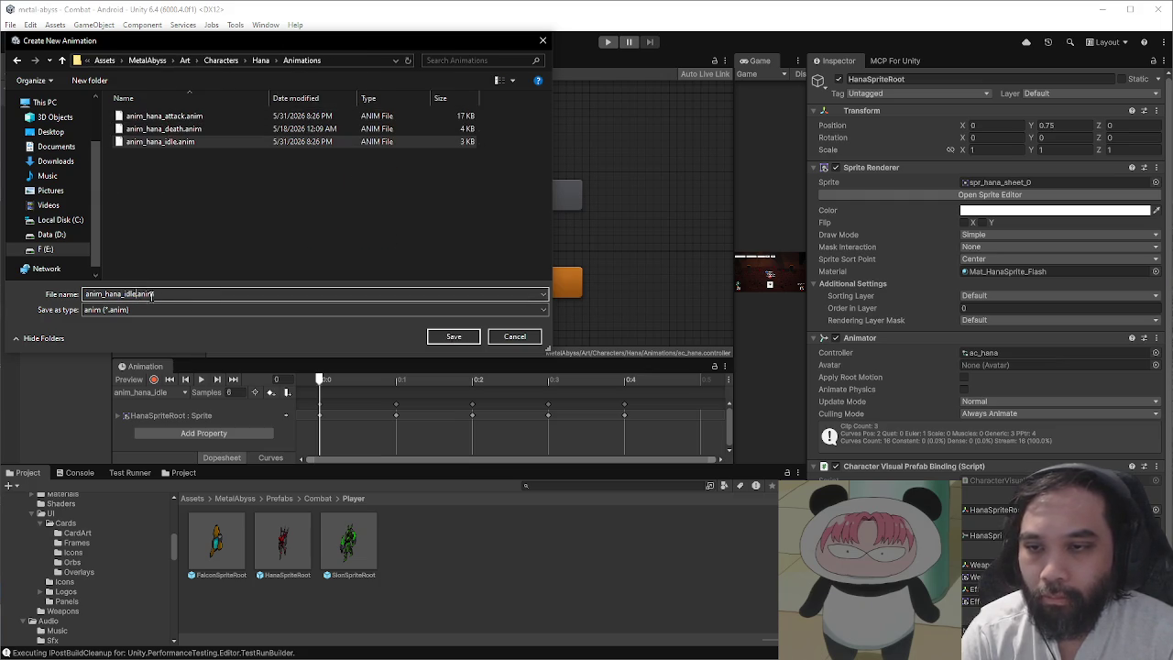
key(BackSpace)
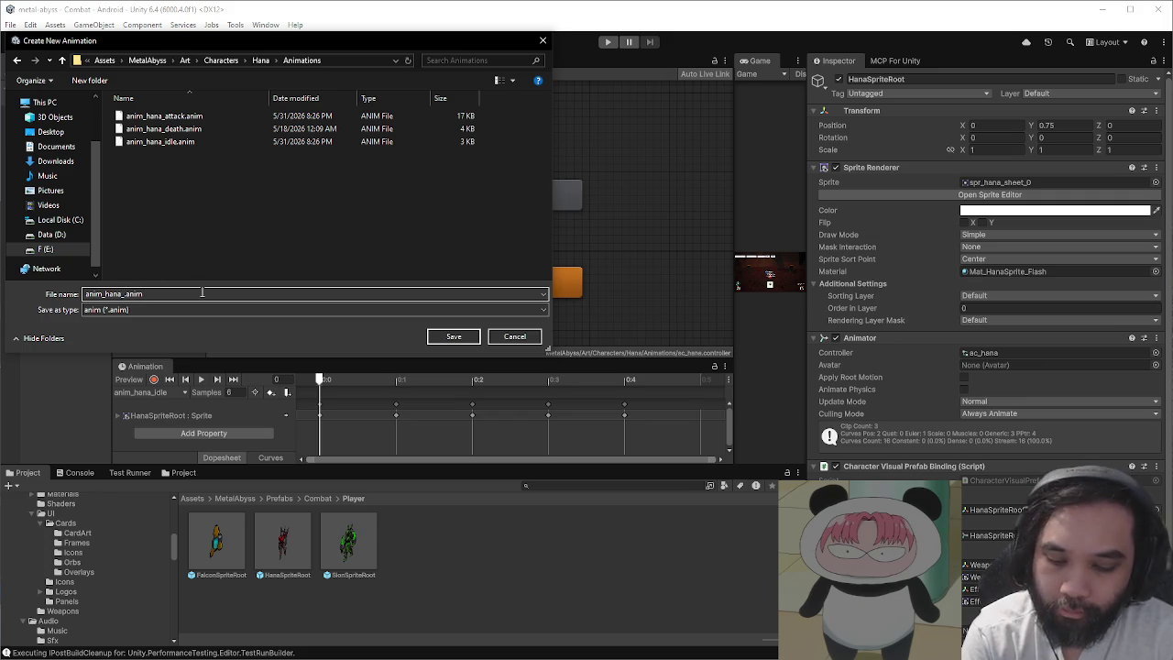
text(power)
- Save the anim_hana_power clip and add a Power trigger parameter
click(445, 336)
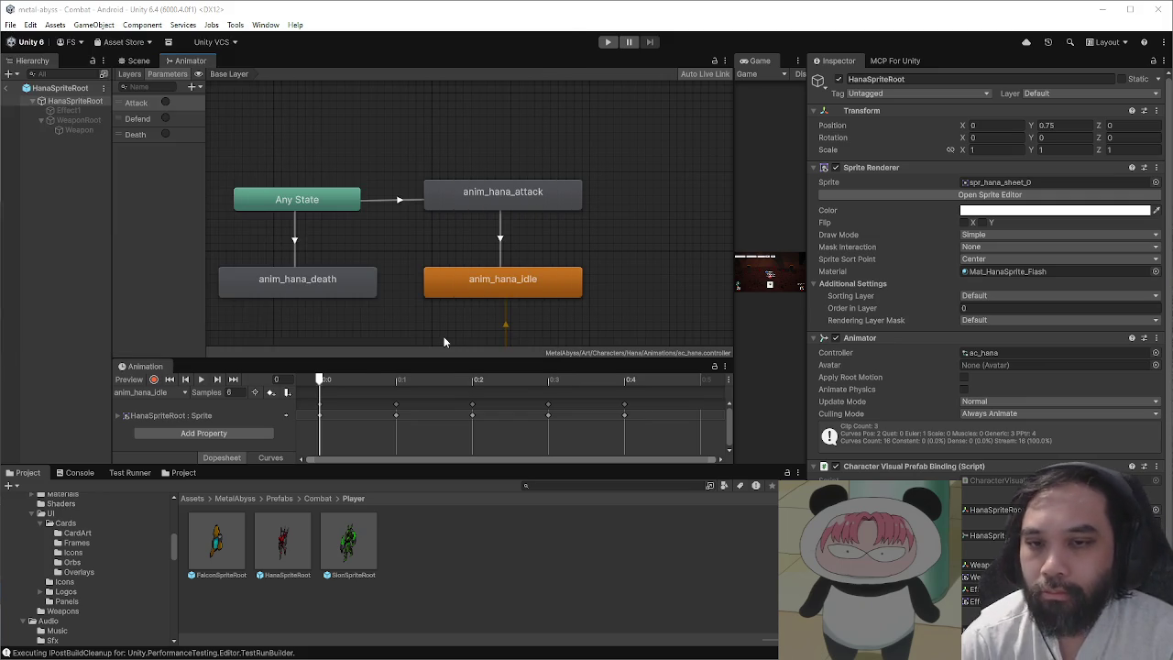
mouse_move(393, 340)
mouse_down()
mouse_move(505, 146)
mouse_move(536, 144)
mouse_up()
click(191, 86)
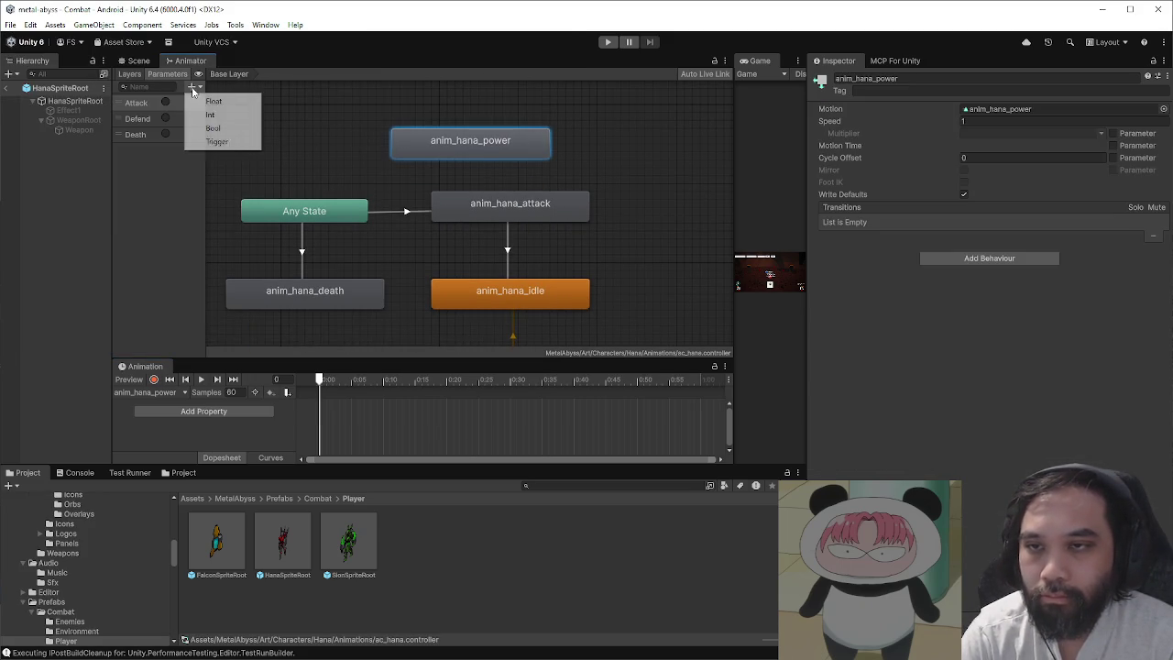
click(217, 141)
text(Power)
key(Return)
- Create transitions Any State → anim_hana_power and anim_hana_power → anim_hana_idle
right_click(361, 205)
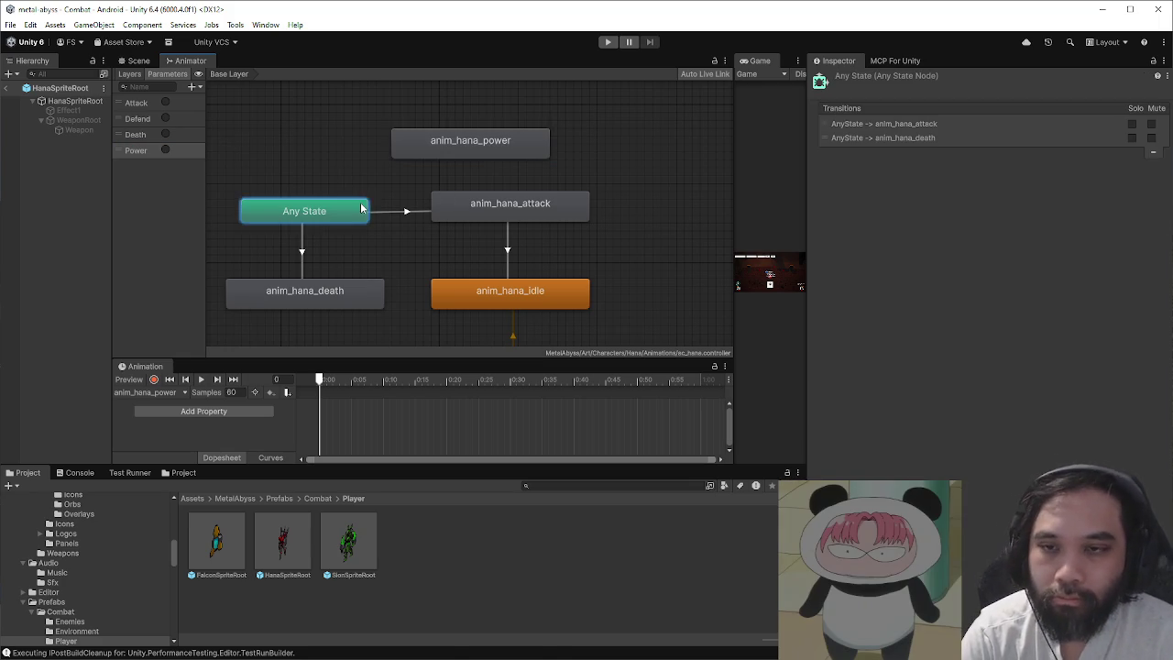
click(396, 211)
click(423, 151)
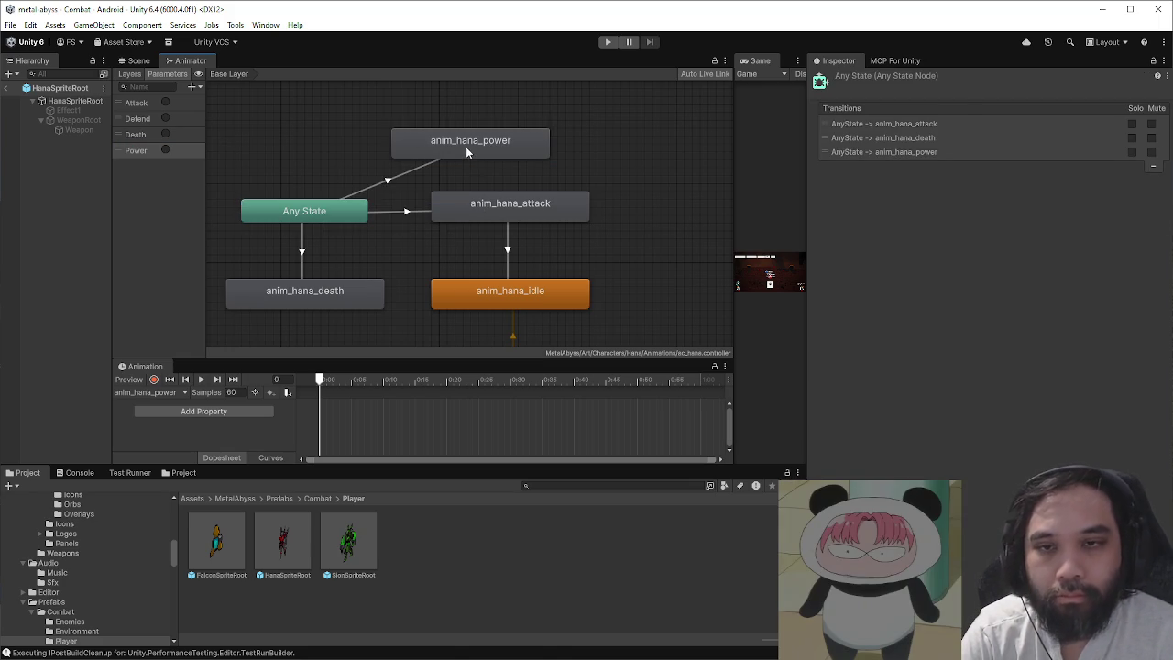
right_click(466, 152)
click(472, 155)
click(456, 279)
- Rearrange the states beside anim_hana_idle and select the Any State → power transition
drag(454, 152, 372, 125)
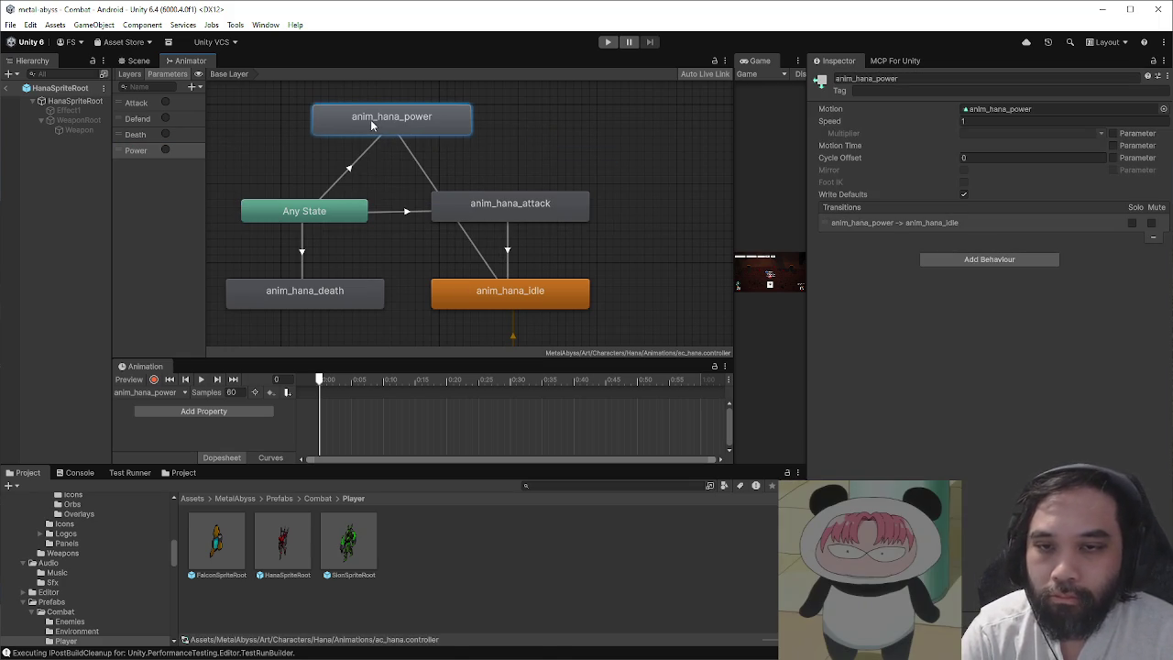
key(a)
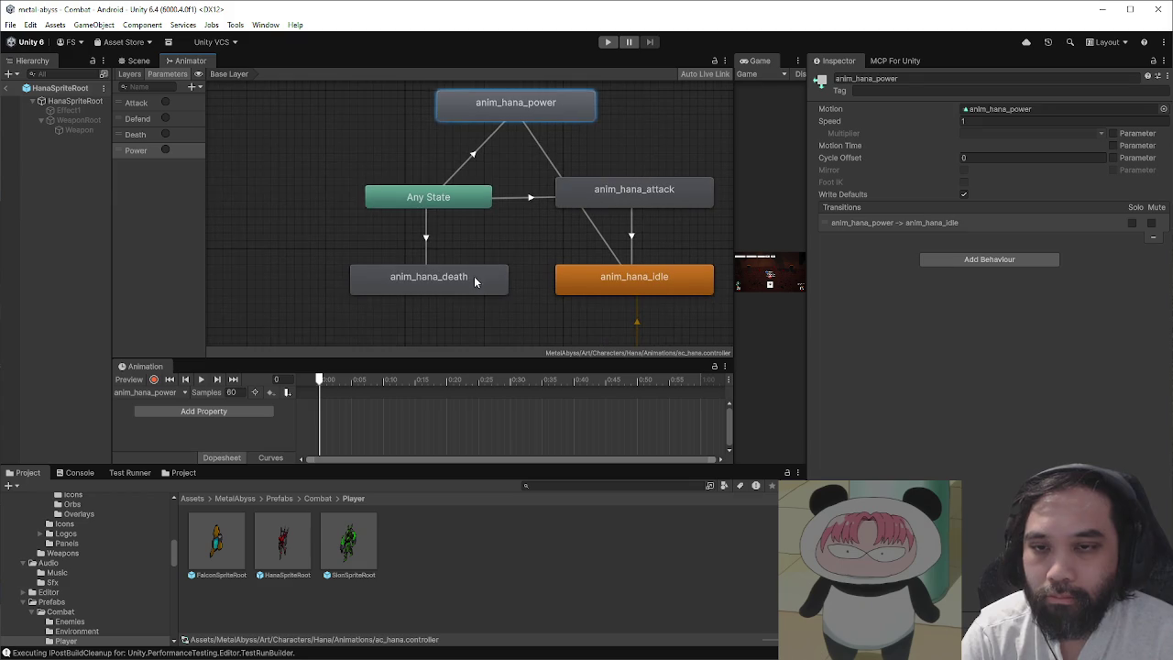
drag(474, 280, 297, 196)
mouse_move(507, 109)
mouse_down()
mouse_move(445, 258)
mouse_move(422, 290)
mouse_move(420, 279)
mouse_up()
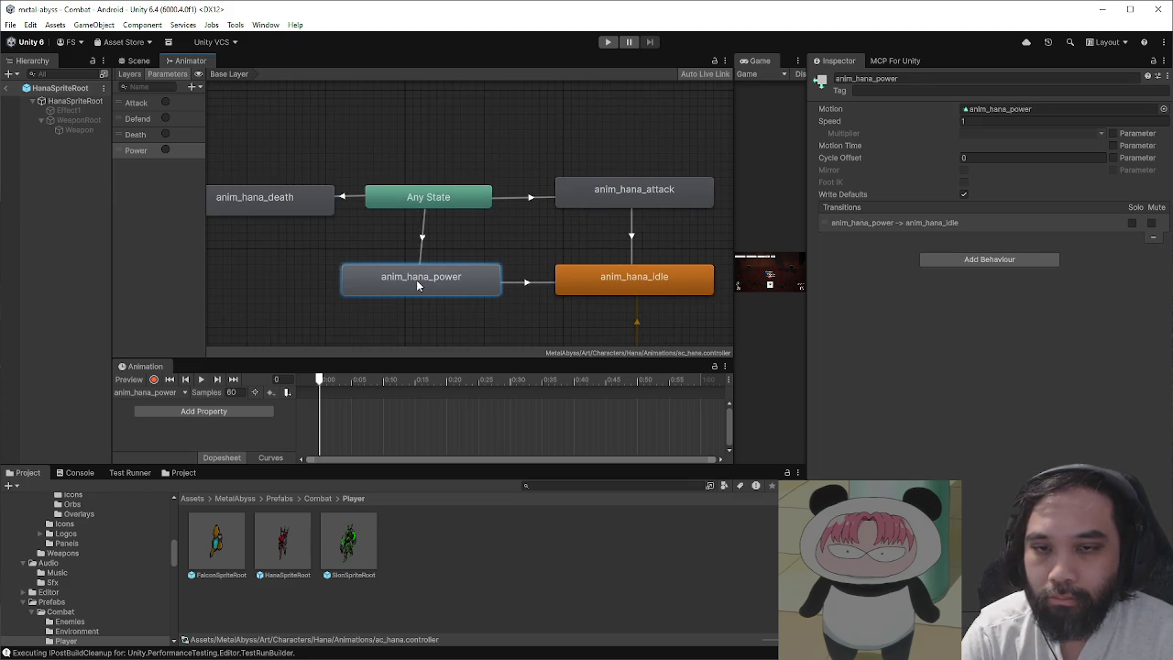
click(429, 197)
click(427, 256)
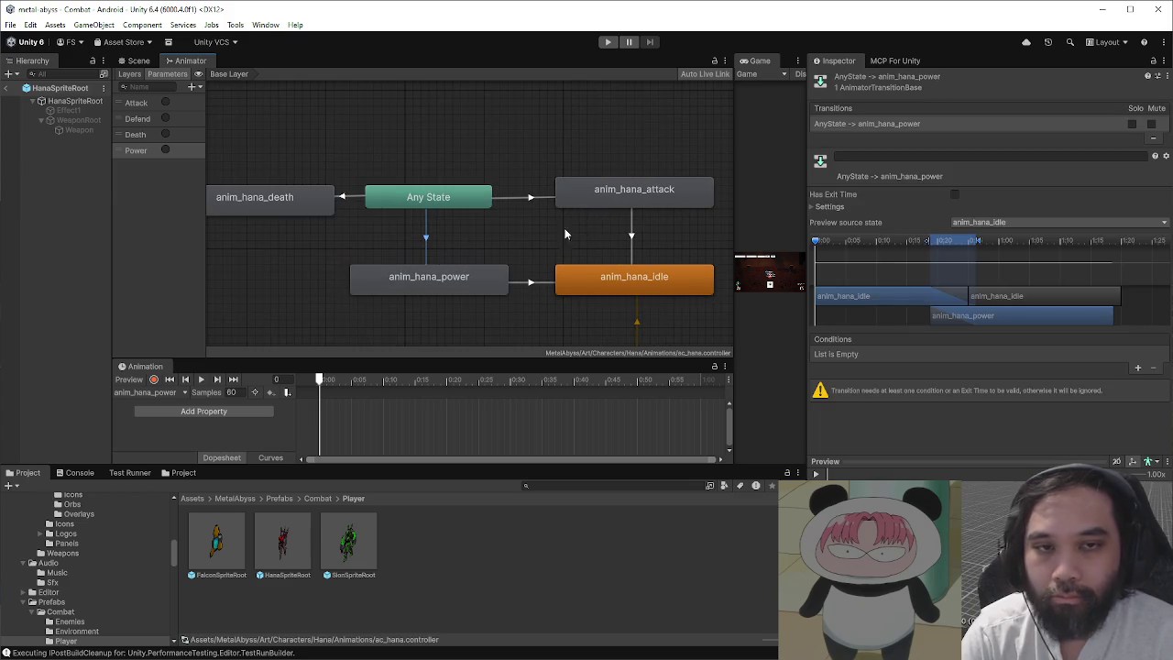
- Give the Any State → anim_hana_power transition a Power condition and 0 duration
click(1137, 368)
click(943, 353)
click(905, 424)
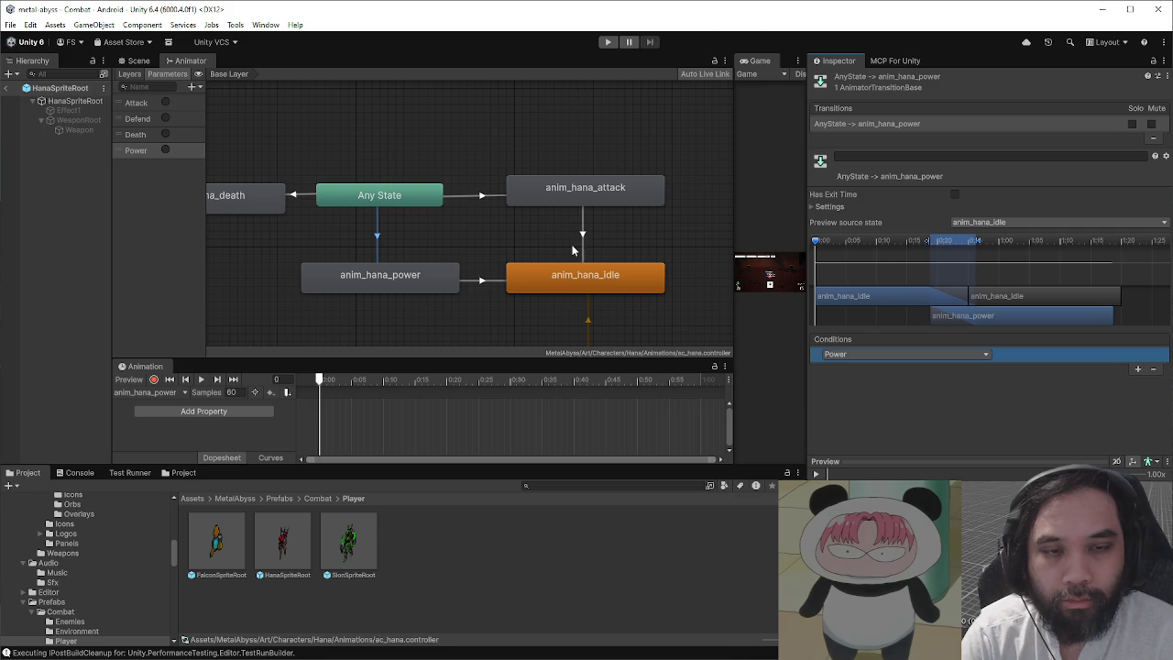
click(812, 207)
click(971, 244)
text(0)
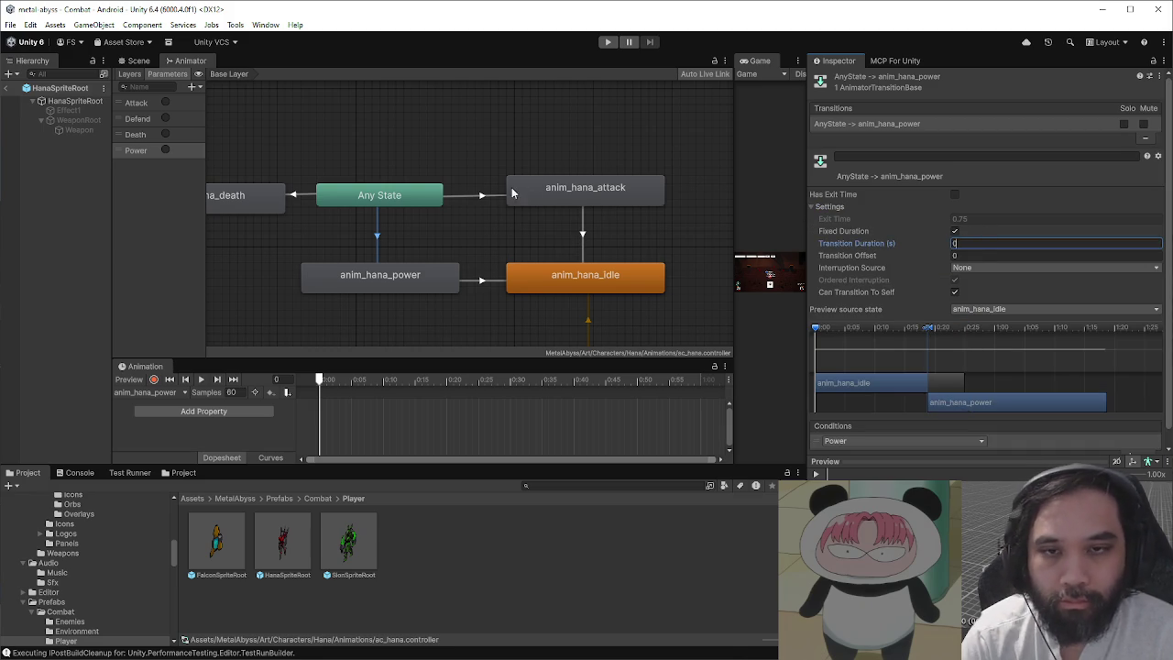
key(Return)
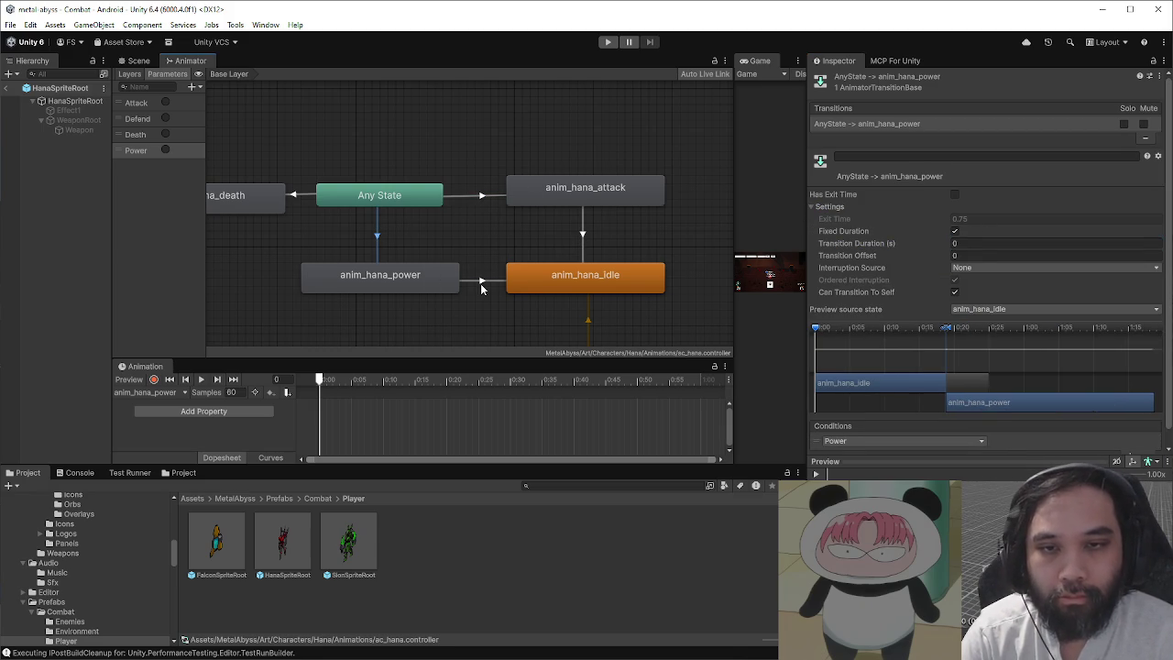
- Set the anim_hana_power → idle transition to exit time 1 and duration 0
click(481, 280)
click(957, 219)
click(980, 244)
text(0)
click(582, 234)
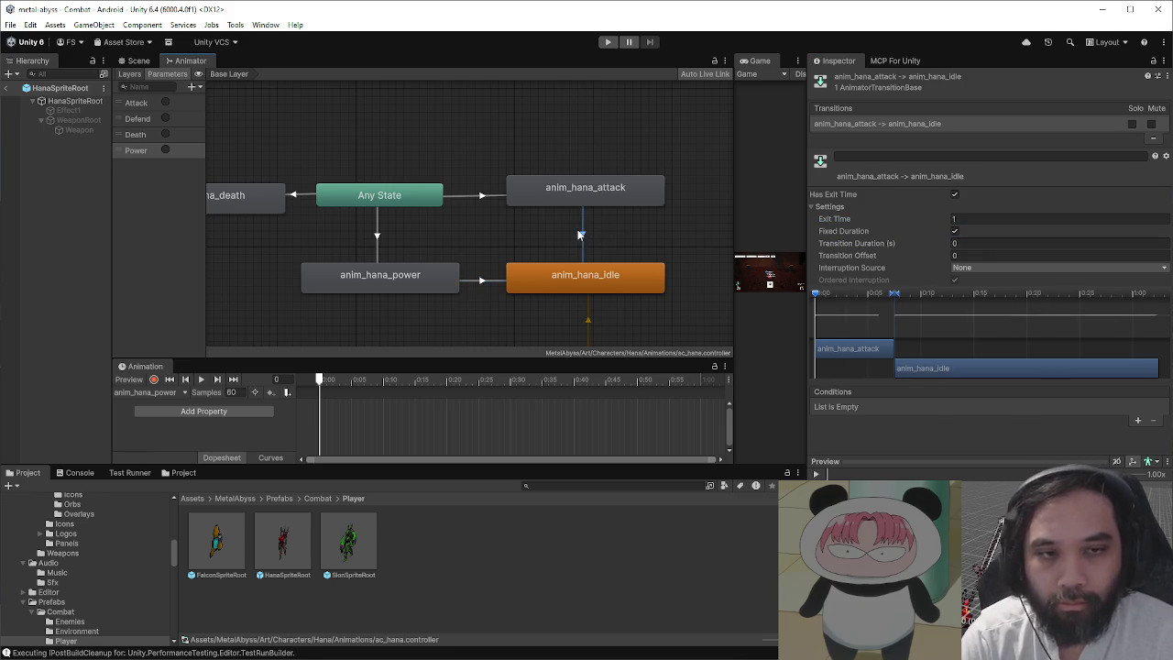
click(502, 282)
- Set the anim_hana_power clip's sample rate to 12
click(444, 278)
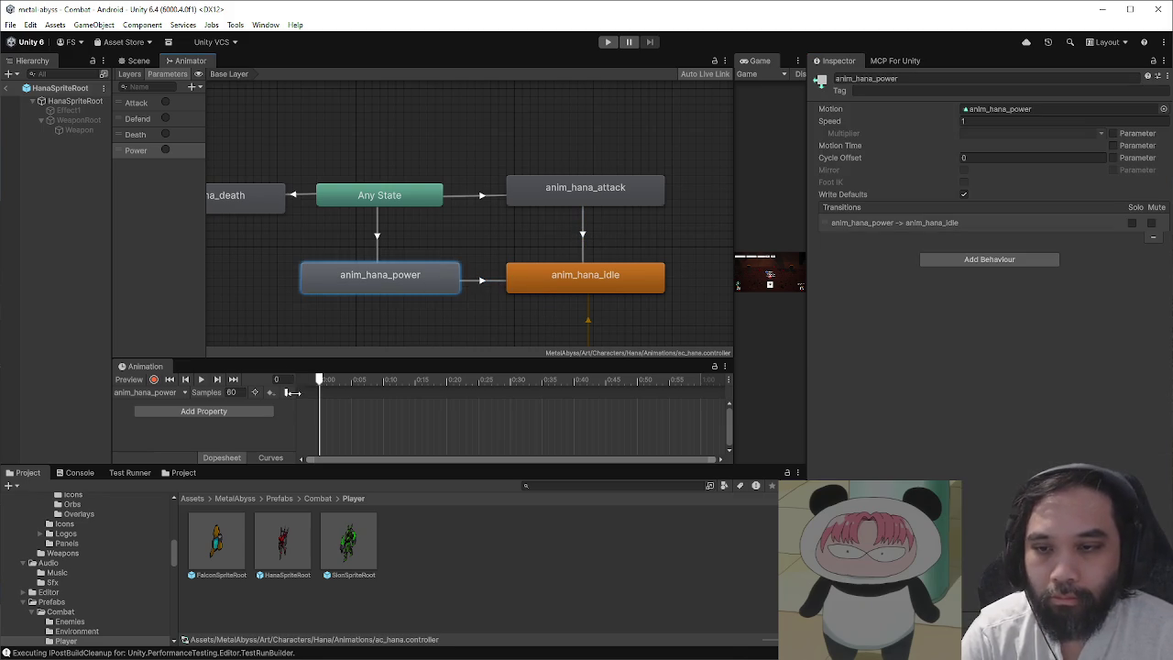
click(241, 392)
text(12)
key(Return)
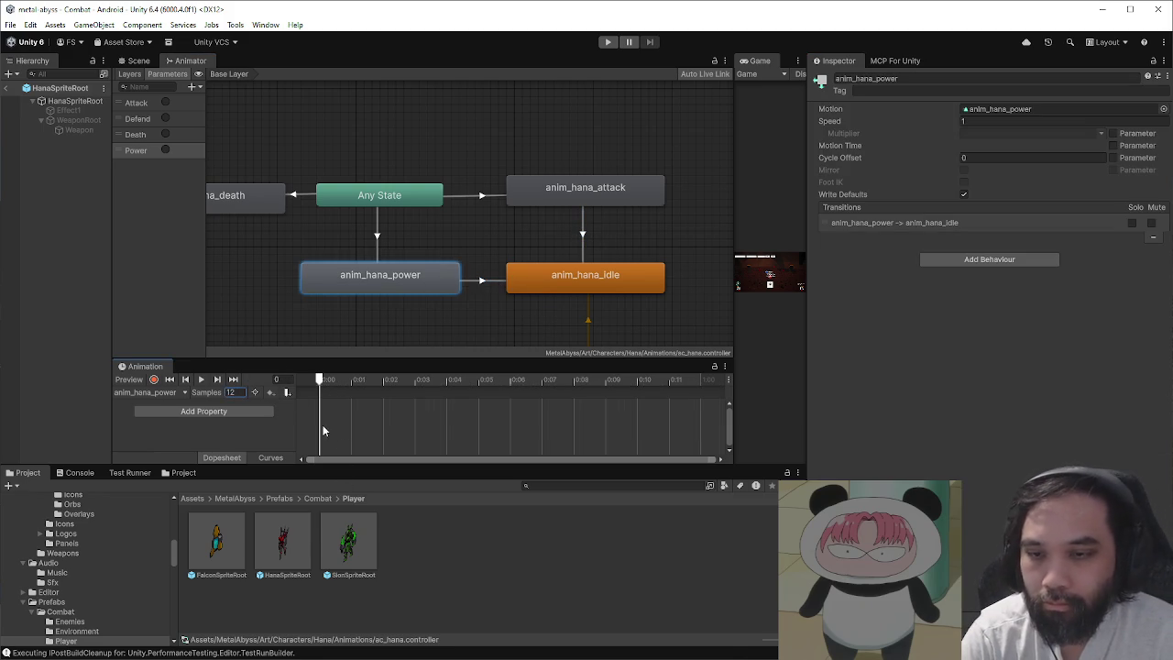
- Show the scene, select HanaSpriteRoot and locate its sprite in the Hana/Sprites folder
click(138, 61)
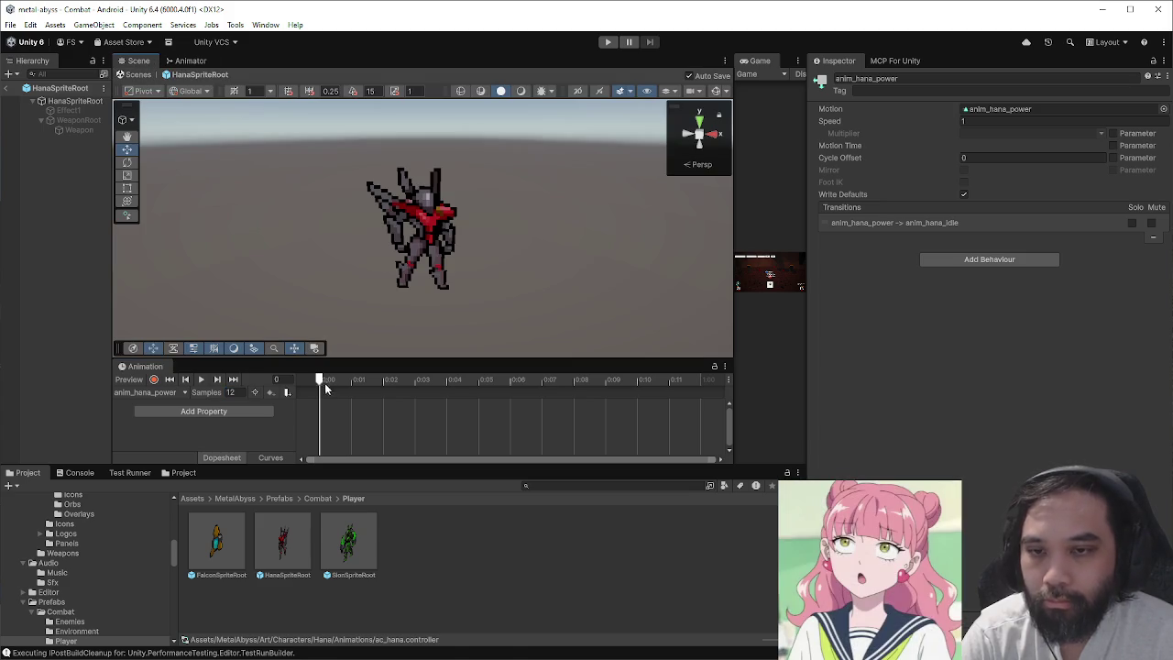
click(75, 101)
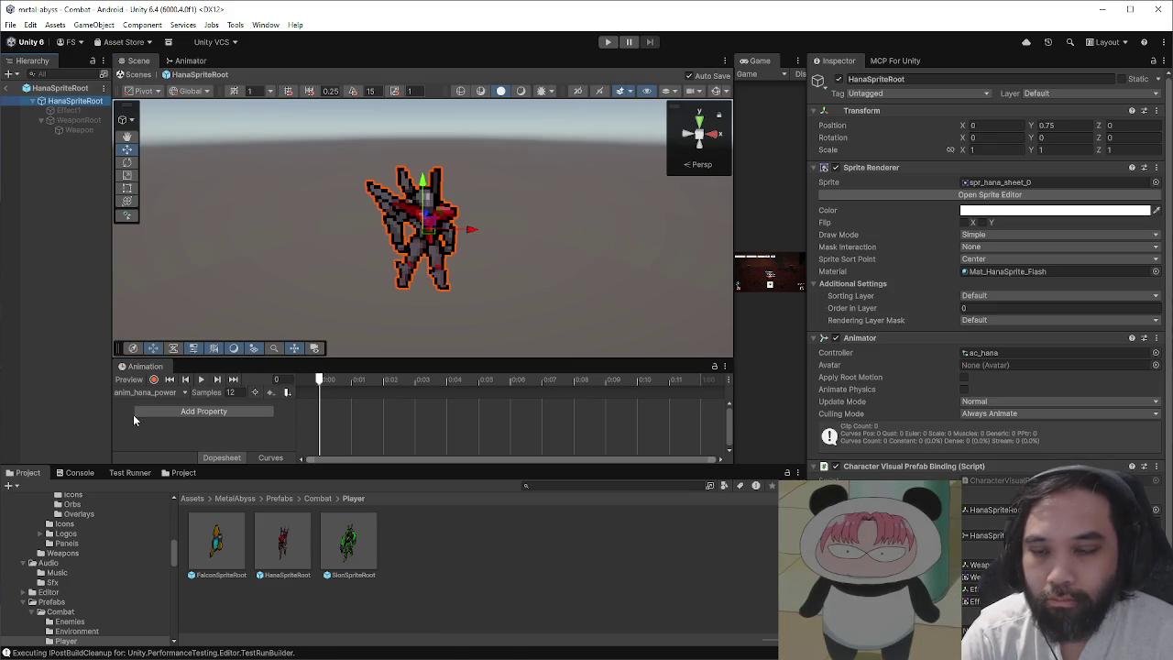
click(1017, 182)
- Scroll through the spr_hana_sheet frames in Hana's Sprites folder
scroll(479, 568, down, 3)
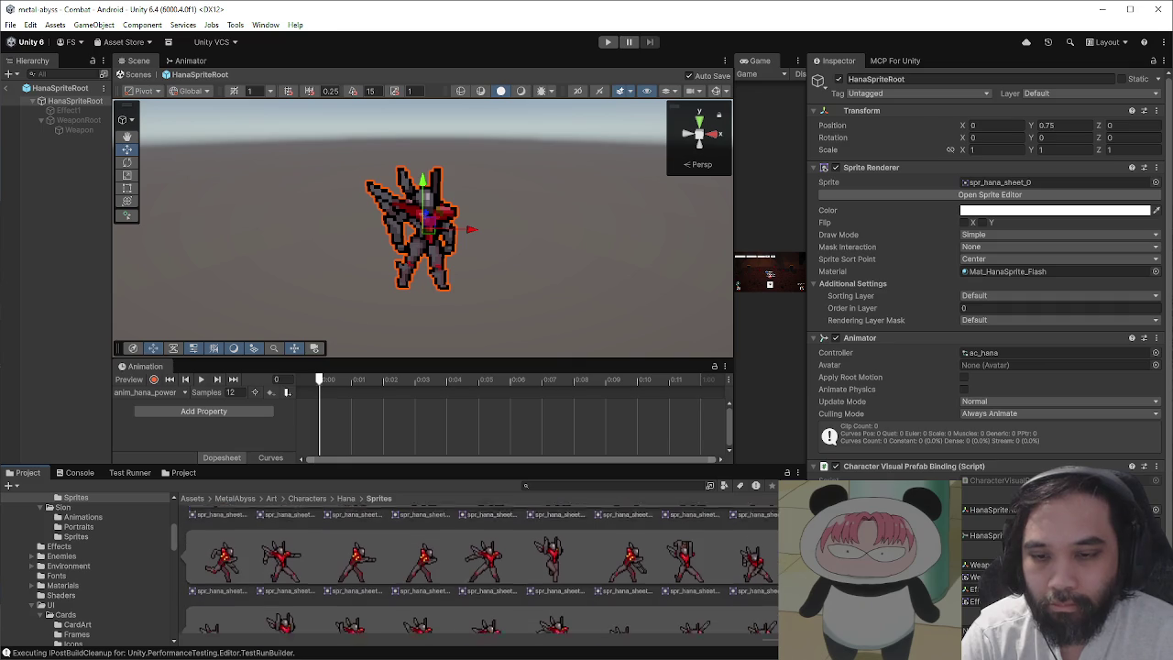
scroll(479, 568, down, 1)
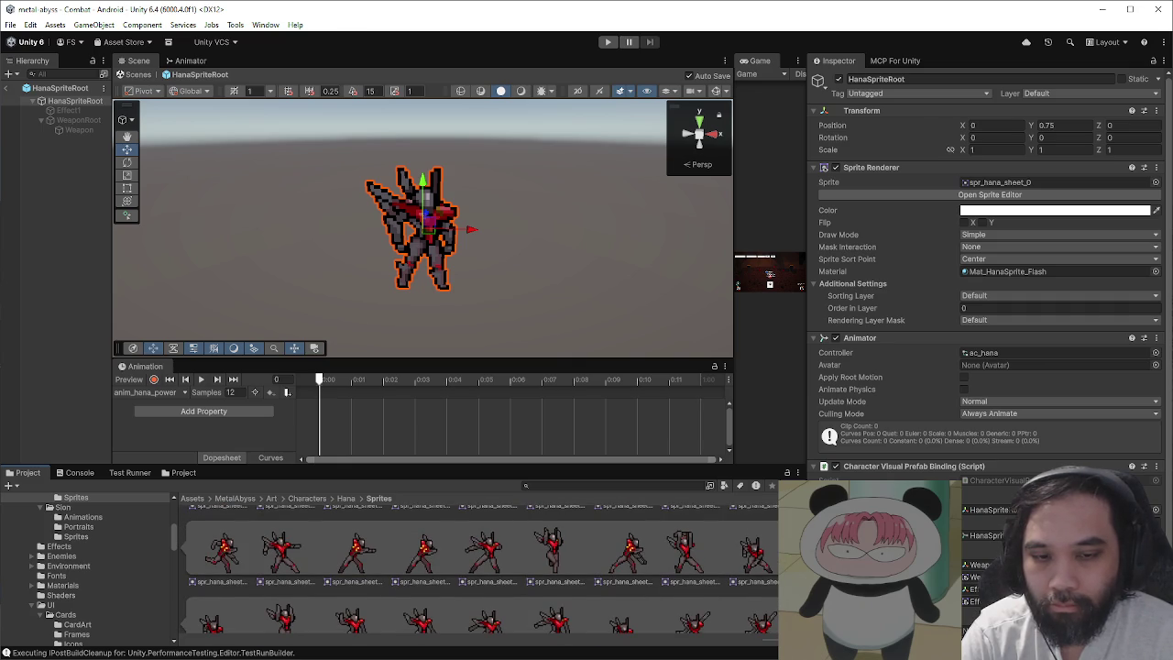
scroll(479, 568, down, 2)
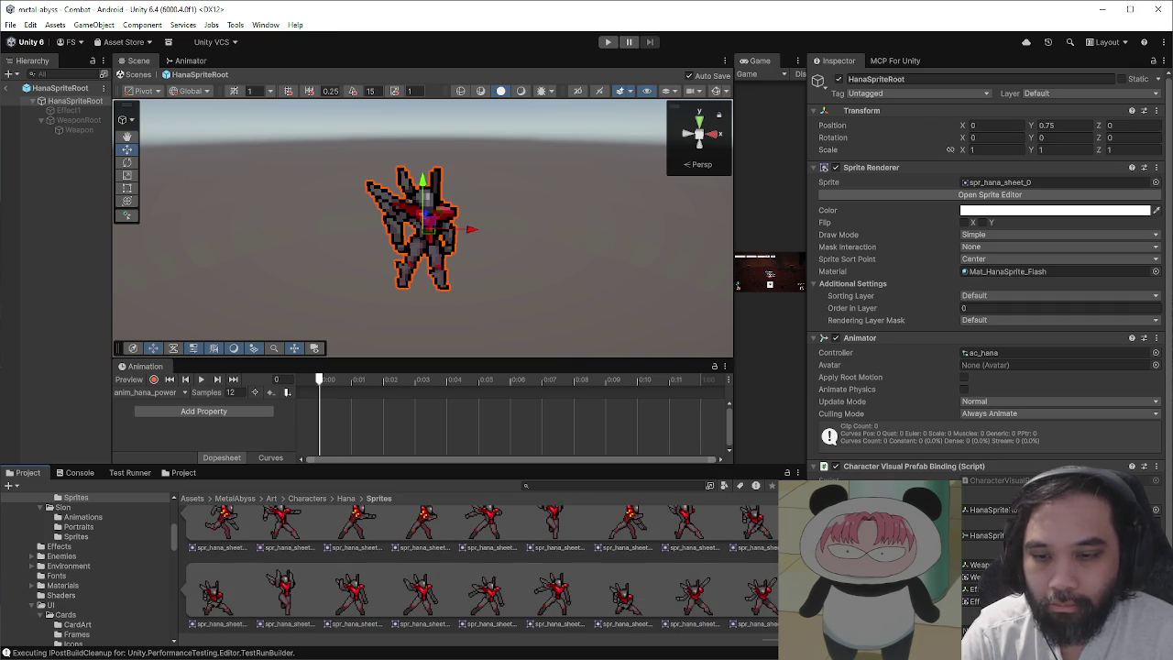
scroll(479, 568, down, 3)
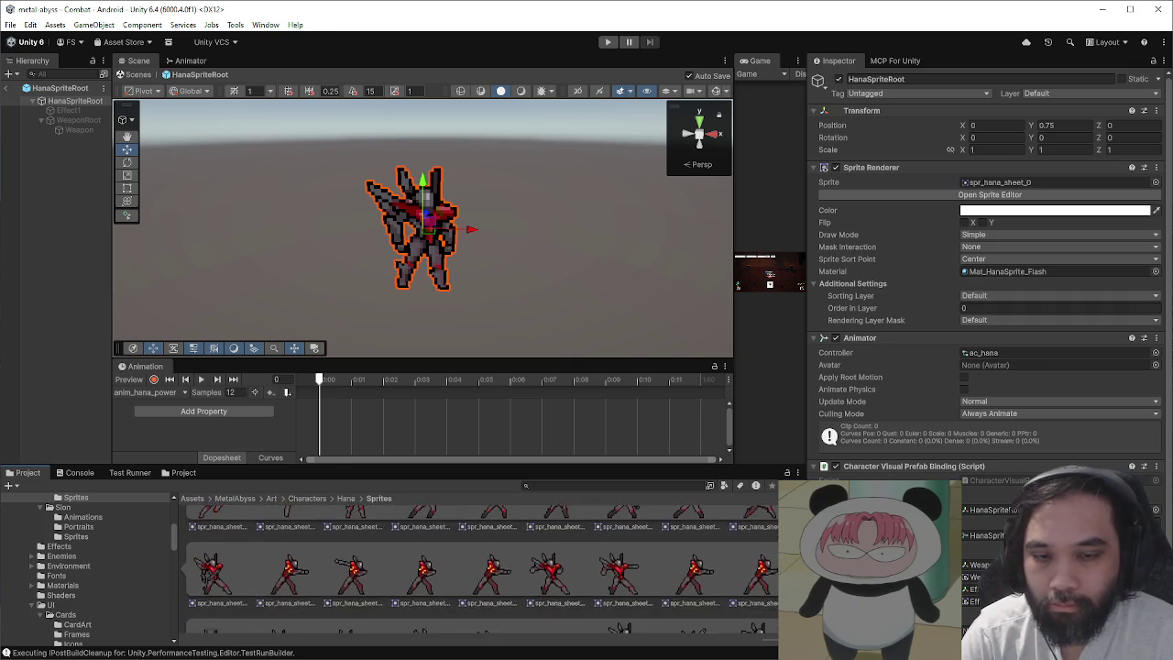
scroll(479, 567, down, 2)
scroll(479, 568, down, 5)
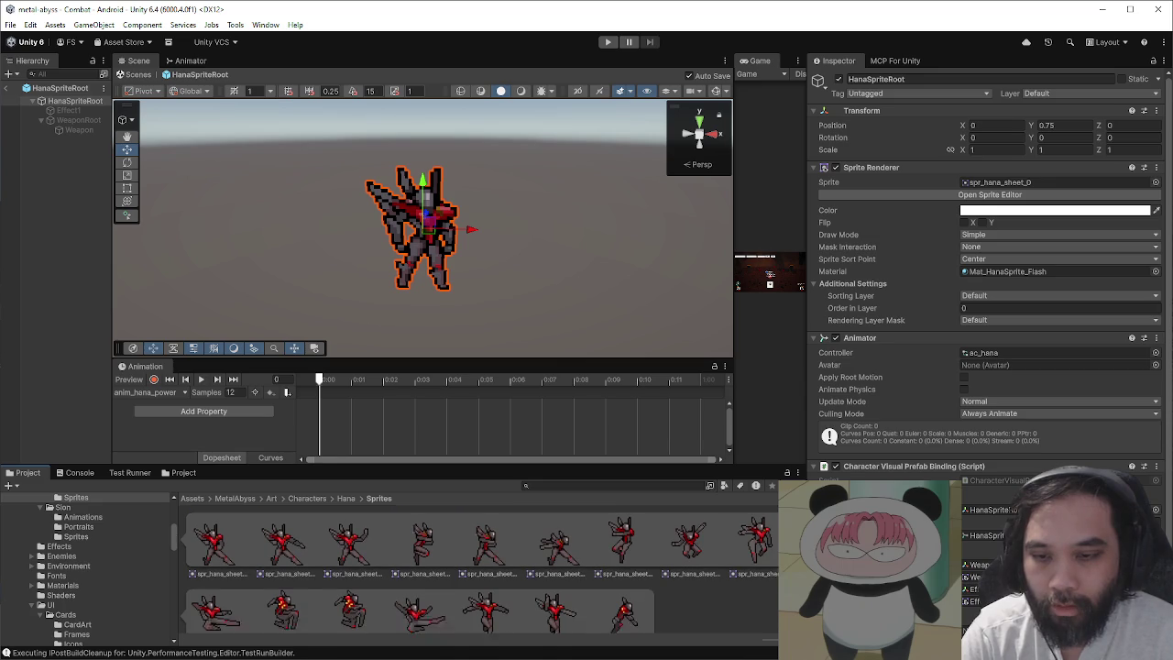
scroll(479, 568, up, 2)
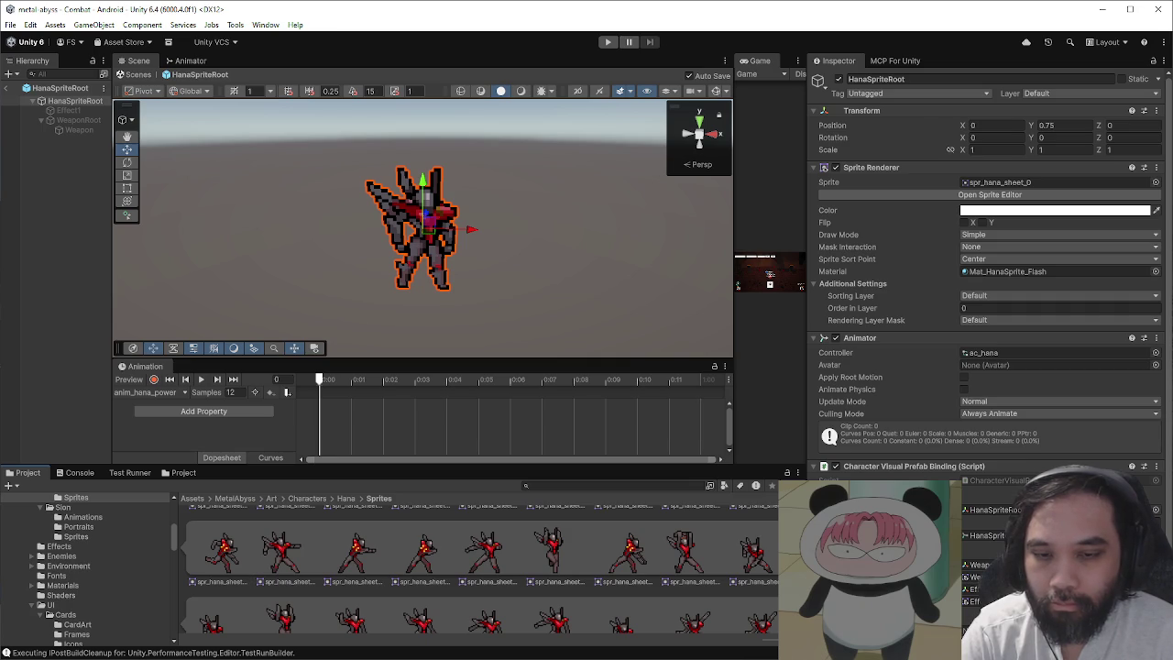
scroll(479, 568, up, 3)
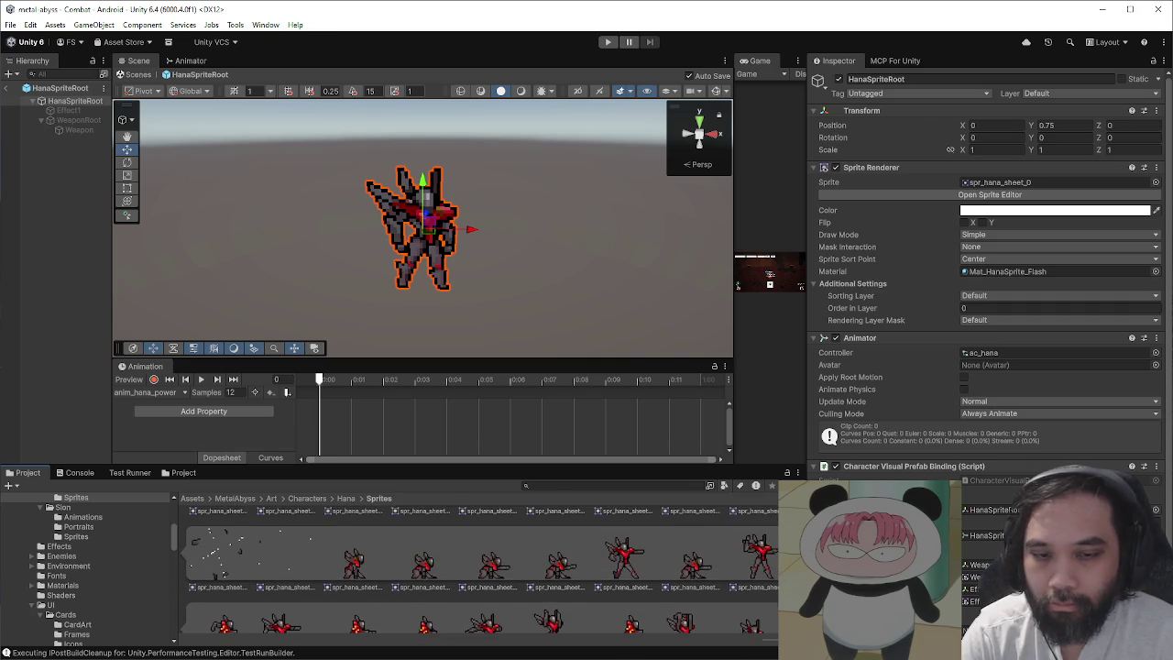
scroll(479, 568, down, 1)
scroll(479, 568, down, 2)
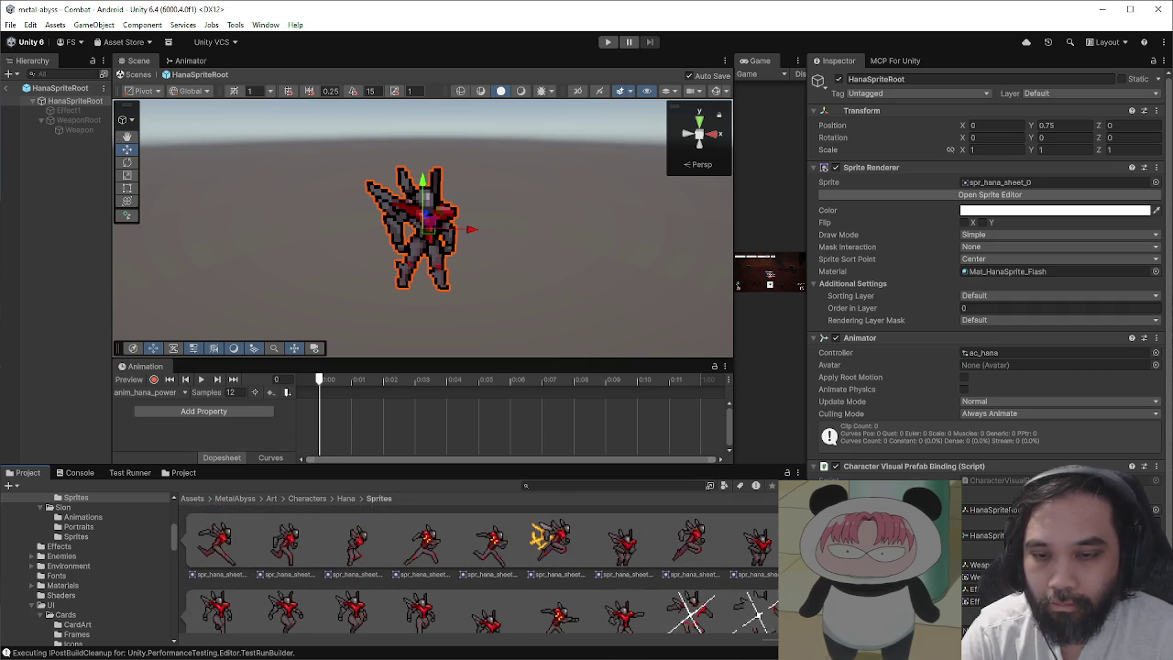
scroll(479, 568, up, 1)
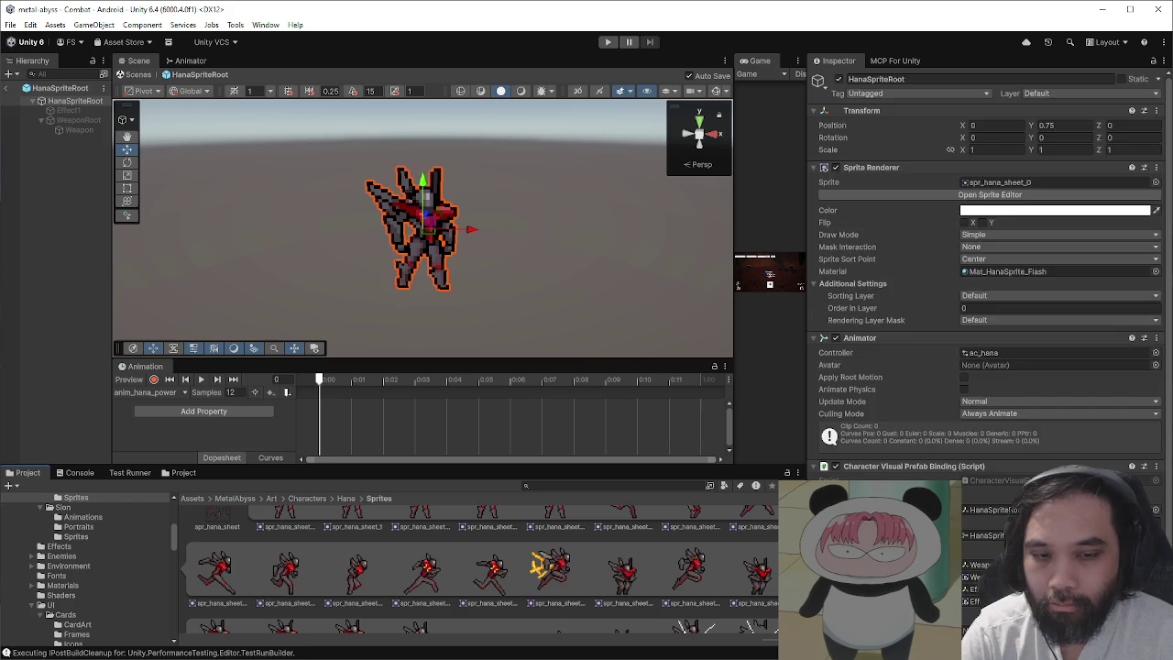
scroll(480, 569, up, 2)
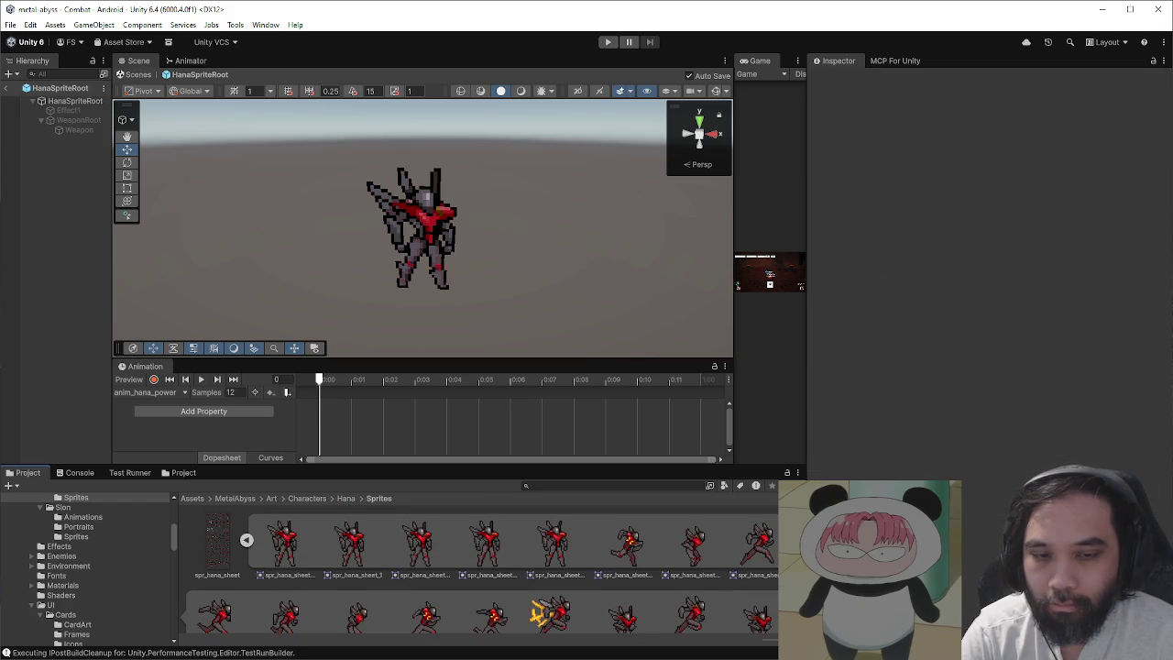
scroll(479, 568, up, 1)
scroll(479, 568, up, 2)
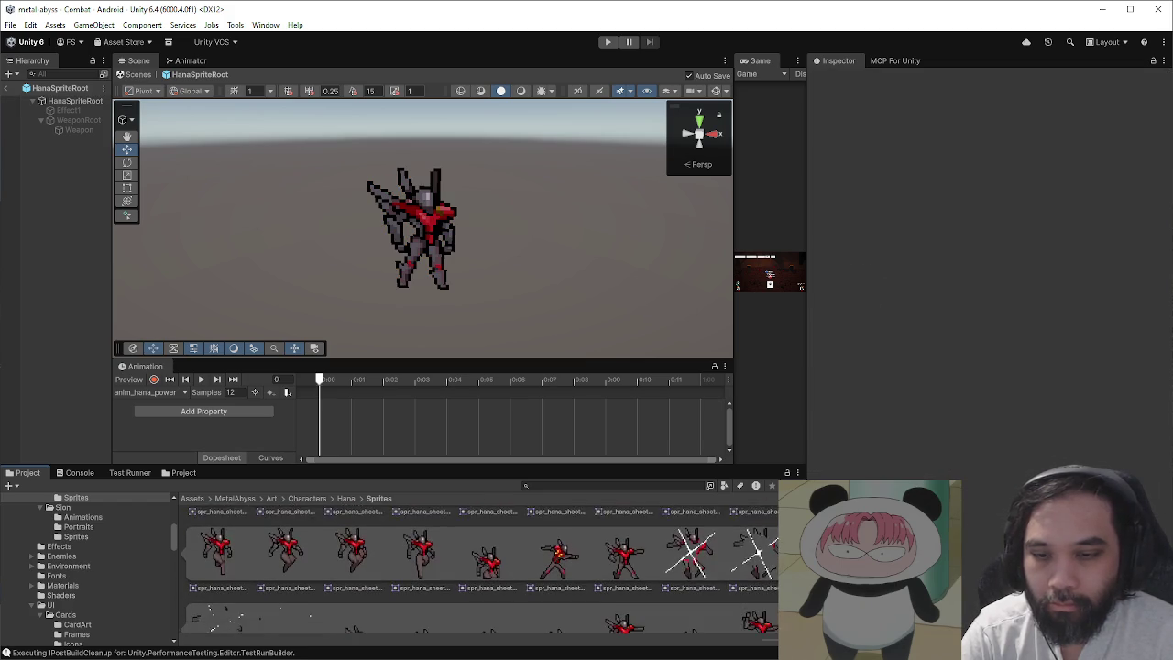
scroll(479, 568, down, 2)
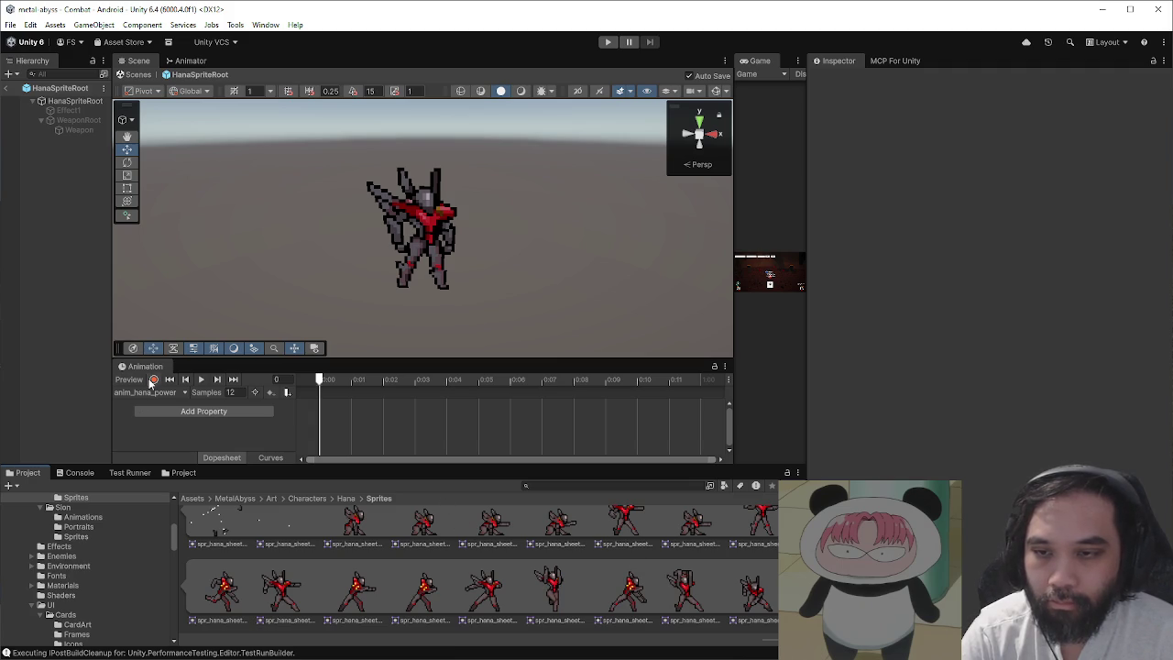
- Start recording and drag Hana sprite frames onto the anim_hana_power timeline
click(153, 380)
drag(307, 414, 353, 413)
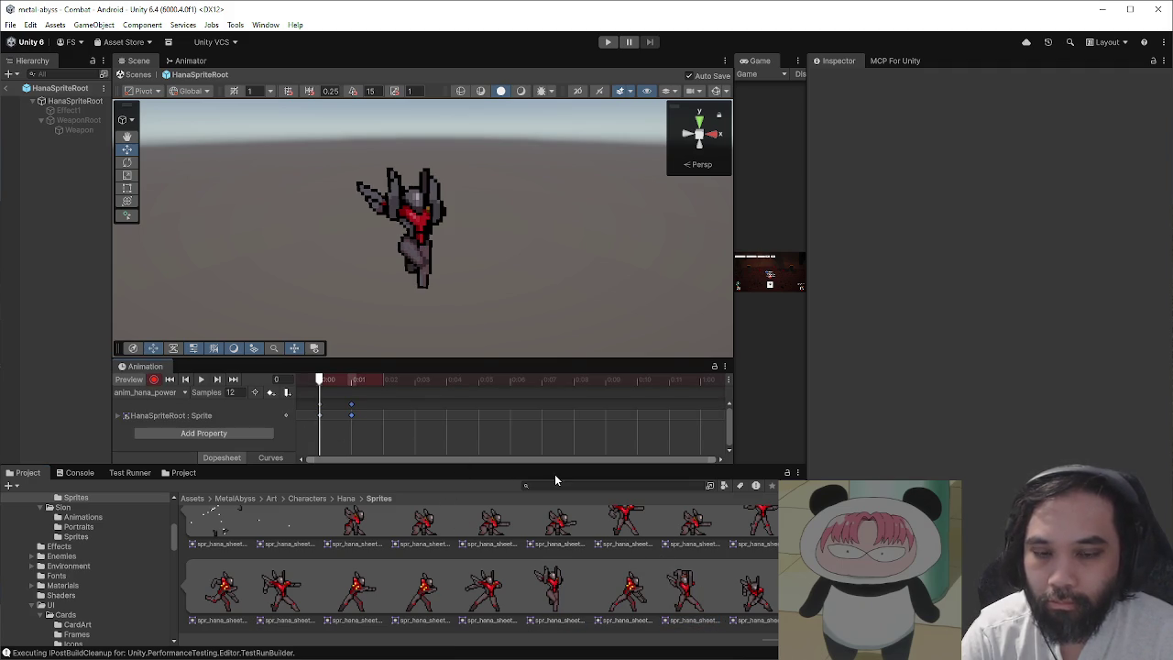
scroll(641, 549, up, 3)
scroll(632, 553, up, 1)
drag(632, 553, 383, 417)
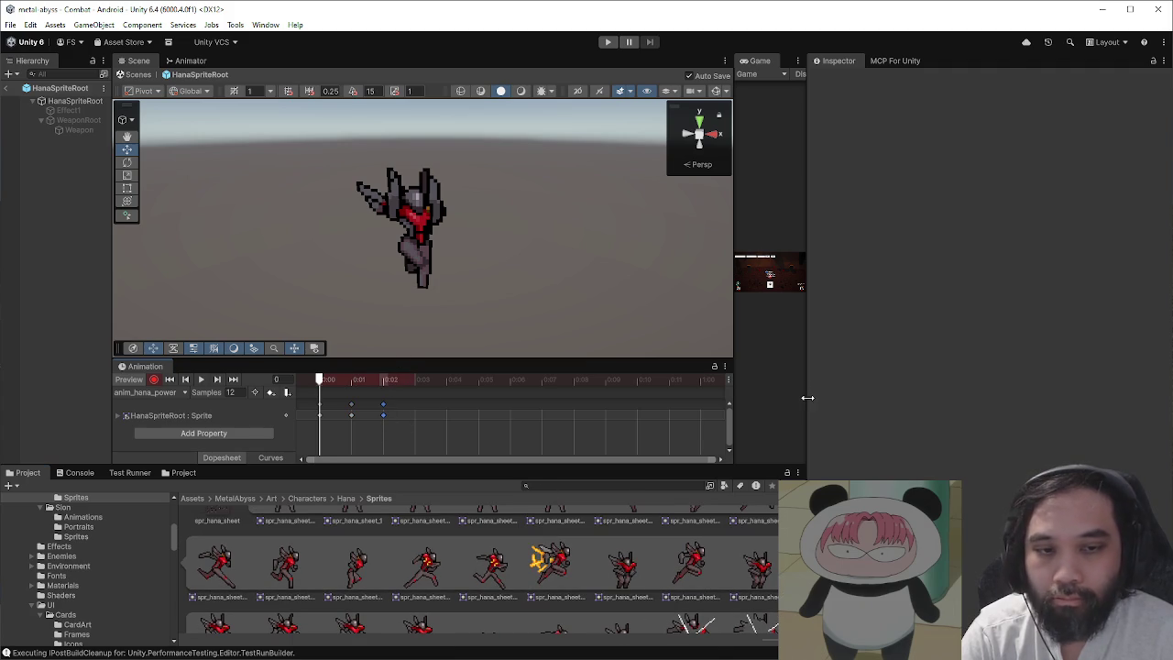
- Enlarge the timeline area, preview frames 1 and 2, and drop in another sprite key
drag(807, 396, 908, 397)
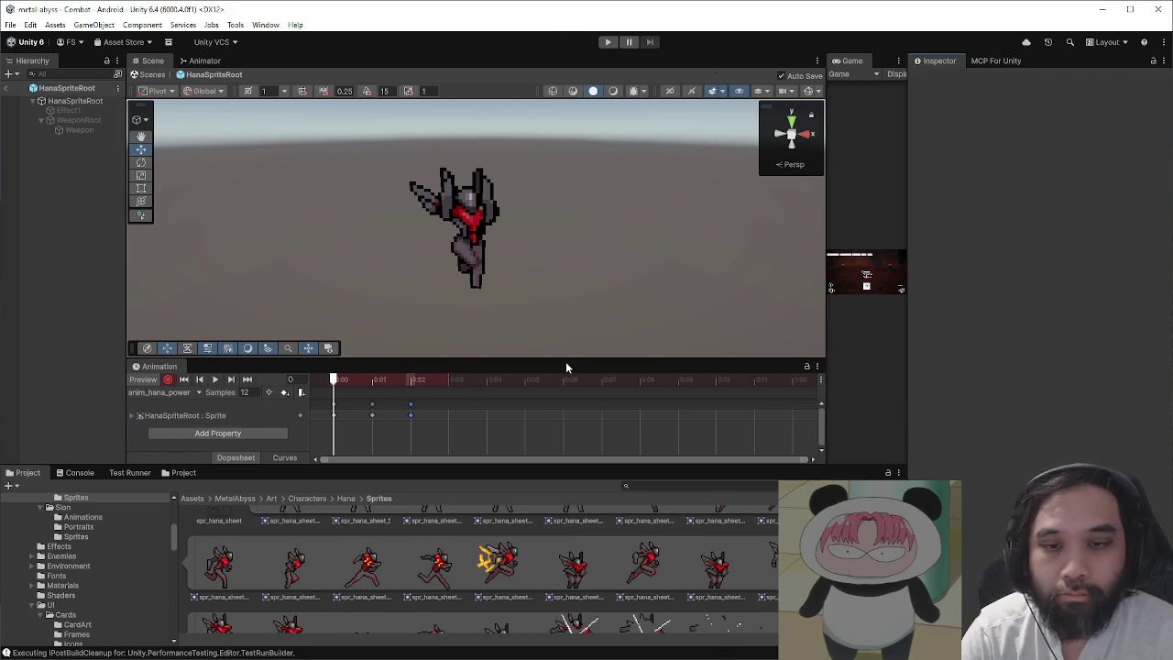
drag(566, 361, 566, 328)
scroll(385, 385, up, 2)
click(367, 346)
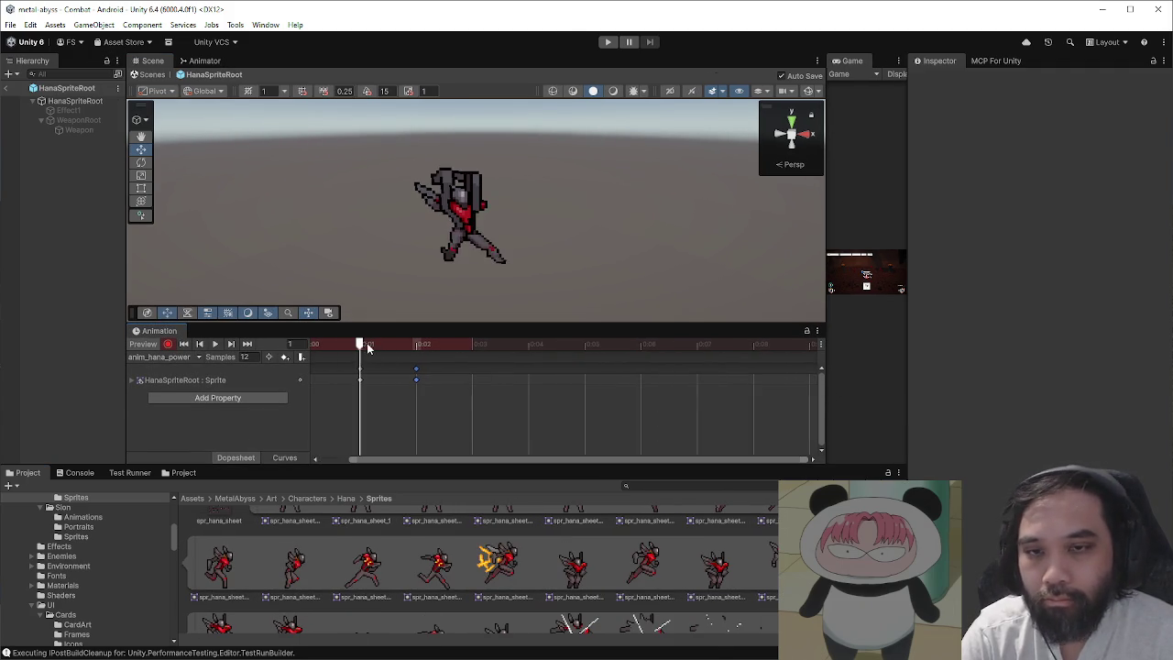
click(424, 343)
drag(467, 460, 413, 371)
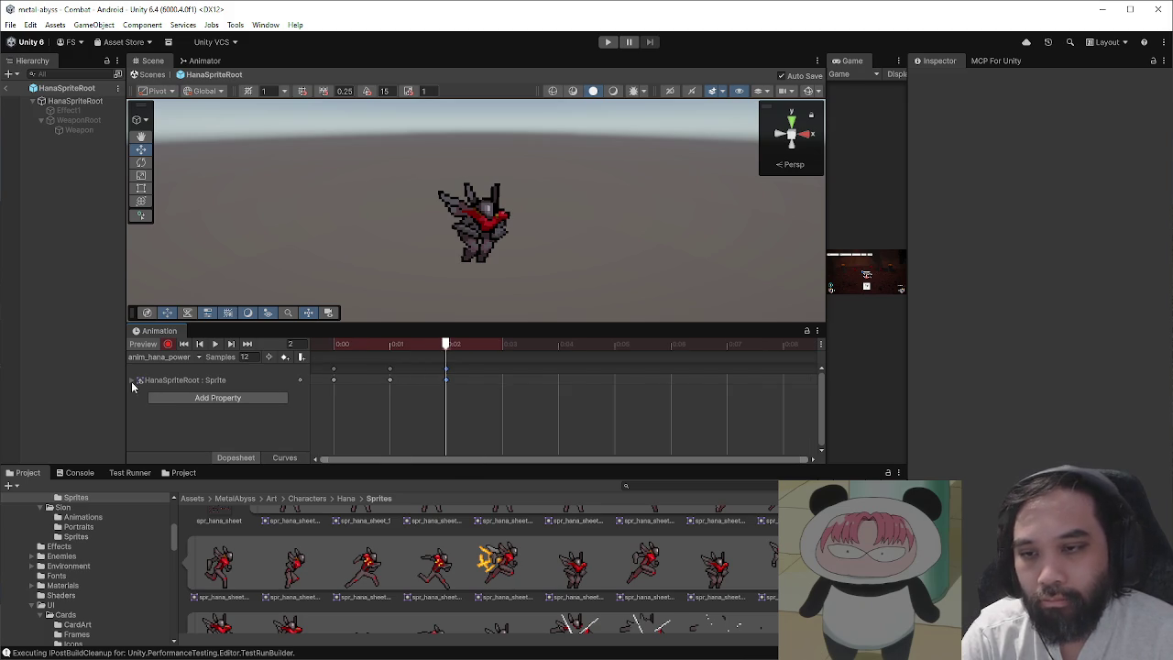
- Retime the sprite keys so the second sits at 0:04 and the third at 0:01
click(135, 381)
drag(401, 389, 569, 389)
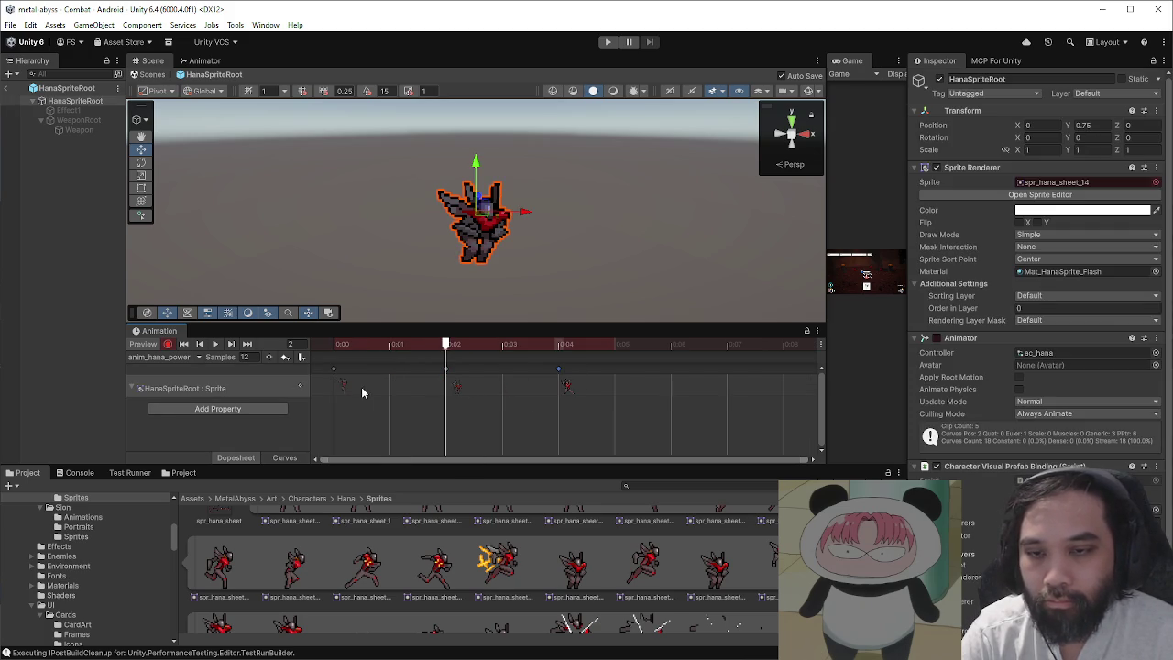
mouse_move(458, 387)
mouse_down()
mouse_move(348, 388)
mouse_move(392, 387)
mouse_up()
mouse_move(390, 345)
mouse_down()
mouse_move(502, 356)
mouse_move(401, 359)
mouse_move(564, 360)
mouse_move(325, 361)
mouse_move(392, 362)
mouse_up()
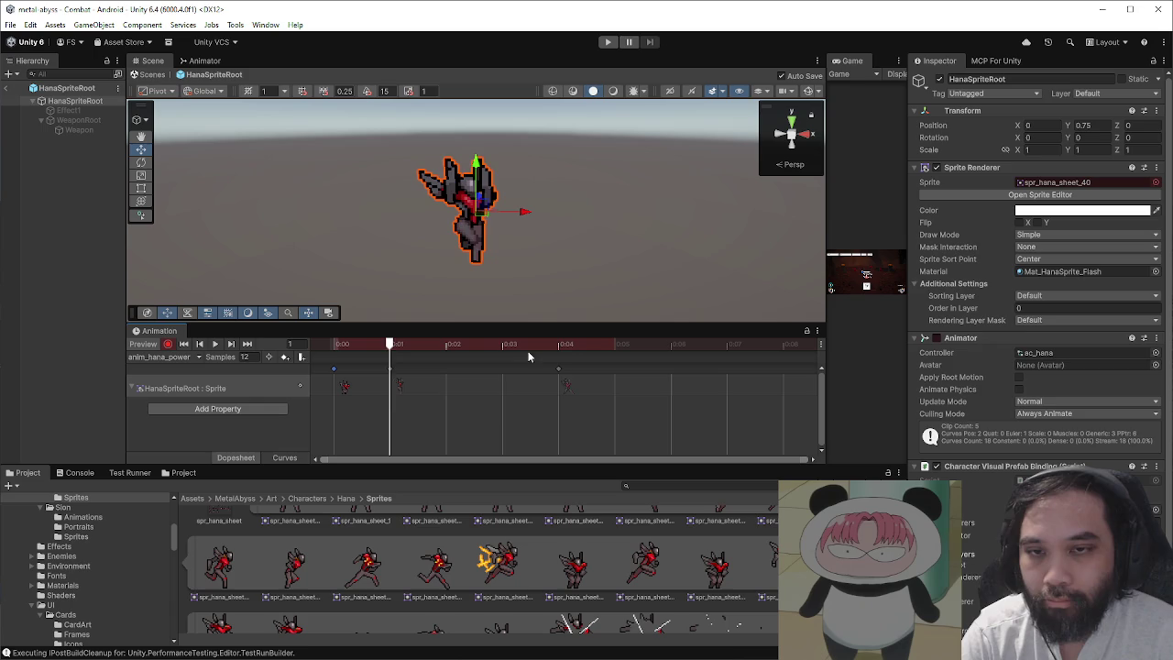
- Drag the first sprite key to frame 0 and the later keys to around frames 2 and 5
click(565, 349)
mouse_move(565, 349)
mouse_down()
mouse_move(449, 363)
mouse_move(596, 366)
mouse_move(287, 355)
mouse_up()
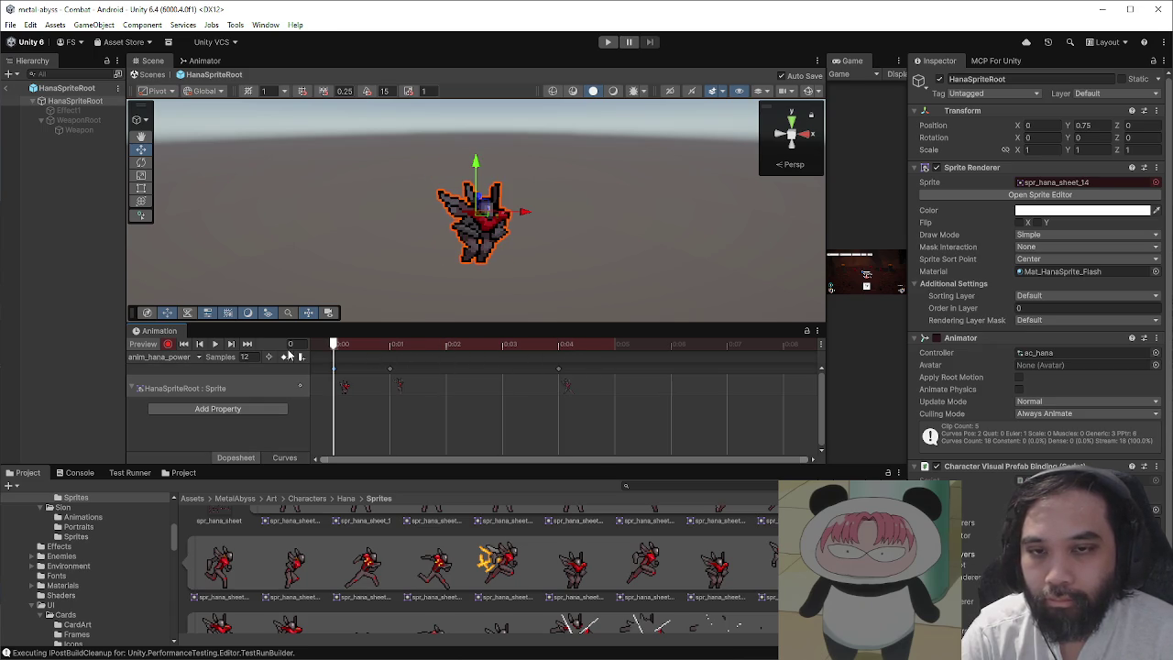
drag(341, 387, 513, 388)
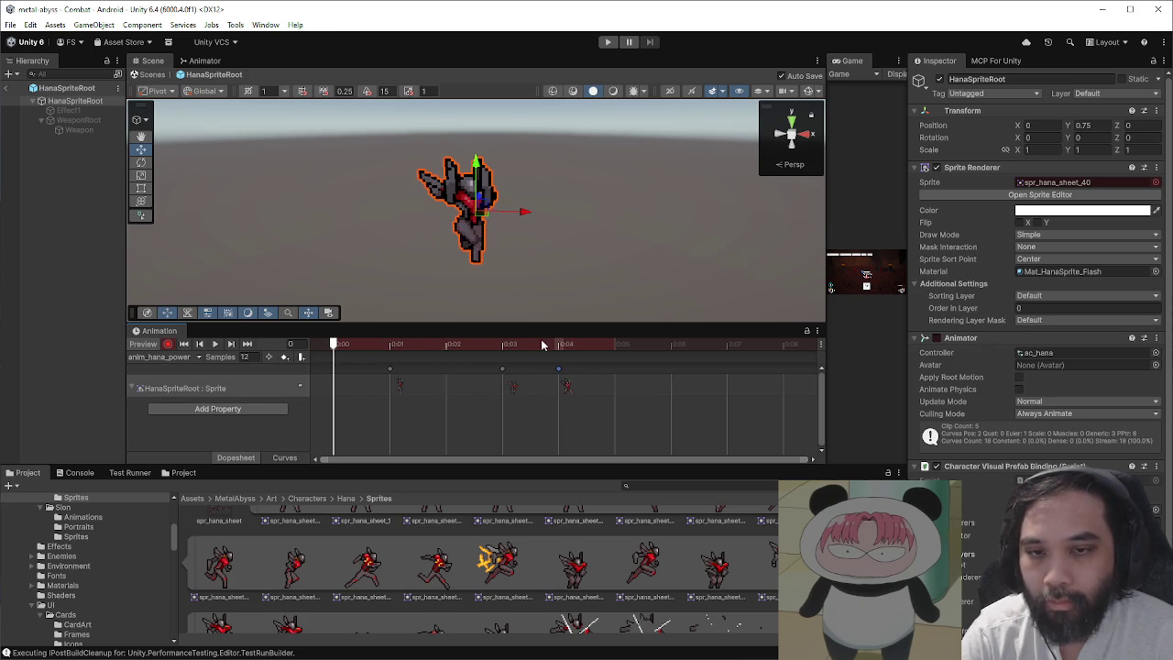
click(549, 346)
mouse_move(534, 349)
mouse_down()
mouse_move(392, 344)
mouse_move(564, 367)
mouse_up()
drag(400, 388, 350, 386)
drag(512, 387, 454, 388)
drag(566, 387, 610, 392)
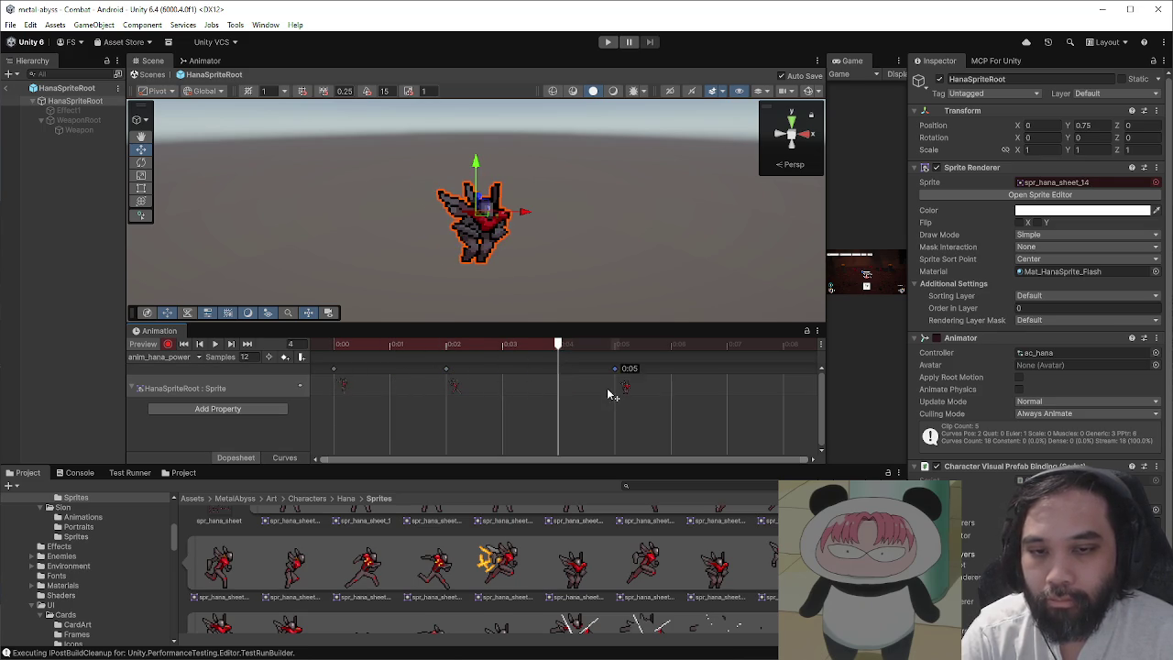
click(216, 346)
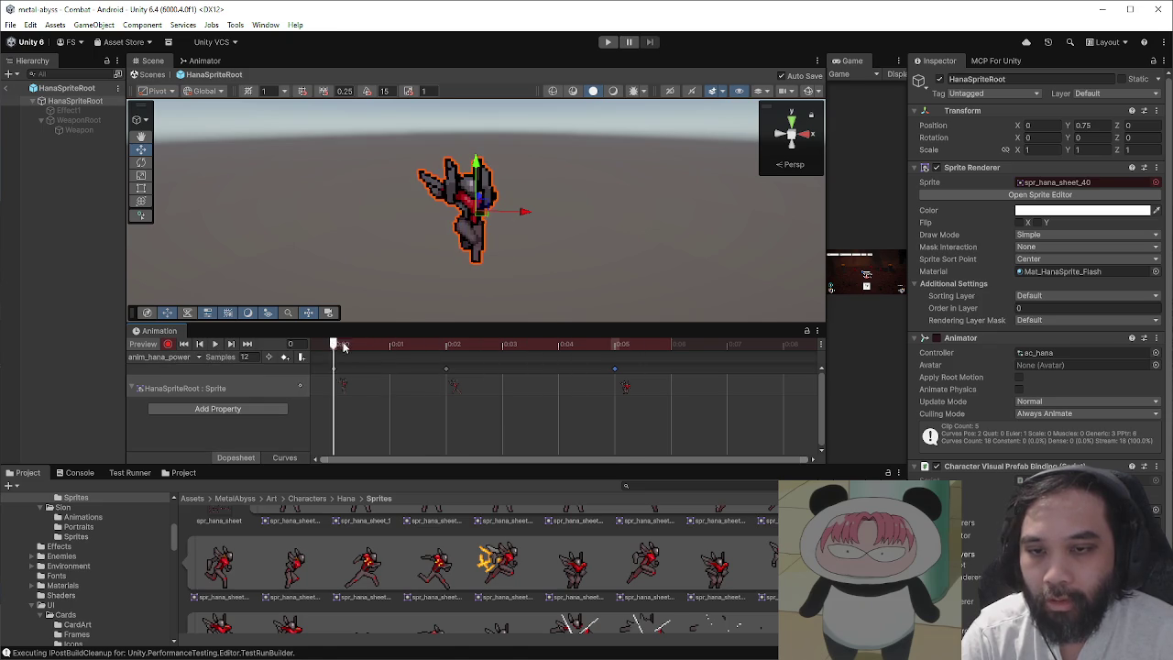
- Preview the clip's timing and reposition the sprite keys to frames 4 and 7
mouse_move(586, 359)
mouse_down()
mouse_move(359, 358)
mouse_move(561, 388)
mouse_up()
click(221, 349)
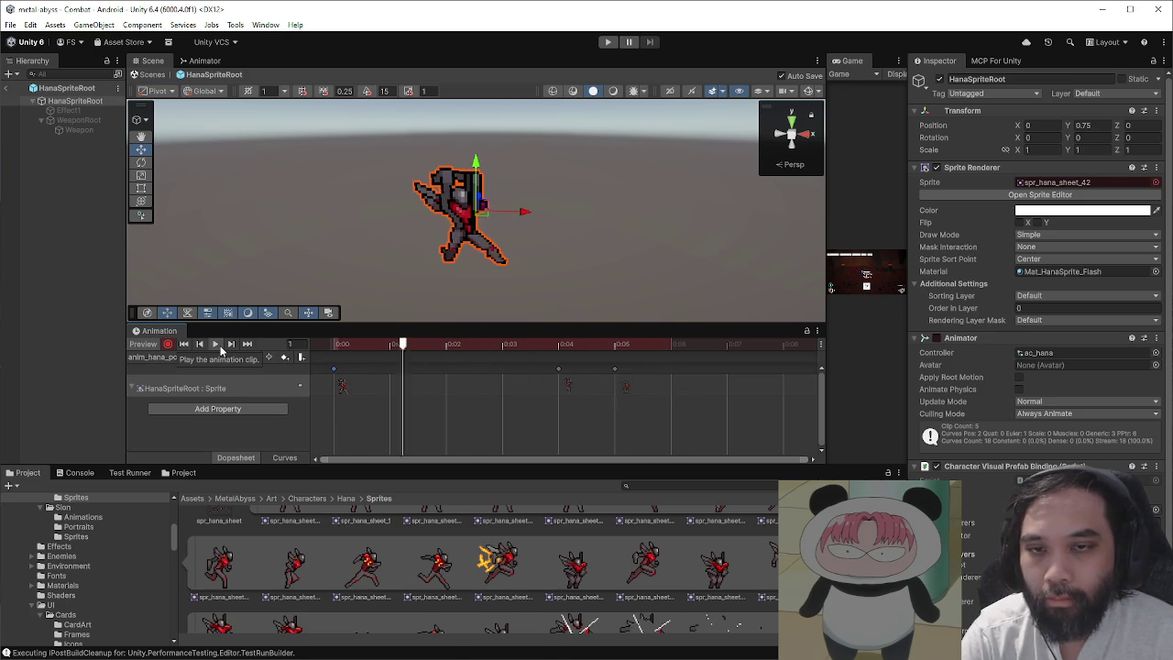
click(592, 352)
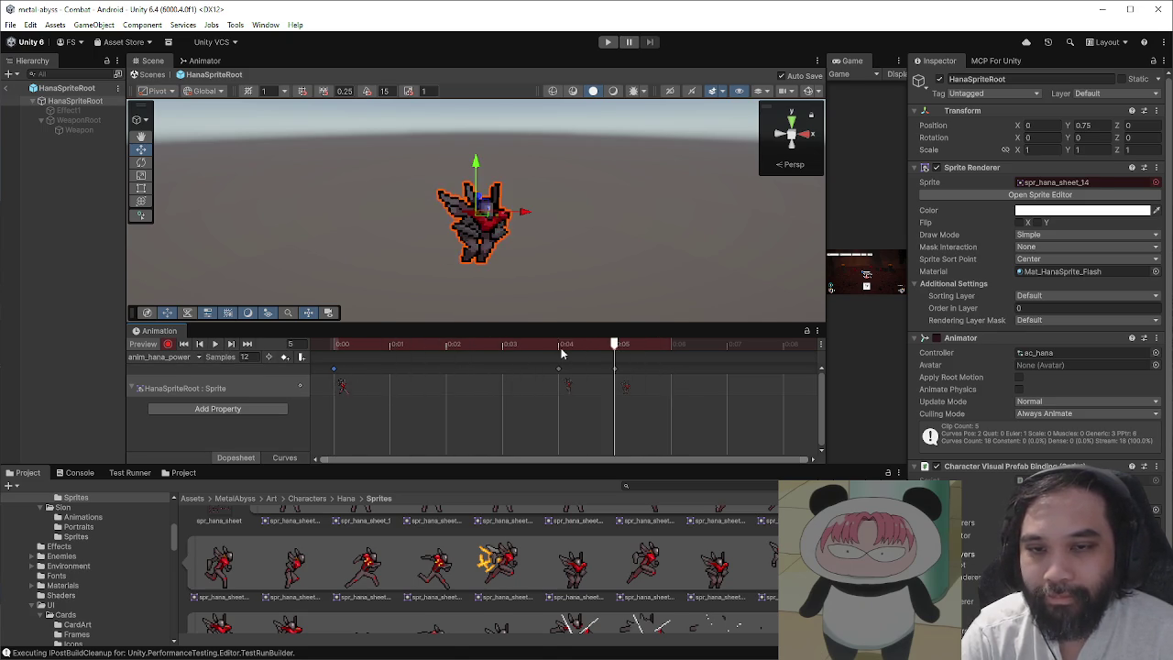
click(578, 349)
mouse_move(578, 363)
mouse_down()
mouse_move(604, 363)
mouse_move(385, 364)
mouse_move(464, 362)
mouse_up()
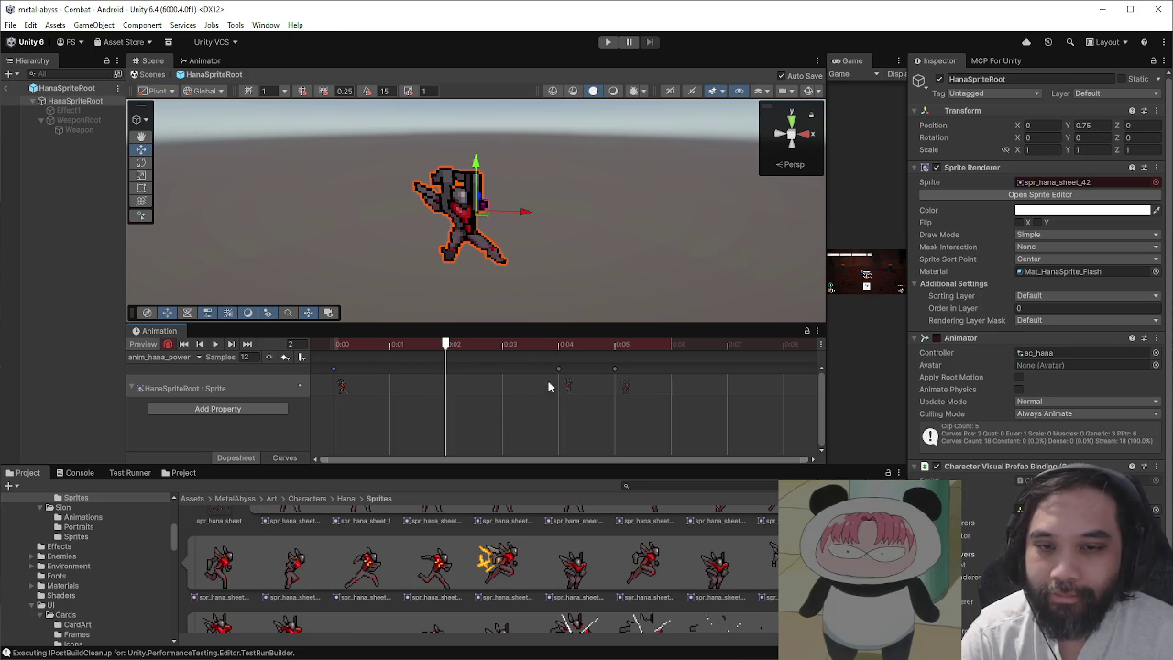
mouse_move(559, 368)
mouse_down()
mouse_move(400, 368)
mouse_move(335, 346)
mouse_up()
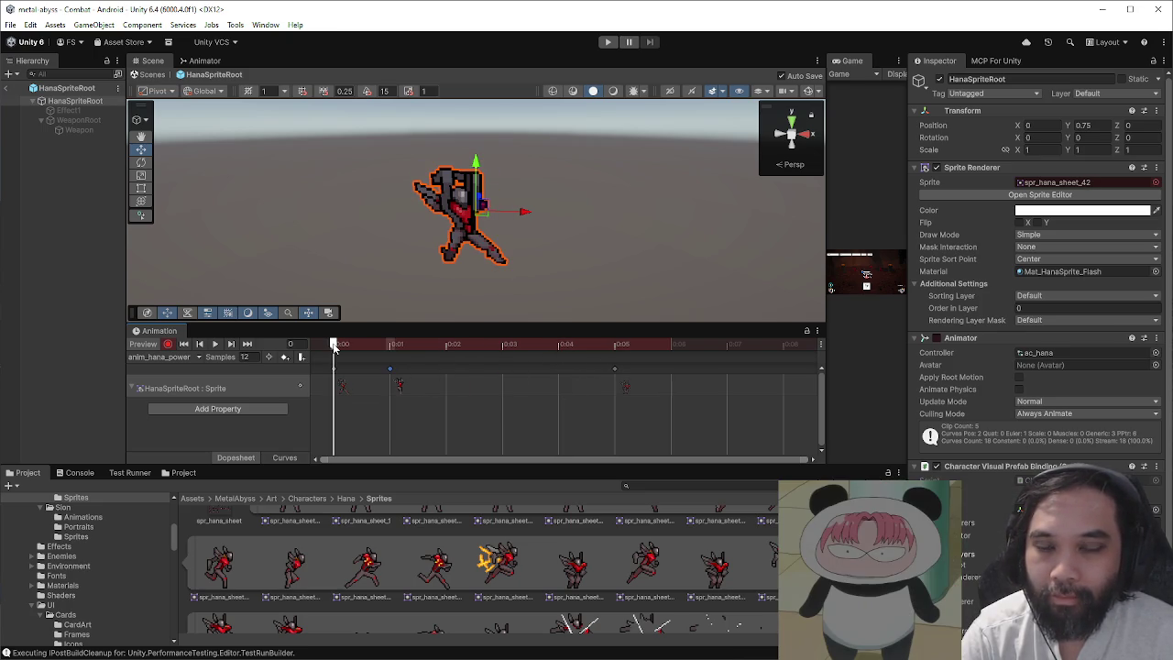
mouse_move(354, 391)
mouse_down()
mouse_move(687, 386)
mouse_move(345, 386)
mouse_move(456, 385)
mouse_up()
click(557, 344)
drag(678, 385, 734, 386)
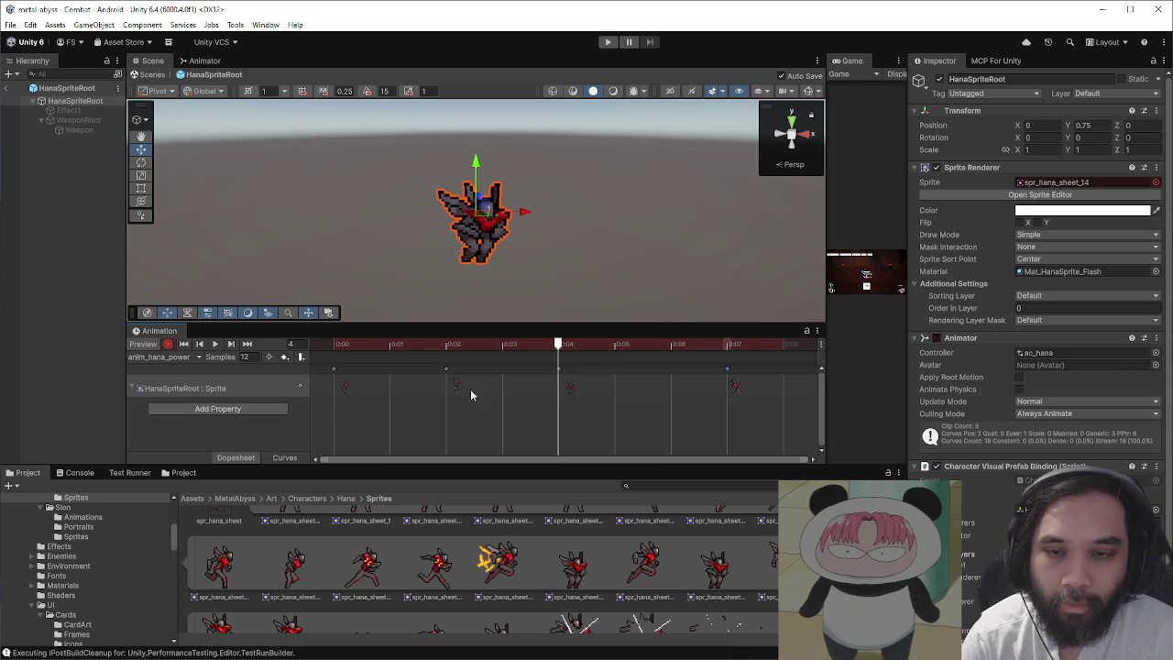
- Add sprite keys at frames 6 and 12, and move the frame-7 key to frame 8
click(667, 344)
key(ctrl+v)
scroll(707, 400, down, 2)
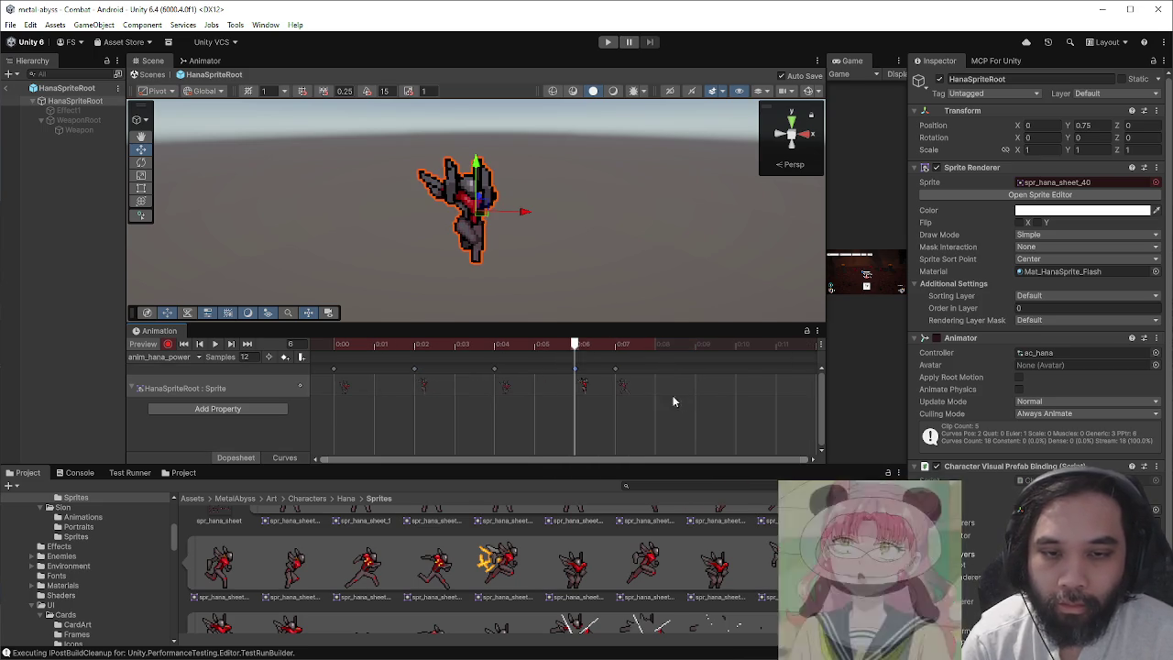
drag(615, 386, 654, 386)
scroll(665, 392, down, 1)
scroll(685, 399, down, 1)
click(722, 345)
key(ctrl+v)
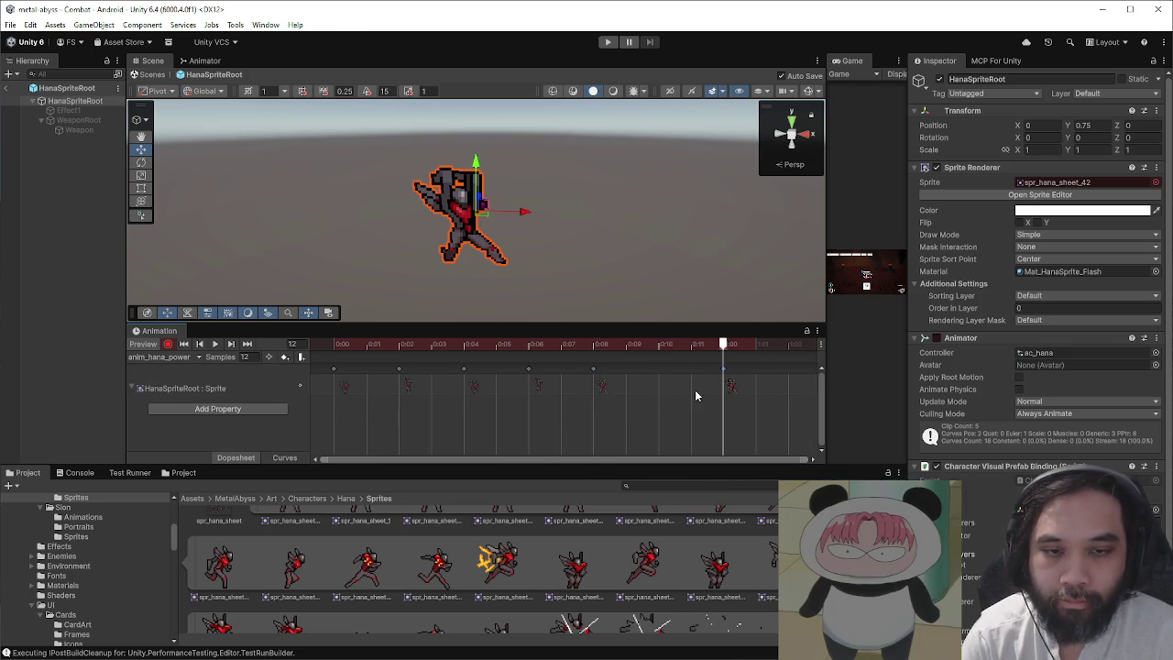
- Play the retimed anim_hana_power clip and return the preview to its start
click(218, 344)
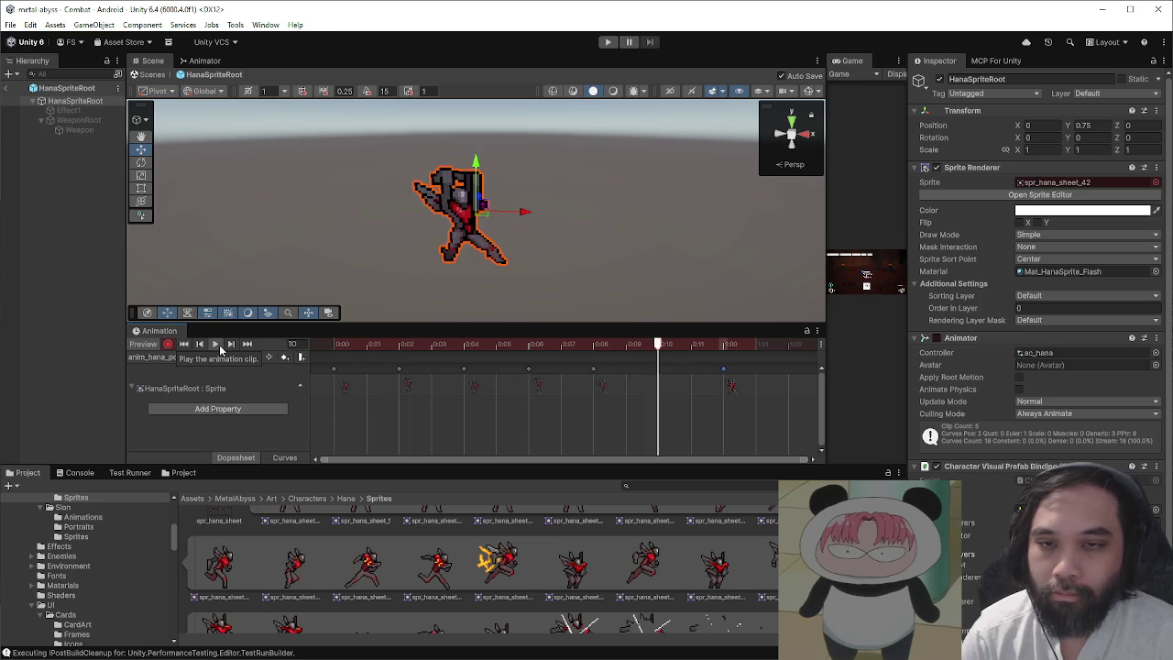
scroll(621, 540, down, 1)
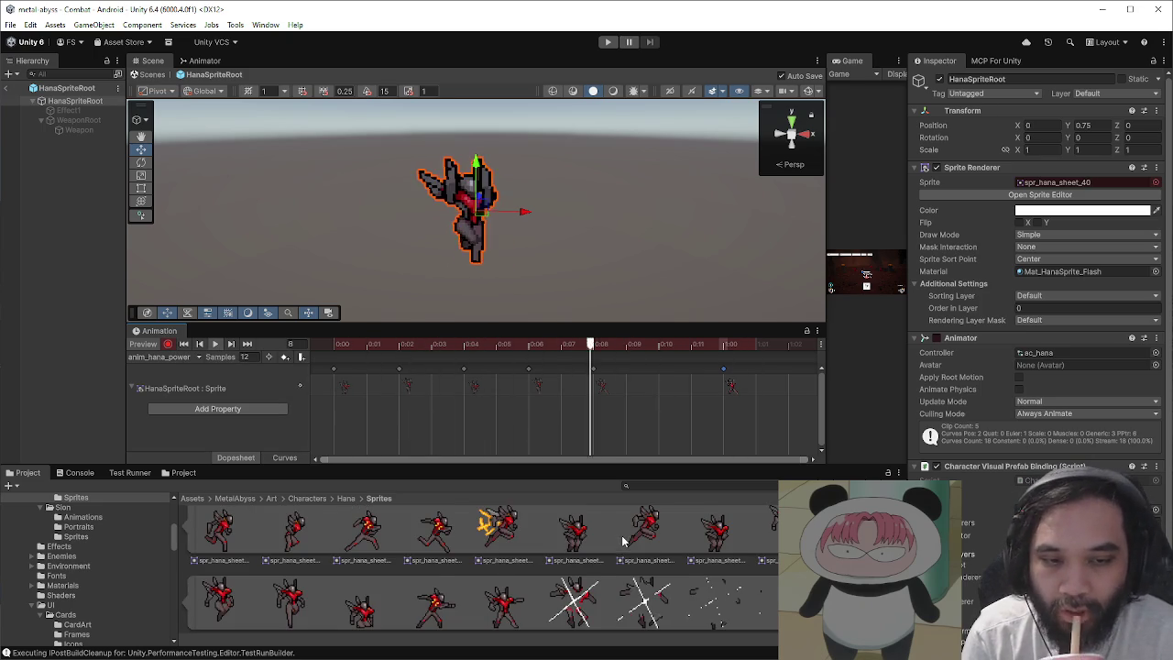
scroll(621, 541, down, 1)
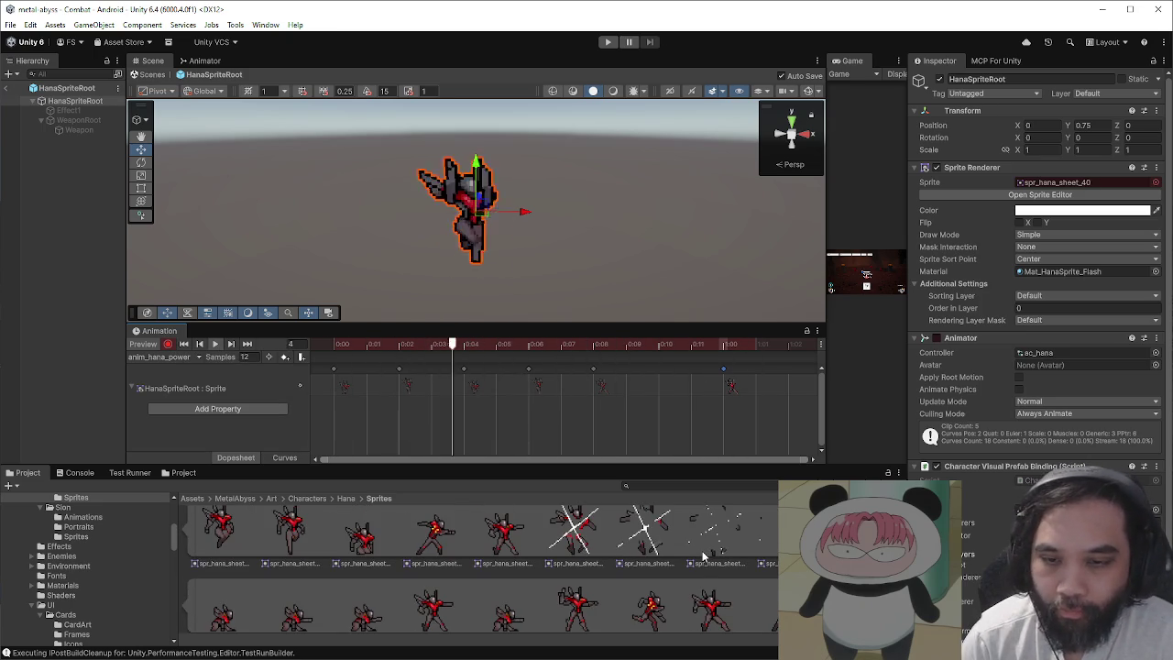
scroll(704, 555, down, 1)
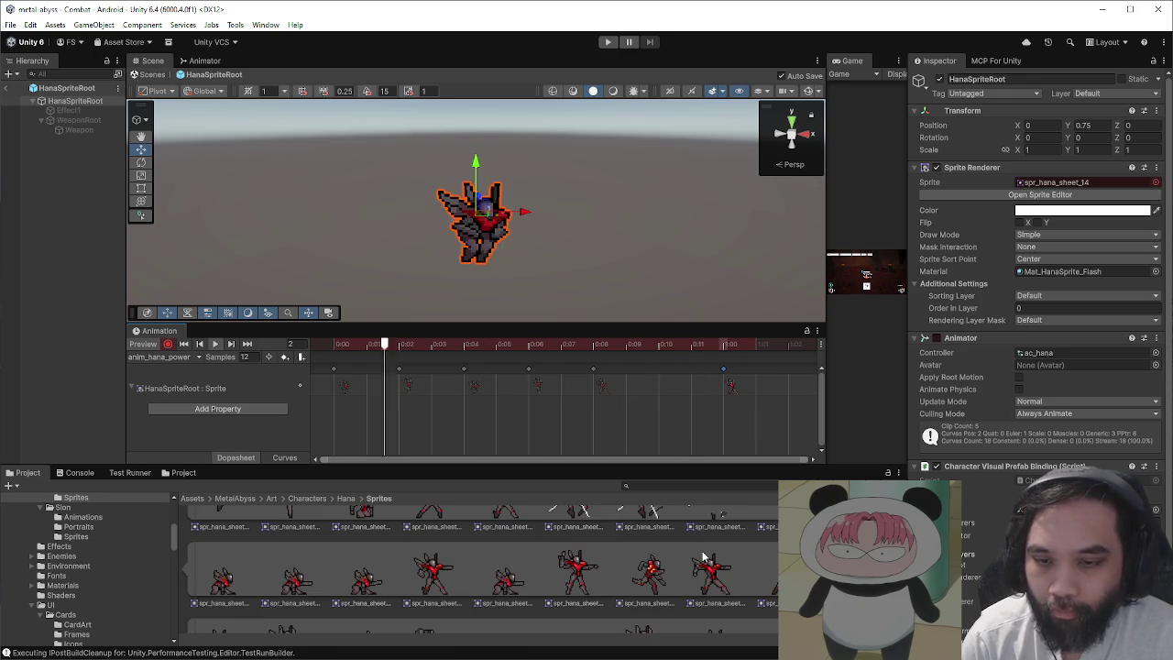
scroll(669, 548, down, 2)
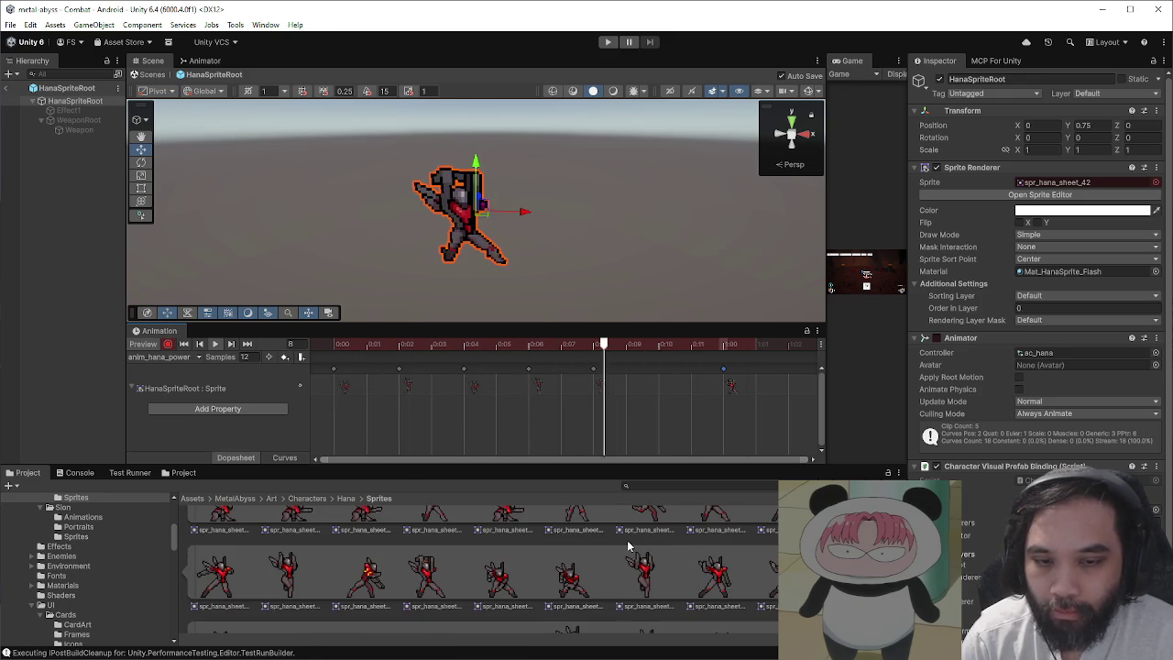
click(410, 344)
mouse_move(406, 345)
mouse_down()
mouse_move(328, 343)
mouse_move(587, 376)
mouse_up()
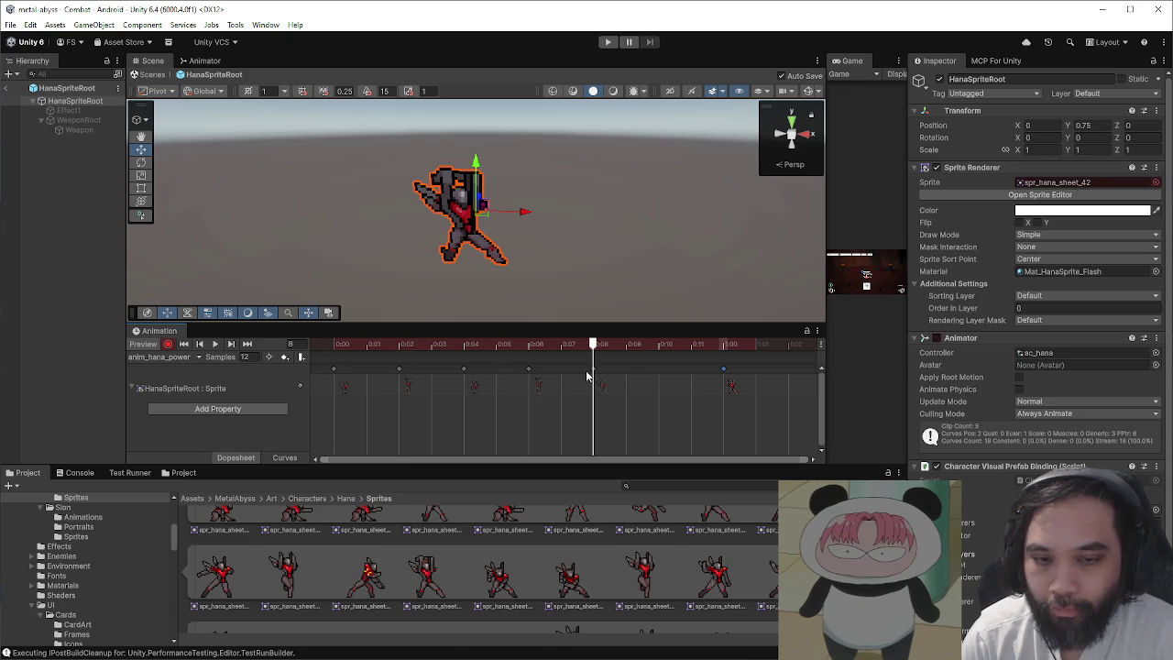
scroll(645, 579, down, 2)
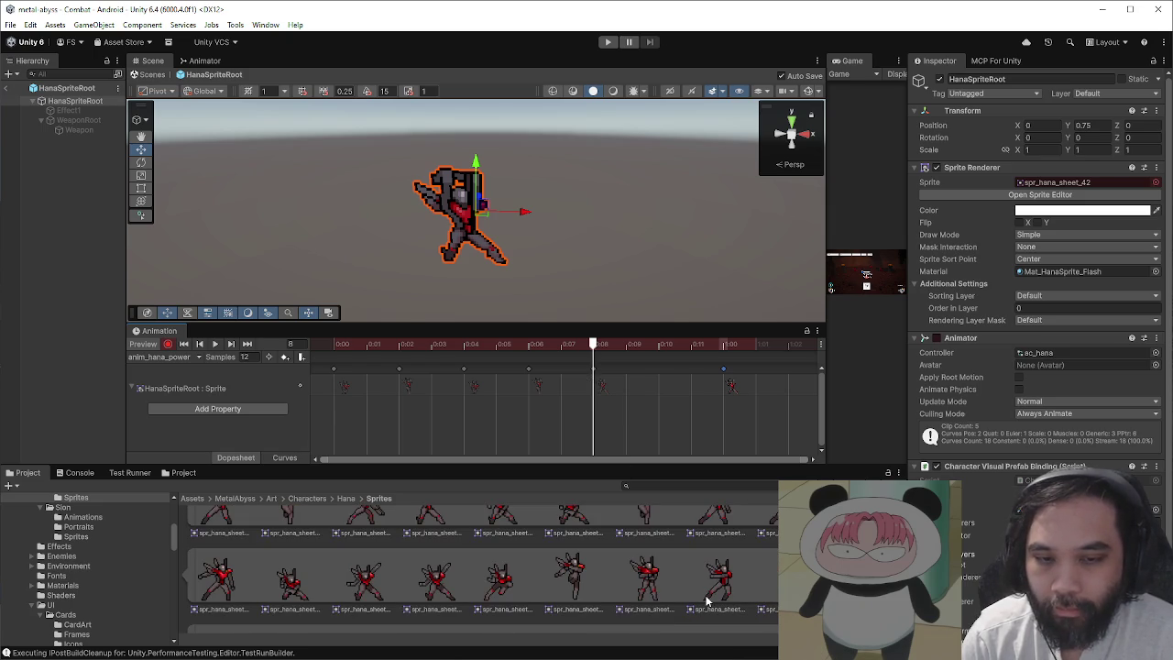
scroll(666, 586, down, 2)
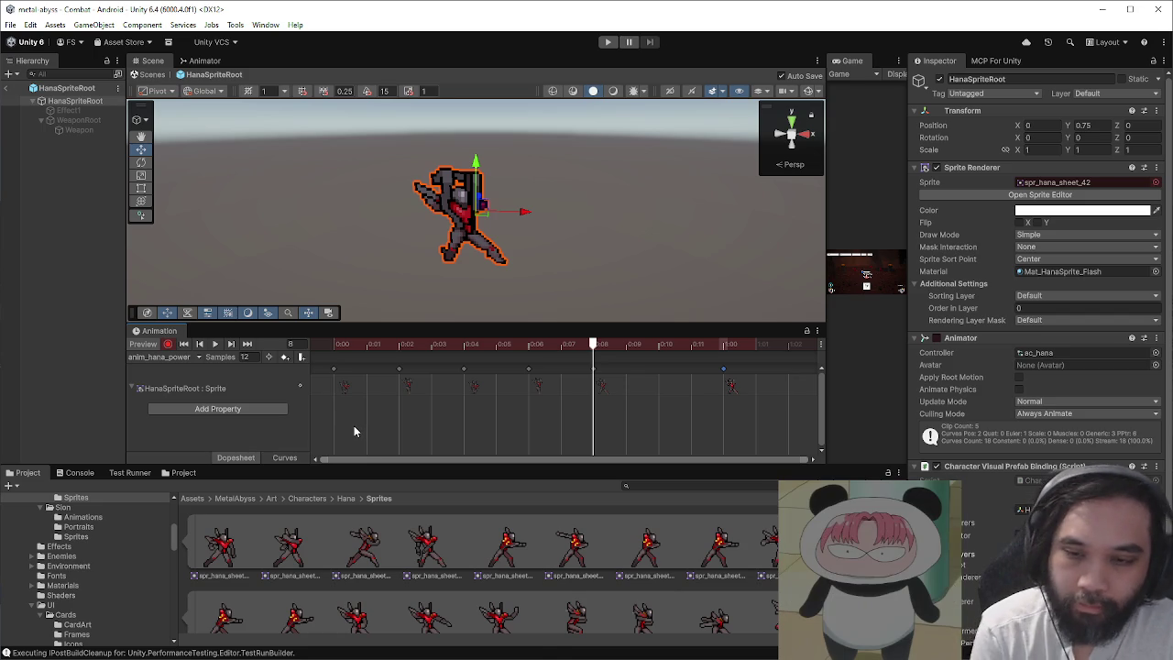
scroll(527, 547, up, 1)
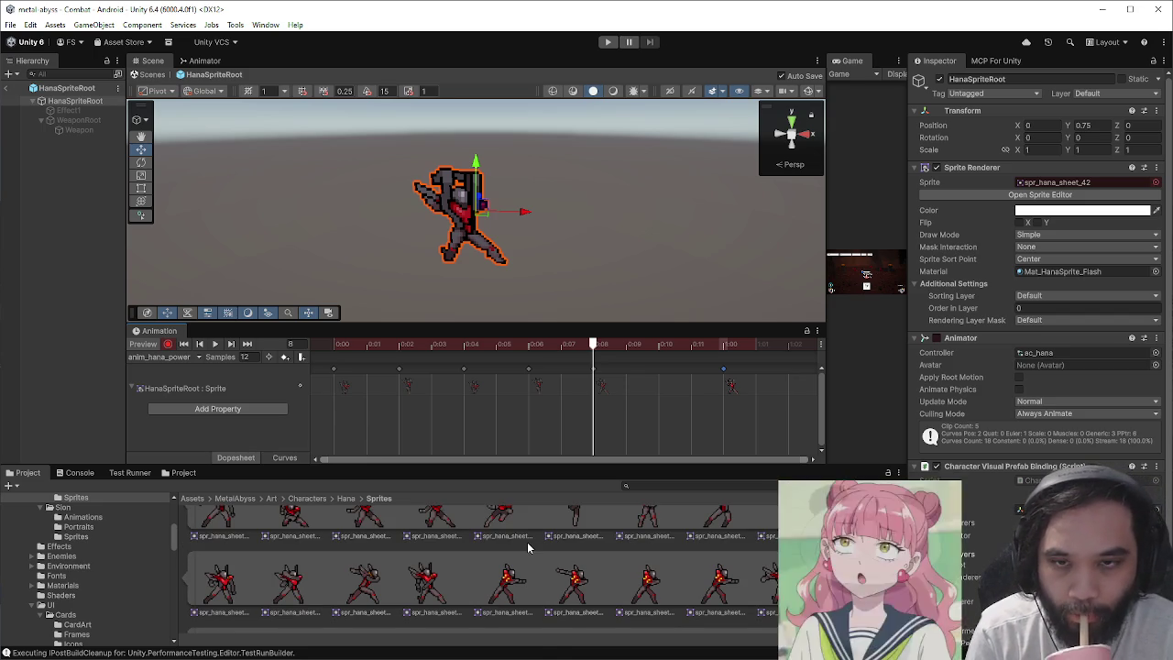
scroll(591, 582, down, 2)
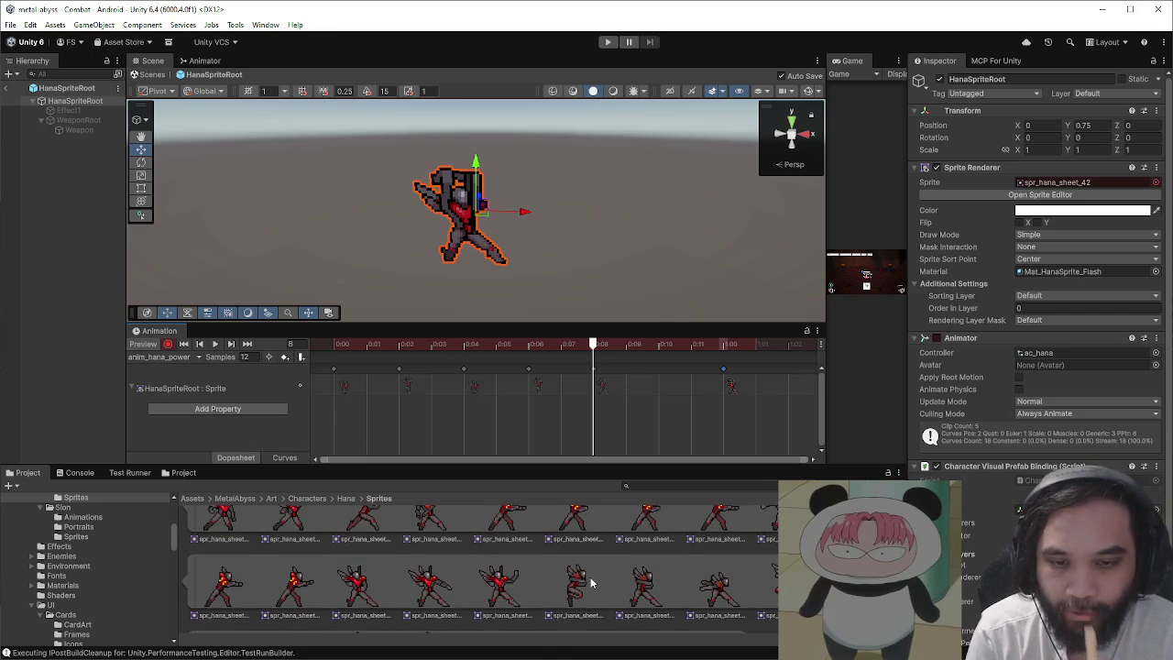
scroll(565, 579, up, 1)
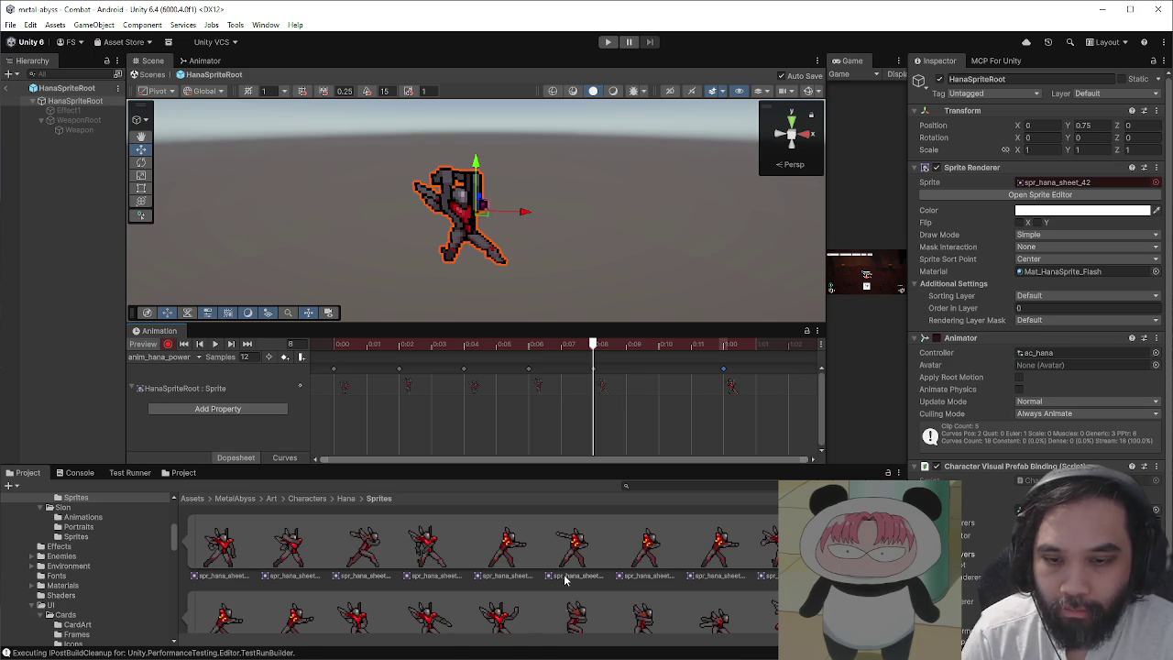
scroll(565, 579, down, 3)
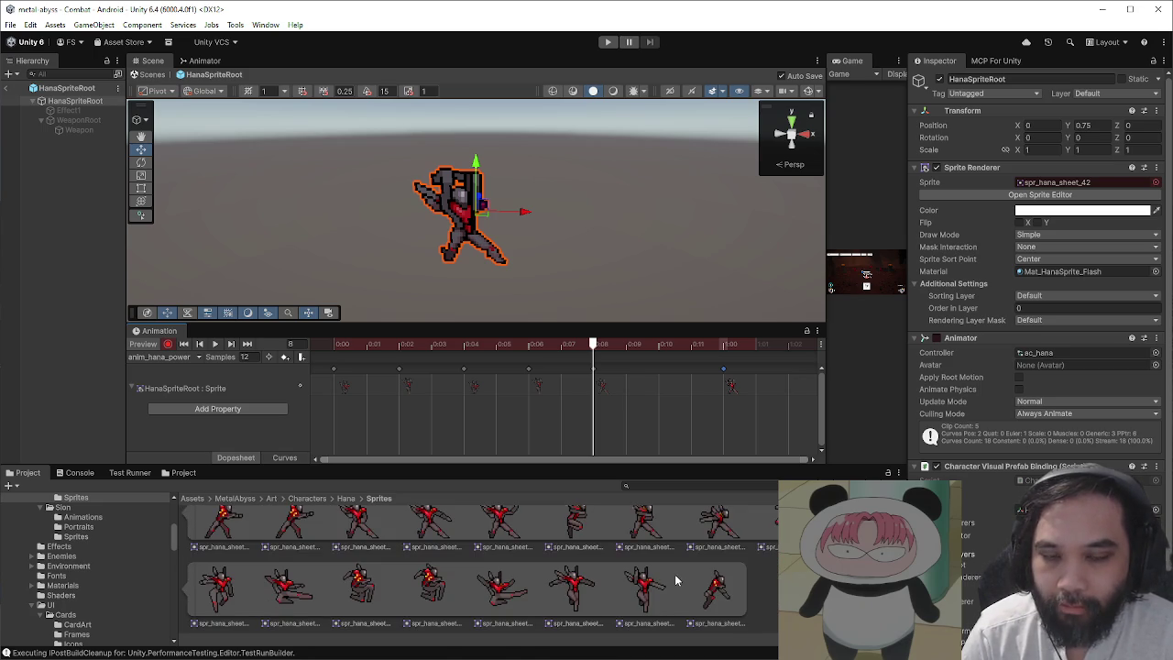
- Add a sprite keyframe at frame 3 of anim_hana_power
mouse_move(420, 347)
mouse_down()
mouse_move(334, 346)
mouse_move(402, 349)
mouse_up()
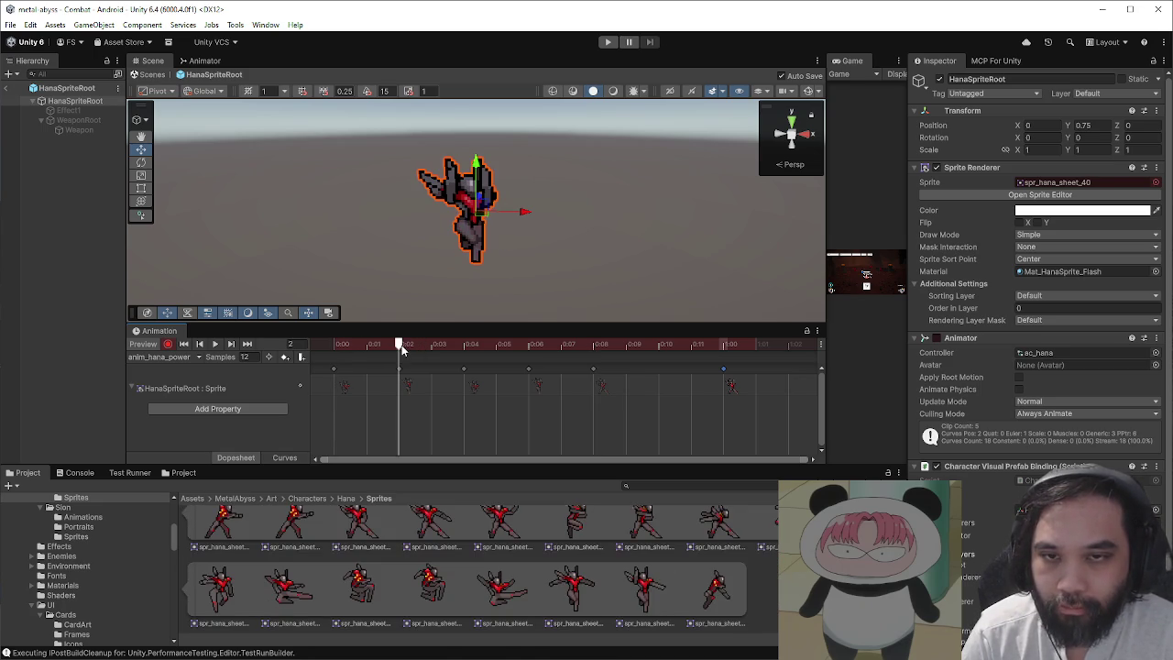
mouse_move(568, 586)
mouse_down()
mouse_move(549, 536)
mouse_move(439, 387)
mouse_up()
mouse_move(415, 347)
mouse_down()
mouse_move(396, 348)
mouse_move(436, 353)
mouse_move(334, 354)
mouse_move(745, 387)
mouse_move(560, 430)
mouse_up()
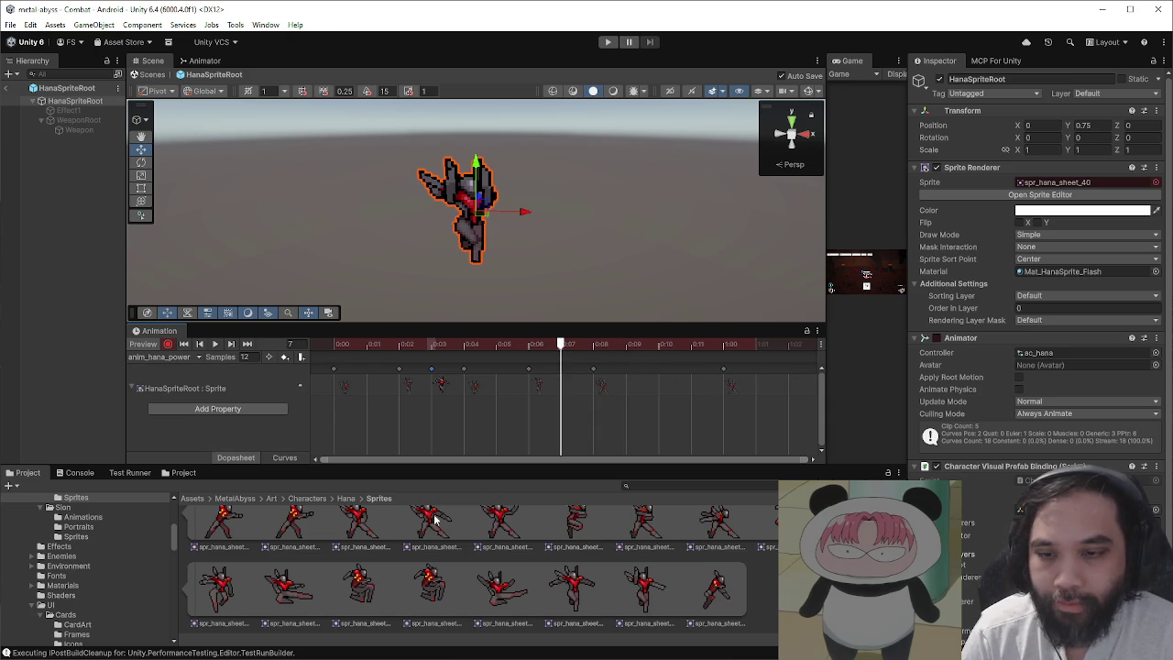
scroll(374, 542, down, 2)
scroll(380, 545, up, 1)
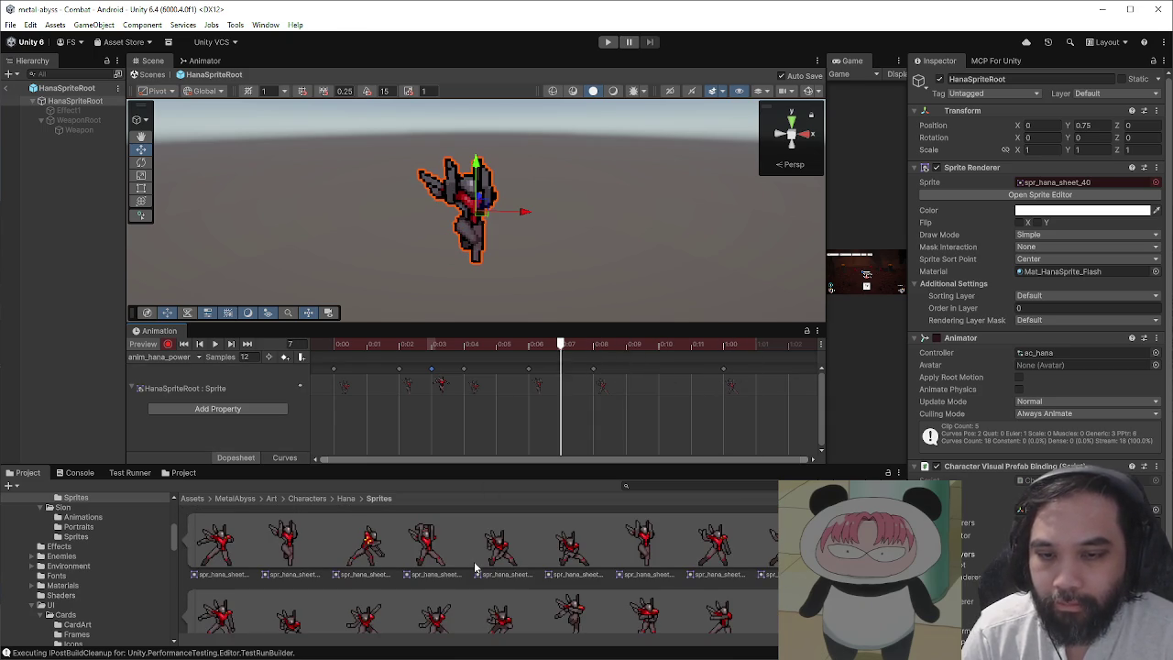
scroll(474, 568, down, 1)
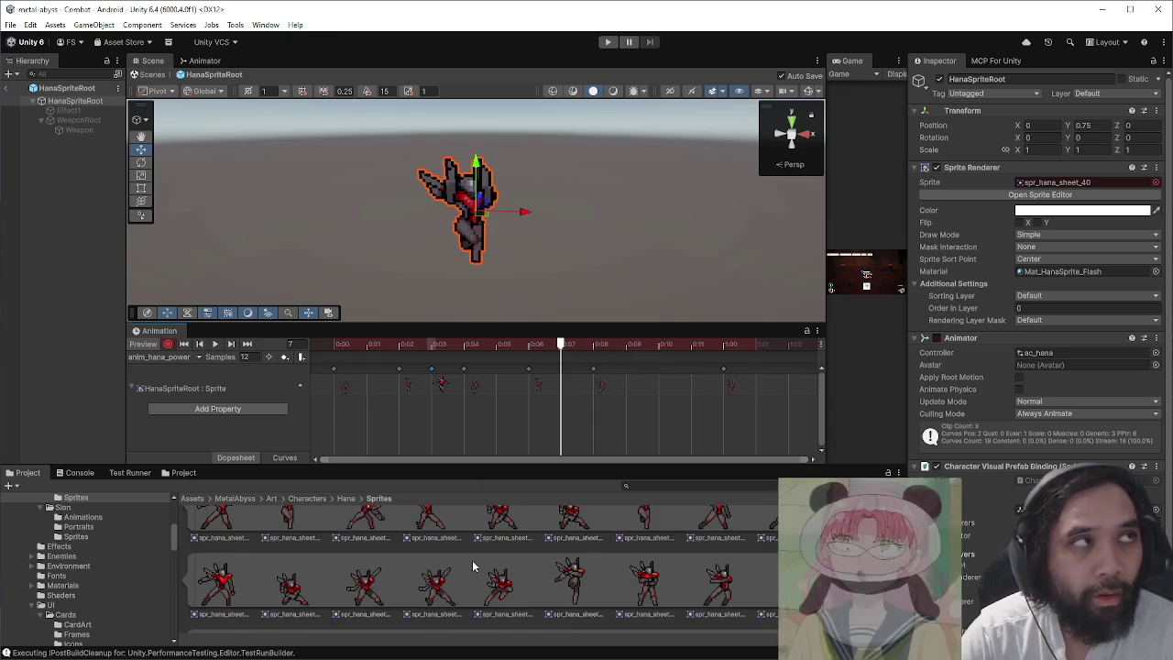
scroll(474, 567, down, 2)
scroll(473, 567, up, 3)
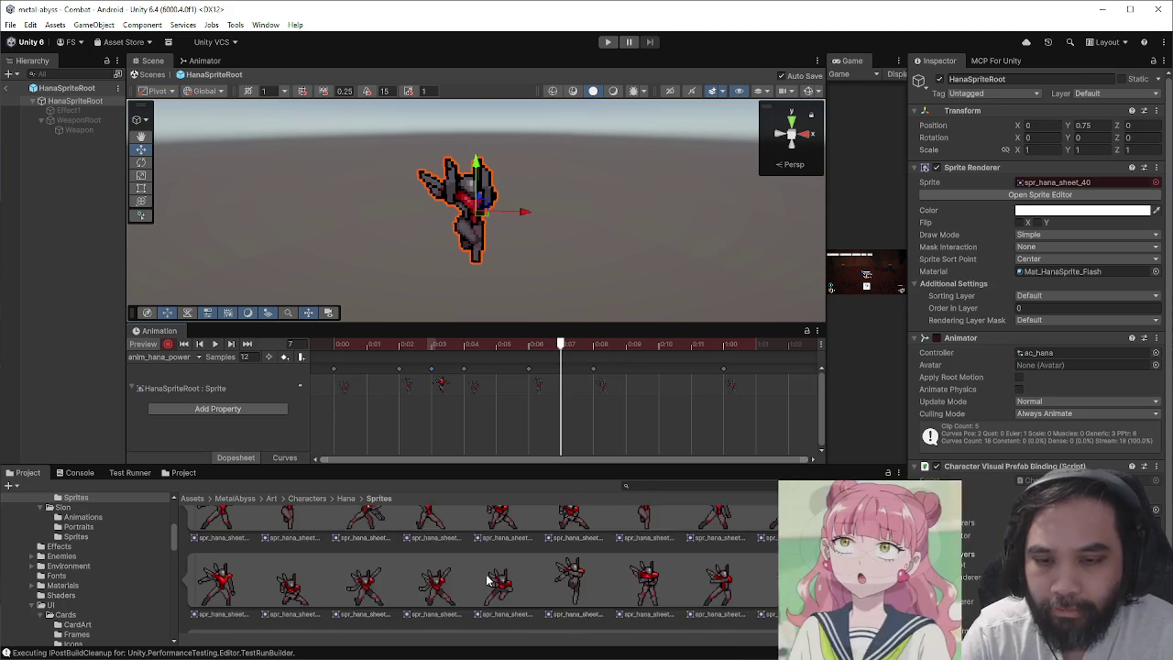
scroll(486, 575, down, 2)
scroll(486, 575, up, 2)
scroll(484, 576, down, 2)
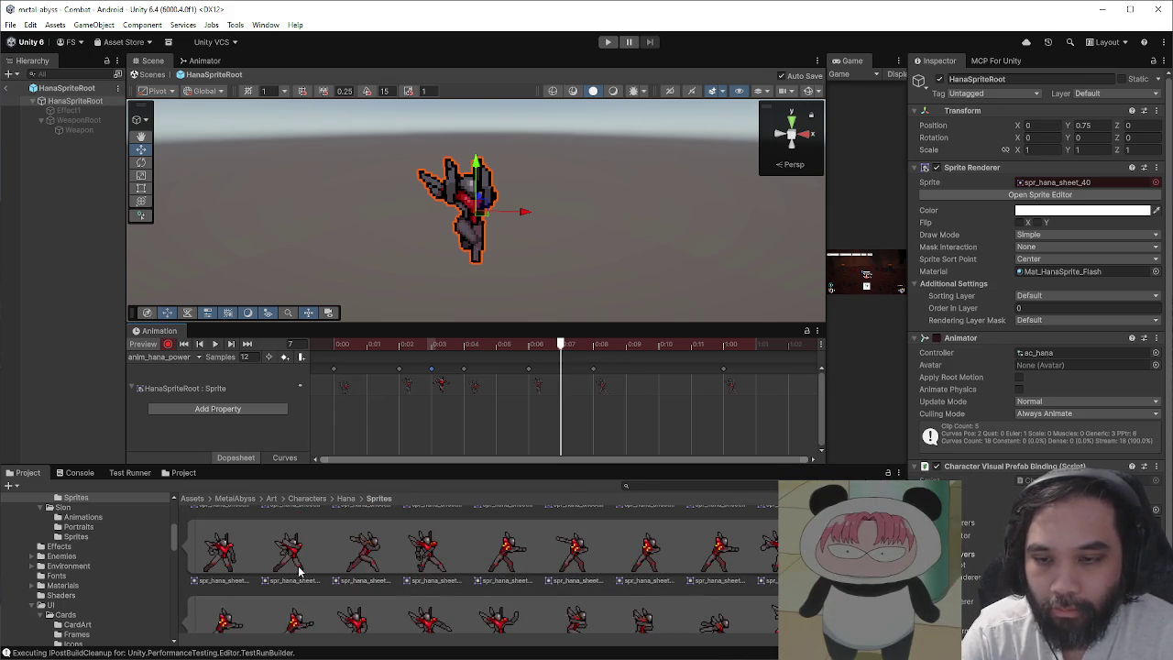
scroll(551, 455, up, 3)
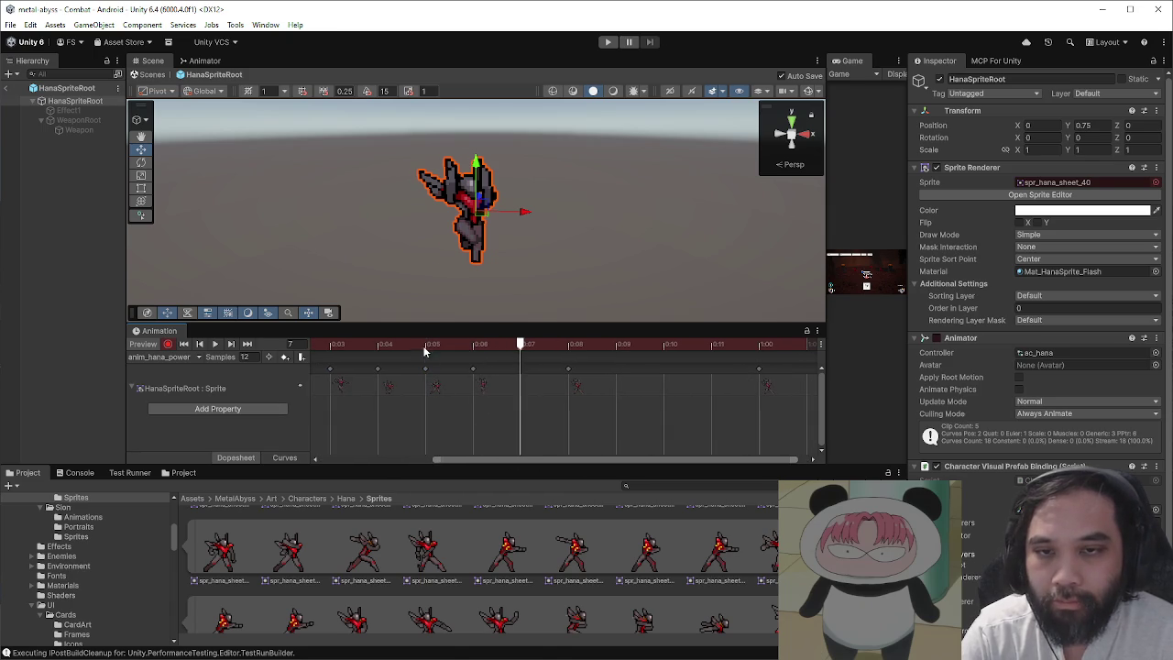
- Preview the poses around frames 5–8 and drag a sprite key later toward frame 10
click(425, 351)
drag(476, 458, 334, 461)
click(215, 344)
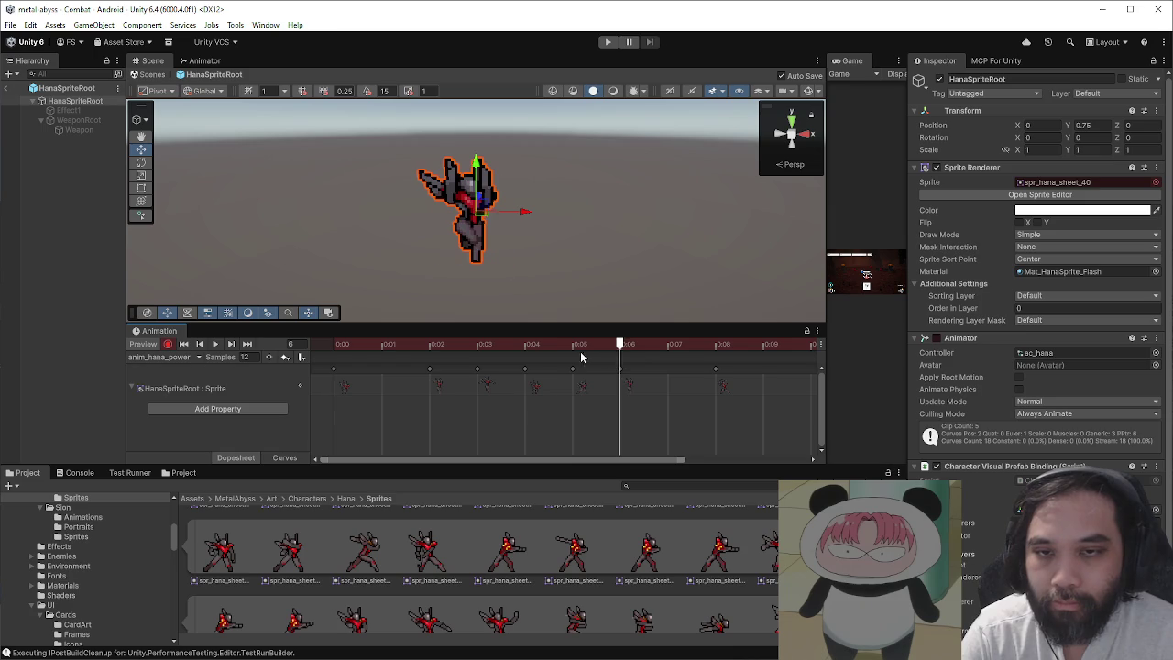
mouse_move(604, 359)
mouse_down()
mouse_move(721, 363)
mouse_move(581, 366)
mouse_move(717, 371)
mouse_up()
scroll(696, 389, down, 1)
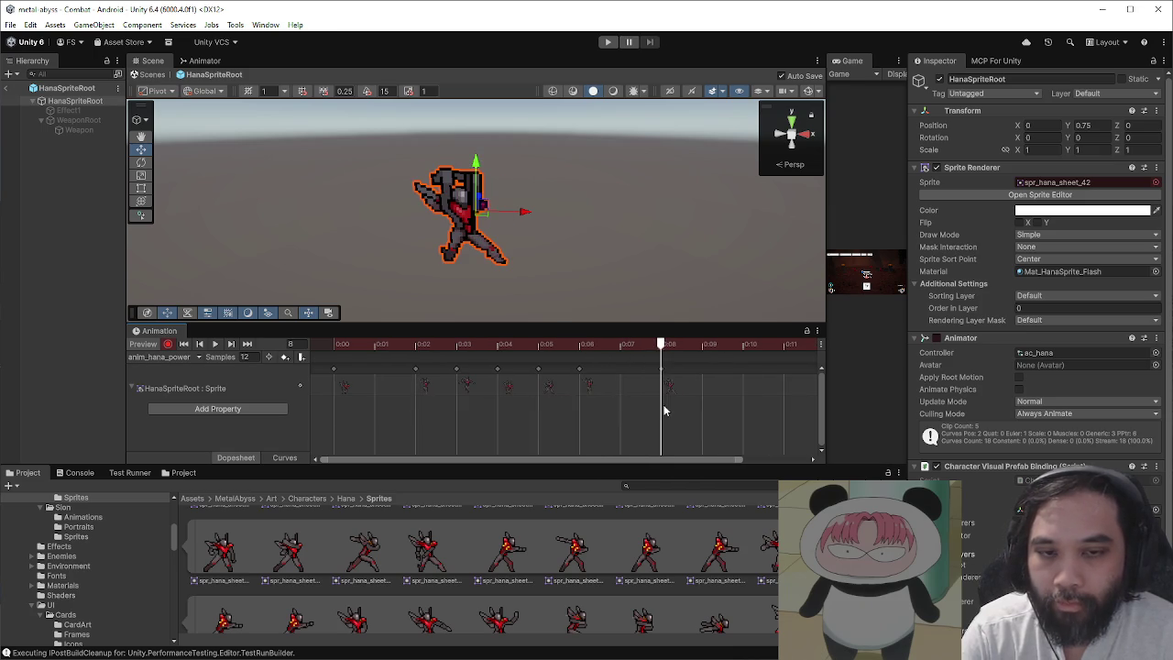
mouse_move(639, 350)
mouse_down()
mouse_move(613, 351)
mouse_move(663, 353)
mouse_move(335, 356)
mouse_move(537, 362)
mouse_up()
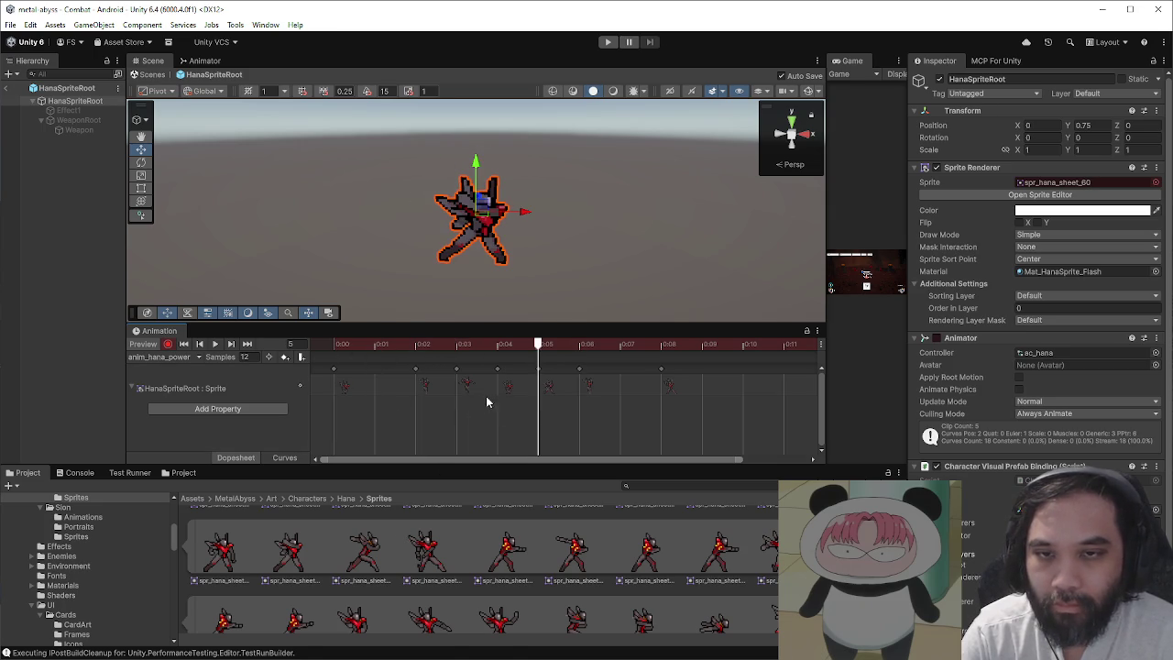
drag(347, 385, 768, 387)
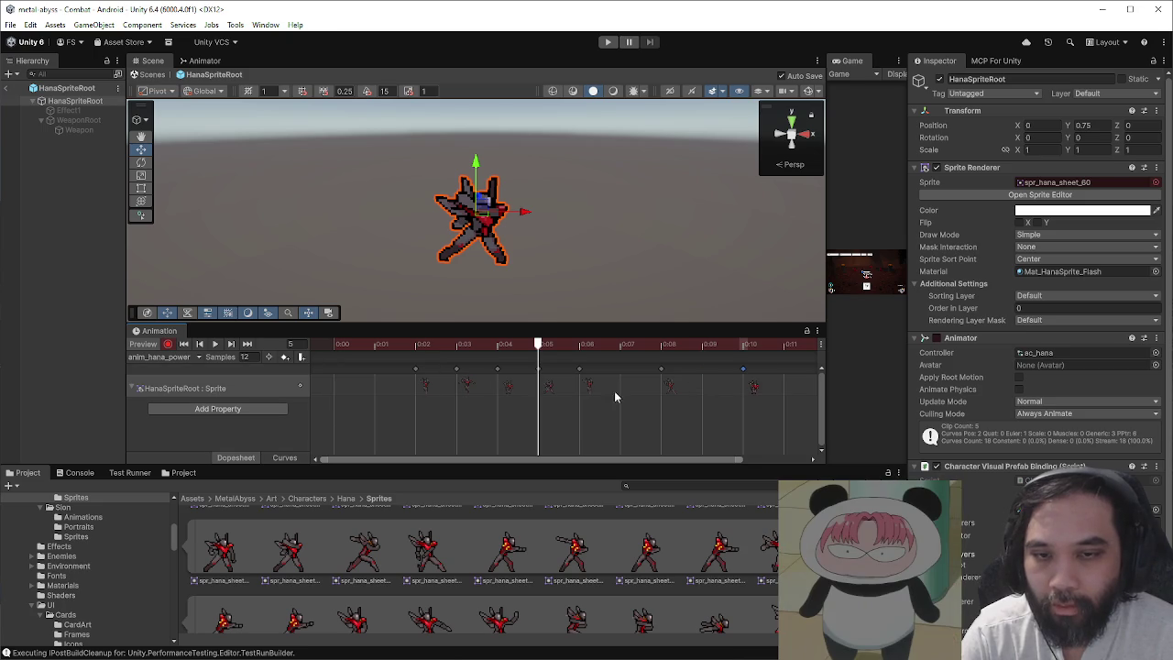
mouse_move(620, 351)
mouse_down()
mouse_move(415, 351)
mouse_move(656, 359)
mouse_move(531, 379)
mouse_move(340, 383)
mouse_move(324, 351)
mouse_up()
click(343, 345)
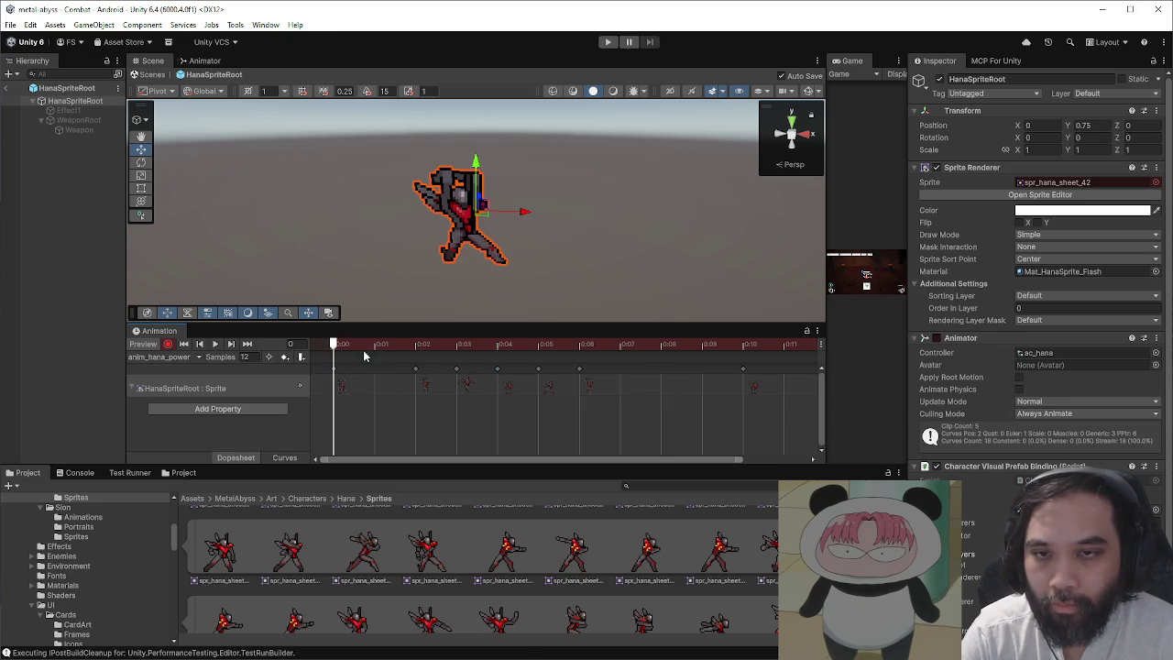
- Move the frame-5 sprite key to frame 1 and shift the keys from frames 2–6 later
click(553, 347)
drag(553, 386, 392, 387)
mouse_move(374, 347)
mouse_down()
mouse_move(338, 349)
mouse_move(435, 356)
mouse_up()
click(464, 403)
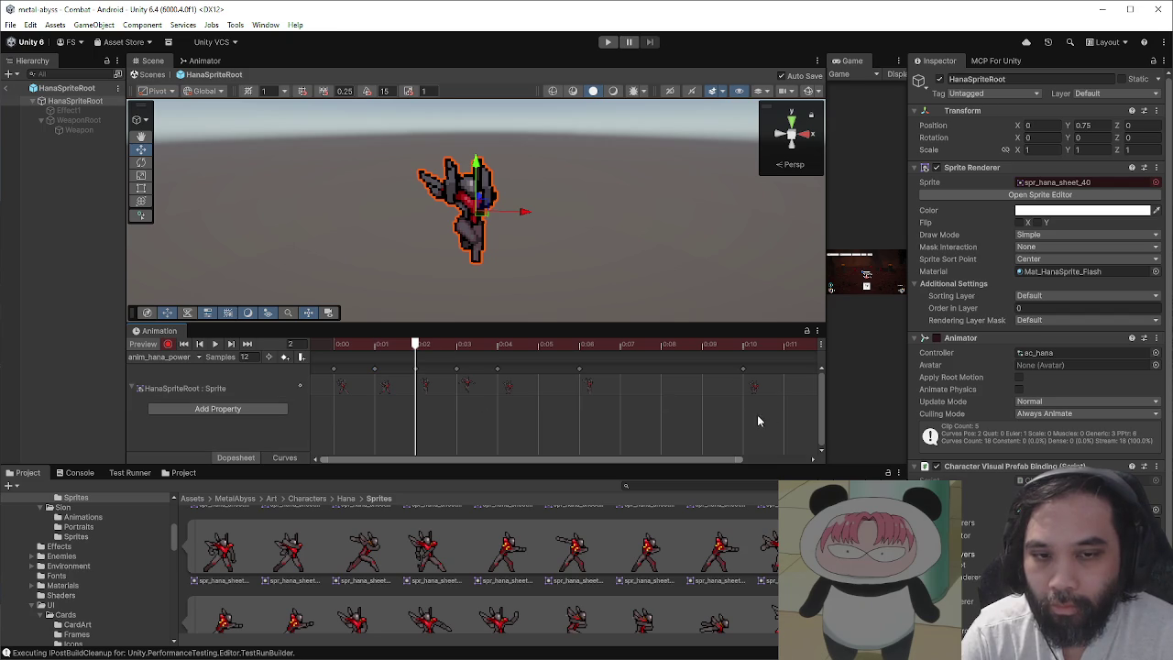
drag(781, 420, 494, 364)
drag(427, 386, 760, 392)
mouse_move(440, 348)
mouse_down()
mouse_move(326, 348)
mouse_move(550, 354)
mouse_up()
click(214, 344)
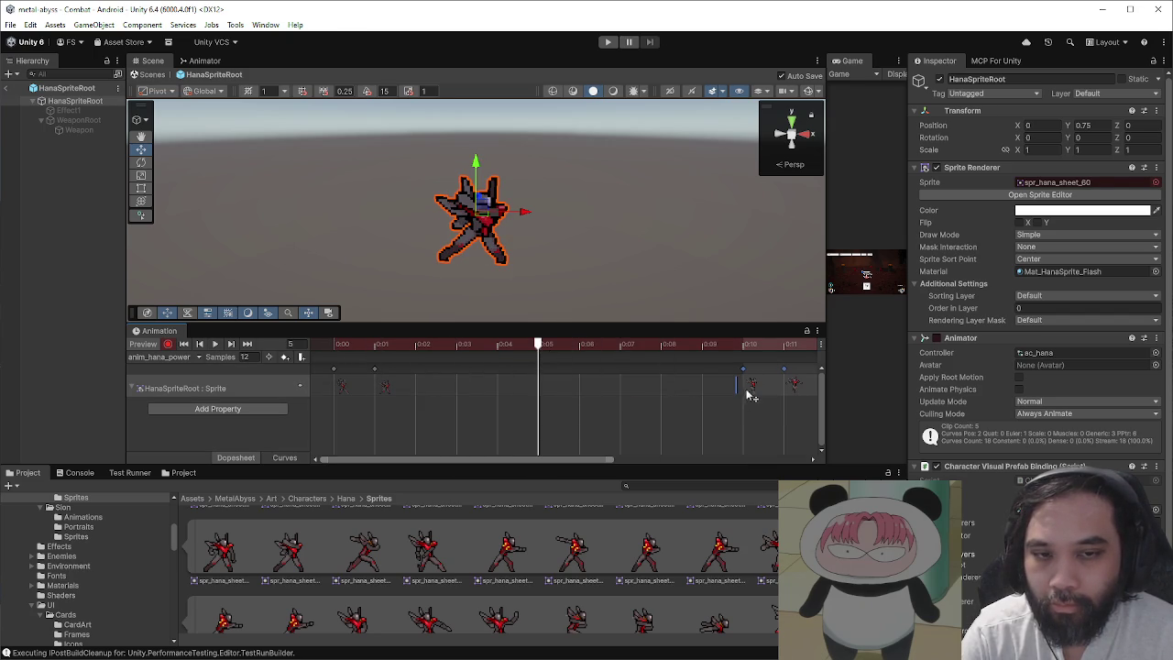
mouse_move(702, 359)
mouse_down()
mouse_move(780, 360)
mouse_move(519, 388)
mouse_up()
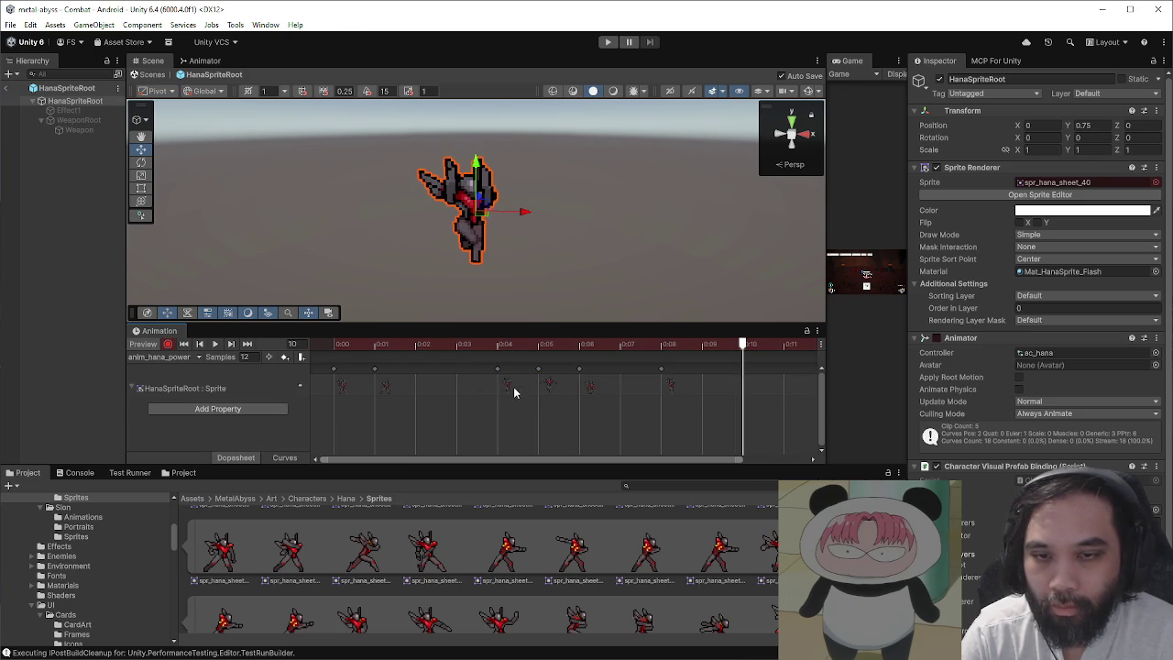
- Delete the key near frame 5 and shift the remaining keys one frame later
click(548, 385)
key(Delete)
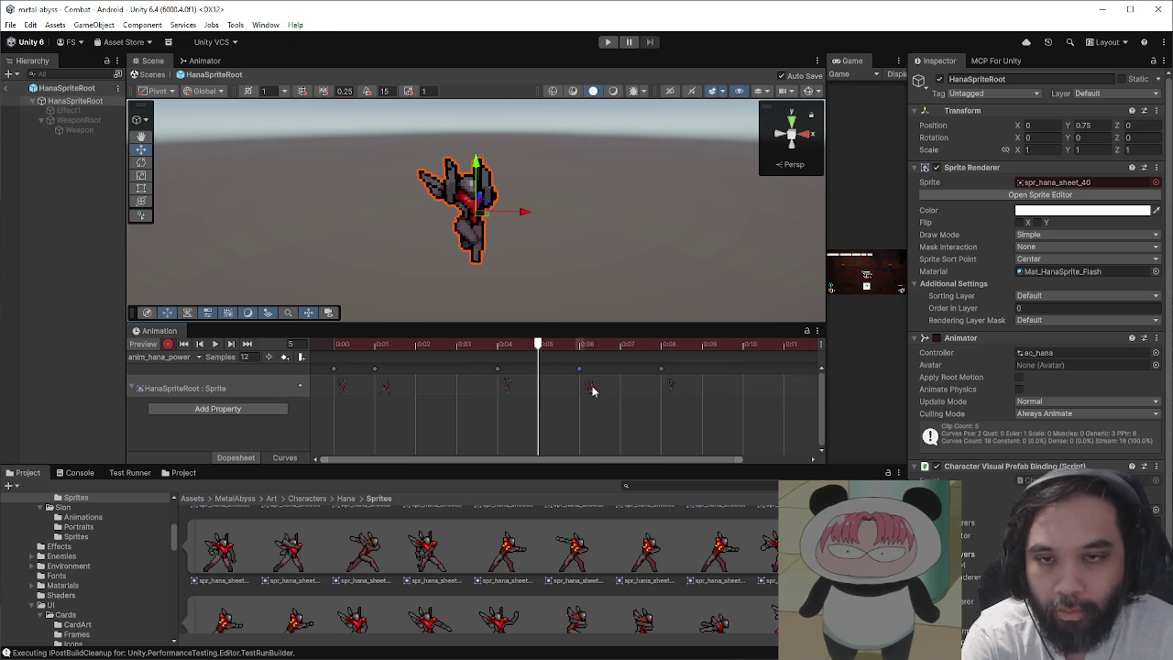
click(671, 386)
key(comma)
key(period)
key(period)
key(period)
key(space)
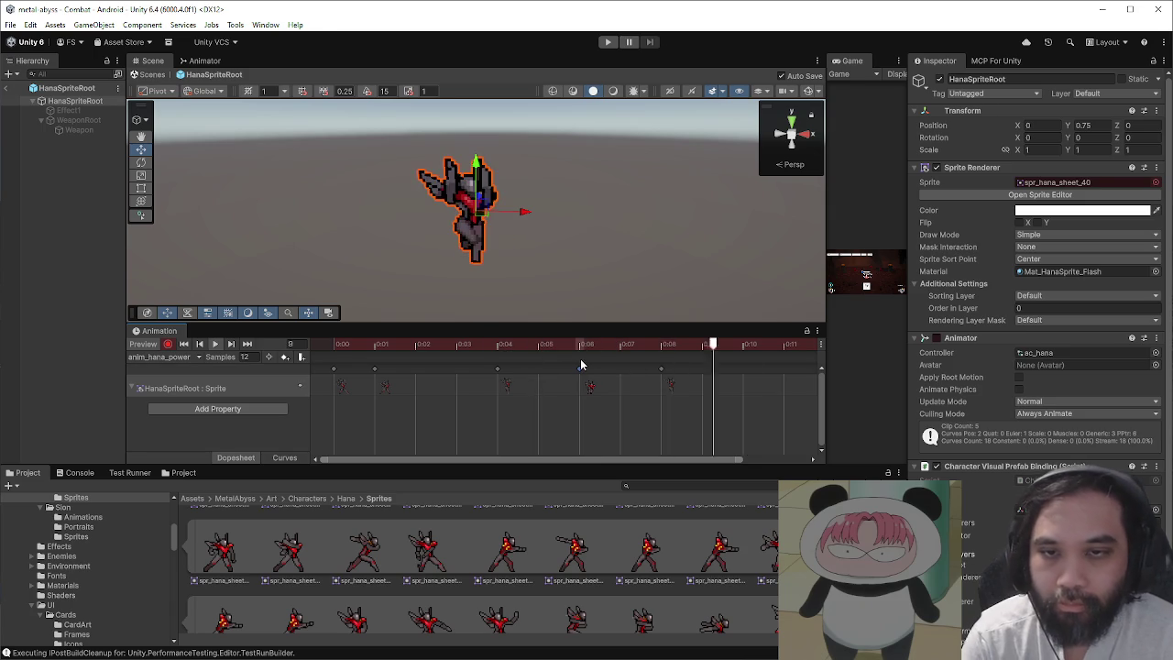
key(space)
mouse_move(710, 414)
mouse_down()
mouse_move(393, 366)
mouse_move(455, 428)
mouse_up()
click(455, 423)
key(space)
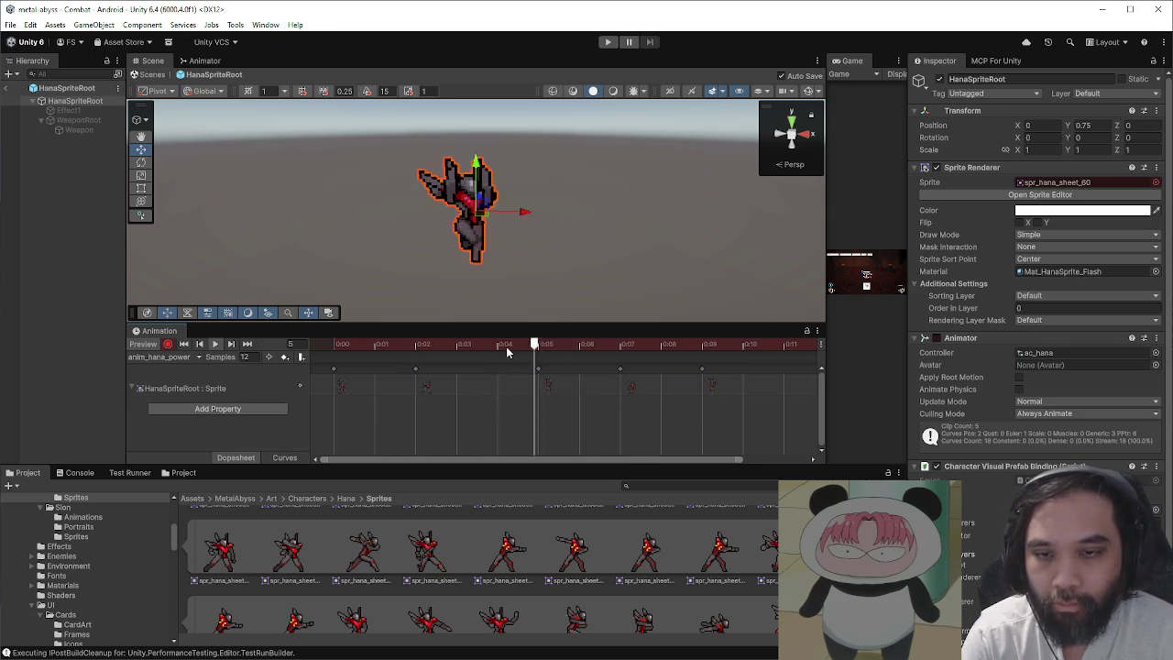
click(506, 346)
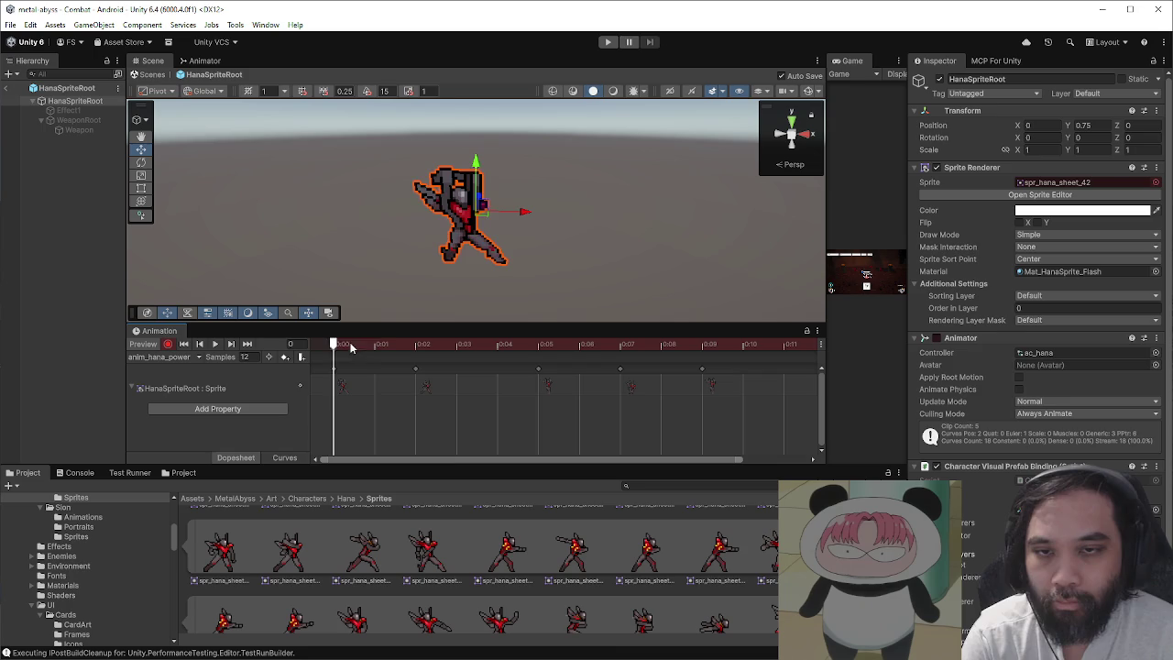
- Move the frame-2 key to frame 1 and delete the three later keyframes
click(400, 387)
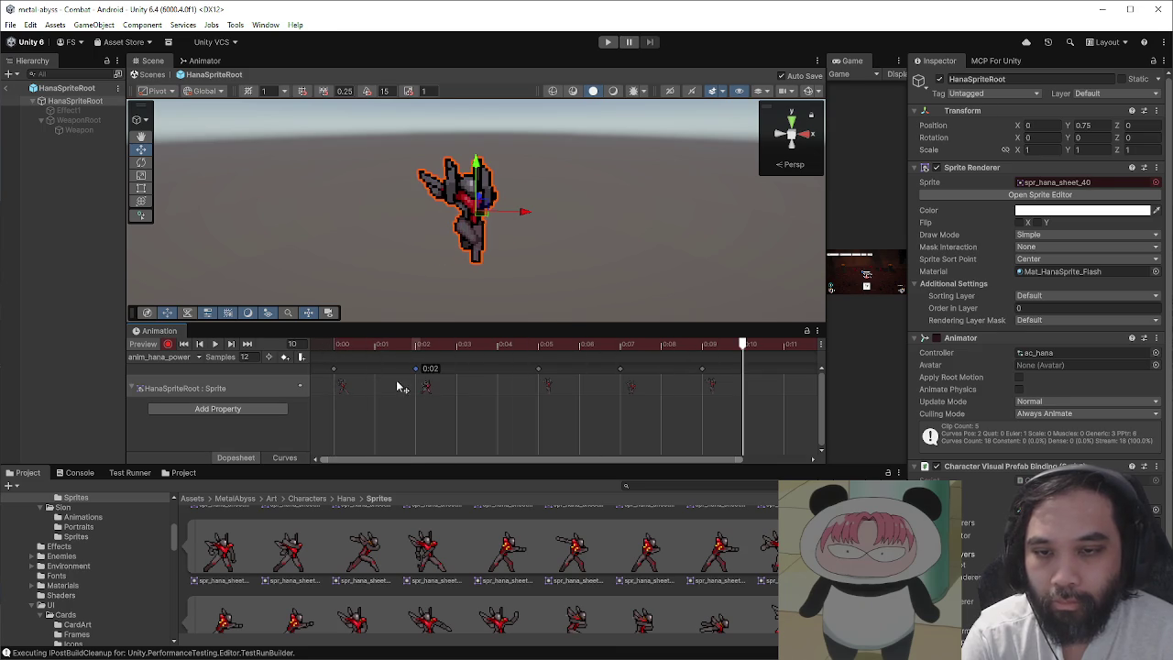
drag(417, 394, 378, 392)
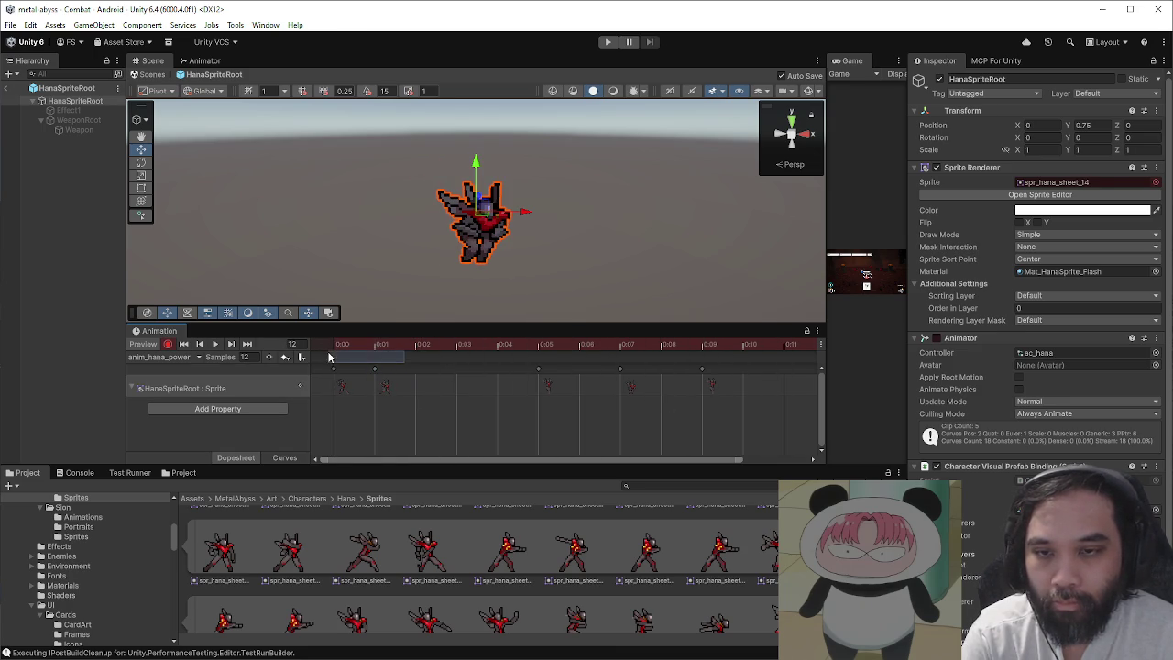
click(349, 351)
mouse_move(348, 351)
mouse_down()
mouse_move(528, 360)
mouse_move(334, 359)
mouse_move(375, 359)
mouse_up()
drag(743, 406, 510, 370)
key(Delete)
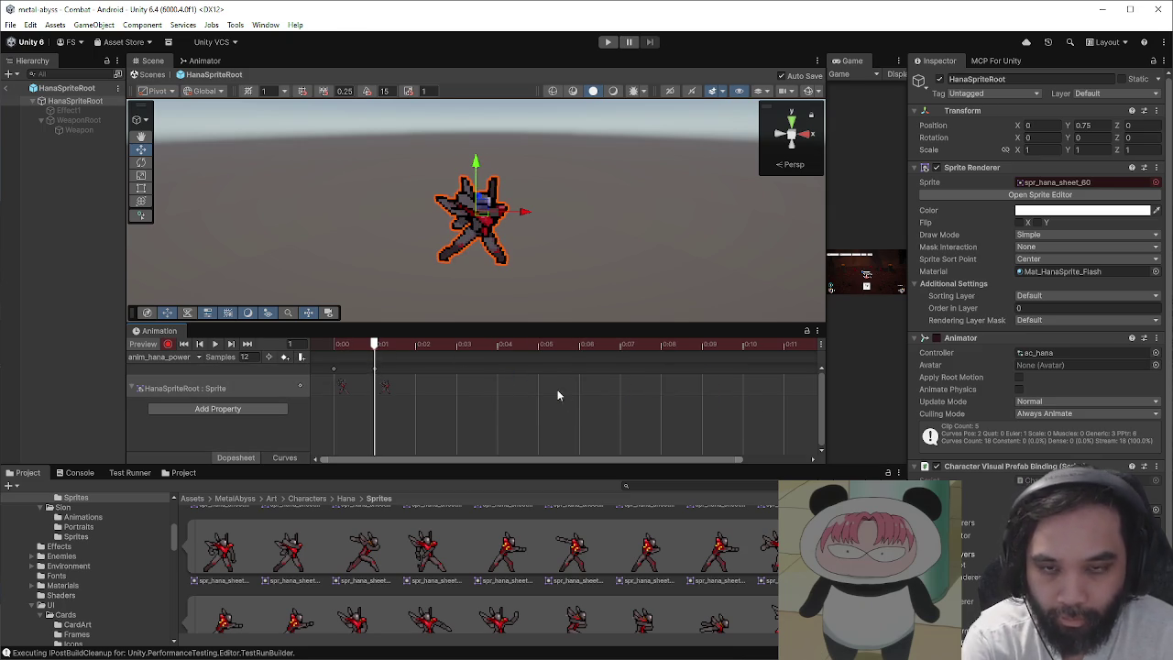
- Drag a new sprite pose from the Project window in as a keyframe at the clip start
key(space)
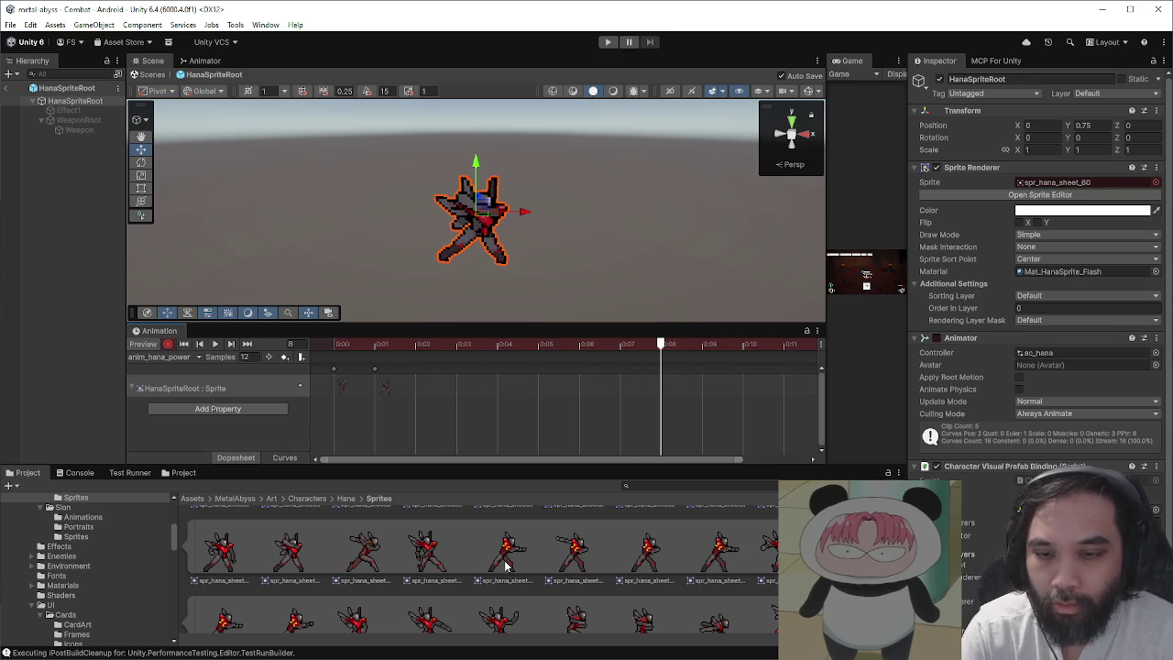
scroll(505, 566, down, 2)
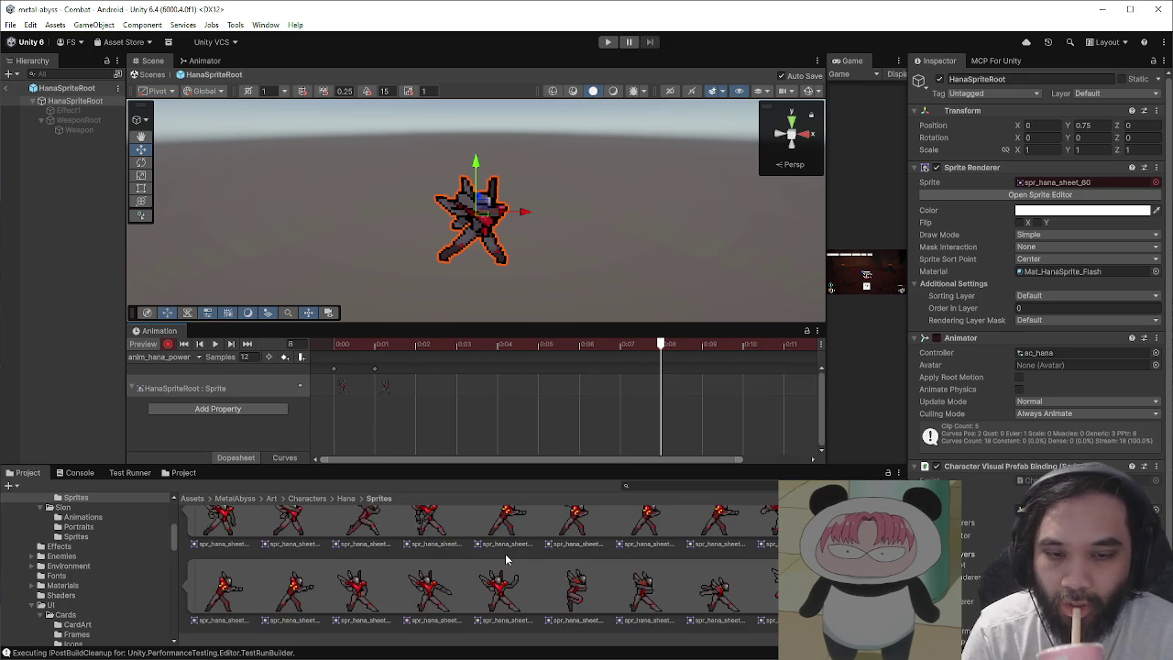
scroll(694, 599, down, 3)
scroll(707, 597, down, 3)
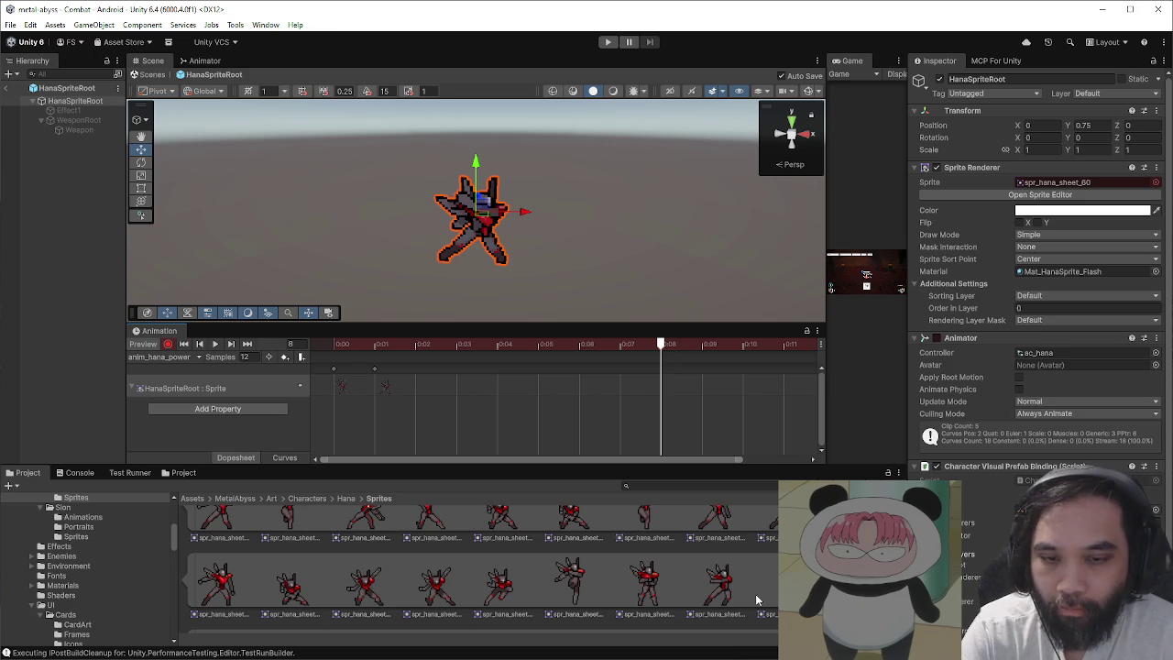
mouse_move(568, 574)
mouse_down()
mouse_move(482, 387)
mouse_move(467, 385)
mouse_up()
mouse_move(458, 342)
mouse_down()
mouse_move(326, 346)
mouse_move(373, 346)
mouse_up()
drag(467, 387, 343, 387)
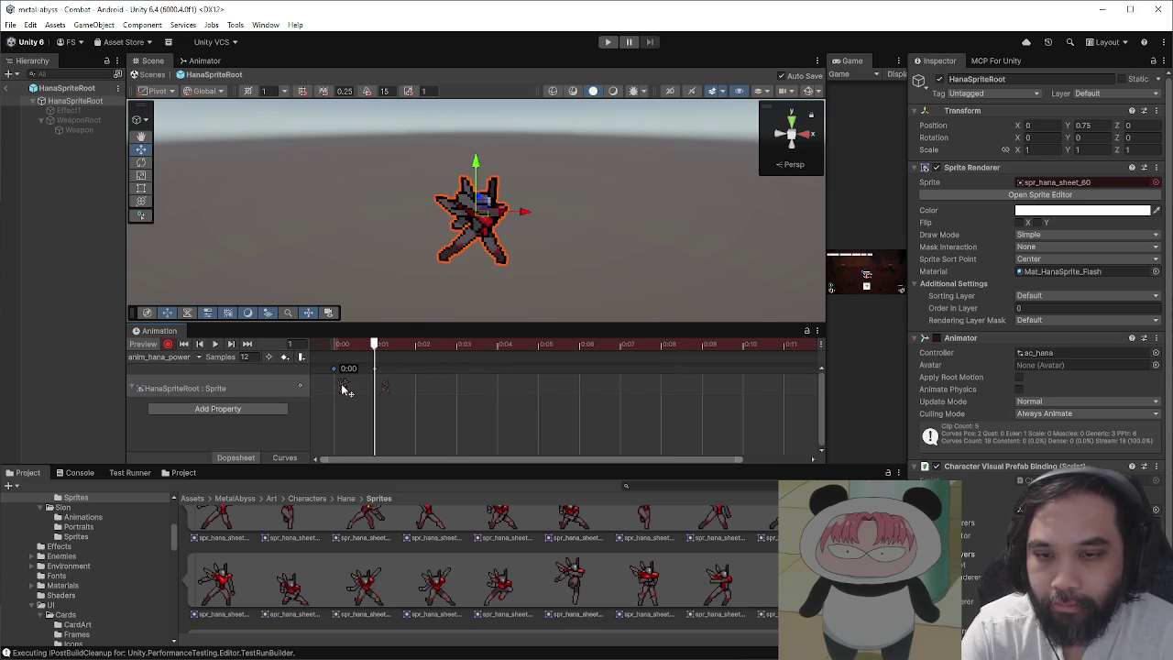
drag(374, 346, 306, 354)
key(space)
key(space)
key(space)
- Delete the stray key at 1:00, key a sprite at frame 5, then return to Combat
scroll(536, 399, down, 3)
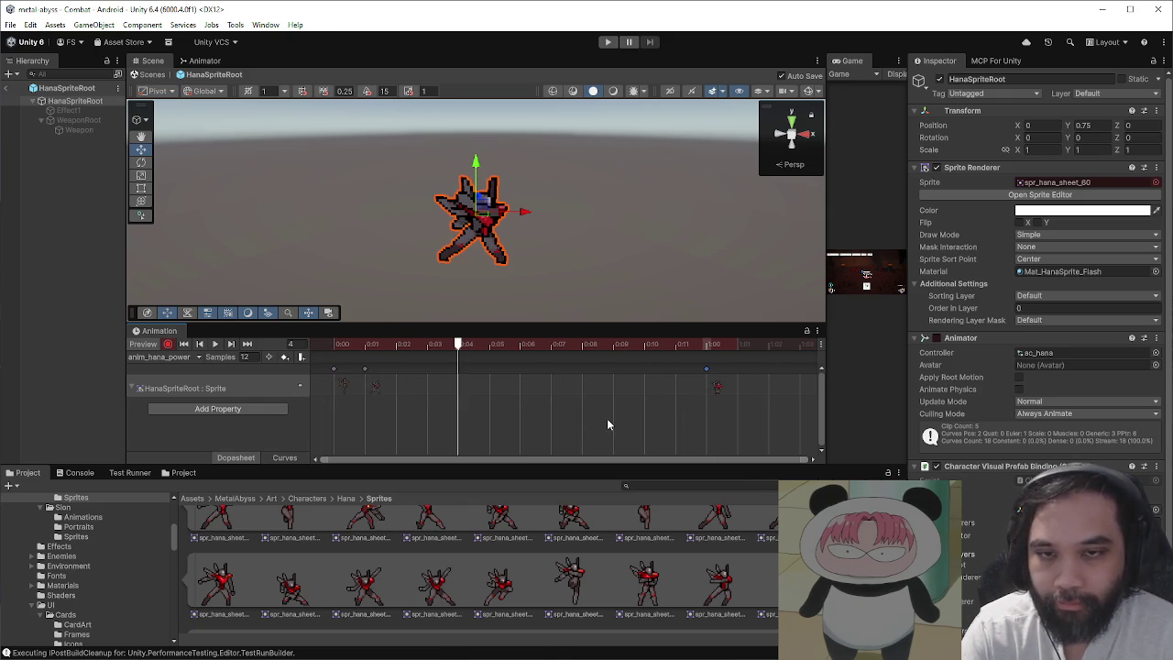
key(Delete)
key(space)
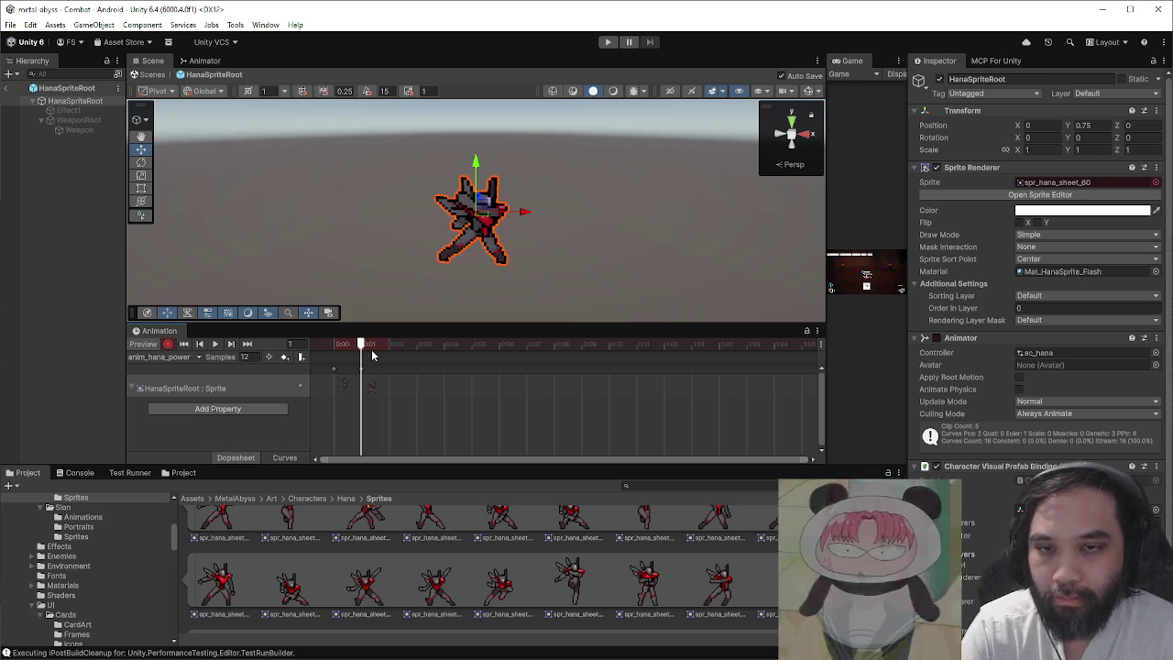
mouse_move(515, 349)
mouse_down()
mouse_move(594, 351)
mouse_move(477, 356)
mouse_up()
key(k)
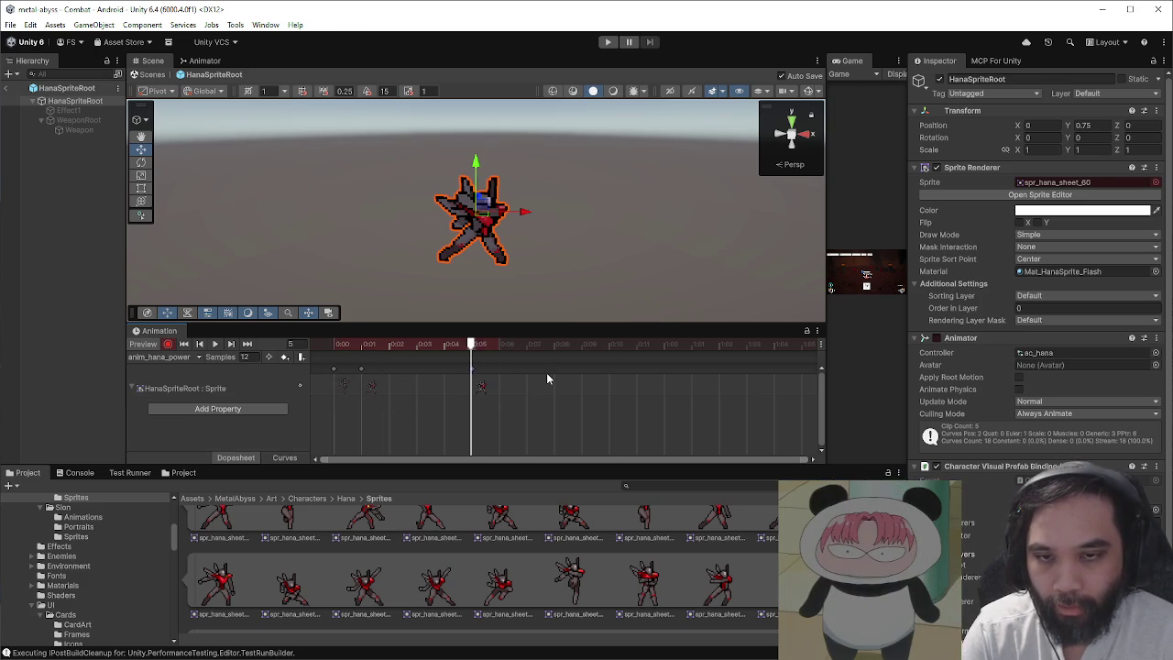
key(comma)
key(comma)
click(168, 343)
click(155, 75)
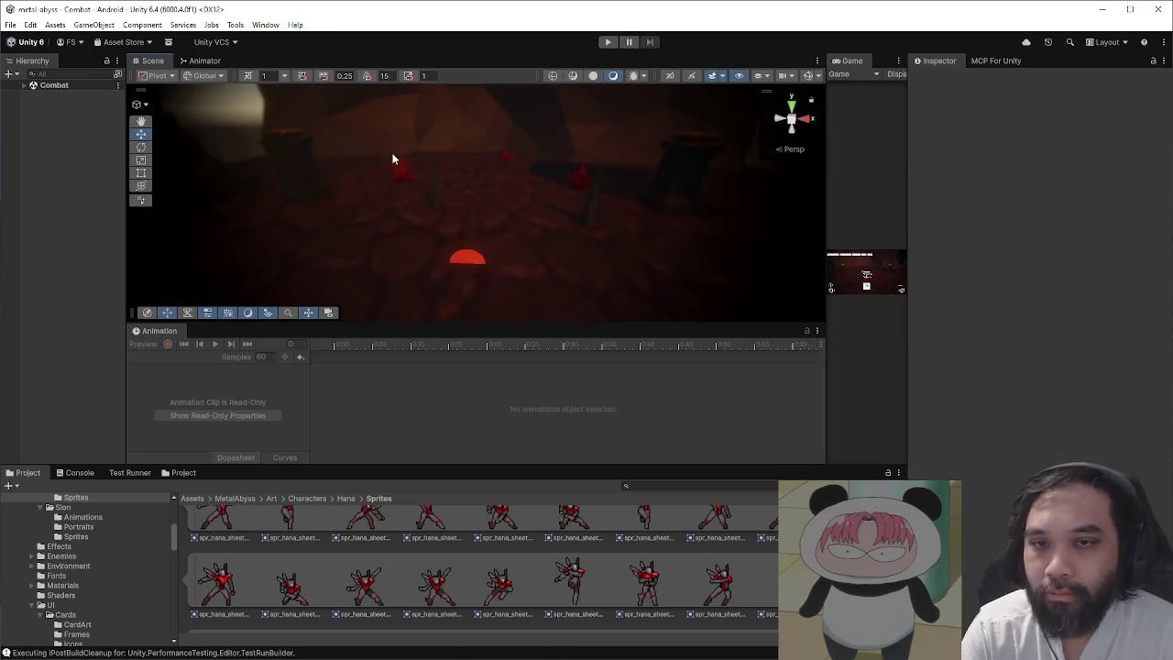
- Expand the Combat scene in the Hierarchy and show the Animator graph with anim_hana_power
click(24, 86)
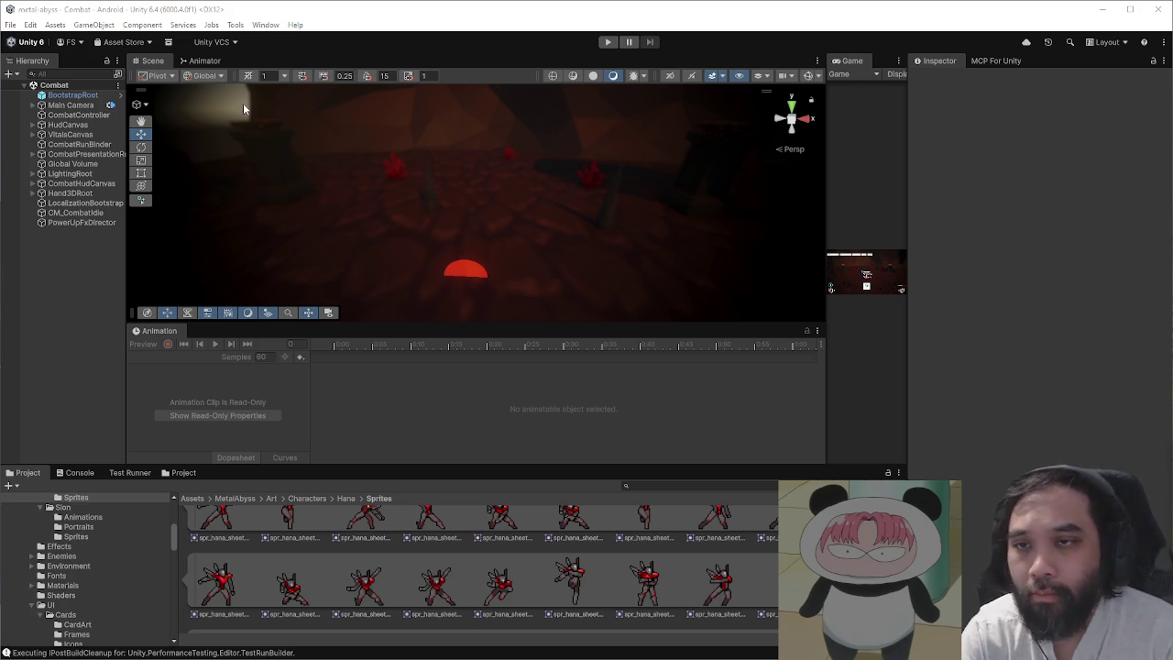
click(205, 61)
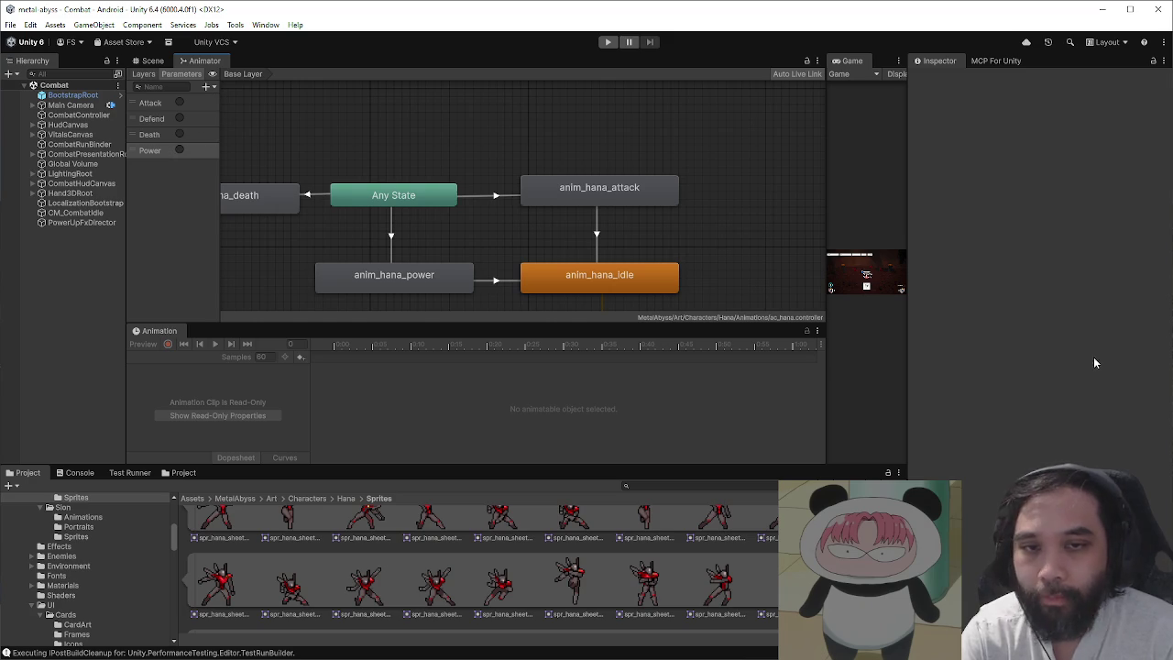
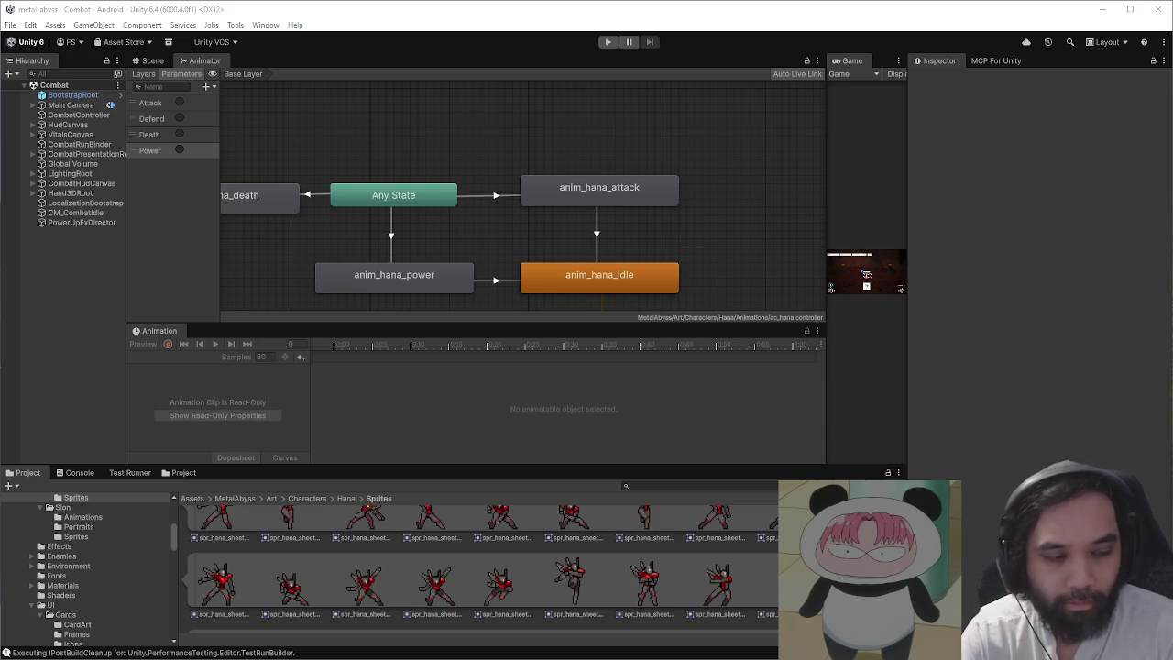
- Open Assets/MetalAbyss/Scenes/MainMenu and widen the Game view to show the Metal Abyss title screen
click(161, 61)
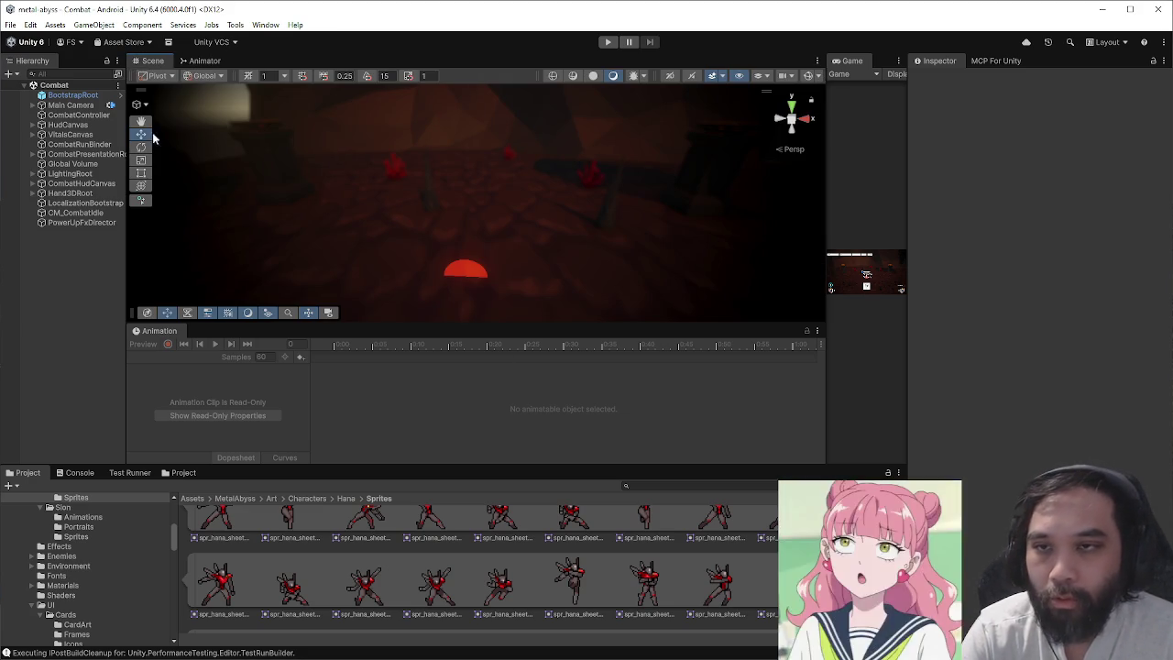
click(181, 473)
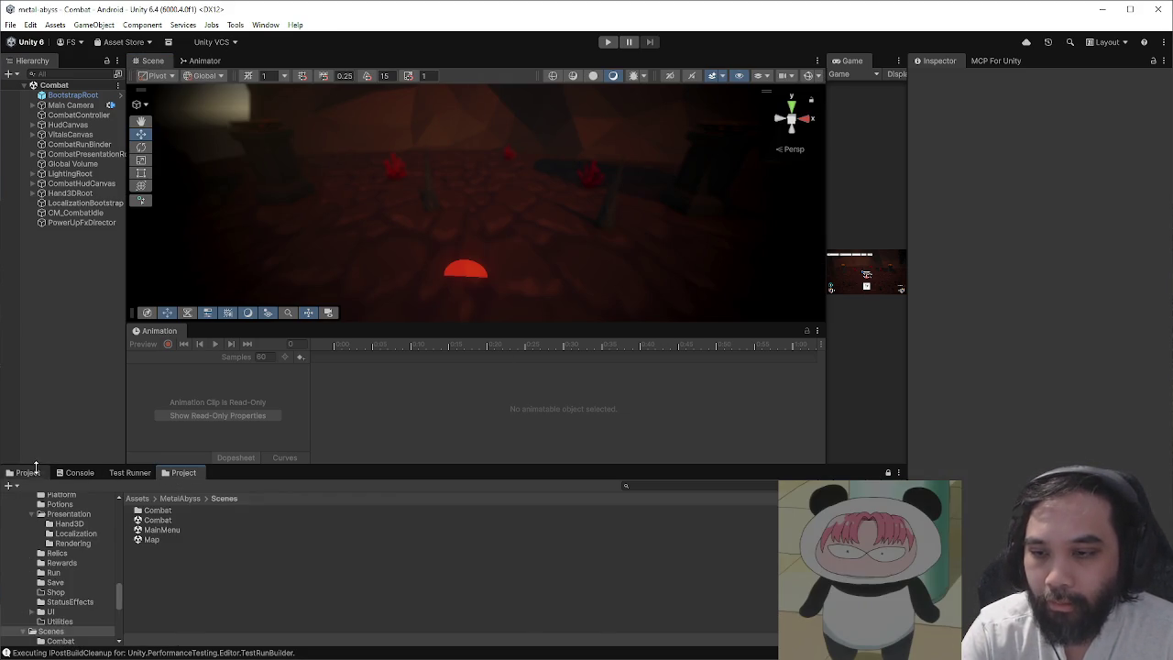
click(27, 472)
click(192, 500)
double_click(272, 537)
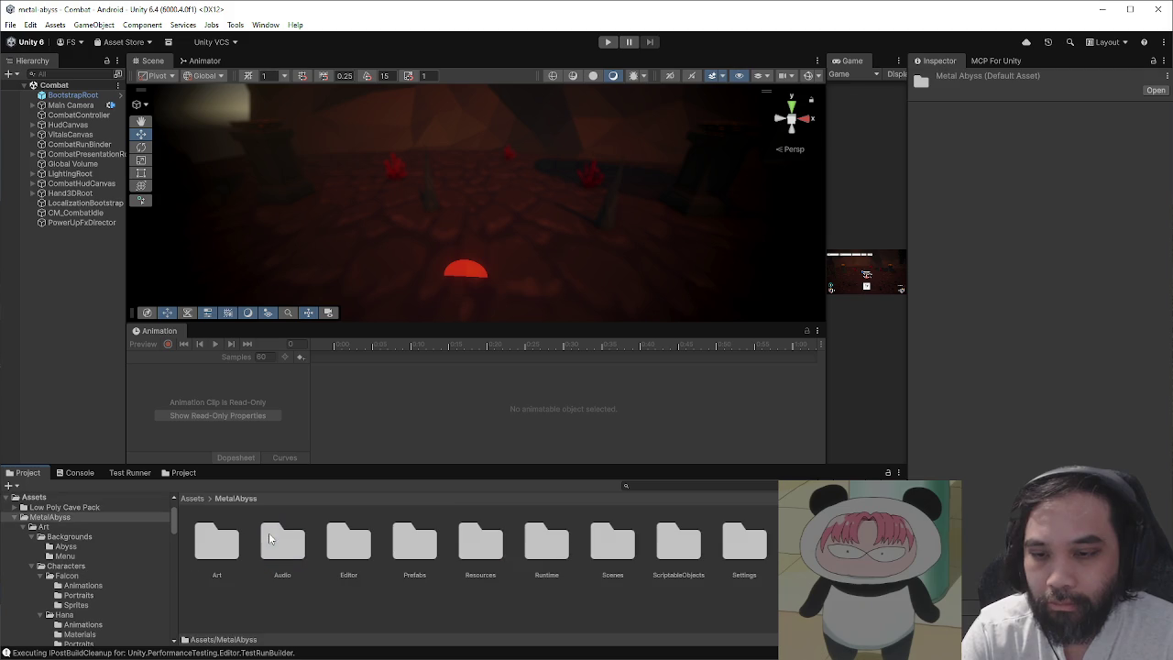
double_click(612, 542)
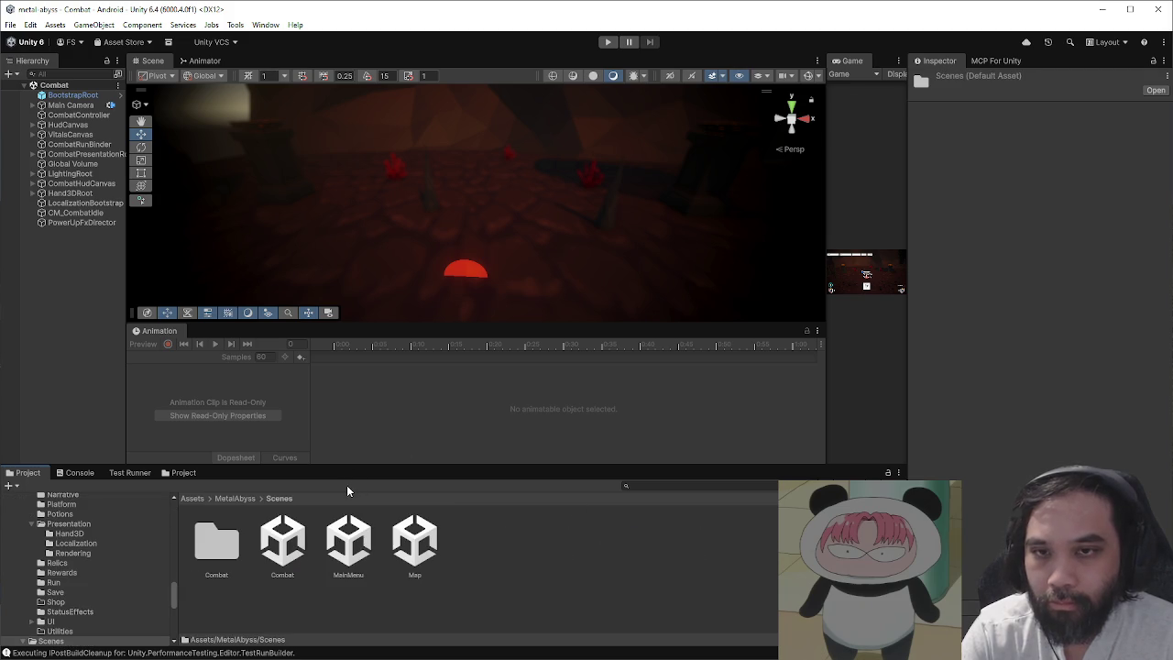
double_click(348, 541)
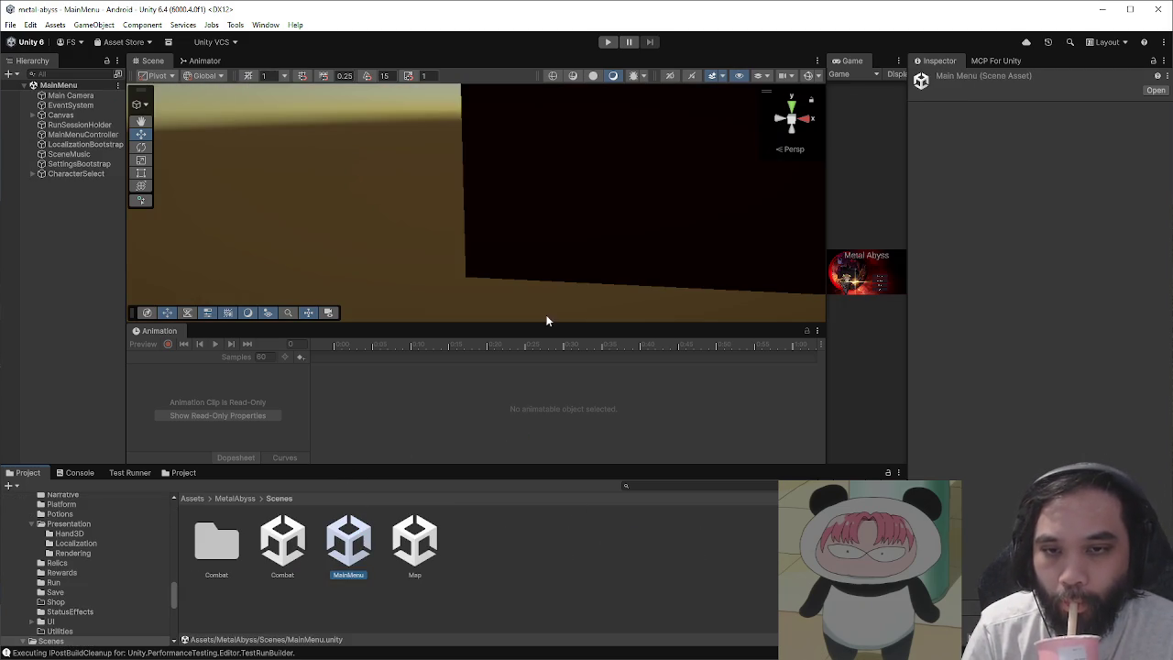
drag(824, 133, 350, 126)
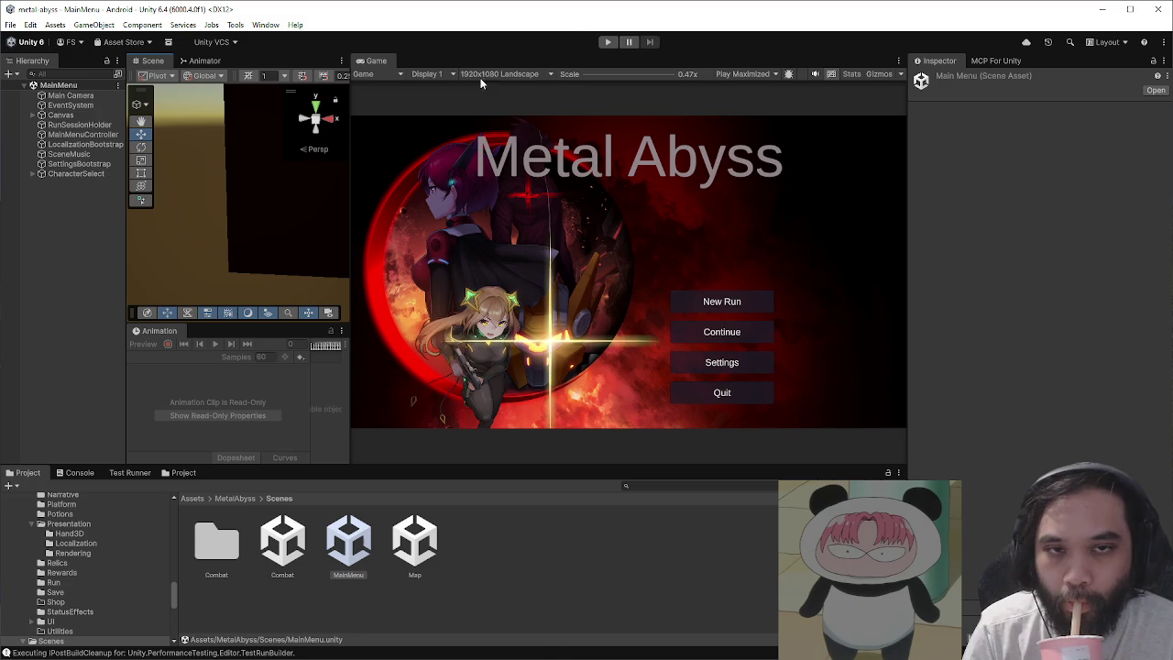
- Enter play mode and test opening and closing the Settings and pilot selection panels
click(609, 41)
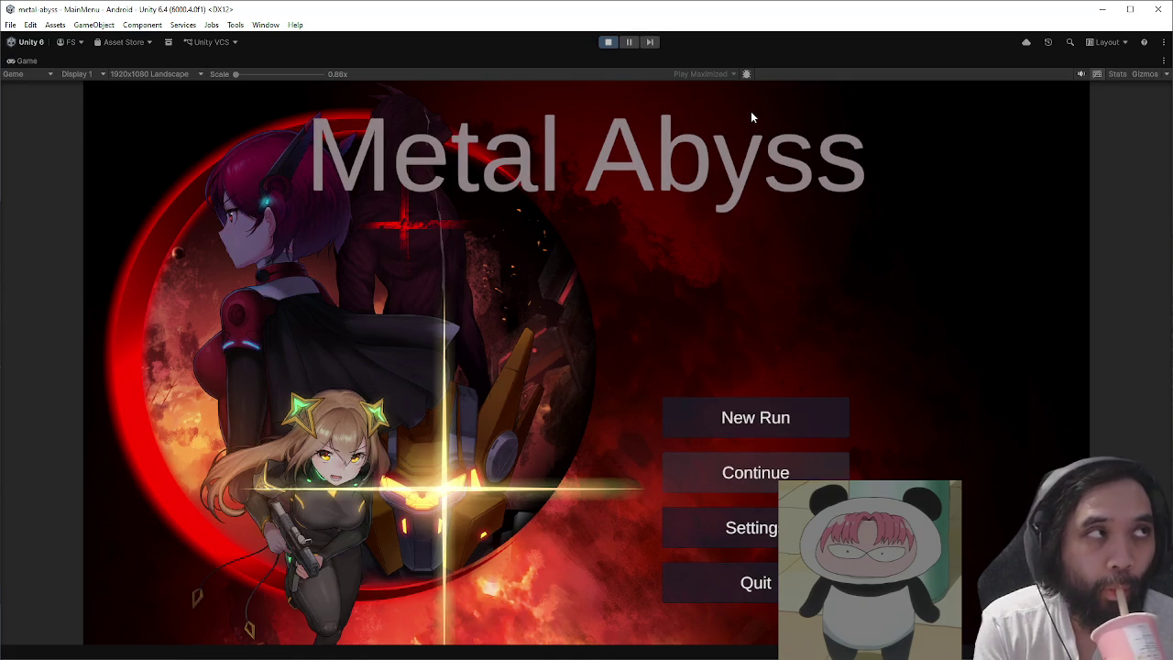
click(738, 532)
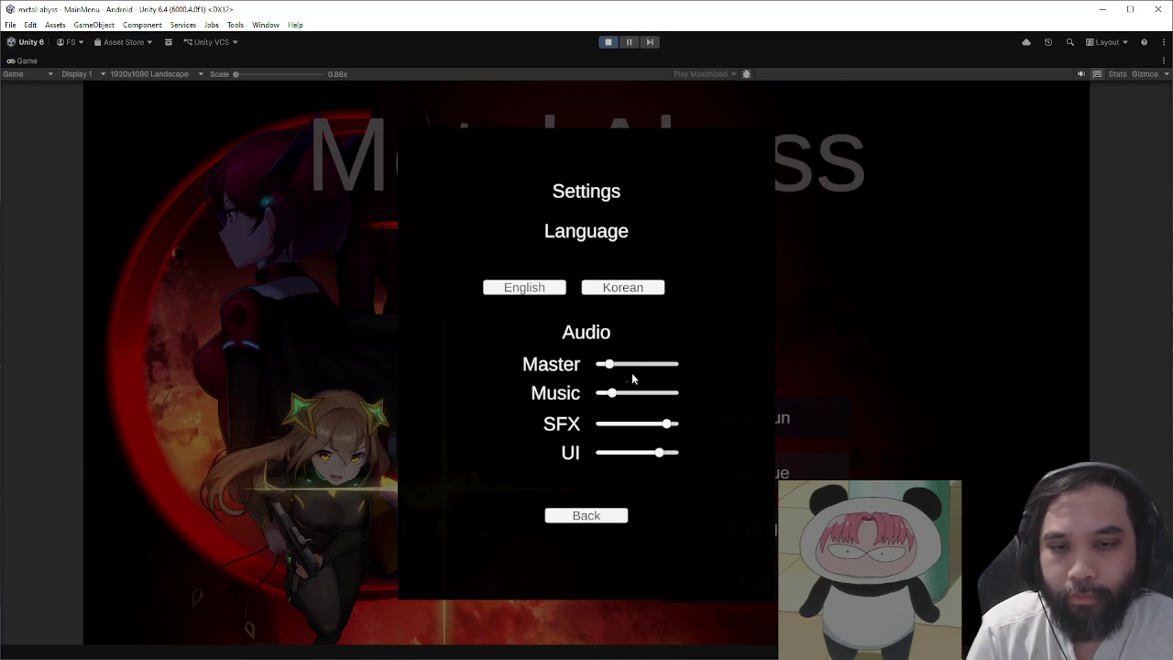
click(597, 515)
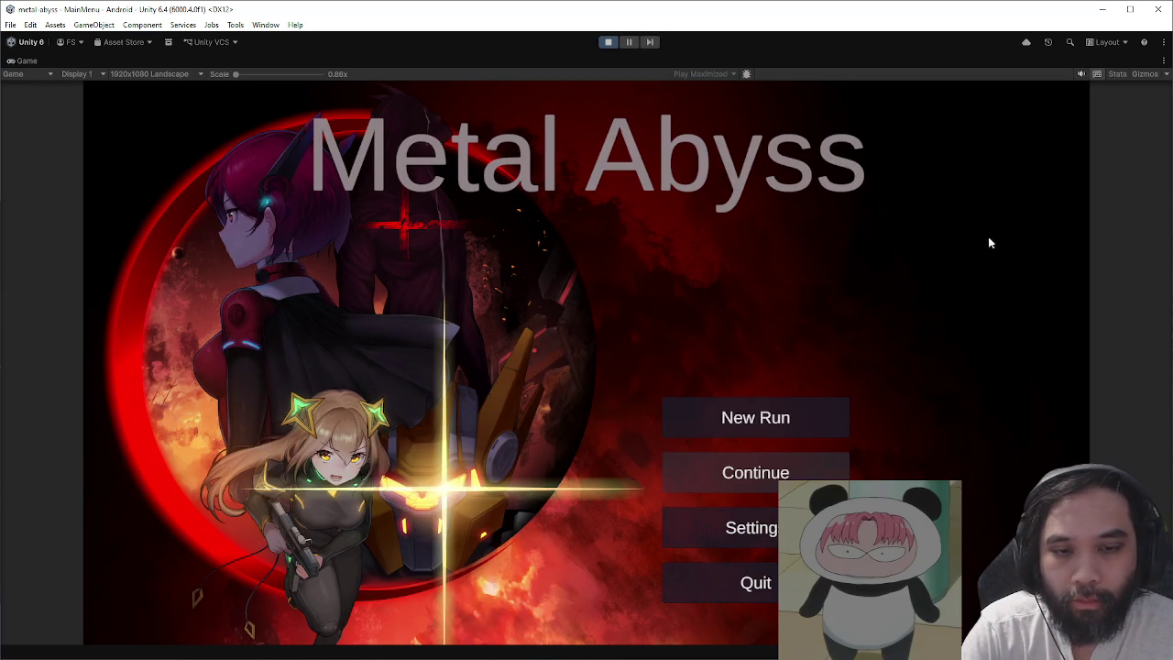
click(806, 417)
key(Escape)
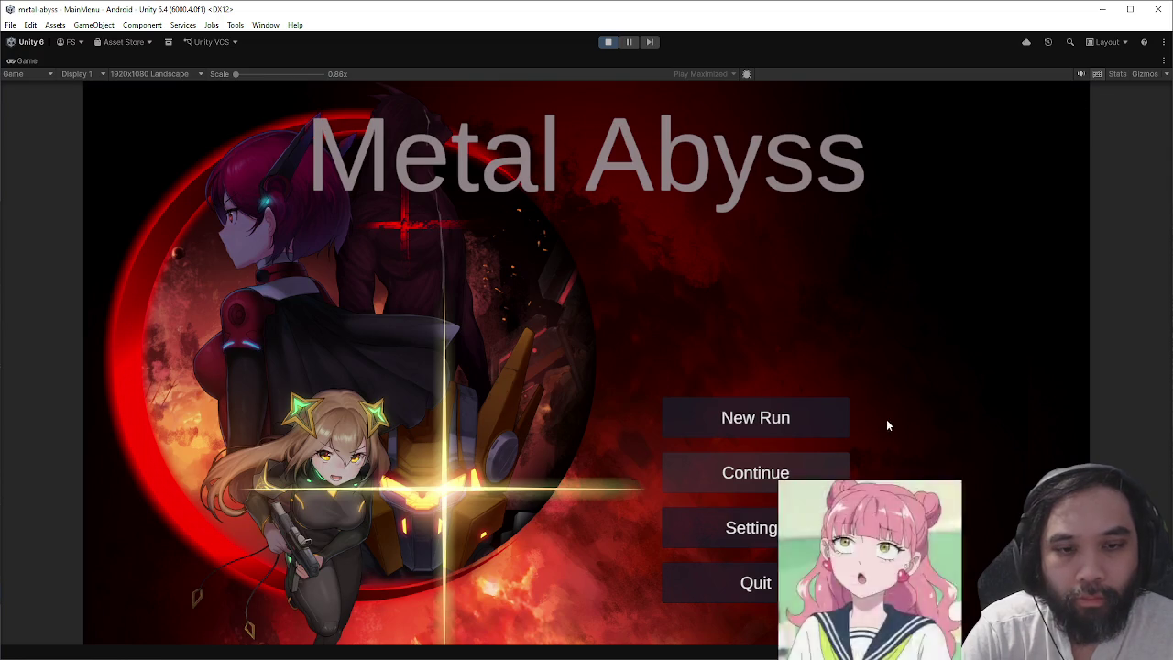
click(756, 524)
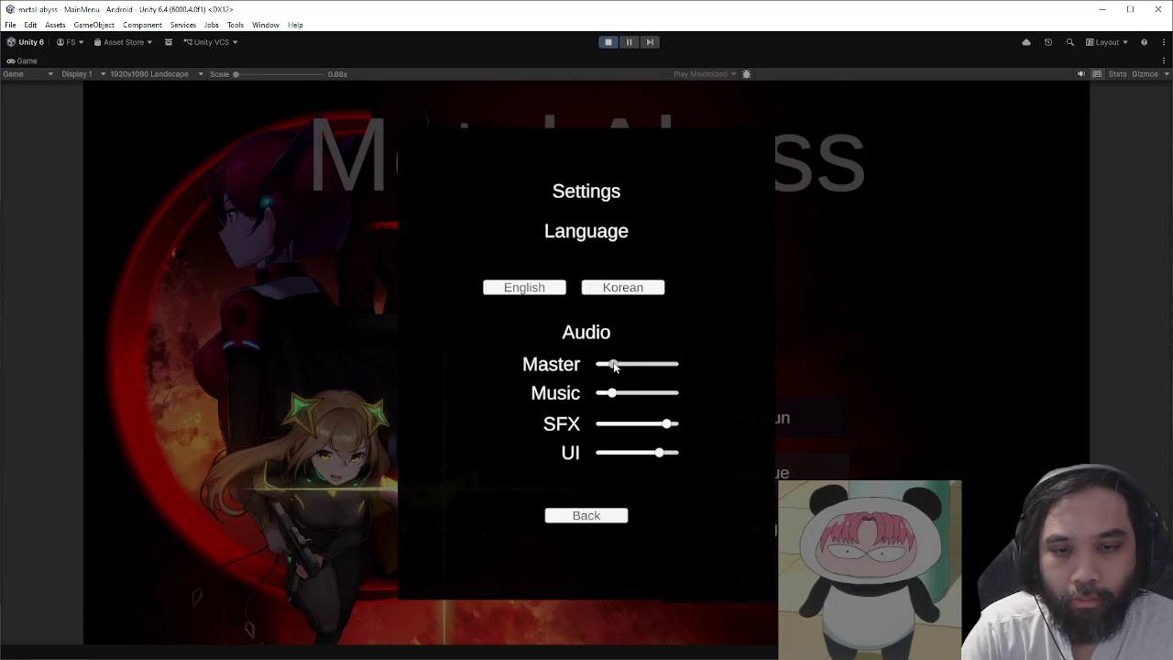
click(608, 519)
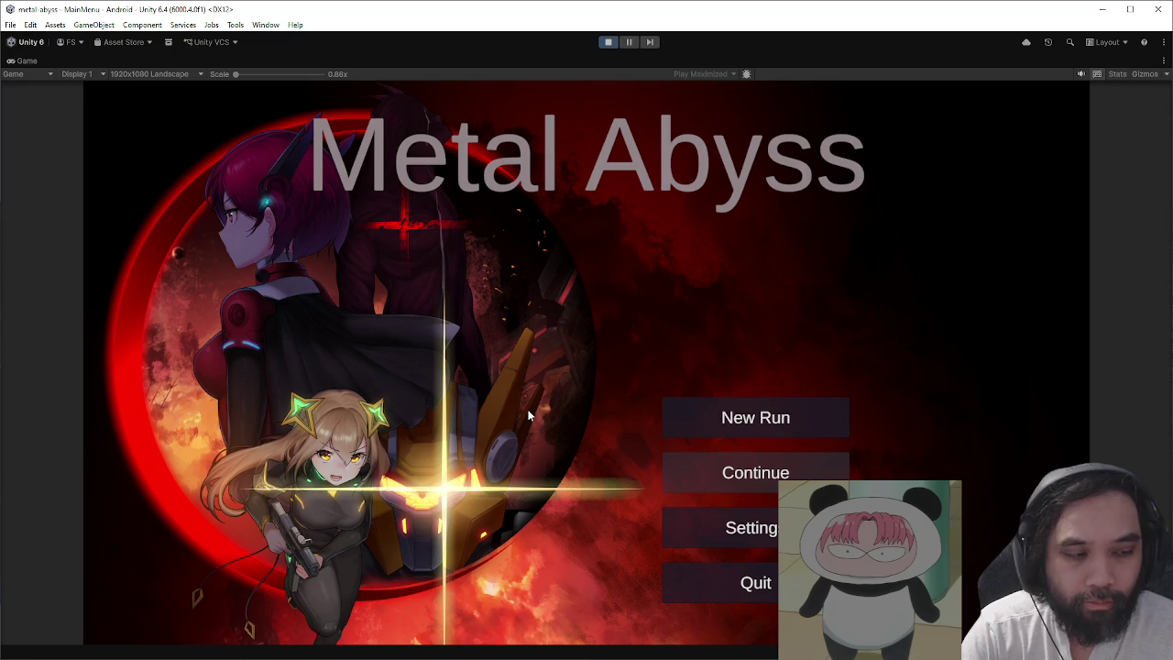
- Start a New Run with Sion as the pilot and dismiss her dialogue
click(670, 406)
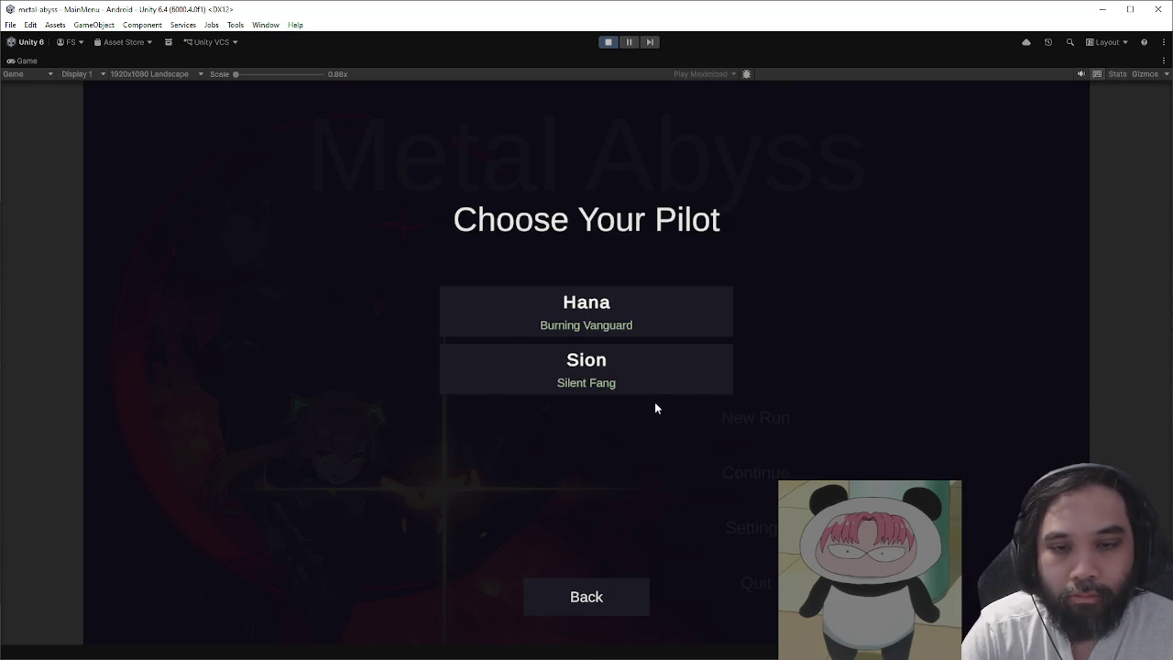
click(703, 381)
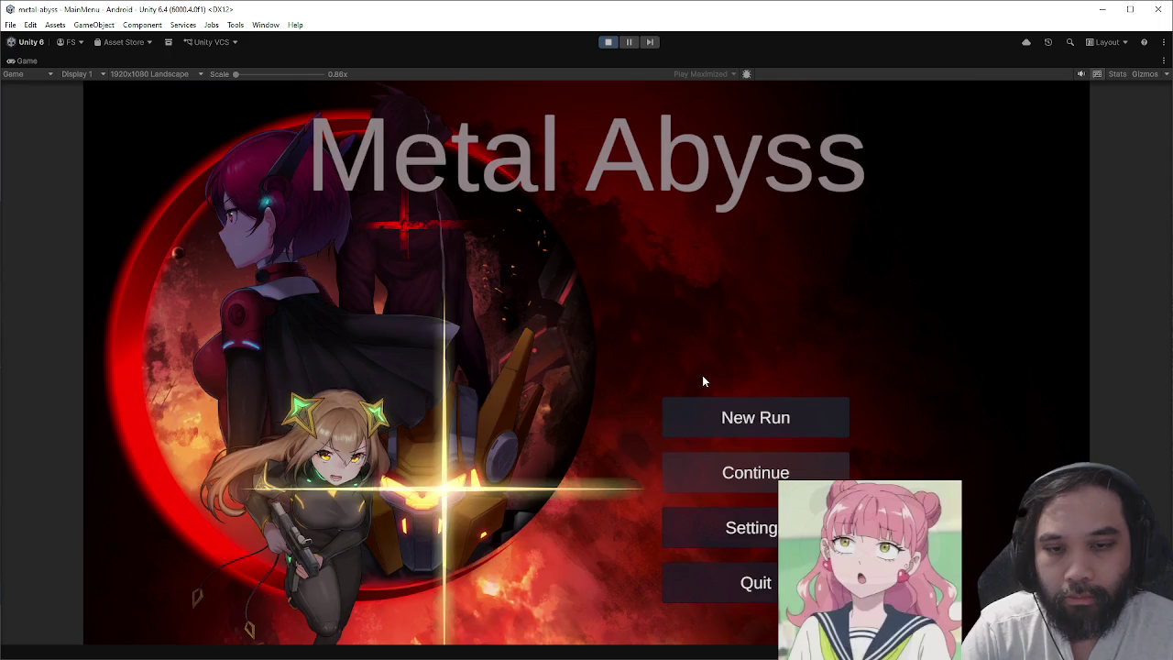
click(742, 498)
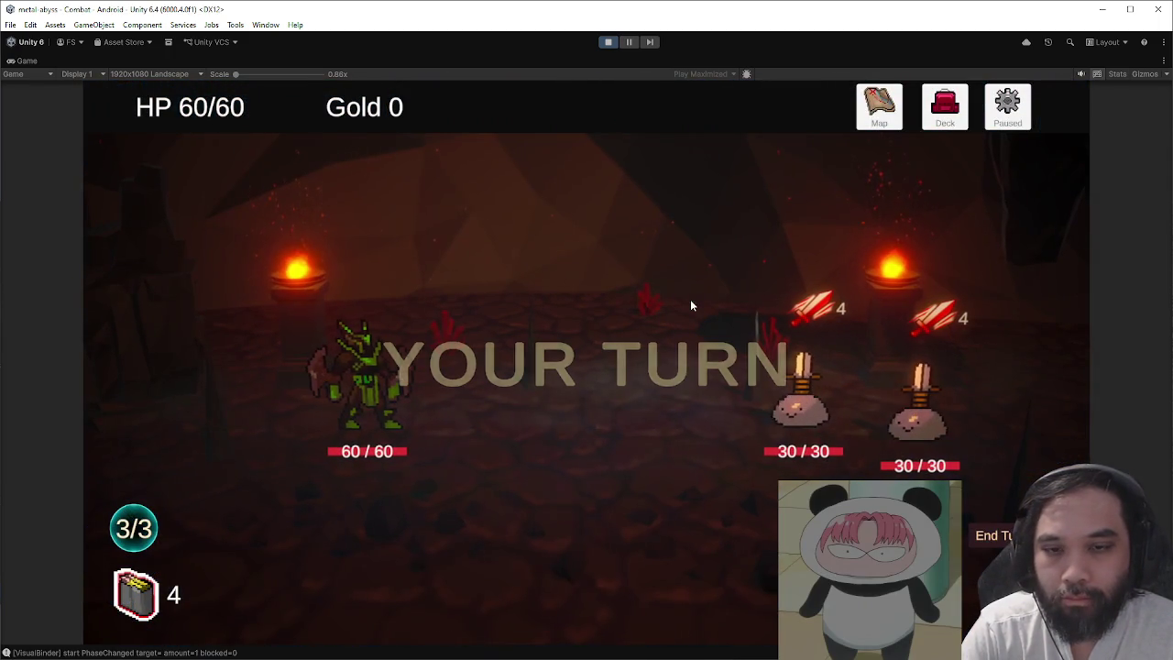
- Play the first two turns with Venom Edge, Guard cards and Slash Attack on the left enemy
drag(648, 586, 800, 394)
click(721, 580)
click(394, 581)
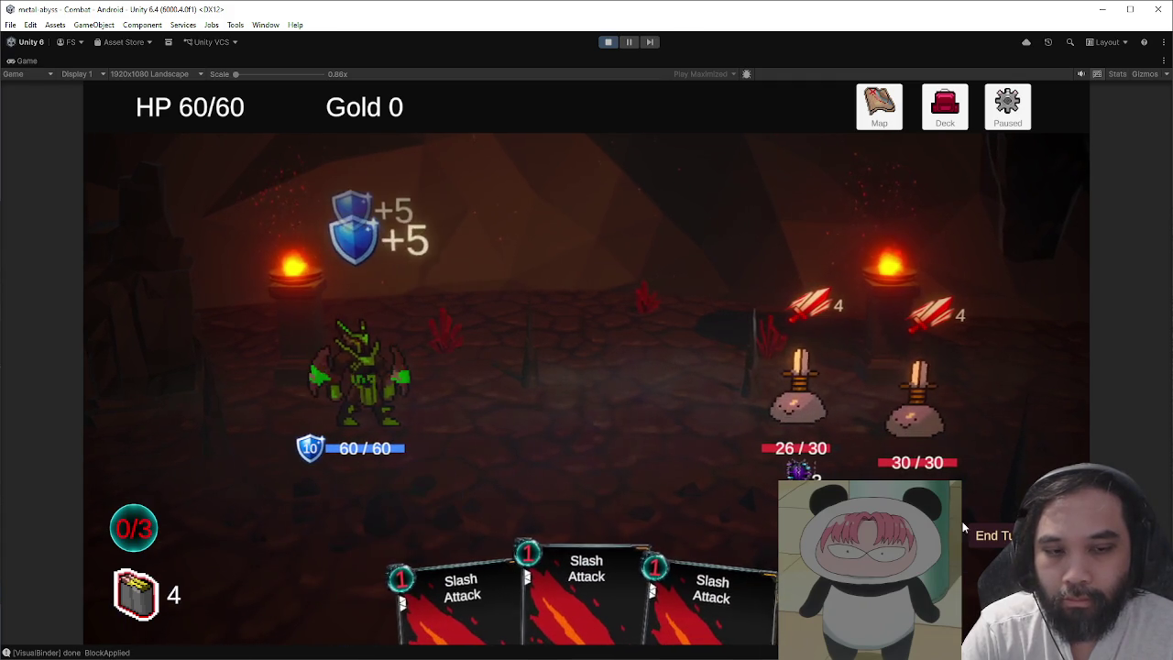
click(971, 541)
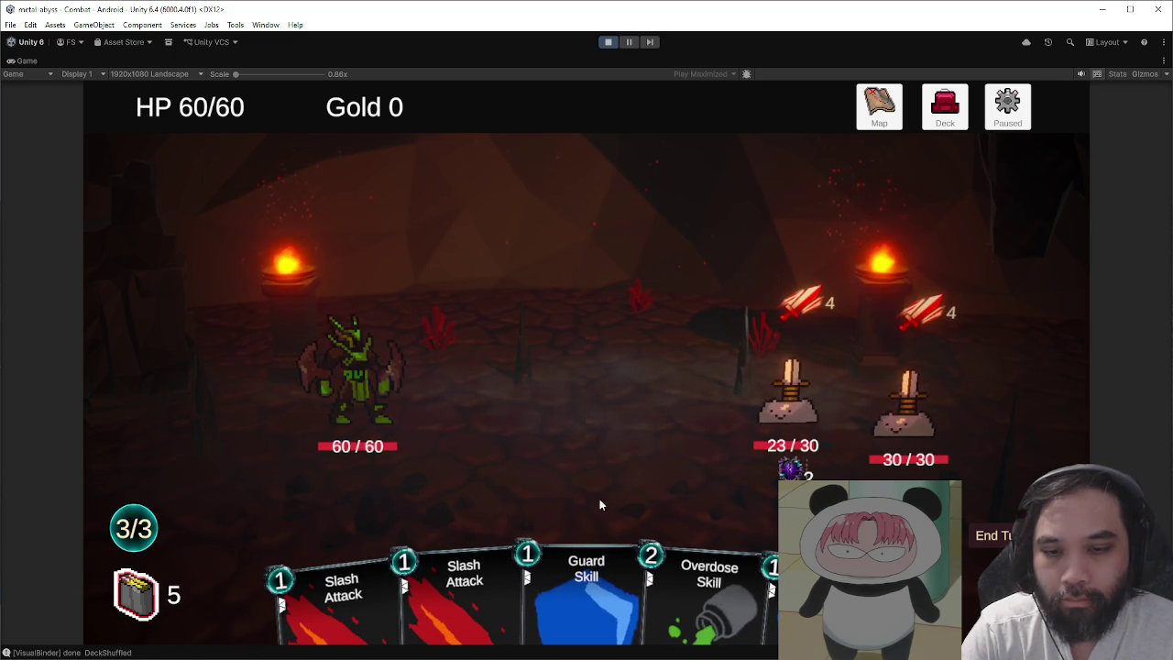
click(586, 586)
click(769, 587)
click(550, 586)
click(789, 394)
click(1002, 537)
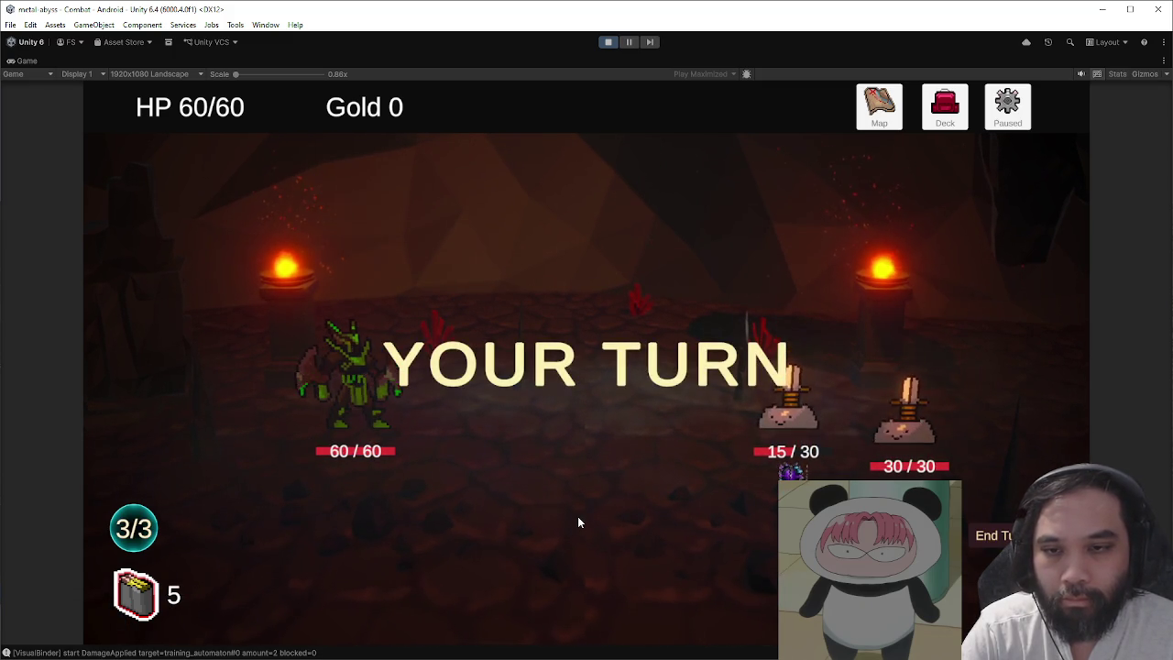
- Play turns three and four with Venom Edge, double Guard and Slash Attack
click(767, 586)
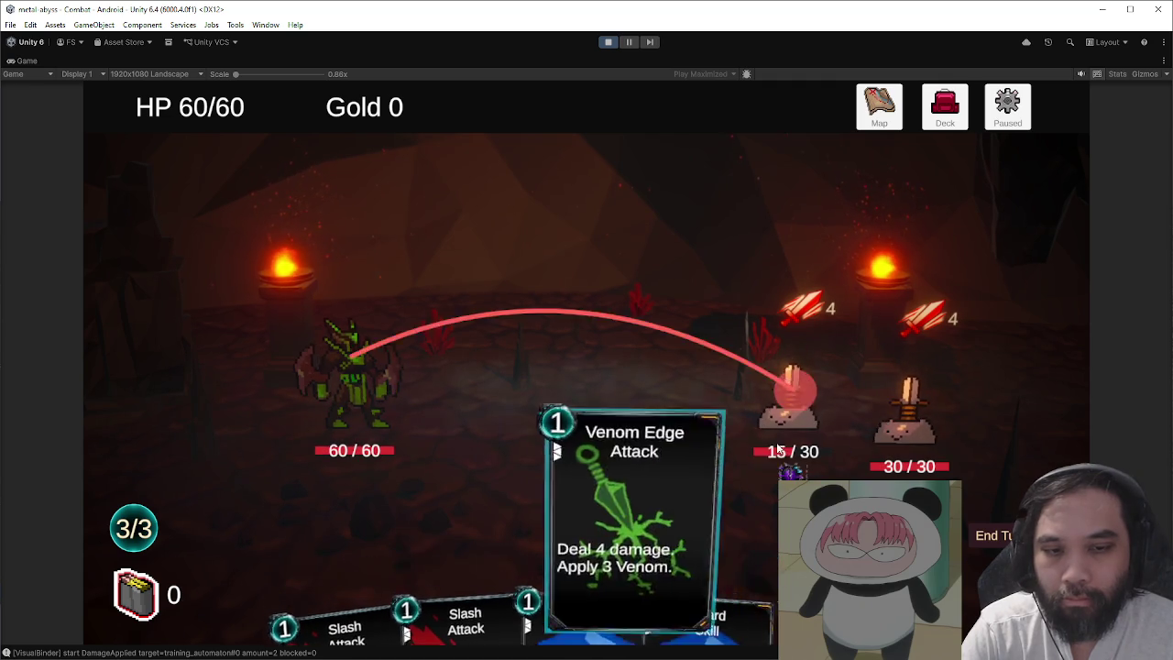
click(788, 389)
click(648, 577)
click(733, 577)
click(1002, 538)
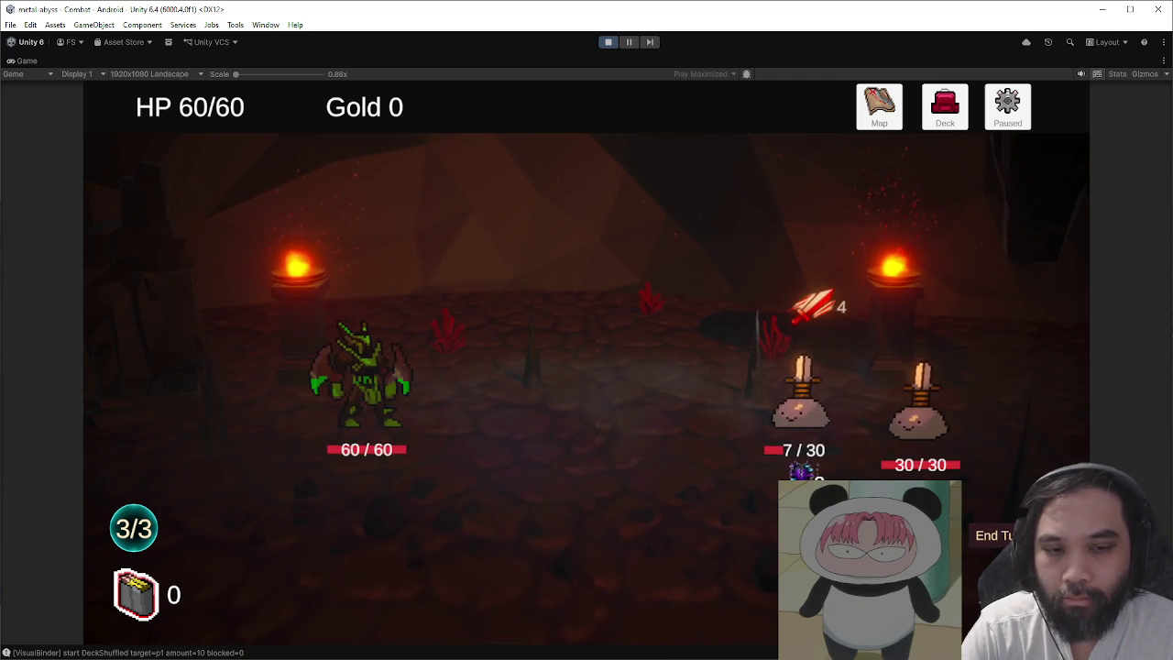
click(678, 577)
click(732, 577)
click(654, 577)
click(1004, 535)
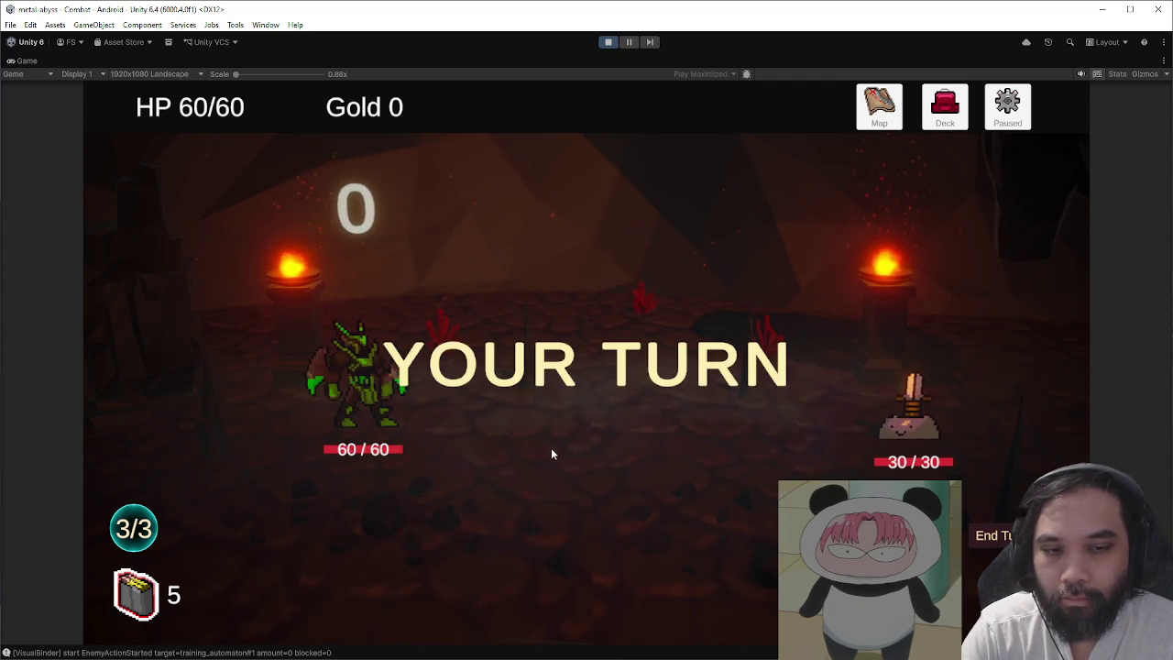
- Finish off the remaining enemy with Venom Edge, Guard and Slash Attacks
drag(458, 586, 674, 480)
drag(632, 564, 550, 489)
drag(550, 549, 916, 439)
click(971, 547)
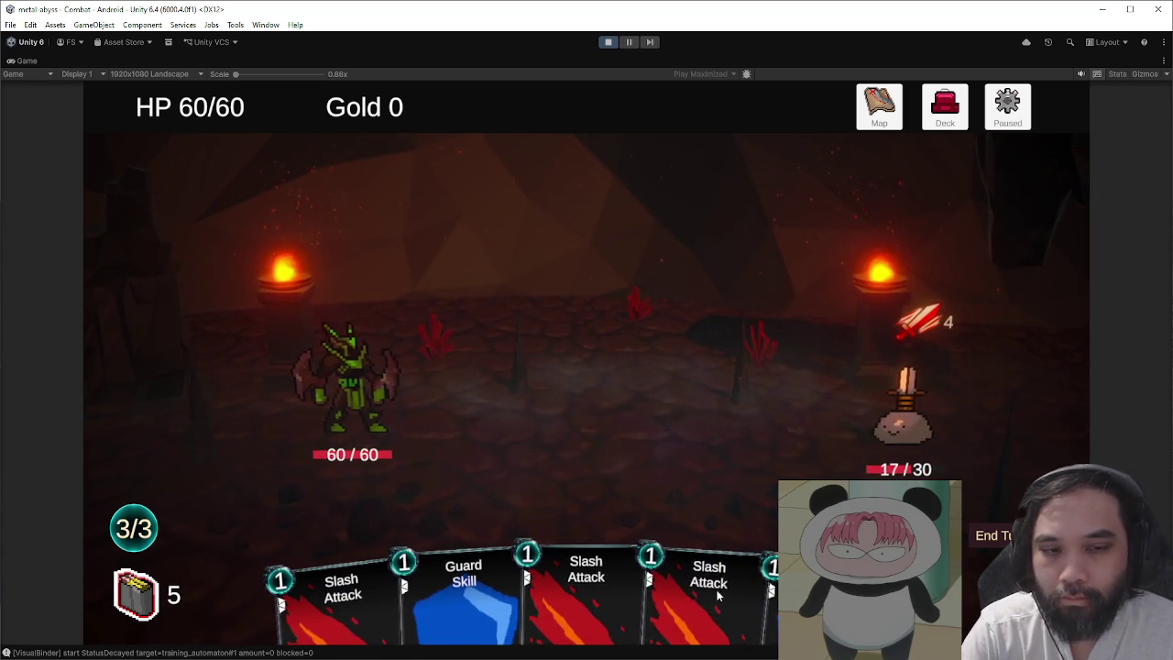
drag(589, 587, 902, 417)
drag(651, 577, 875, 454)
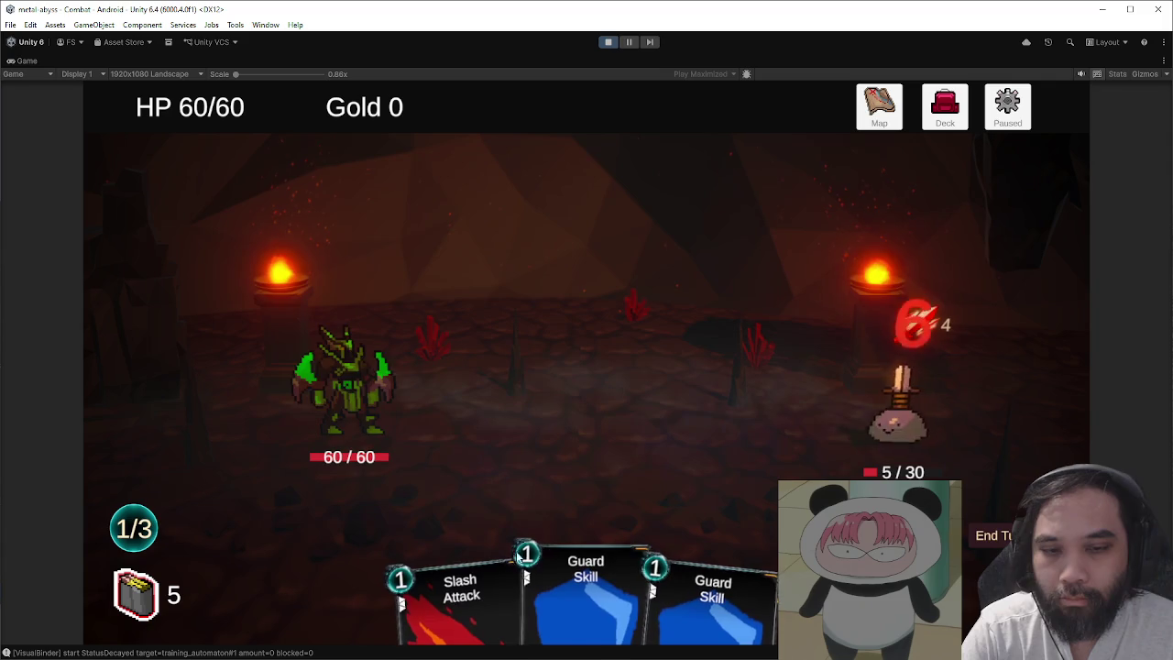
drag(440, 596, 902, 416)
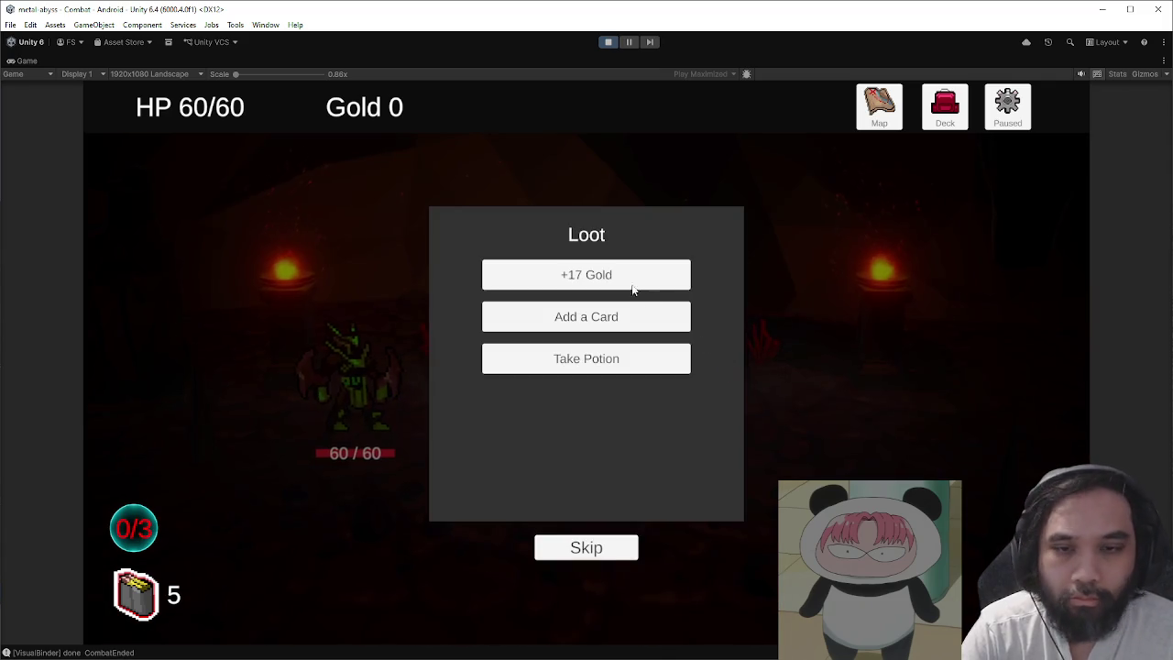
- Collect the gold, take the Snake Scales card, and take the potion reward
click(632, 290)
click(632, 286)
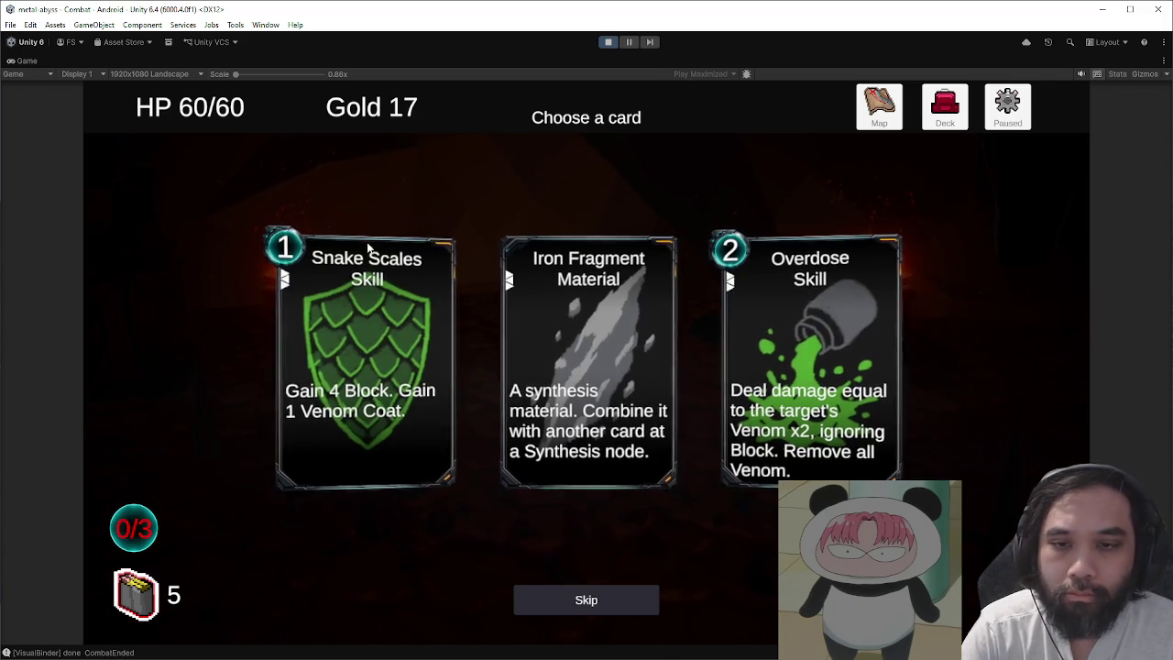
click(371, 394)
click(597, 287)
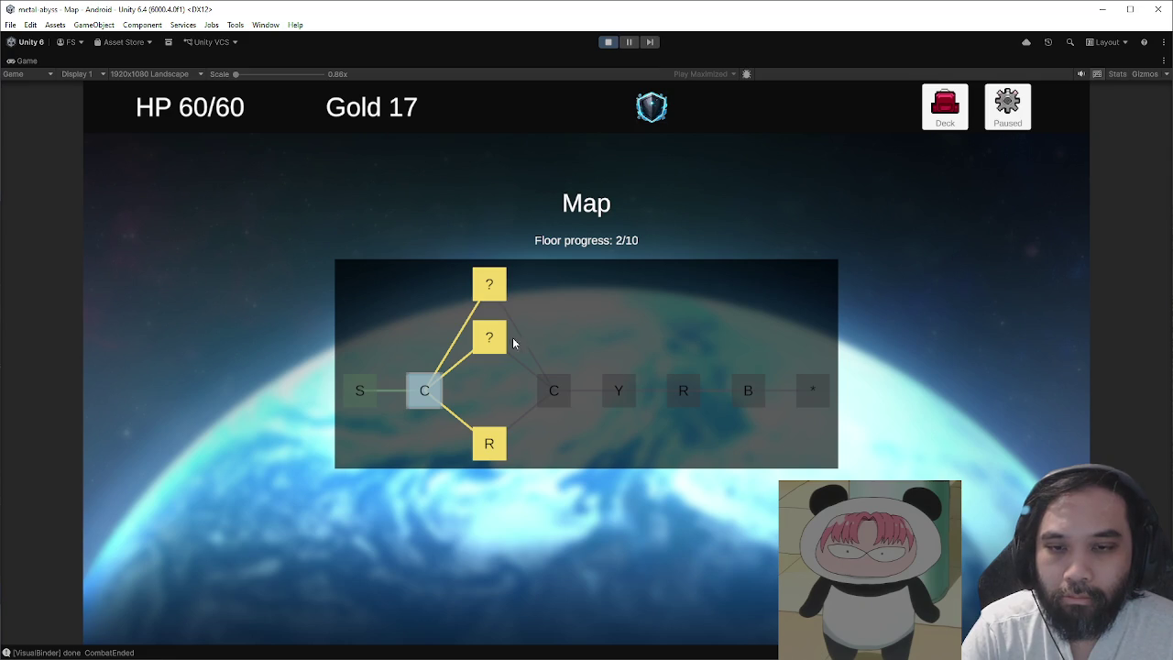
- Proceed past the combat, choose a Falcon event option, and stop play mode
click(499, 338)
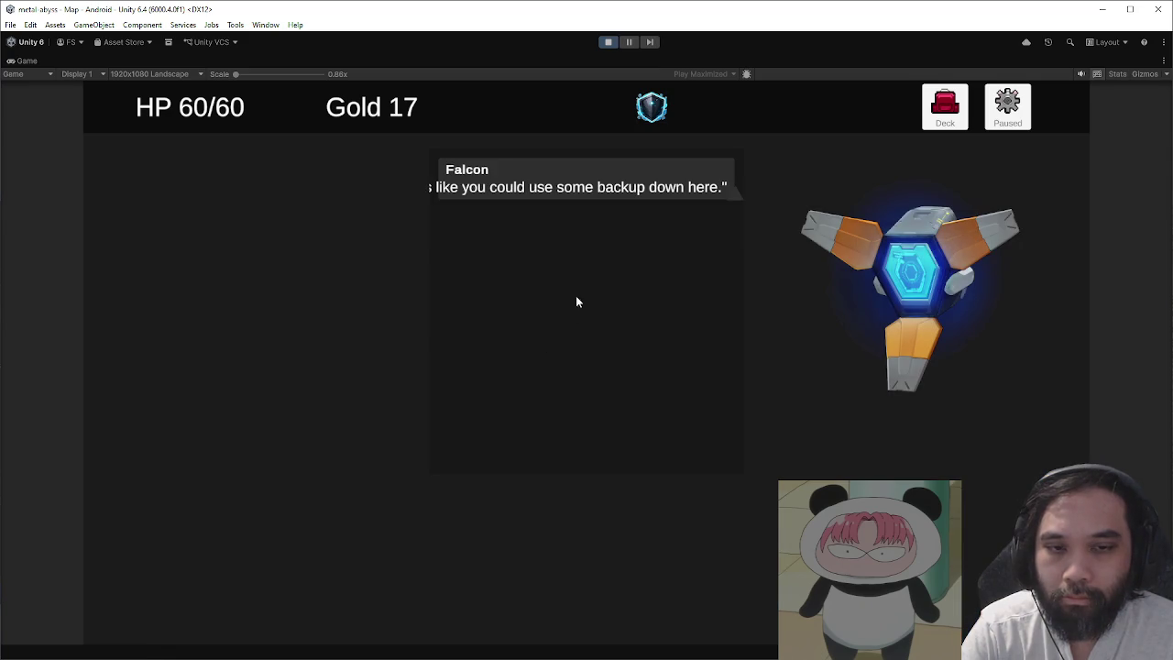
click(638, 503)
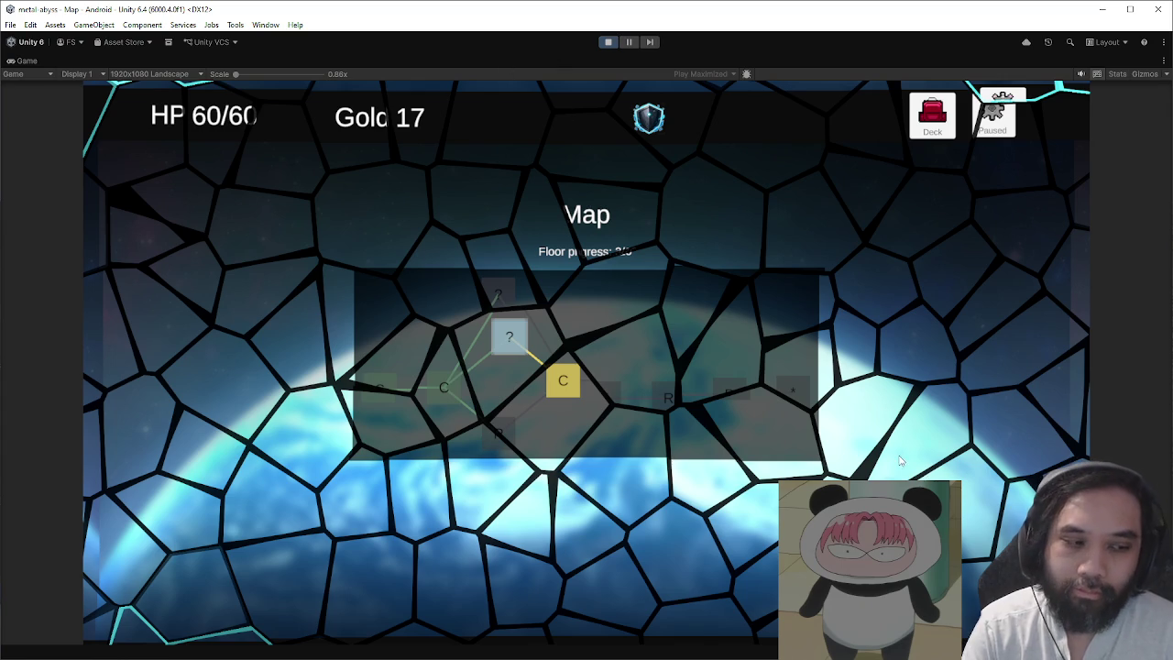
click(608, 42)
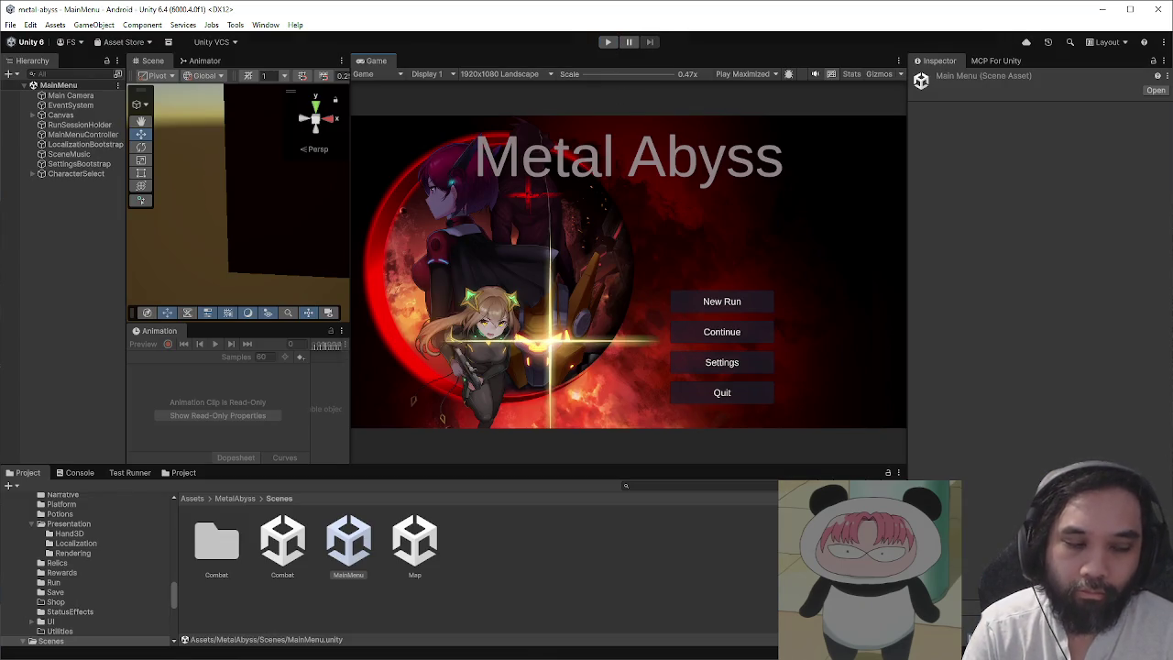
- Check the Console, return to the Project browser, and switch to the web browser
click(80, 473)
click(25, 473)
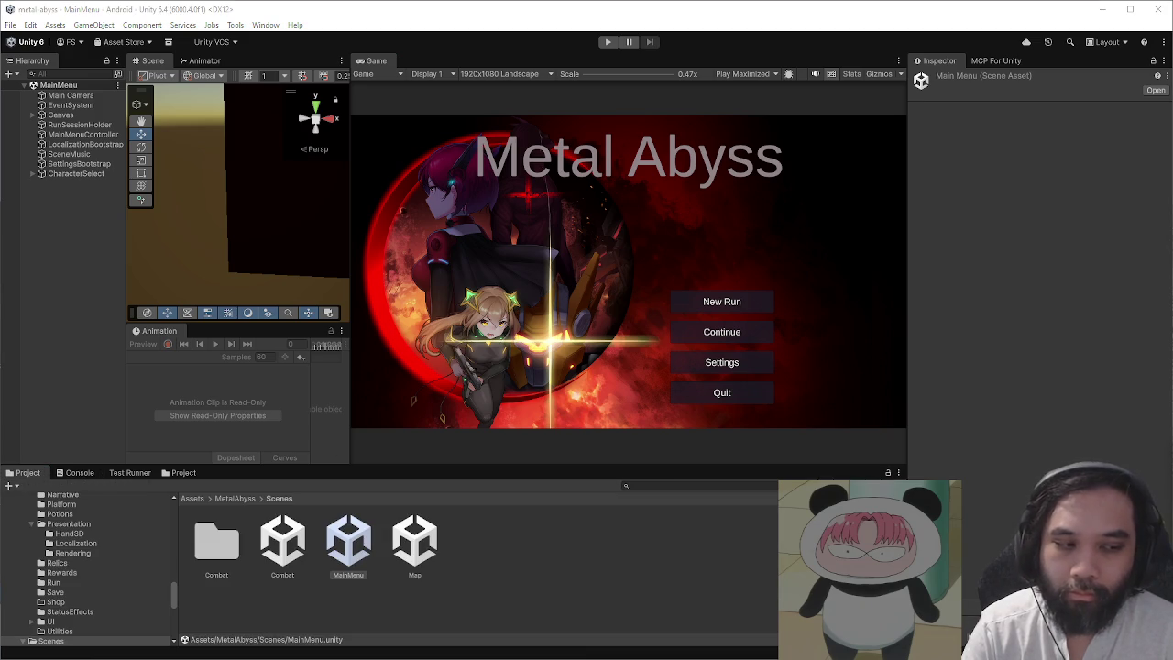
key(alt+Tab)
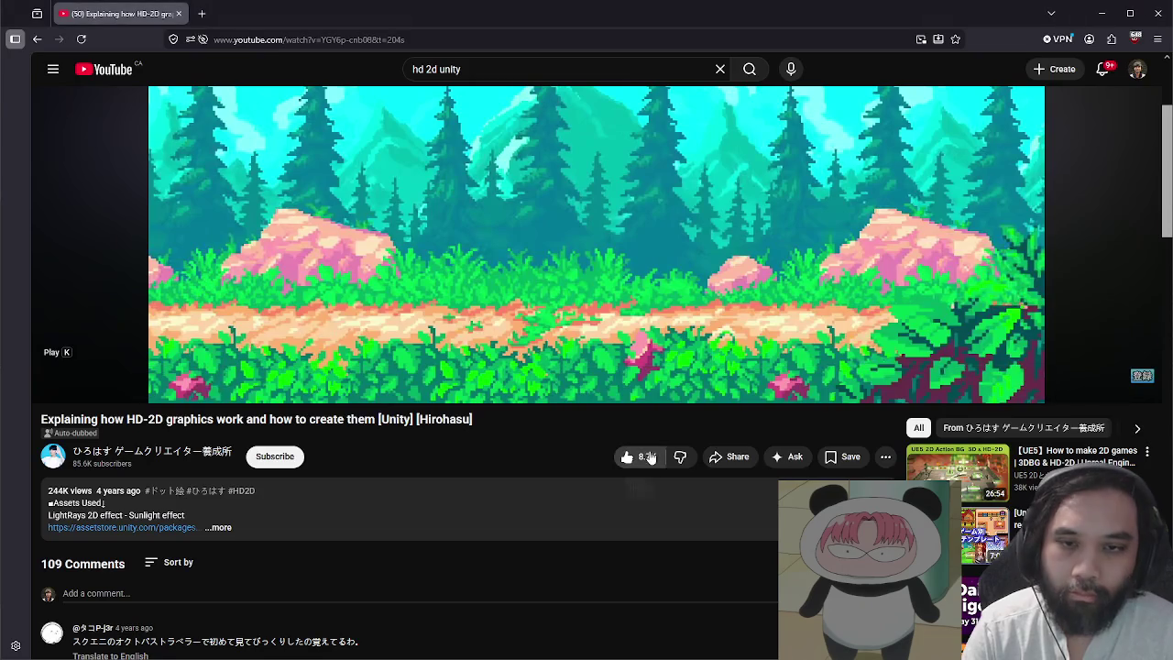
- Open the recommended UE5 HD-2D tutorial video on YouTube
click(153, 369)
scroll(524, 493, down, 2)
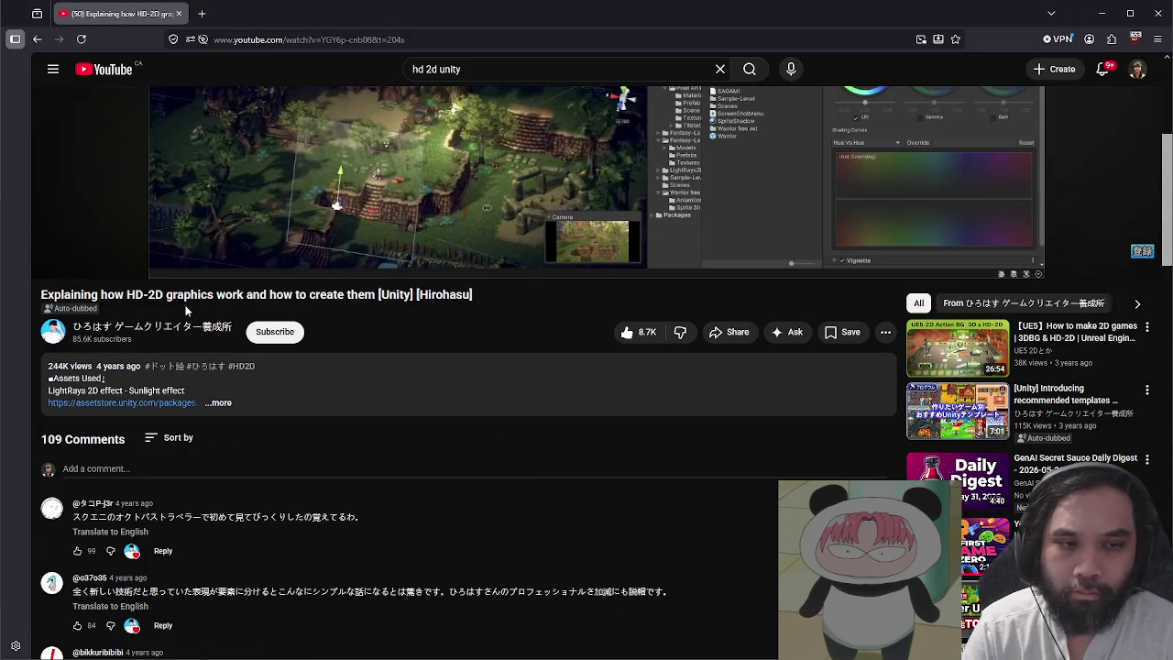
click(947, 352)
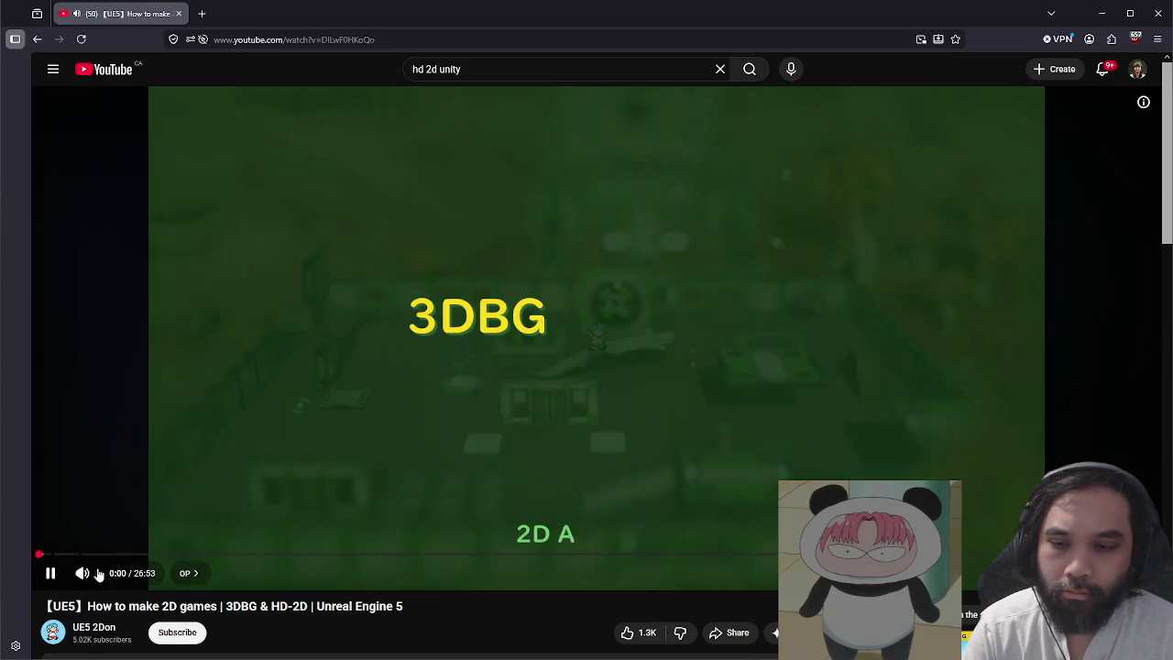
scroll(283, 641, down, 1)
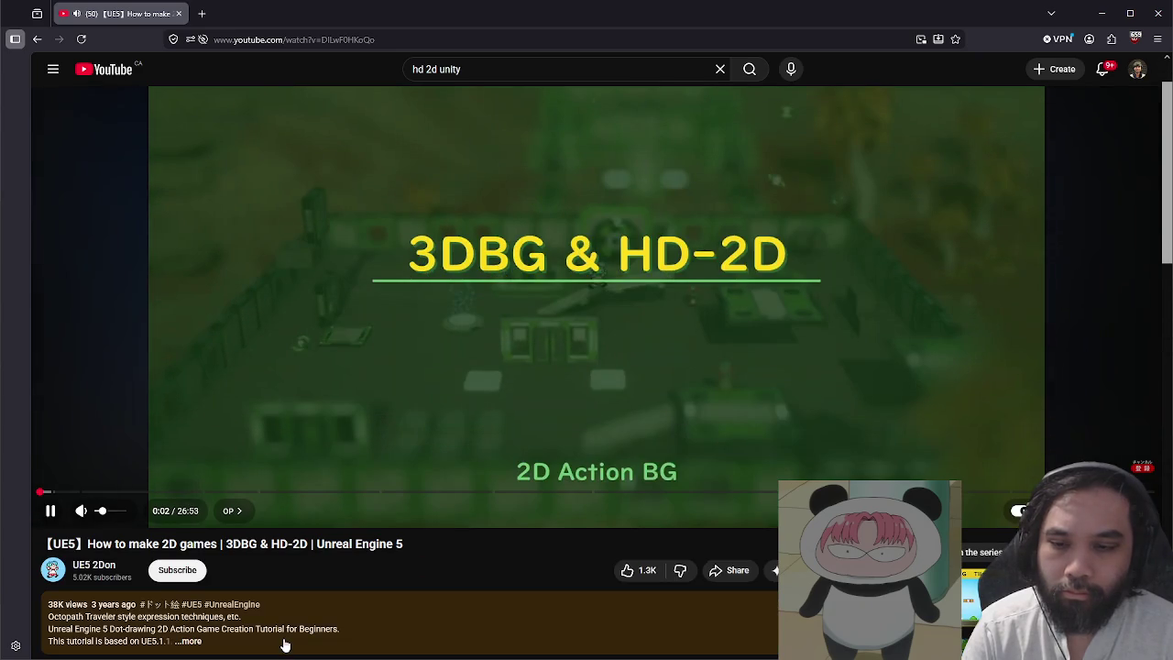
scroll(275, 638, up, 1)
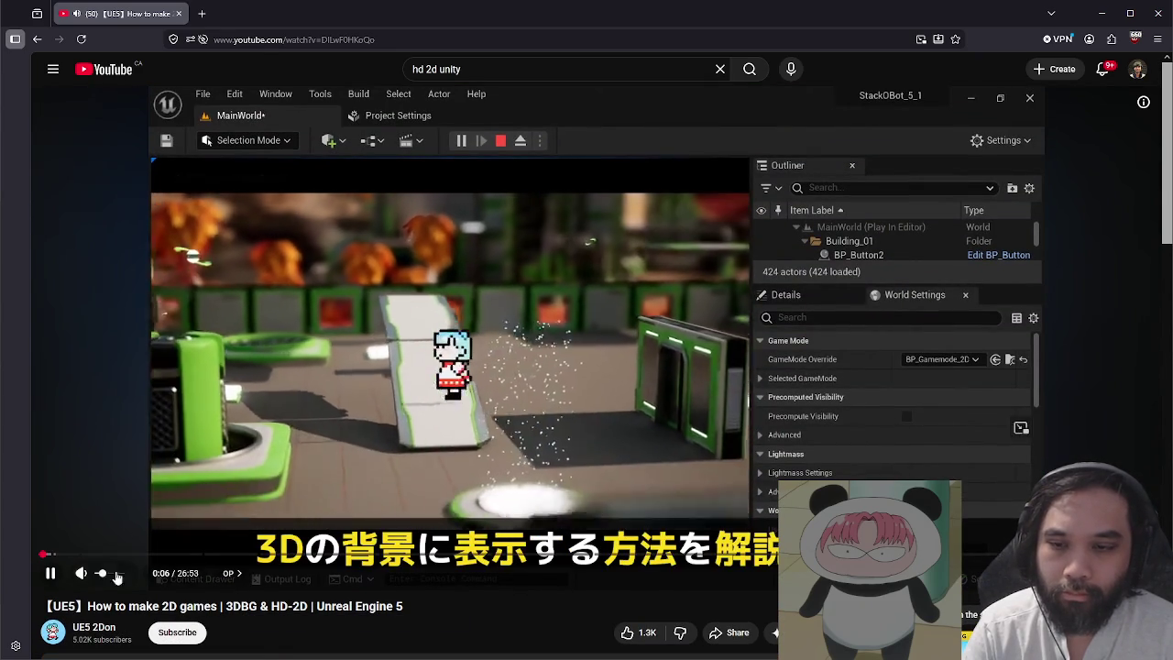
- Seek the video to 3:55, pause at 3:57 on shadow-on-sprite, and minimize the browser
drag(69, 556, 147, 556)
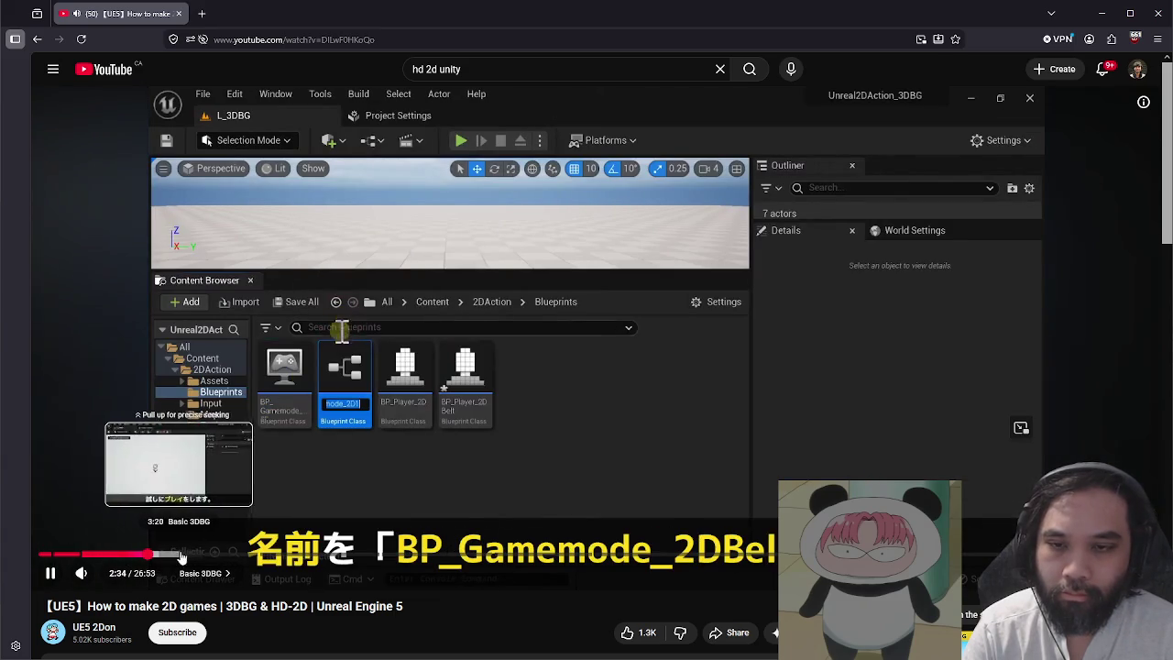
click(202, 556)
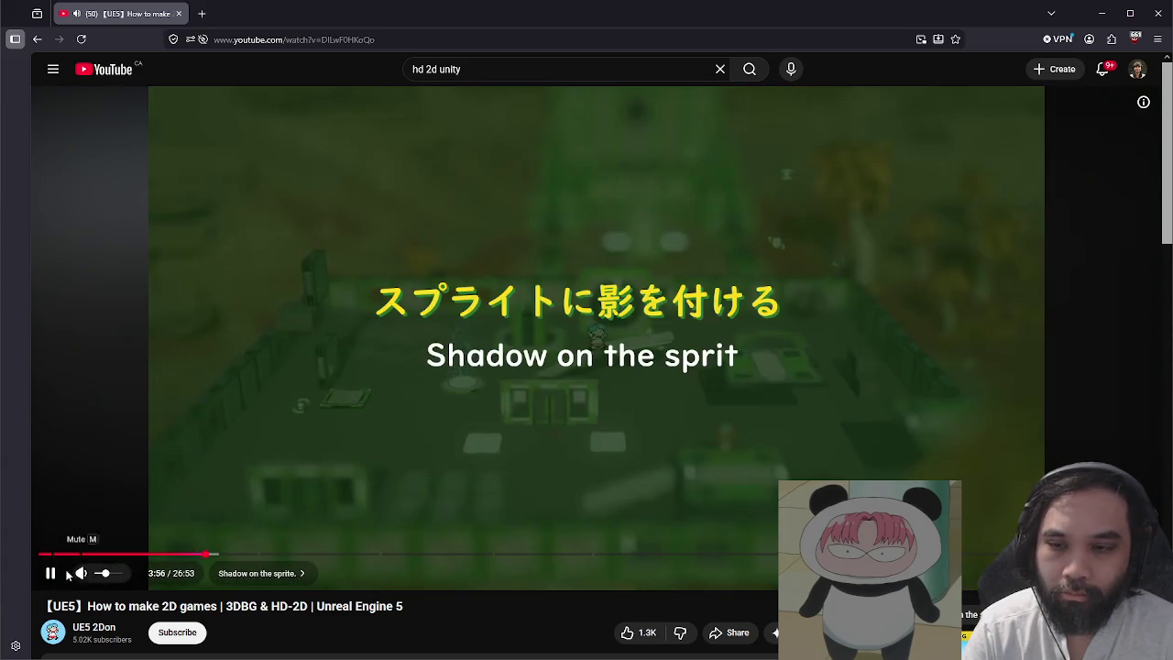
click(50, 572)
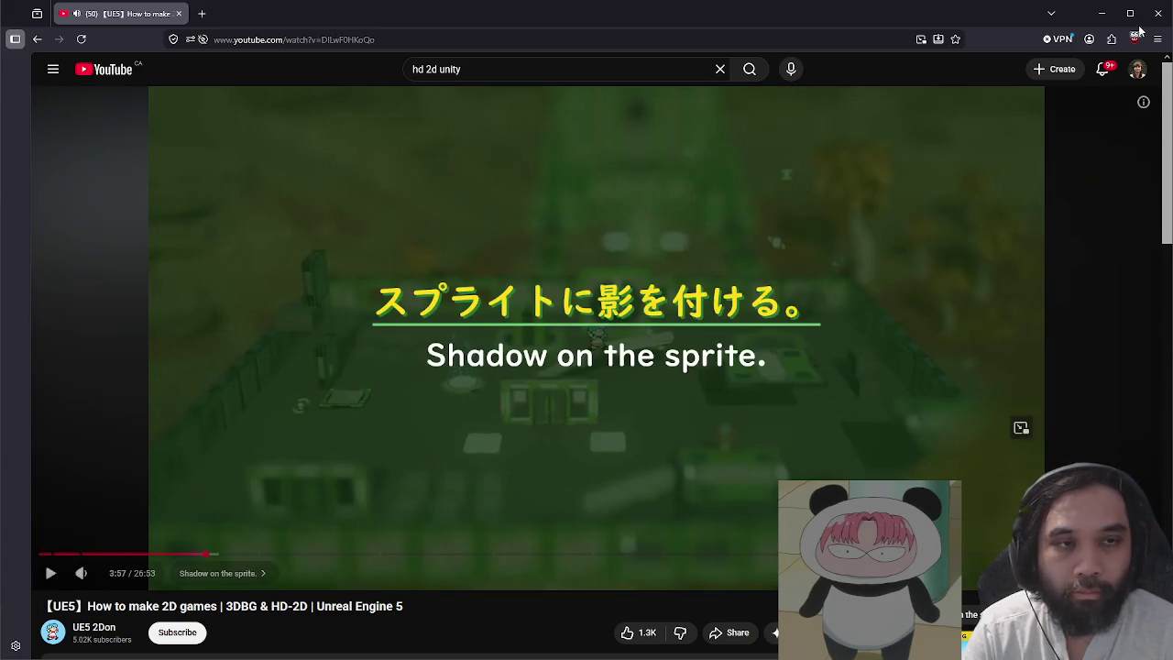
click(1101, 13)
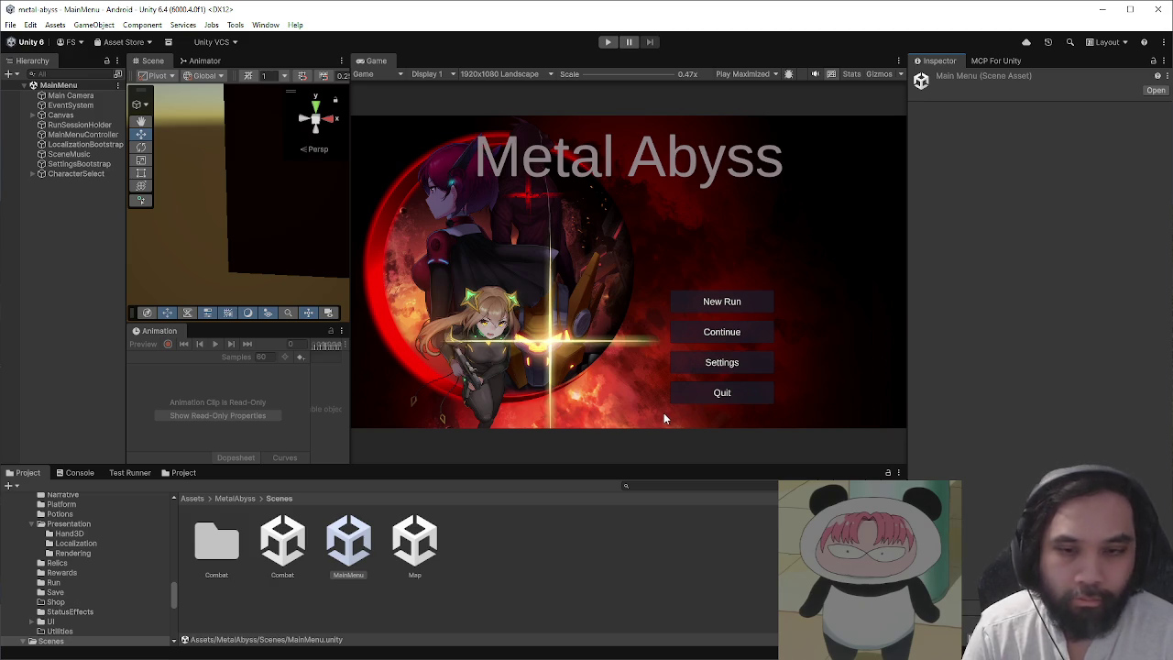
- Open the Combat scene and play-test the Battle Stance card twice in play mode
double_click(282, 540)
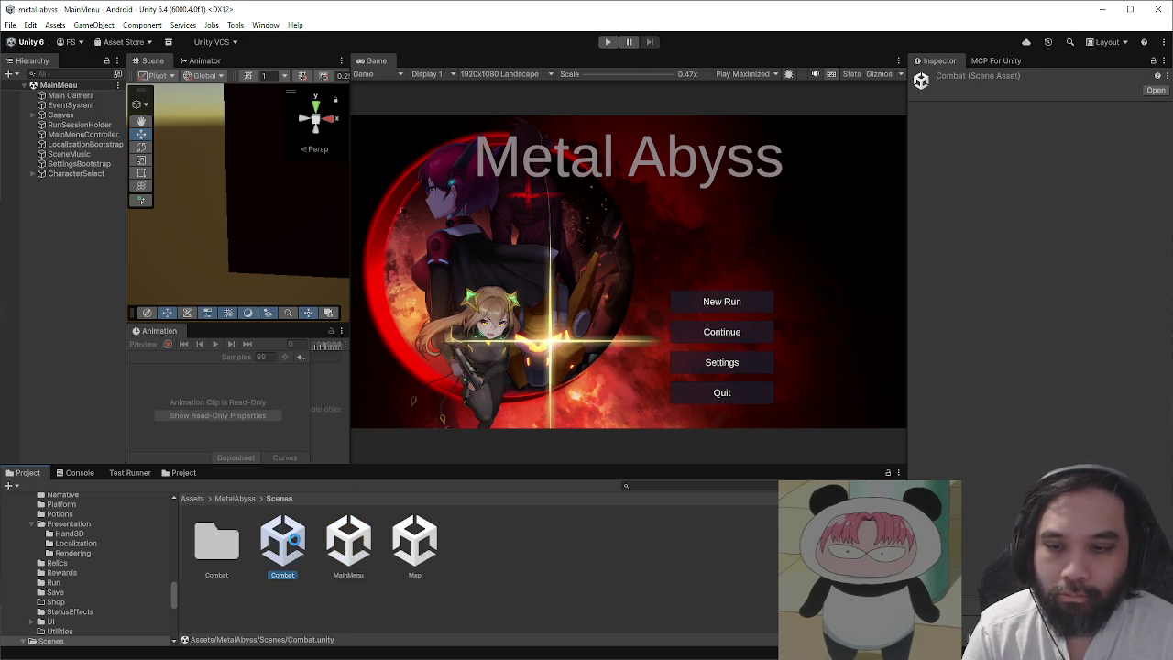
click(606, 43)
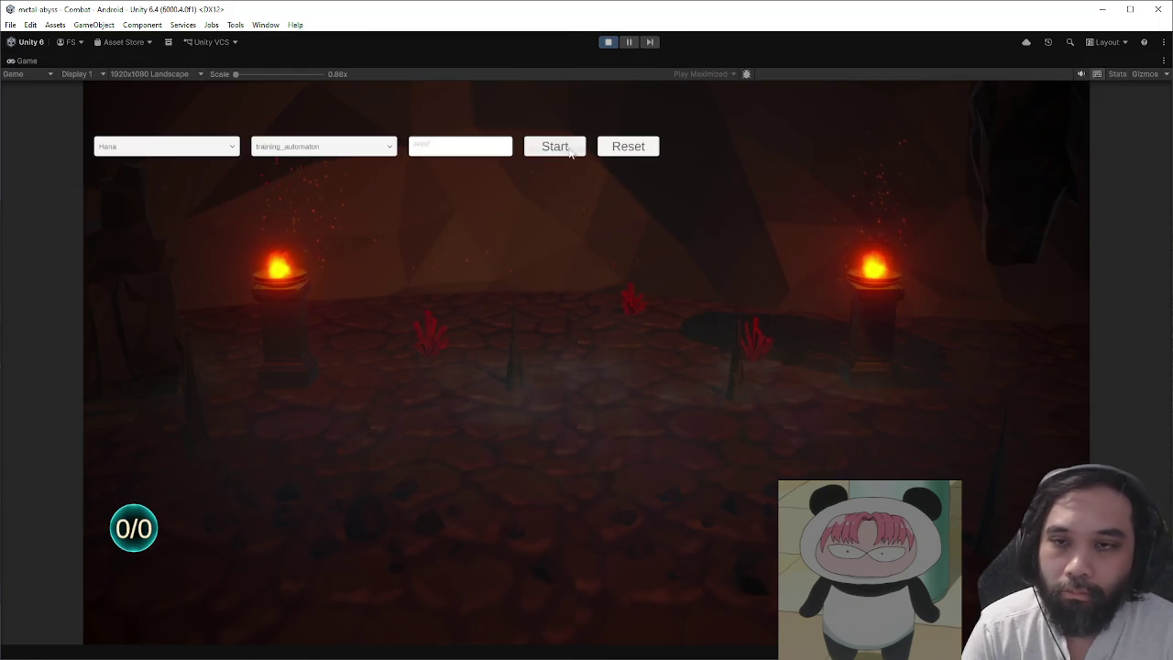
click(568, 149)
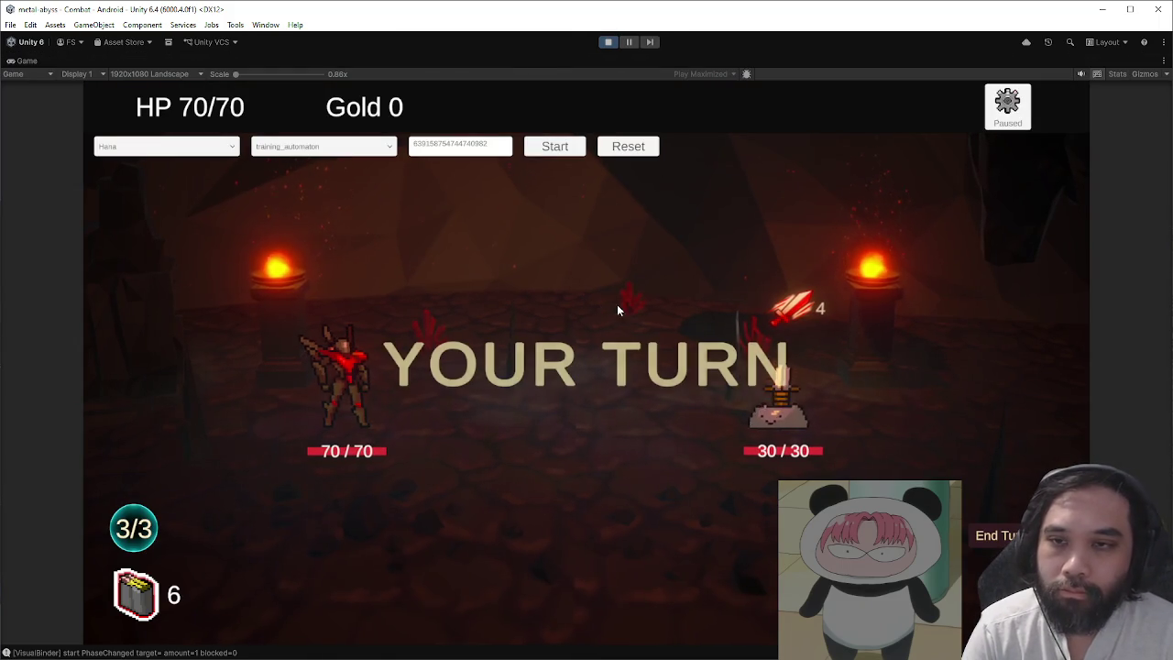
drag(579, 573, 585, 437)
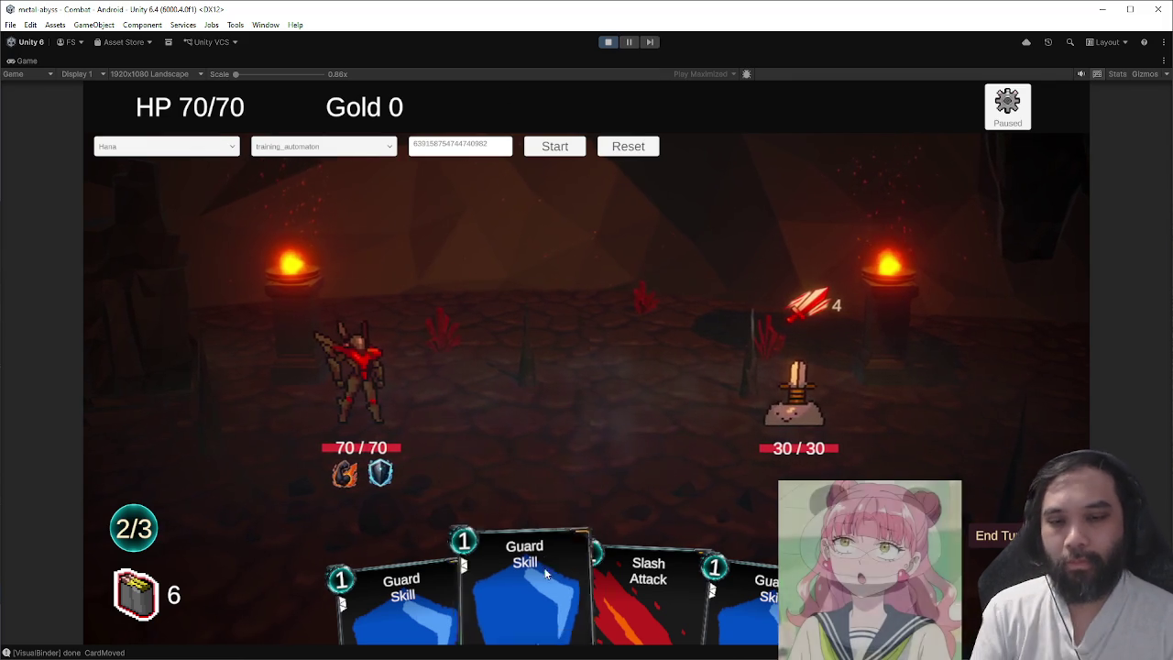
click(605, 41)
click(607, 41)
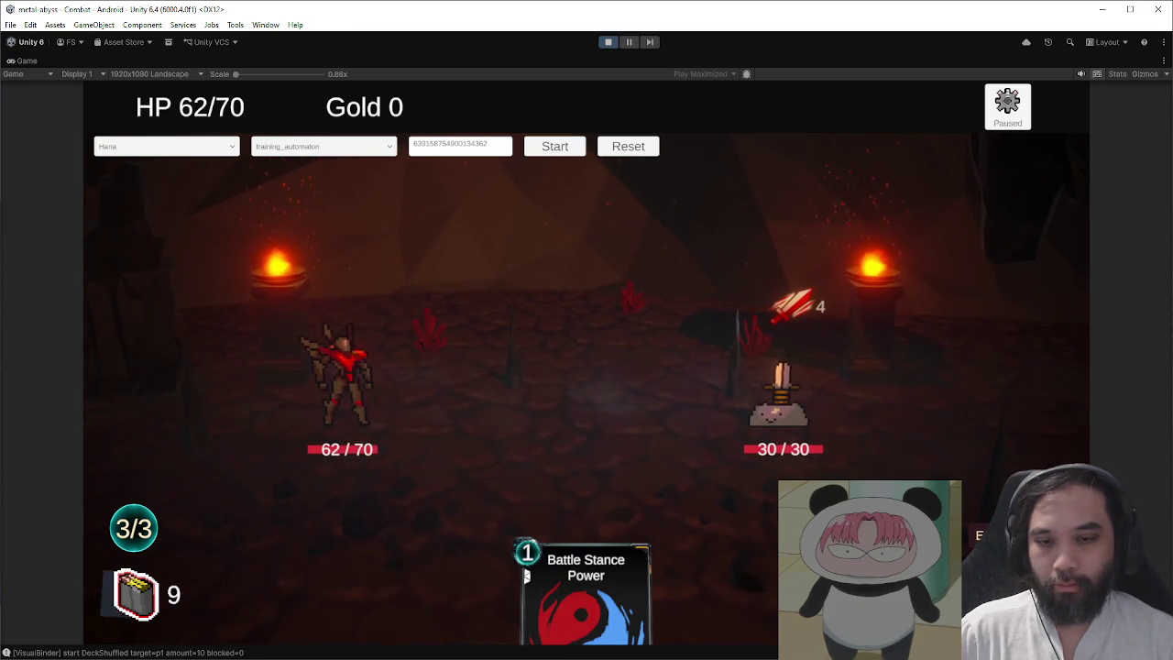
drag(458, 587, 733, 458)
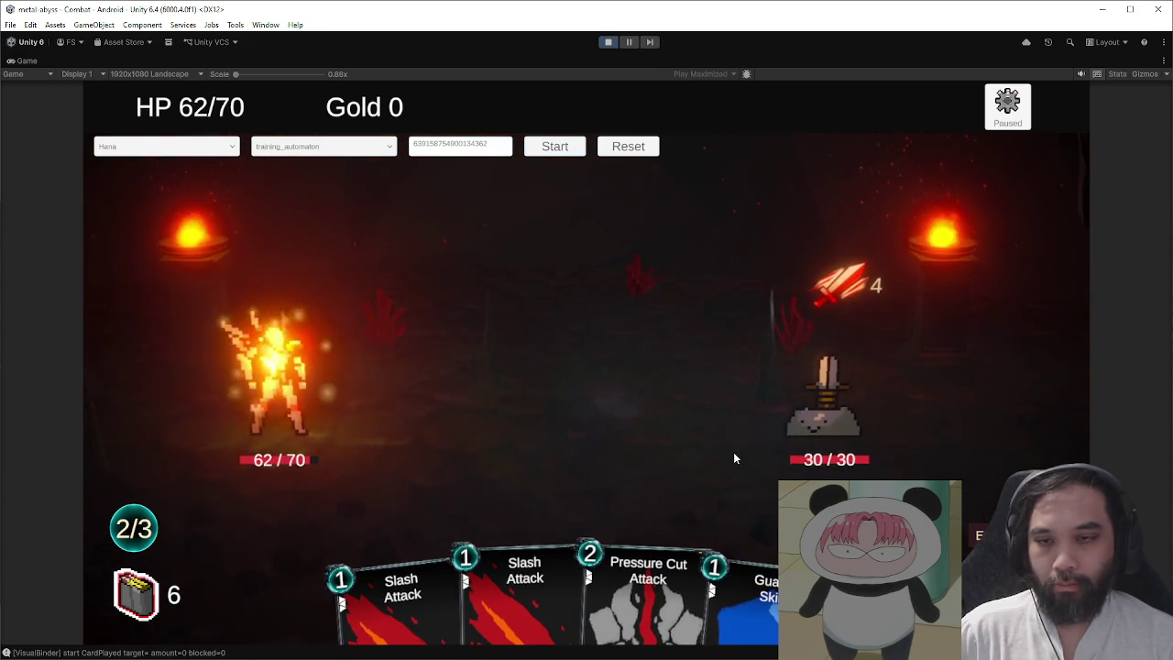
click(608, 42)
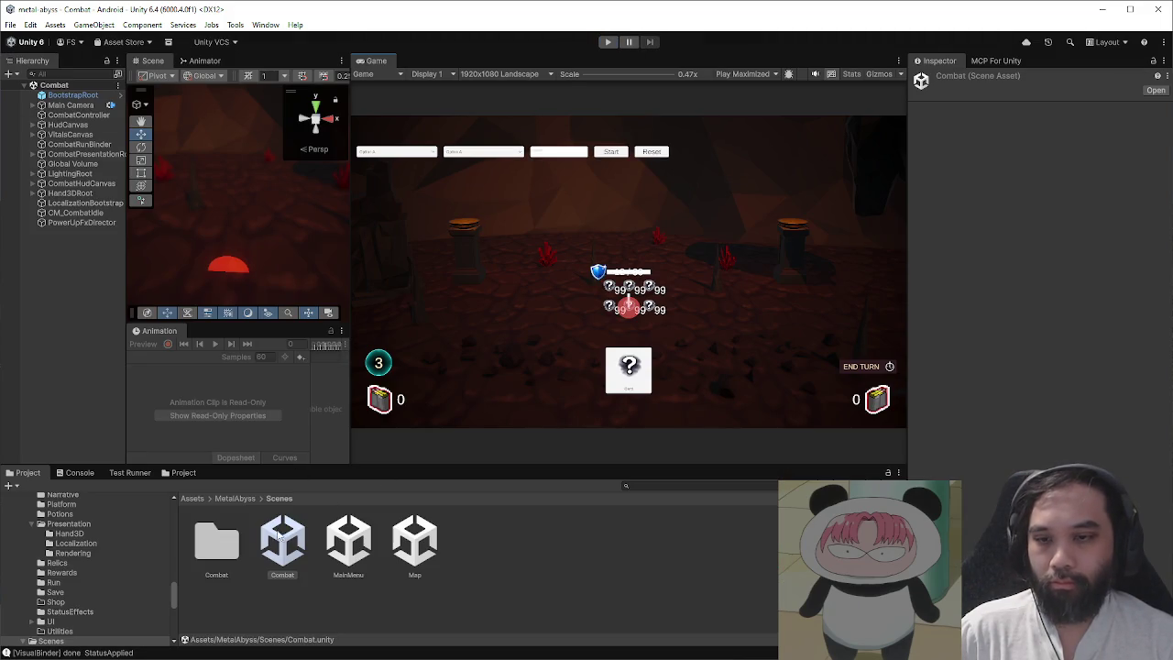
- Show the Animator state graph and browse to the MetalAbyss/Prefabs folder
click(202, 61)
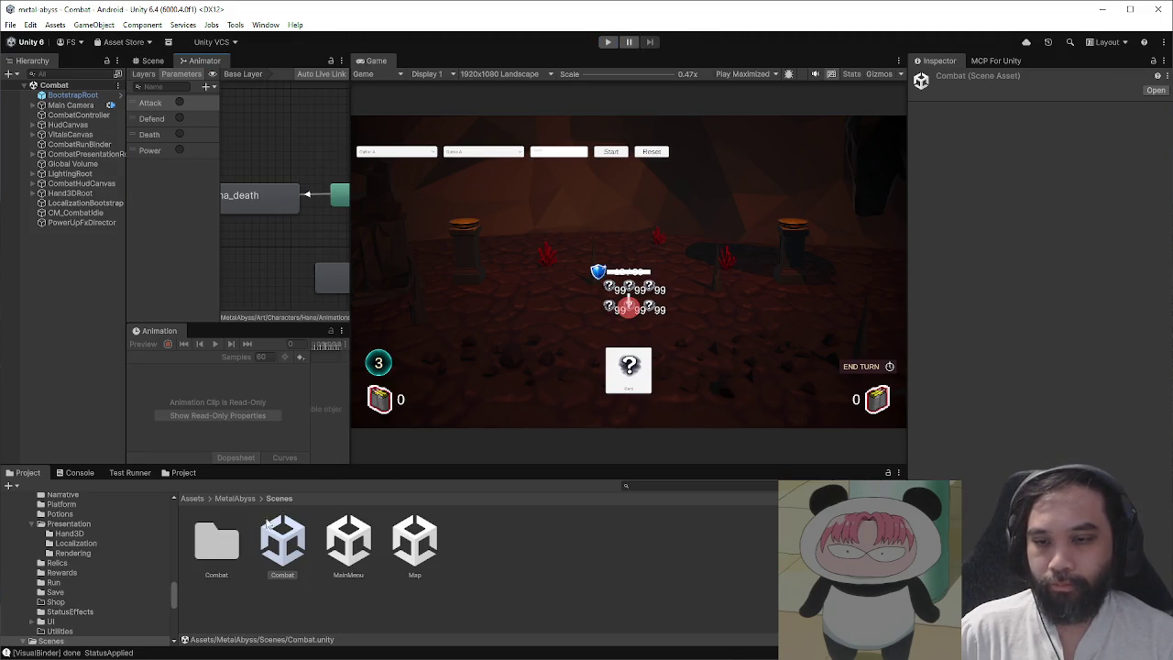
click(218, 499)
double_click(412, 546)
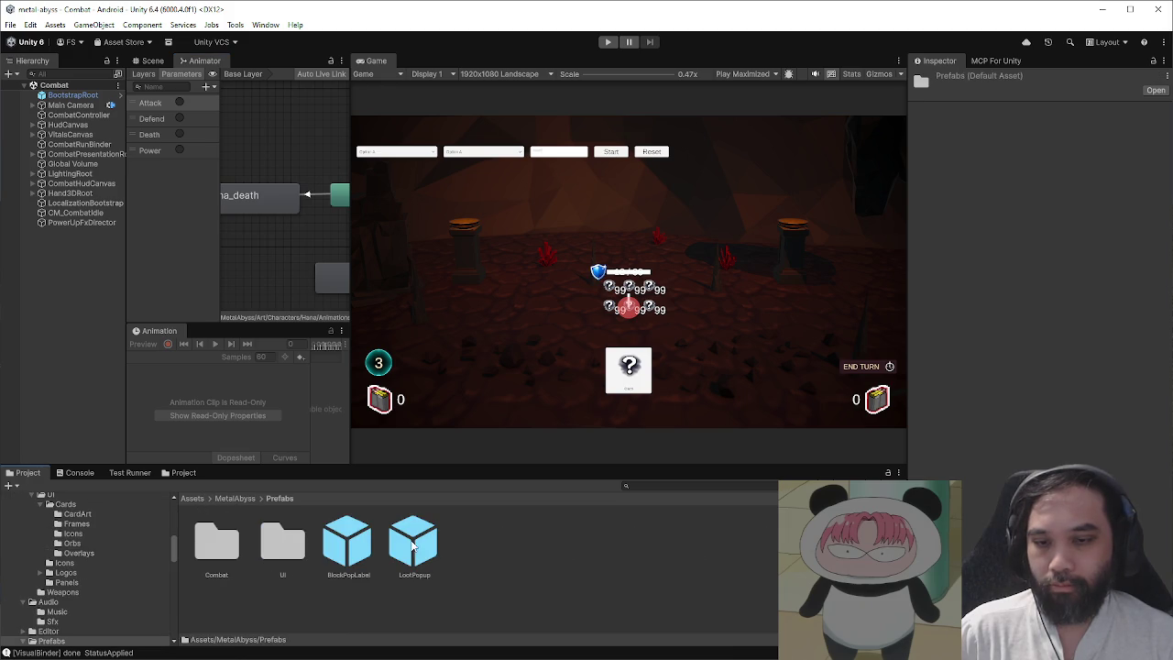
- Open the Combat/Player/HanaSpriteRoot prefab and widen the animation panels
double_click(219, 537)
double_click(272, 537)
click(271, 538)
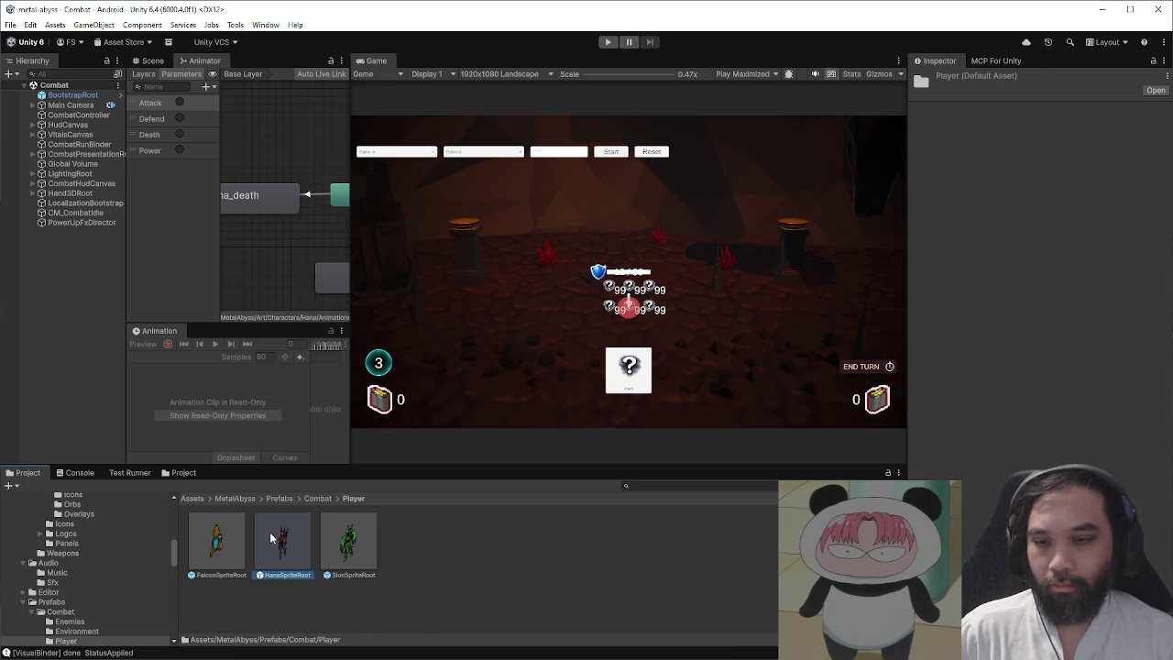
double_click(272, 538)
drag(353, 318, 751, 318)
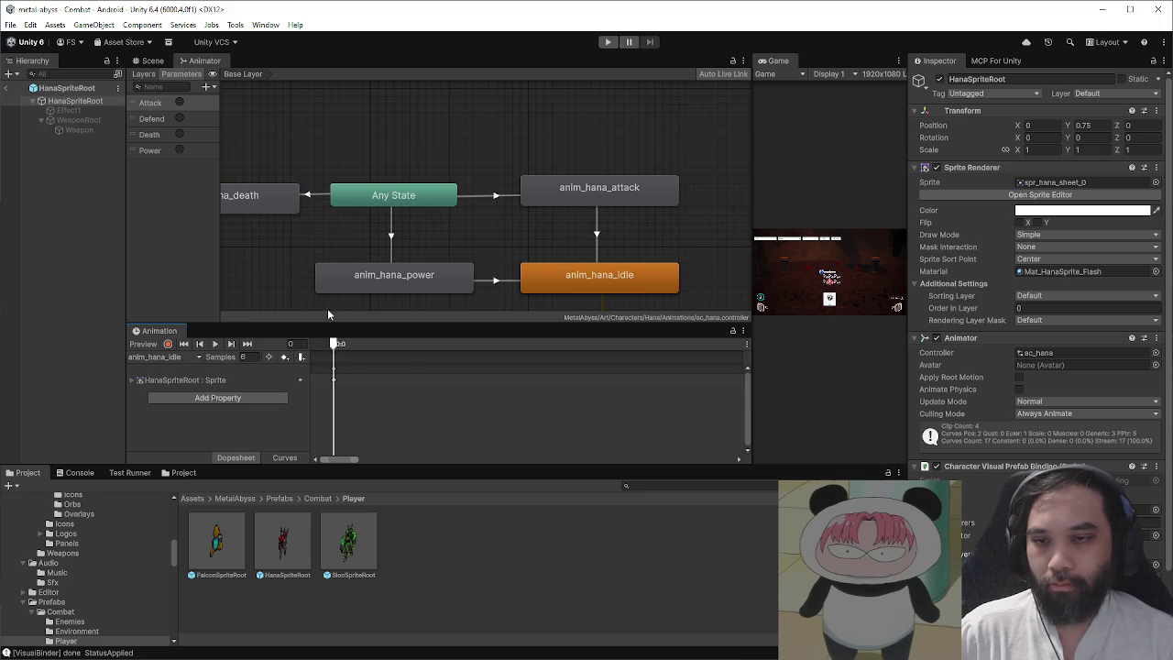
click(163, 61)
- Select the anim_hana_power clip and move its frame-5 keyframe to frame 10
click(165, 356)
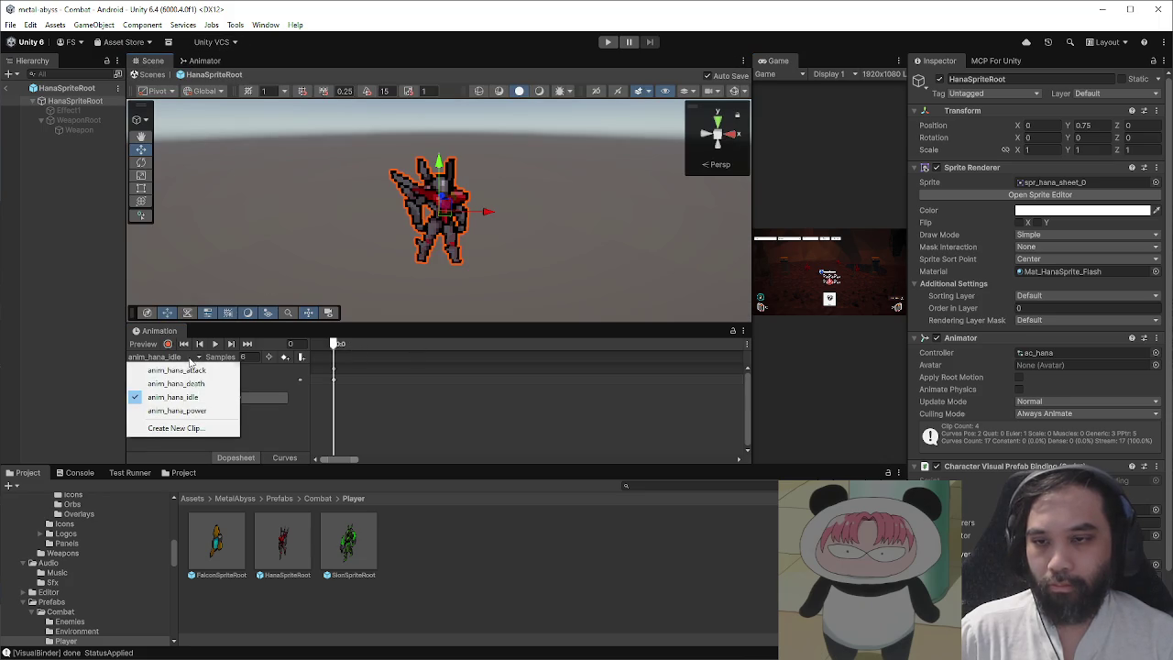
click(178, 411)
click(408, 344)
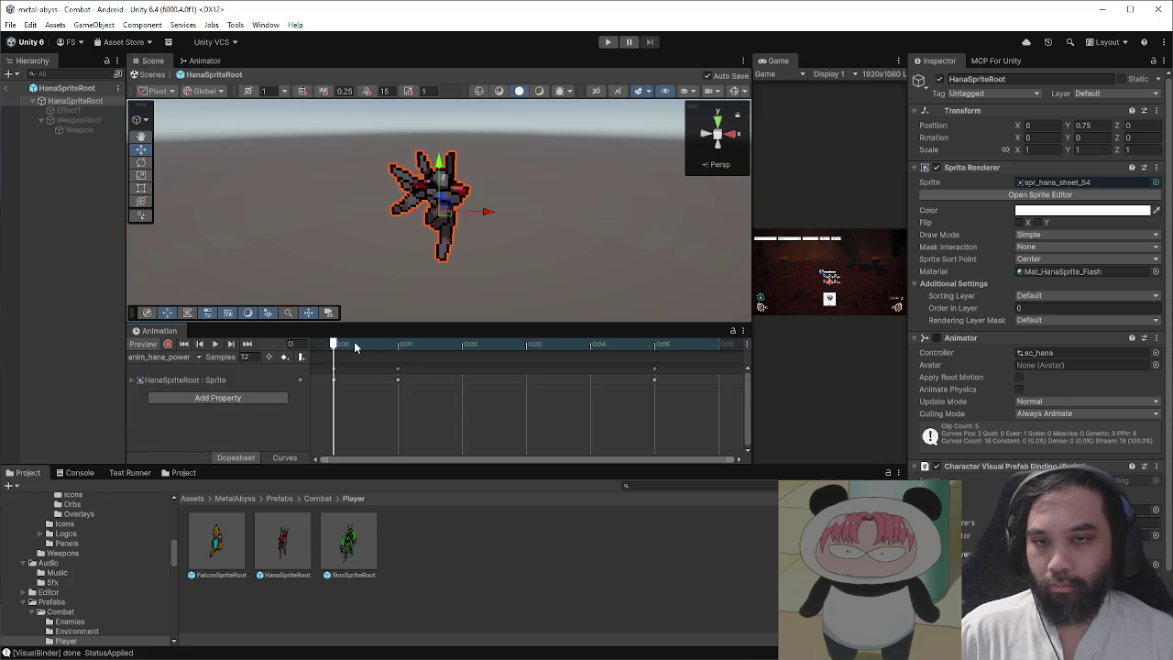
scroll(530, 384, down, 4)
scroll(523, 383, down, 1)
click(470, 379)
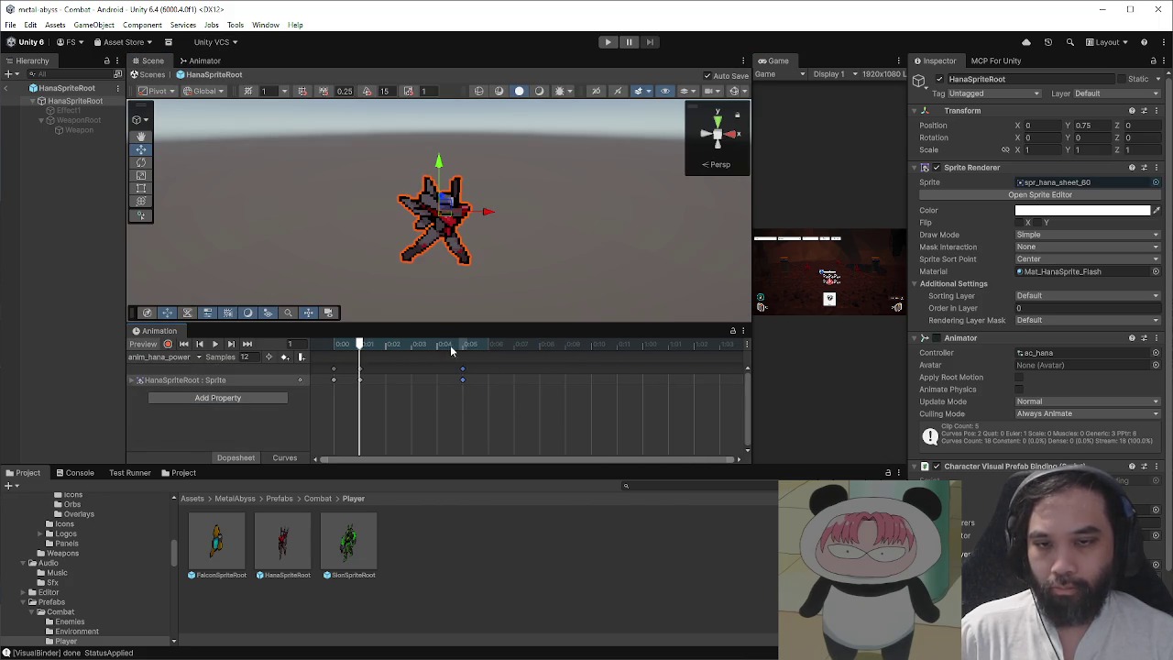
drag(474, 379, 626, 390)
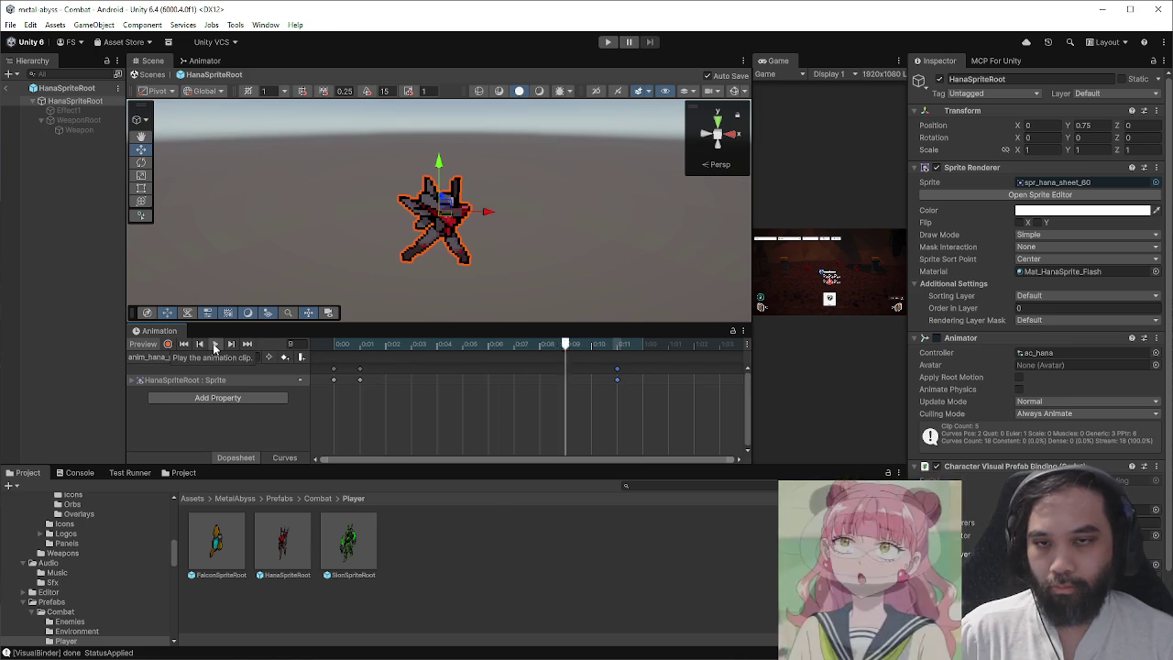
click(215, 343)
- Expand the Sprite track, enable Record, and locate the current sprite among Hana's sprites
click(359, 379)
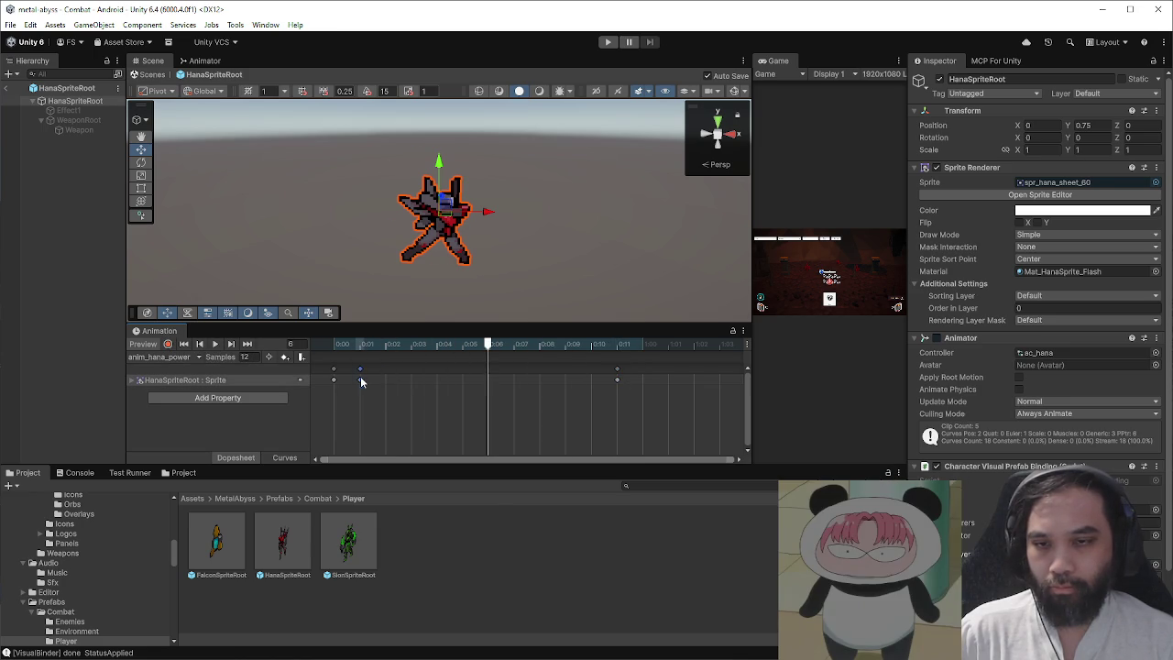
click(133, 380)
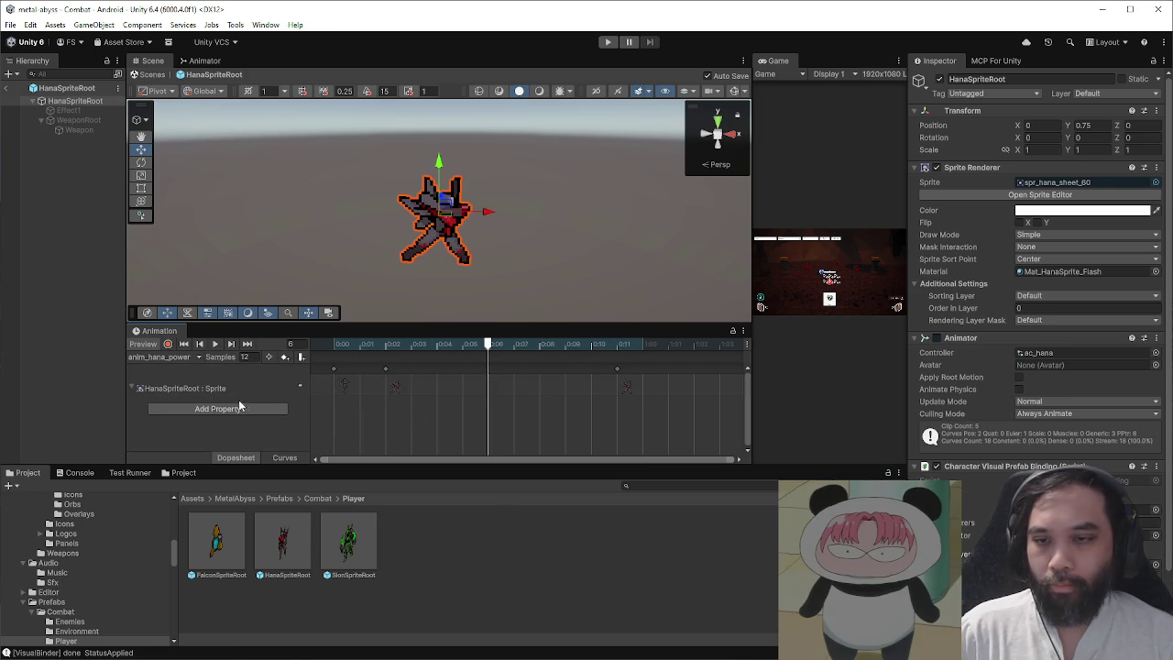
click(167, 344)
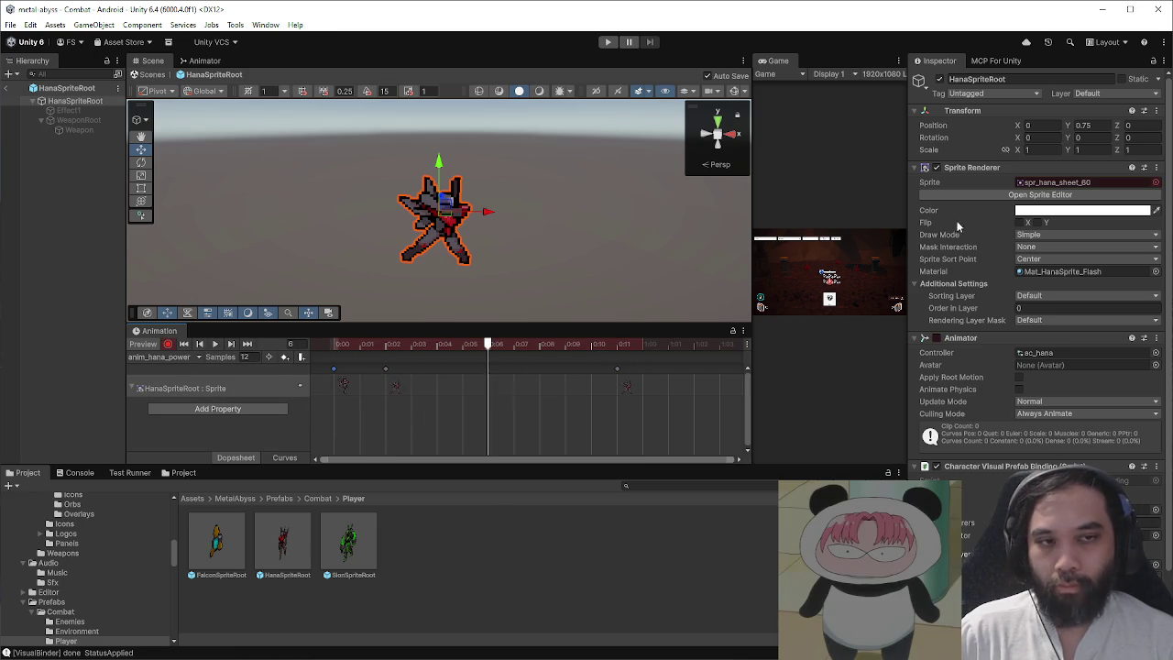
click(1035, 182)
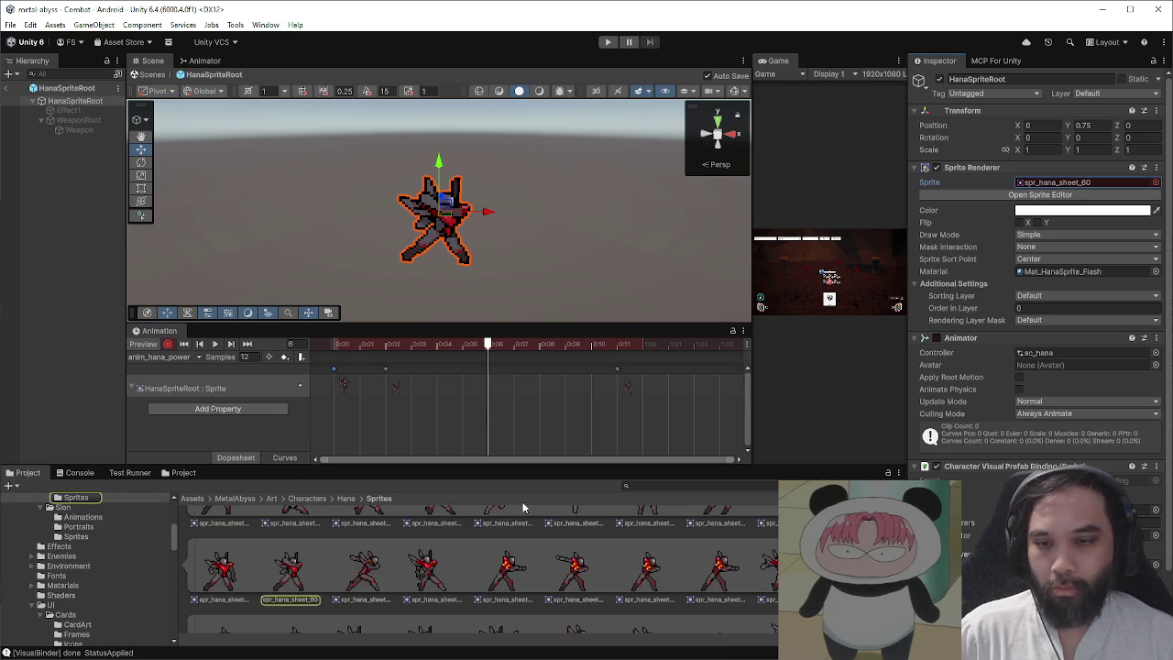
- Add another Hana pose as a Sprite keyframe near frame 7 and preview the clip
click(339, 345)
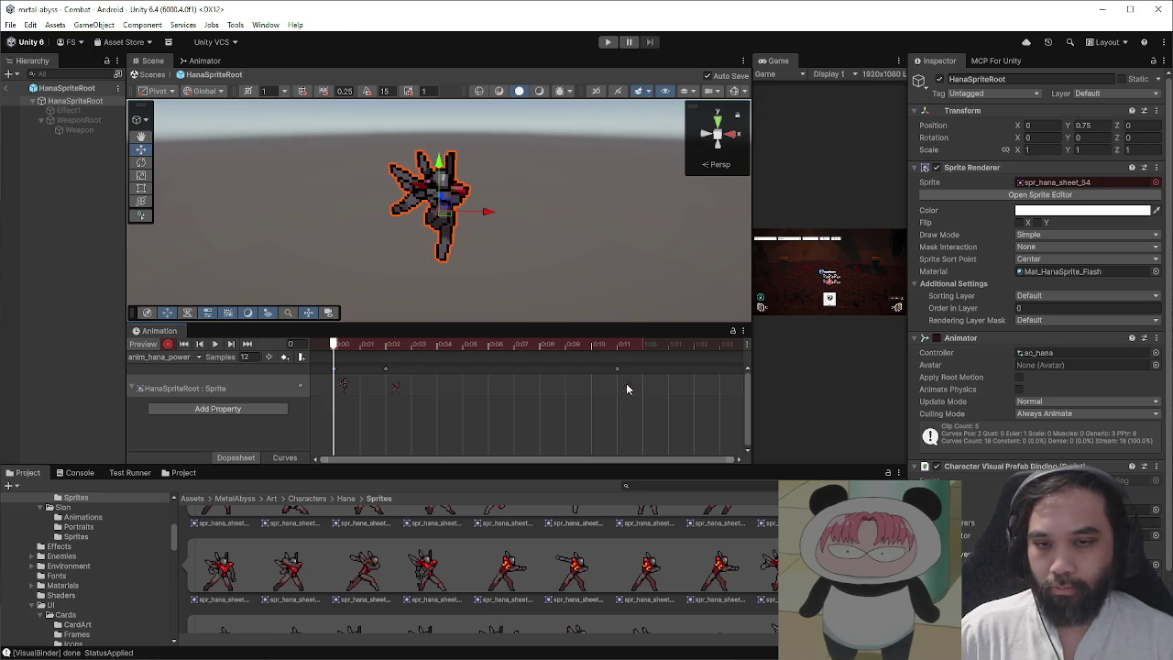
drag(236, 568, 526, 392)
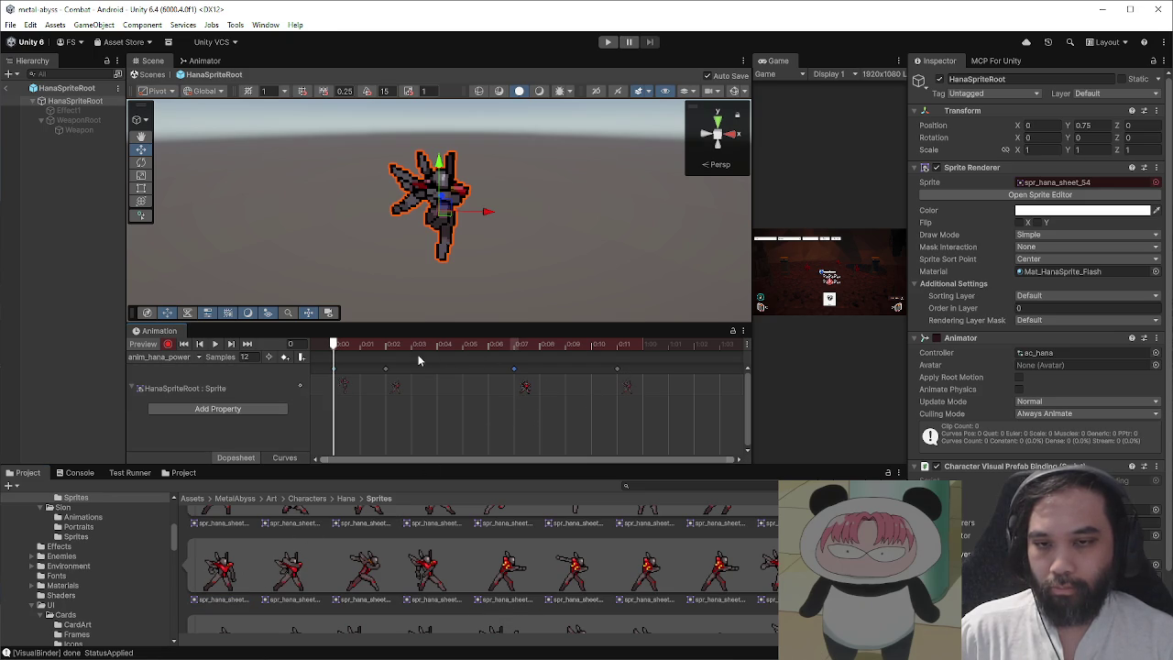
click(214, 344)
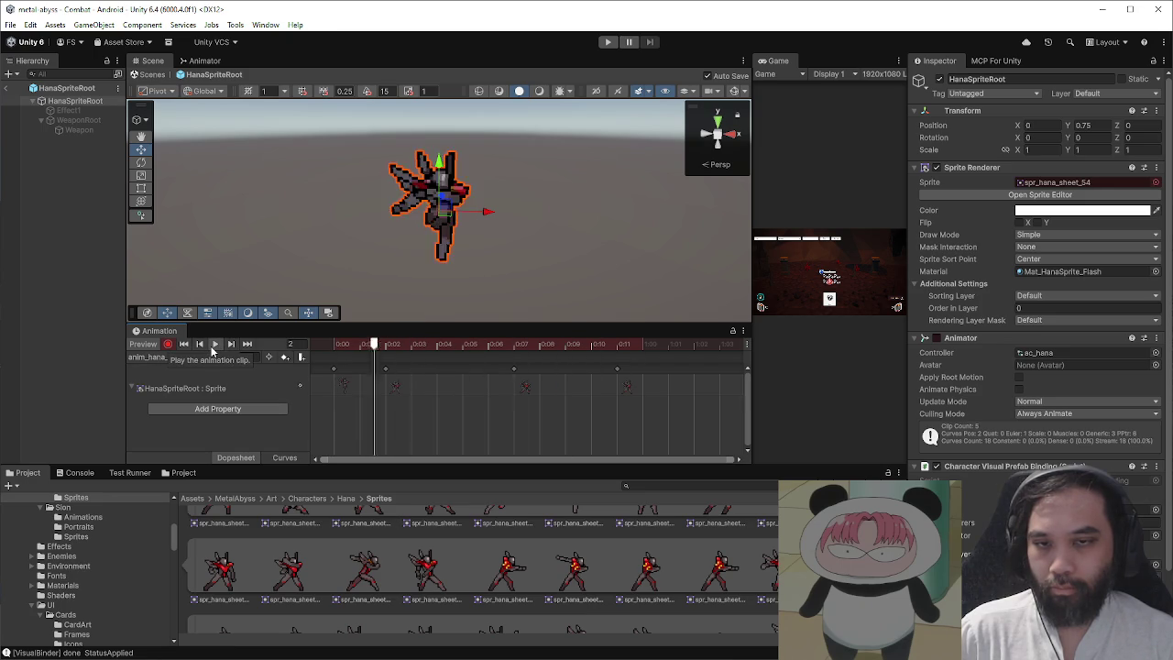
click(214, 345)
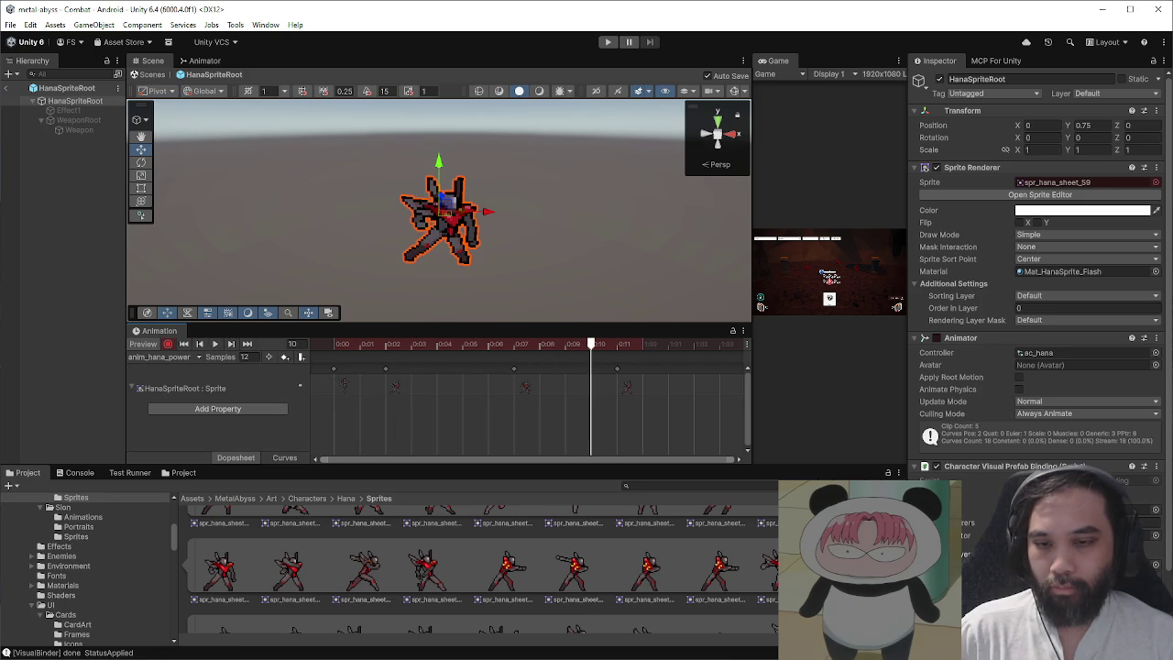
- Rewind the playhead to frame 0 and compare the poses at frames 2 and 1
scroll(480, 568, up, 1)
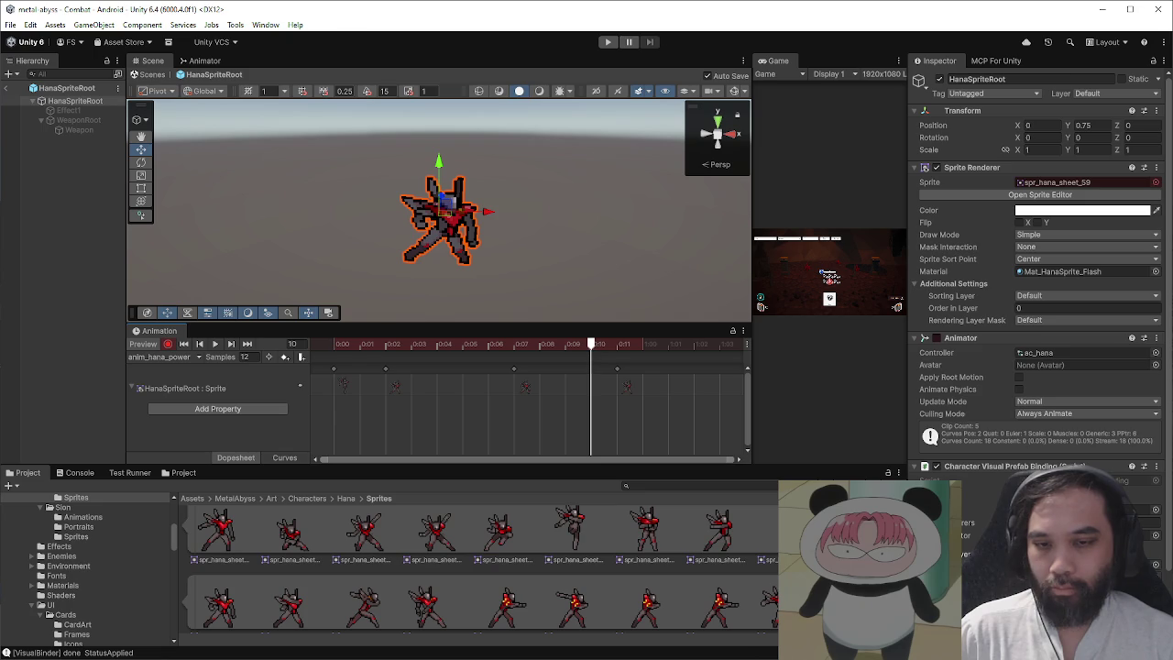
scroll(480, 569, up, 1)
scroll(480, 569, down, 1)
drag(359, 346, 337, 353)
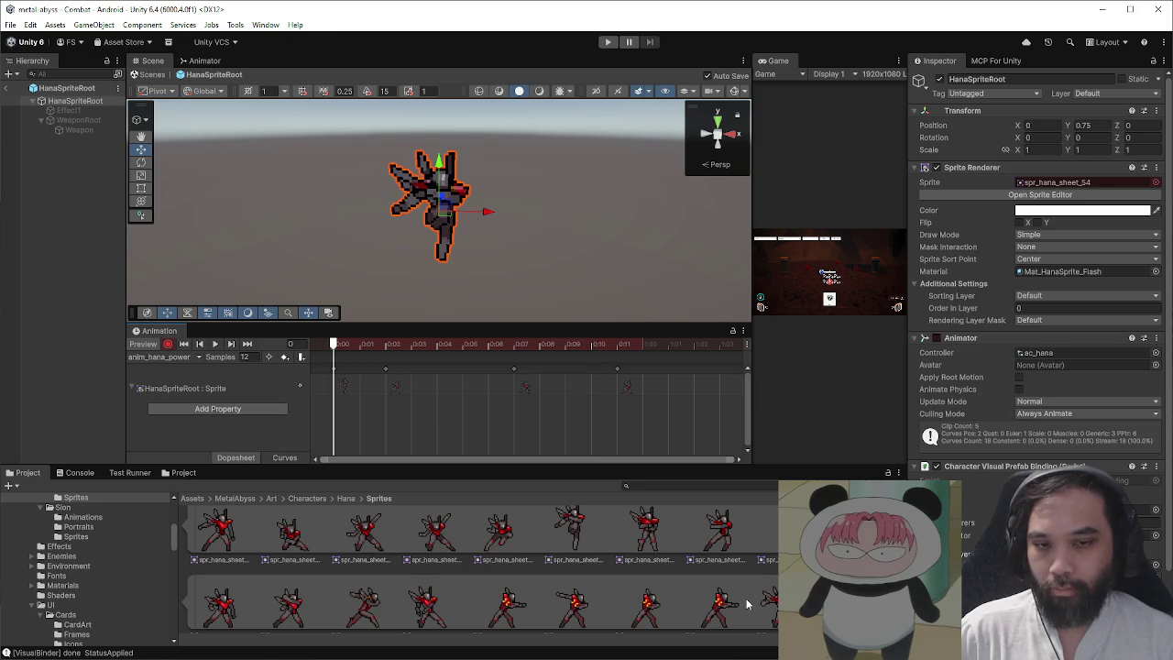
scroll(747, 597, down, 4)
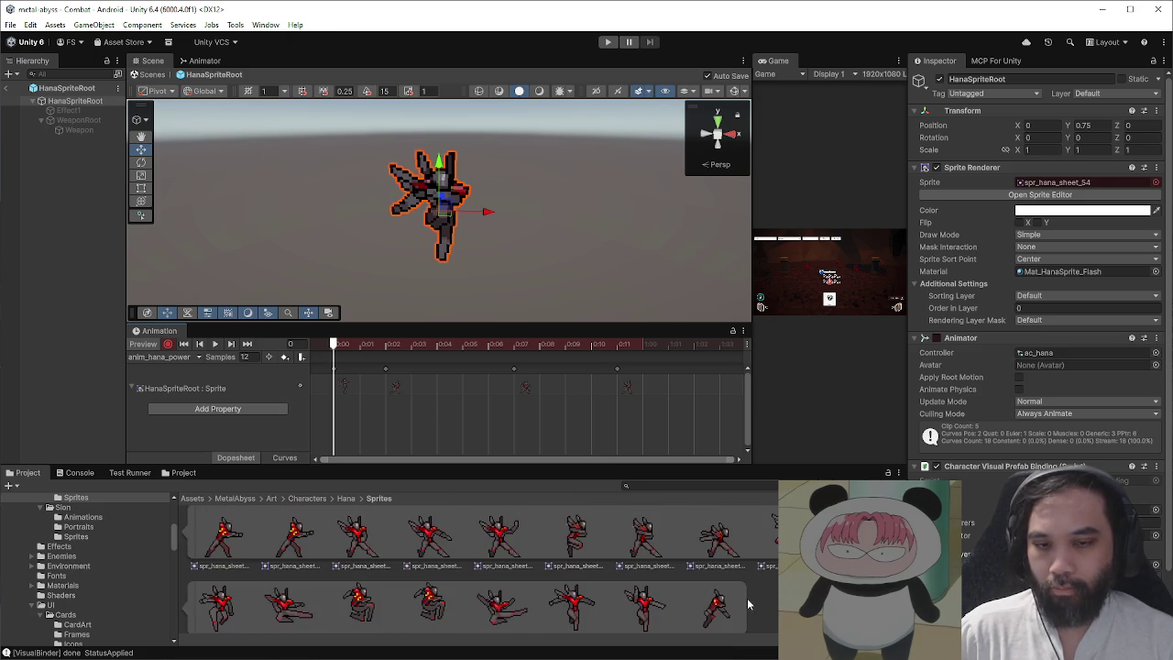
scroll(747, 603, down, 3)
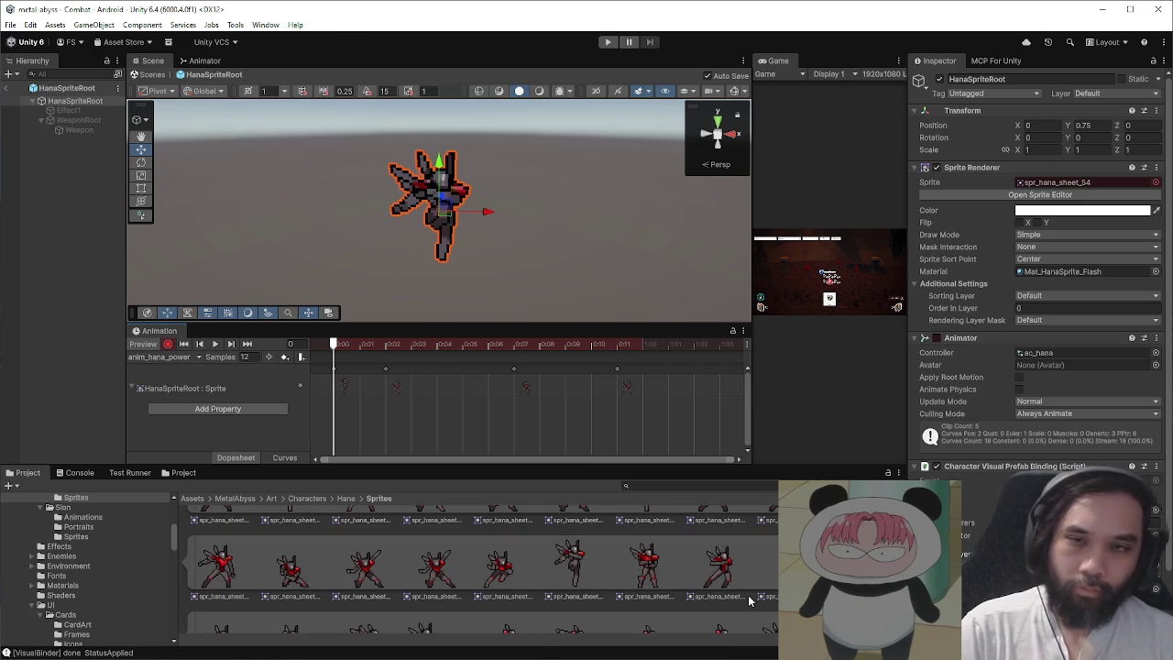
click(388, 348)
click(355, 347)
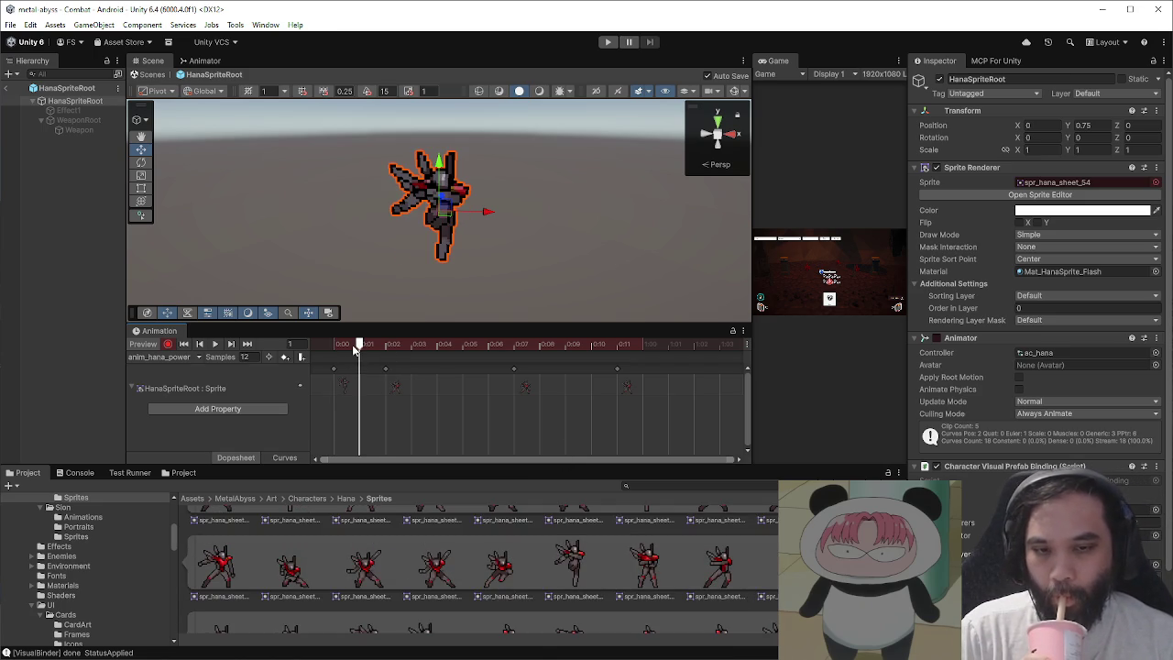
- Drop a Hana sprite into anim_hana_power as a new key at frame 1
click(388, 348)
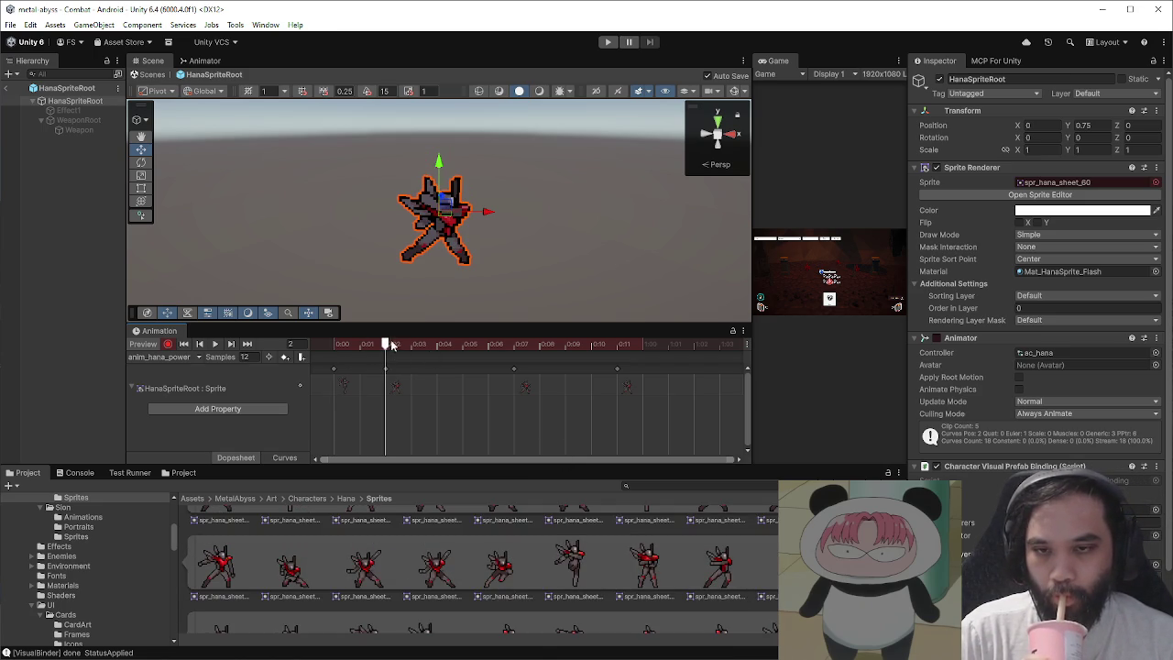
click(335, 346)
drag(713, 568, 346, 388)
mouse_move(727, 572)
mouse_down()
mouse_move(360, 392)
mouse_move(335, 350)
mouse_move(401, 353)
mouse_move(328, 355)
mouse_up()
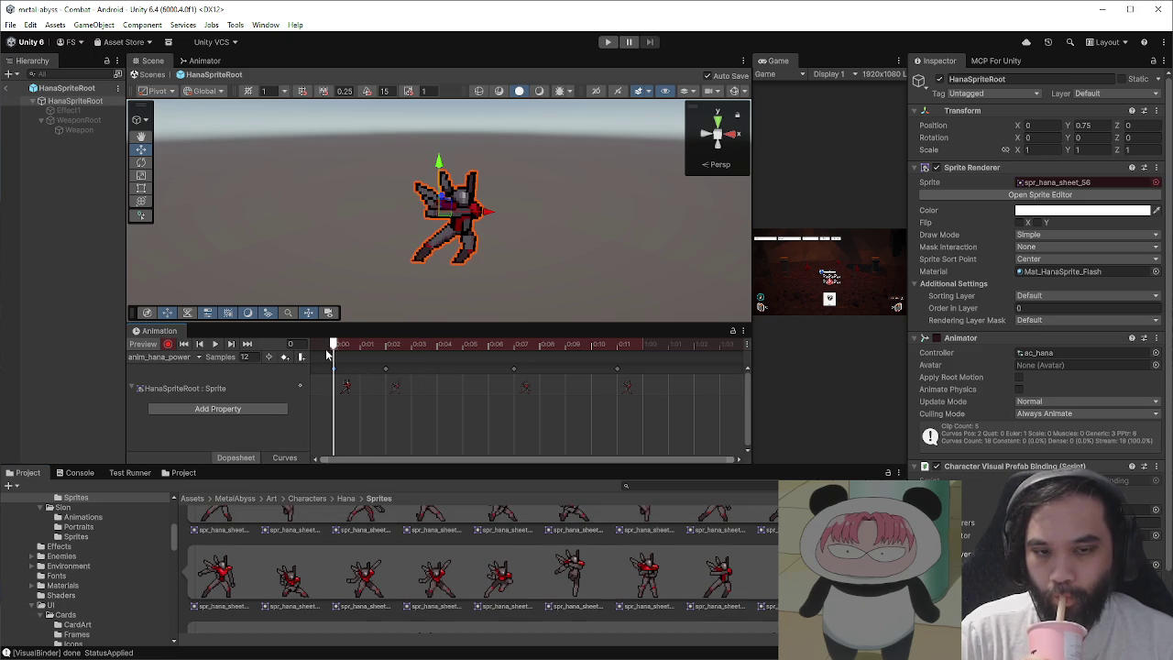
- Scrub through frames 2 to 11 and play the clip in a loop
scroll(619, 568, up, 1)
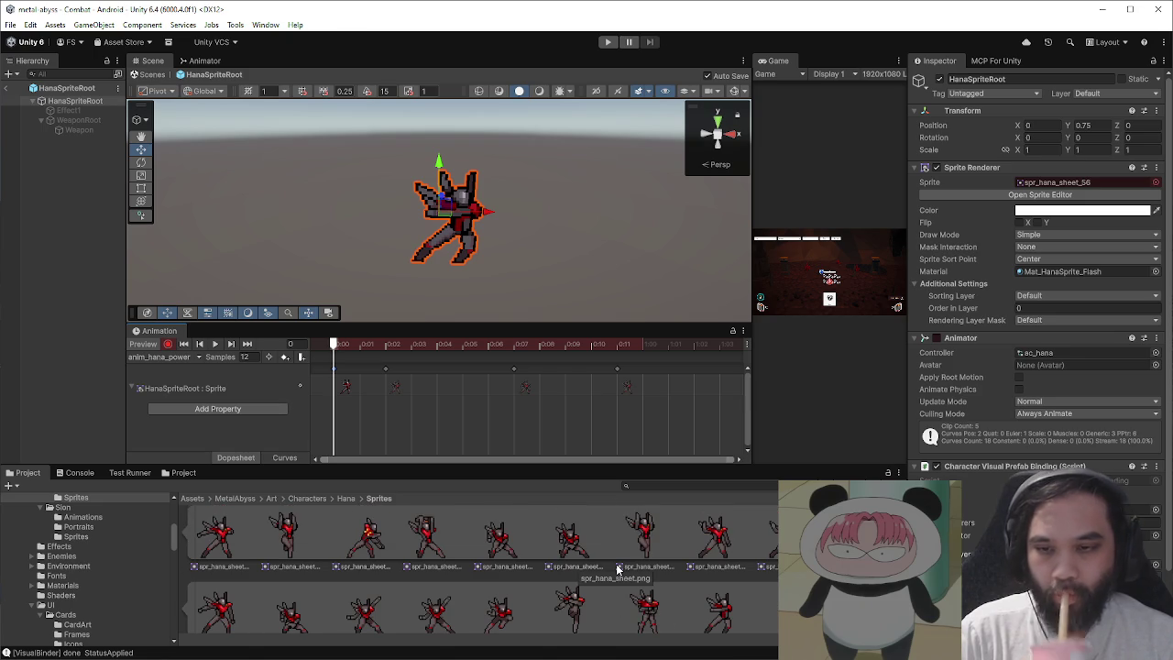
scroll(222, 521, up, 1)
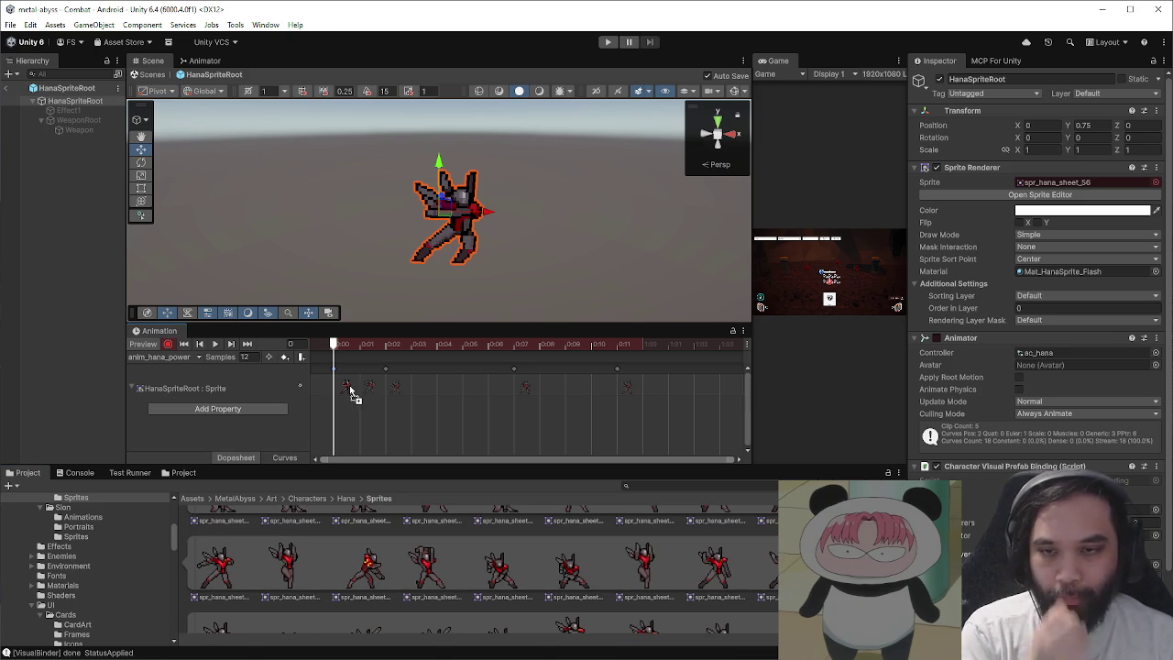
mouse_move(358, 353)
mouse_down()
mouse_move(389, 353)
mouse_move(335, 355)
mouse_move(489, 355)
mouse_move(337, 373)
mouse_move(531, 392)
mouse_move(623, 382)
mouse_move(536, 395)
mouse_up()
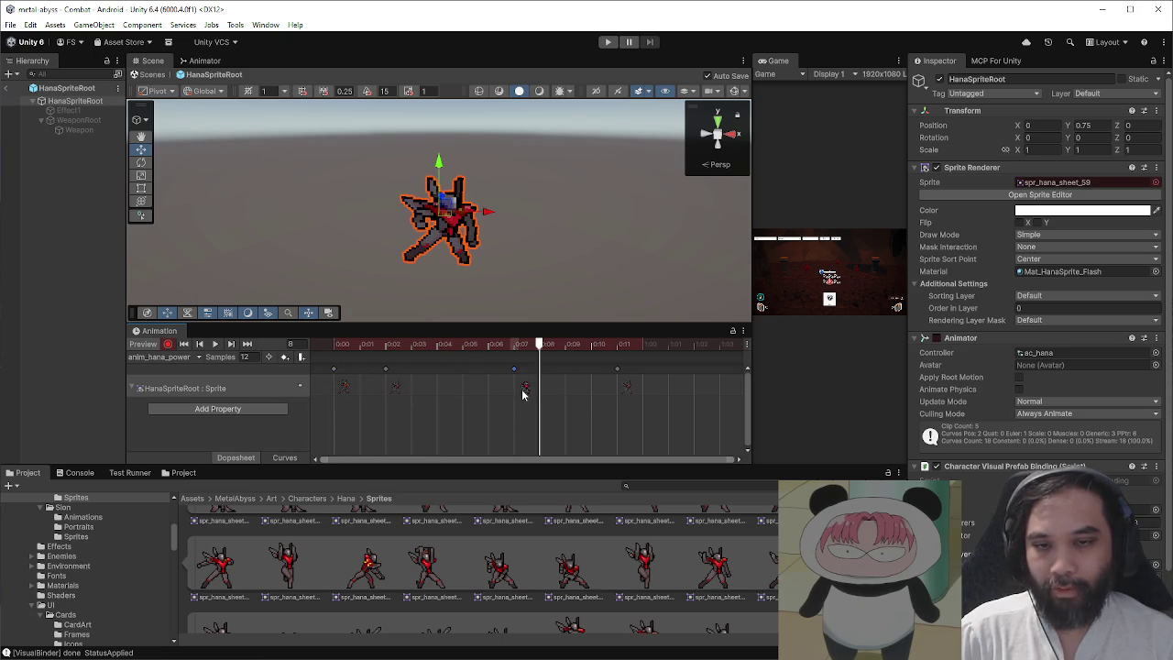
click(617, 357)
mouse_move(623, 356)
mouse_down()
mouse_move(382, 351)
mouse_move(615, 364)
mouse_up()
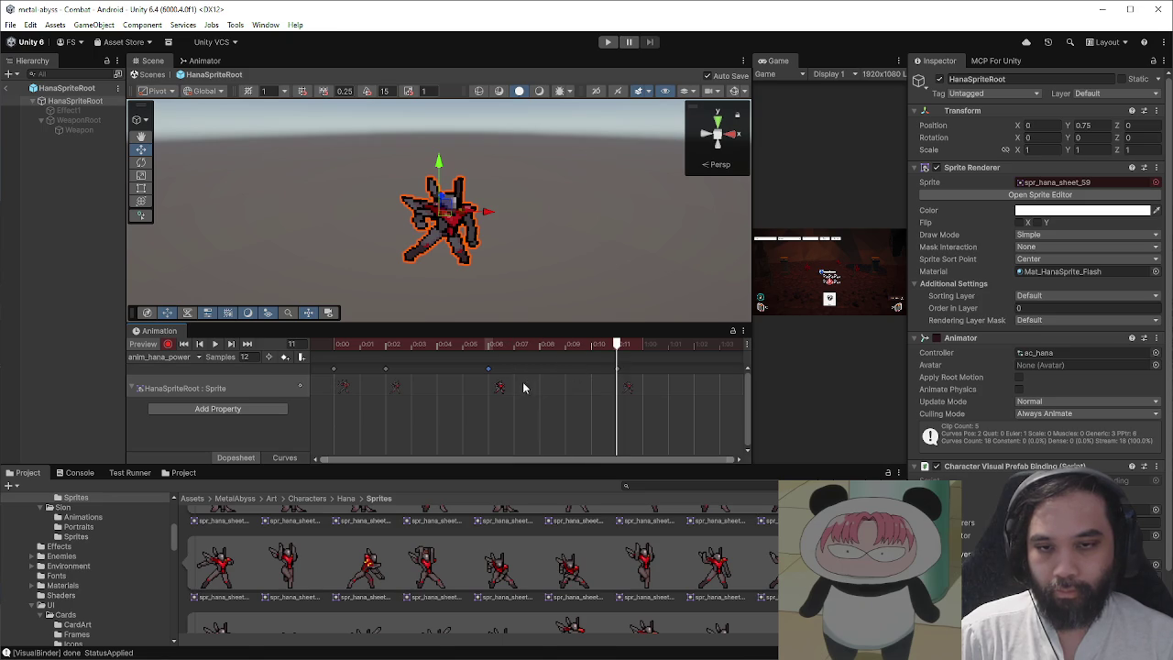
click(216, 344)
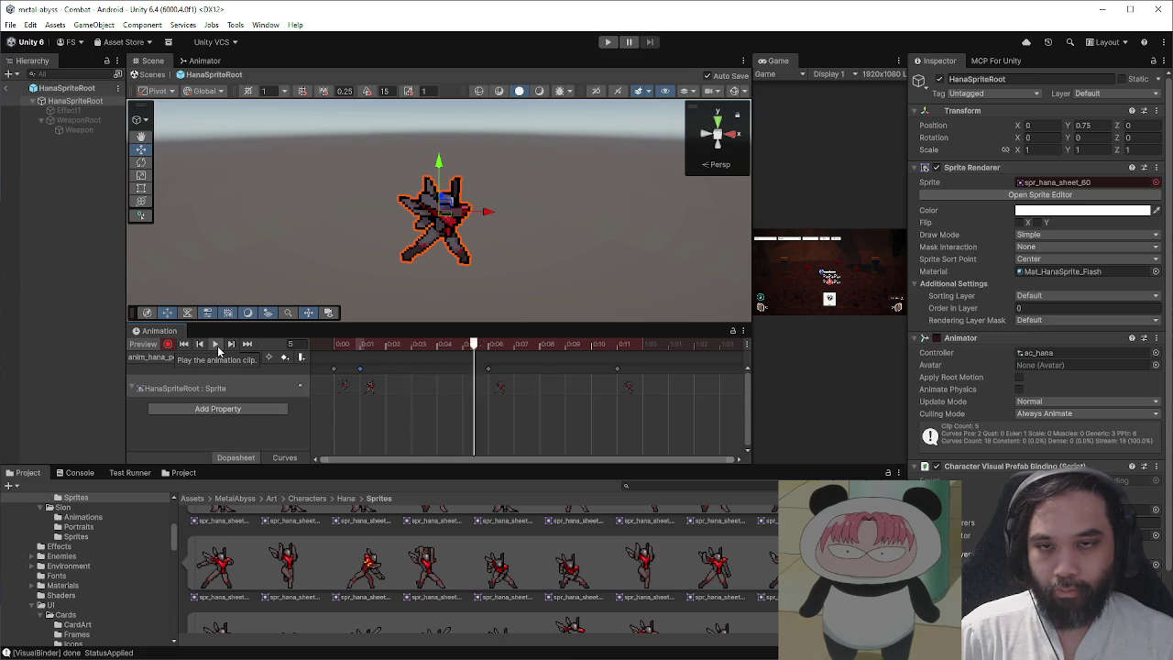
- Exit prefab mode, play a combat turn, cast Battle Stance on Hana, then stop play mode
click(148, 74)
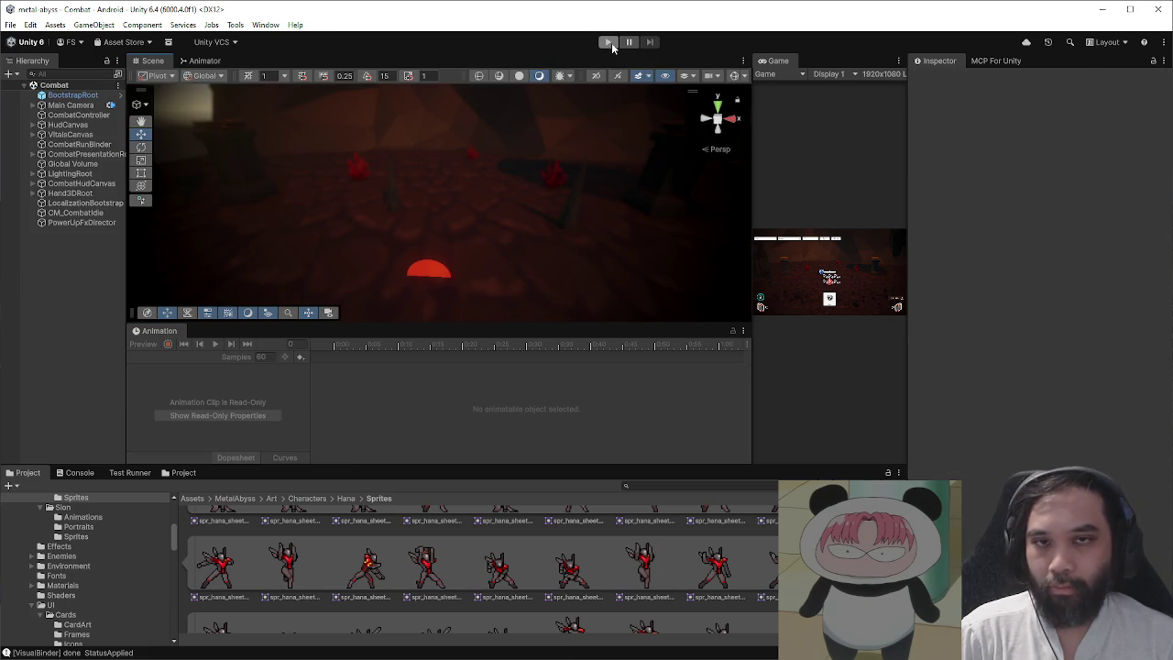
click(610, 43)
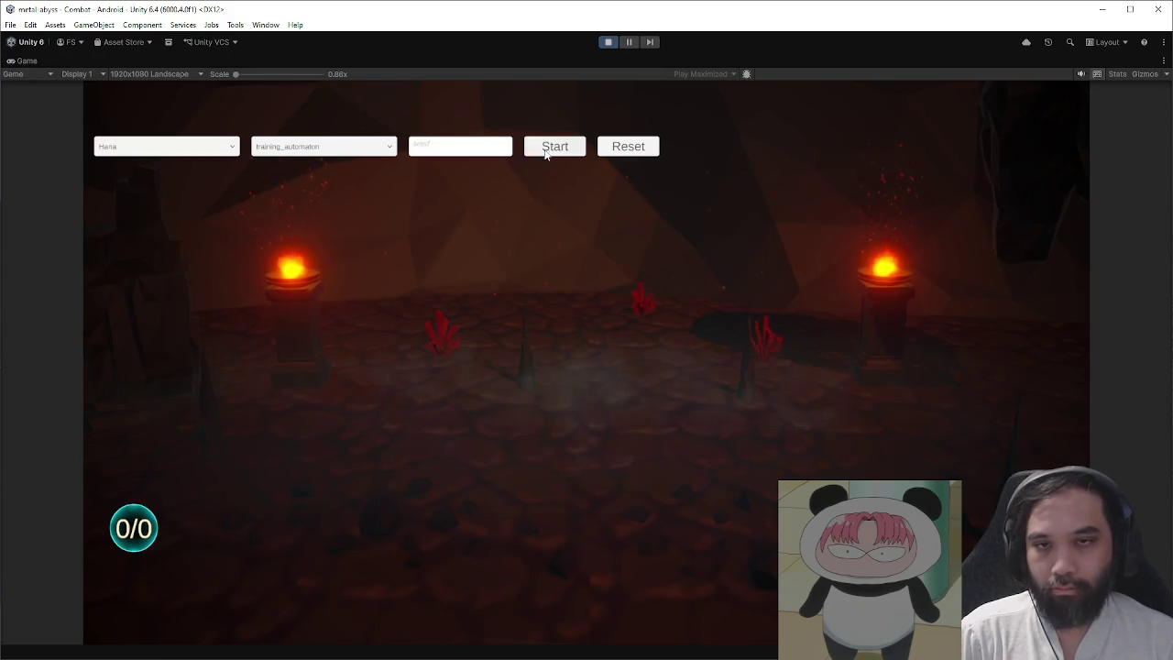
click(538, 152)
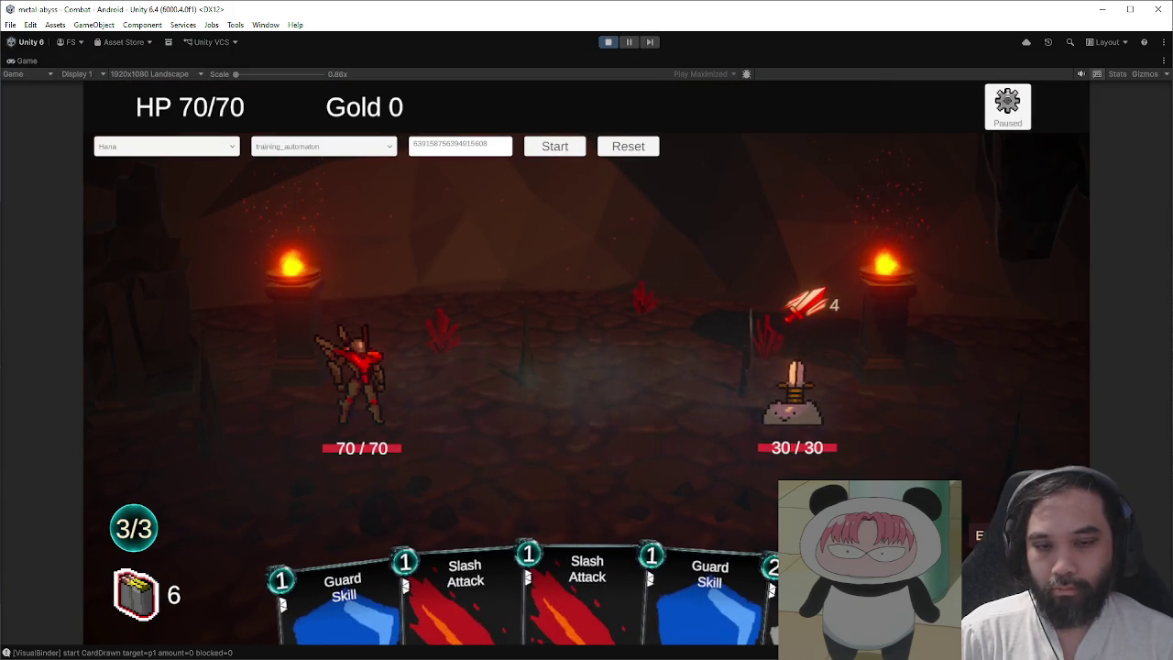
click(999, 535)
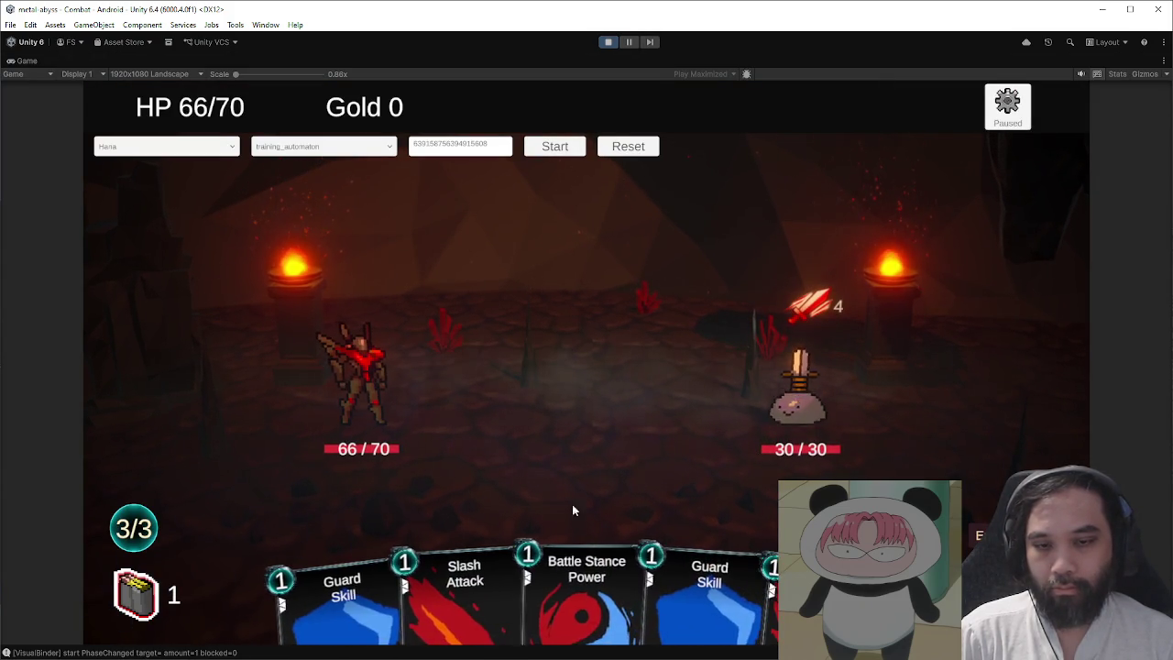
drag(586, 577, 695, 433)
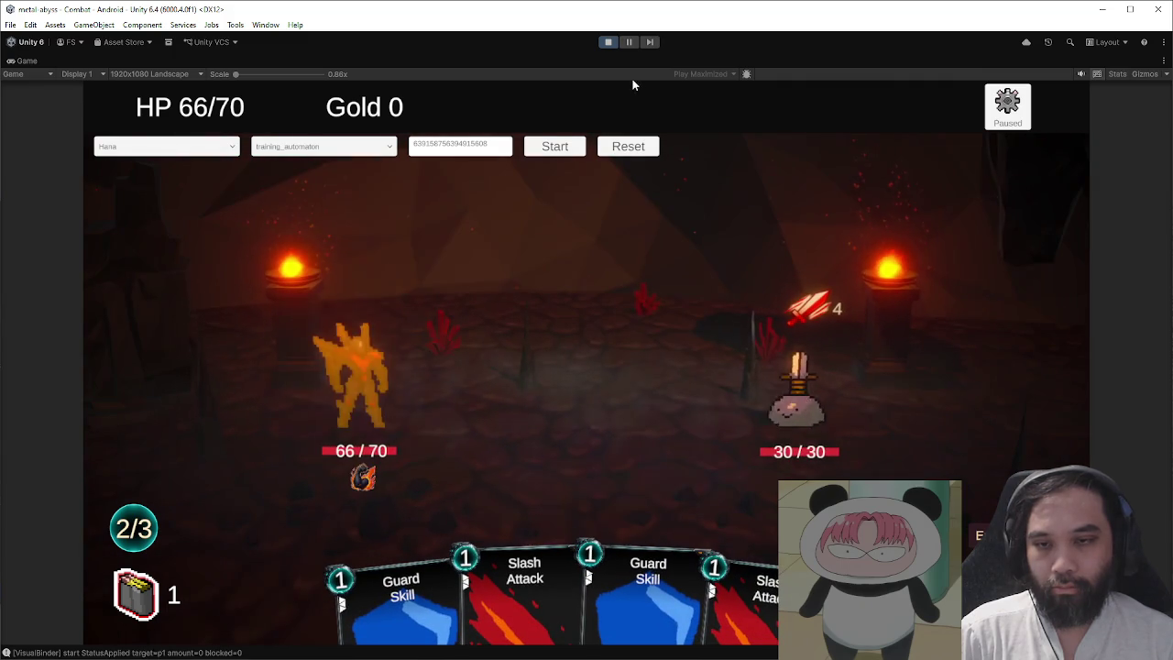
click(608, 42)
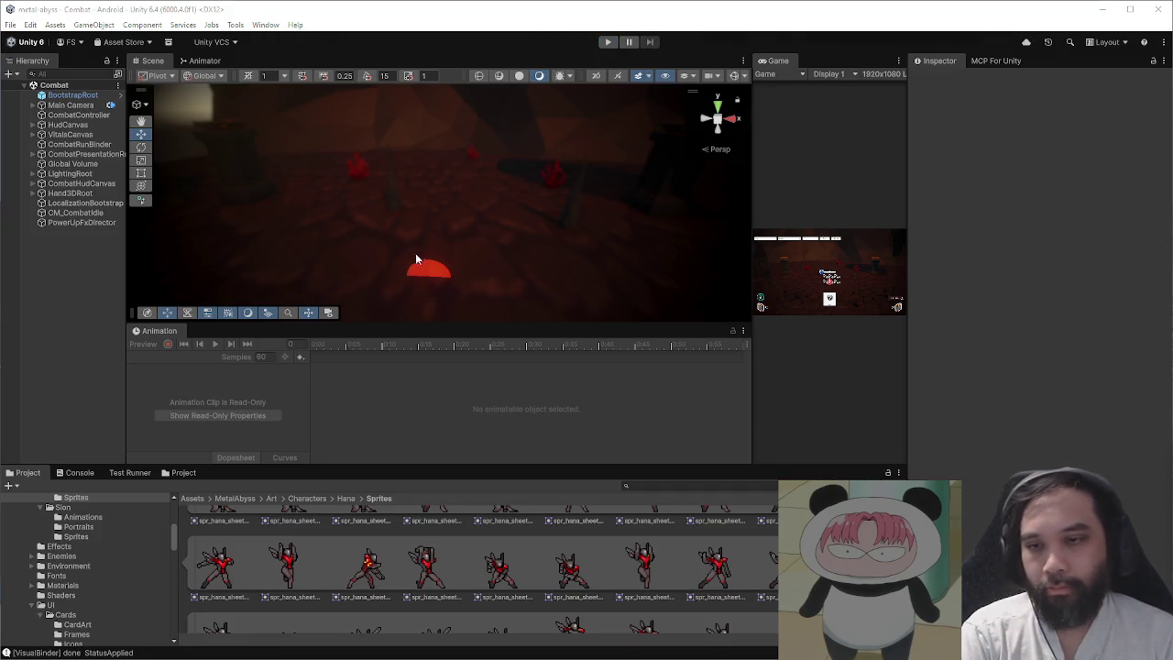
- Browse Hana's character art folders, looking through Portraits, Sprites and Animations
click(234, 500)
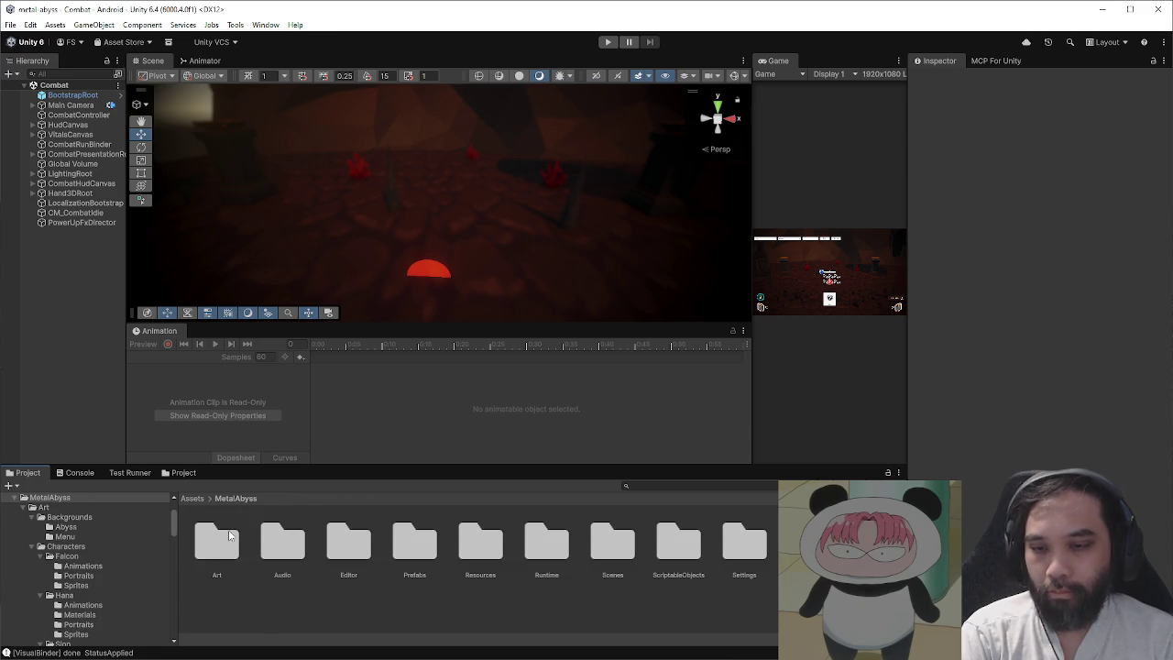
double_click(246, 539)
double_click(280, 540)
double_click(284, 540)
click(348, 543)
click(416, 550)
click(225, 545)
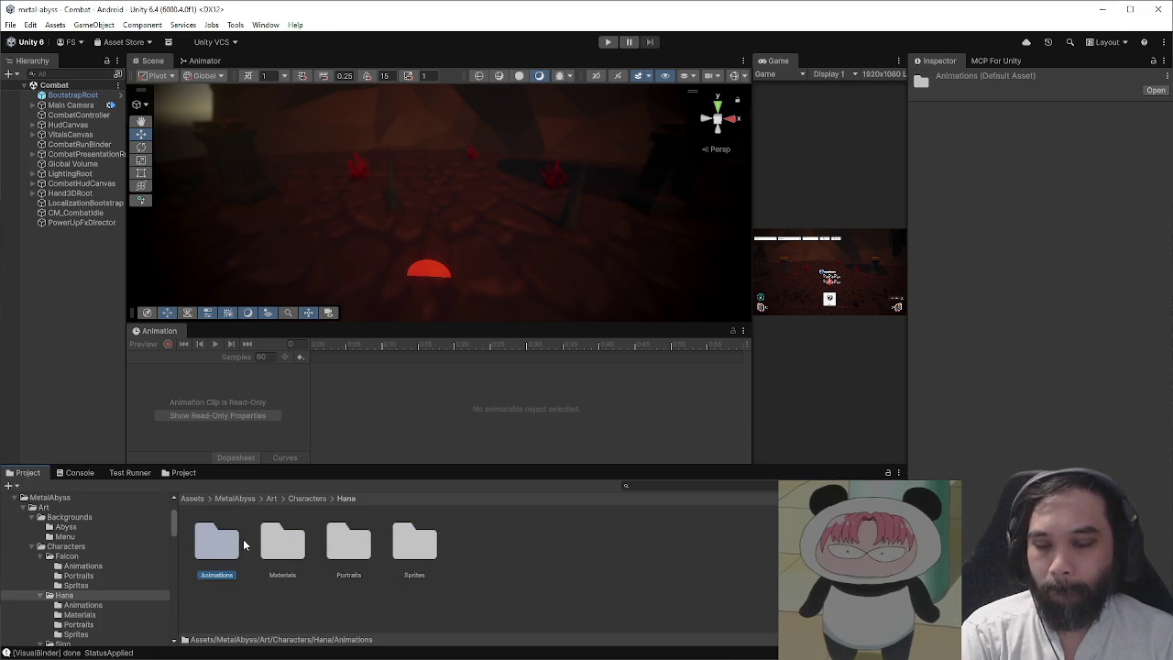
click(357, 549)
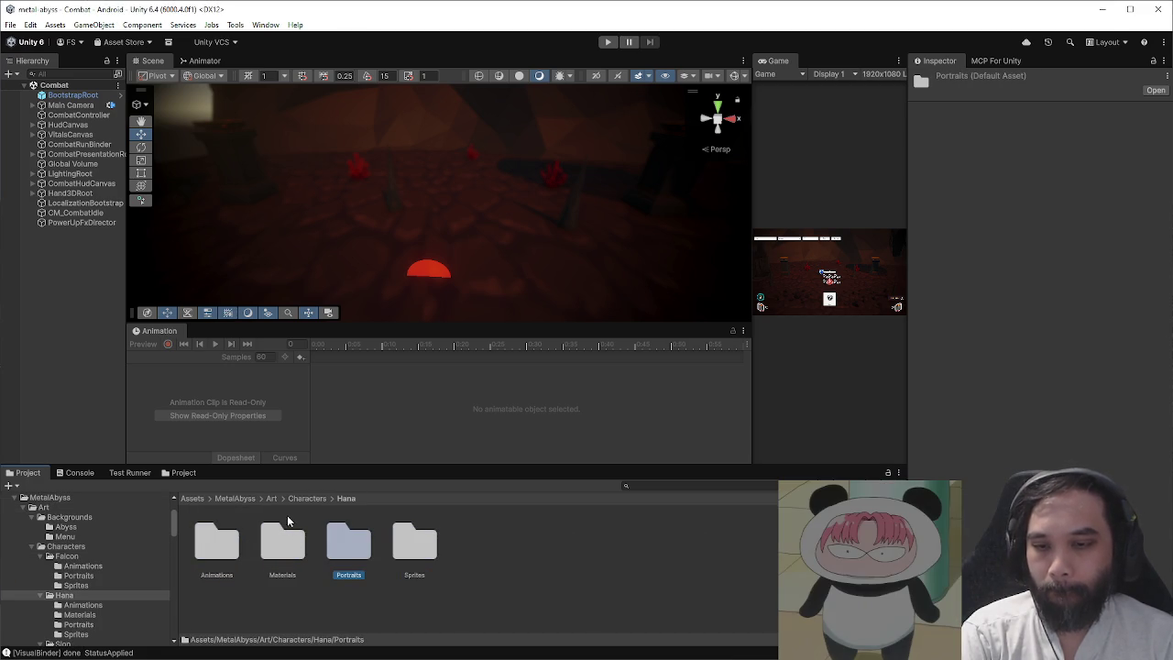
click(236, 499)
- Open the HanaSpriteRoot prefab from Prefabs/Combat/Player for editing
double_click(414, 542)
double_click(216, 542)
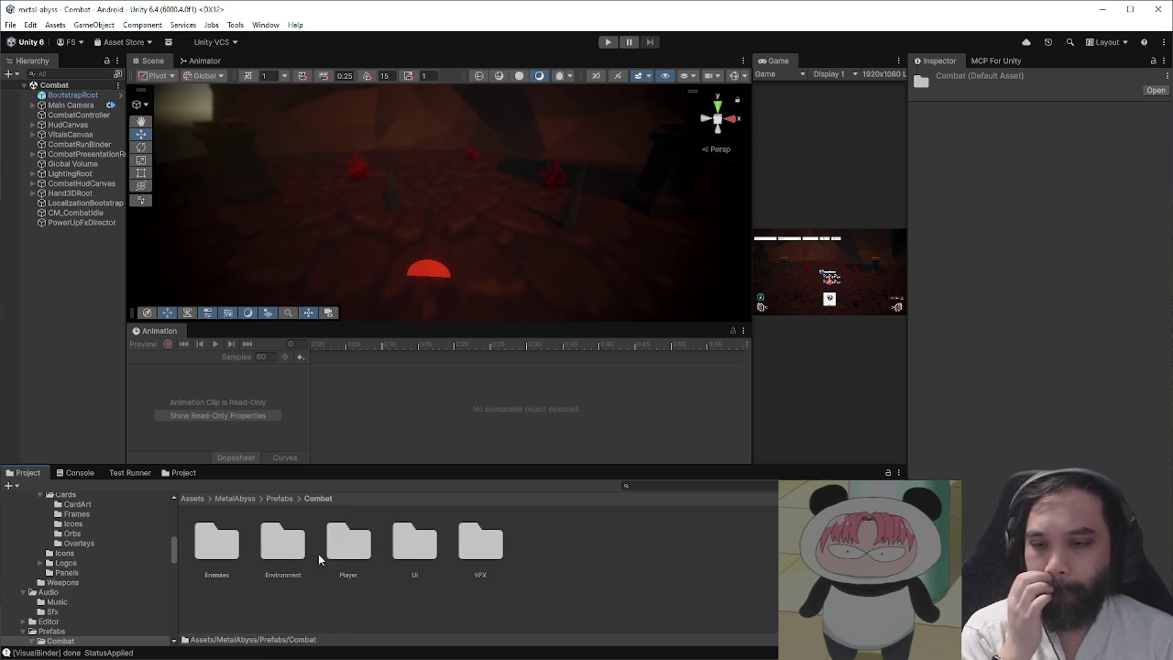
double_click(348, 542)
double_click(284, 542)
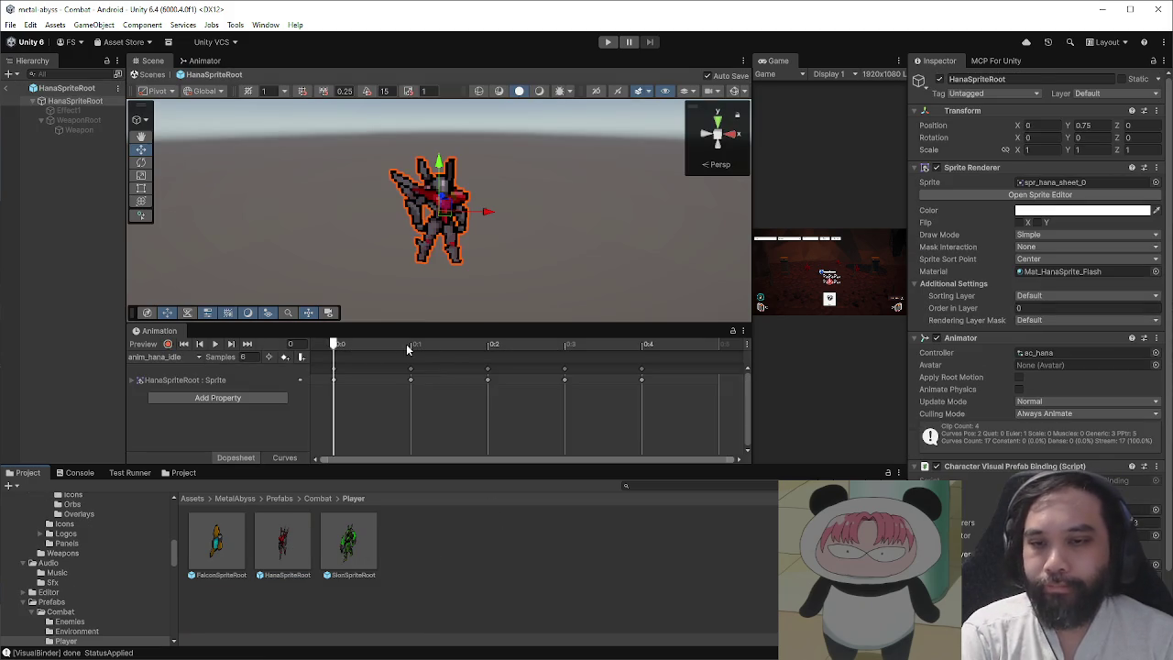
- Switch to the anim_hana_power clip and shift its frame-6 sprite key to frame 8
click(188, 358)
click(183, 411)
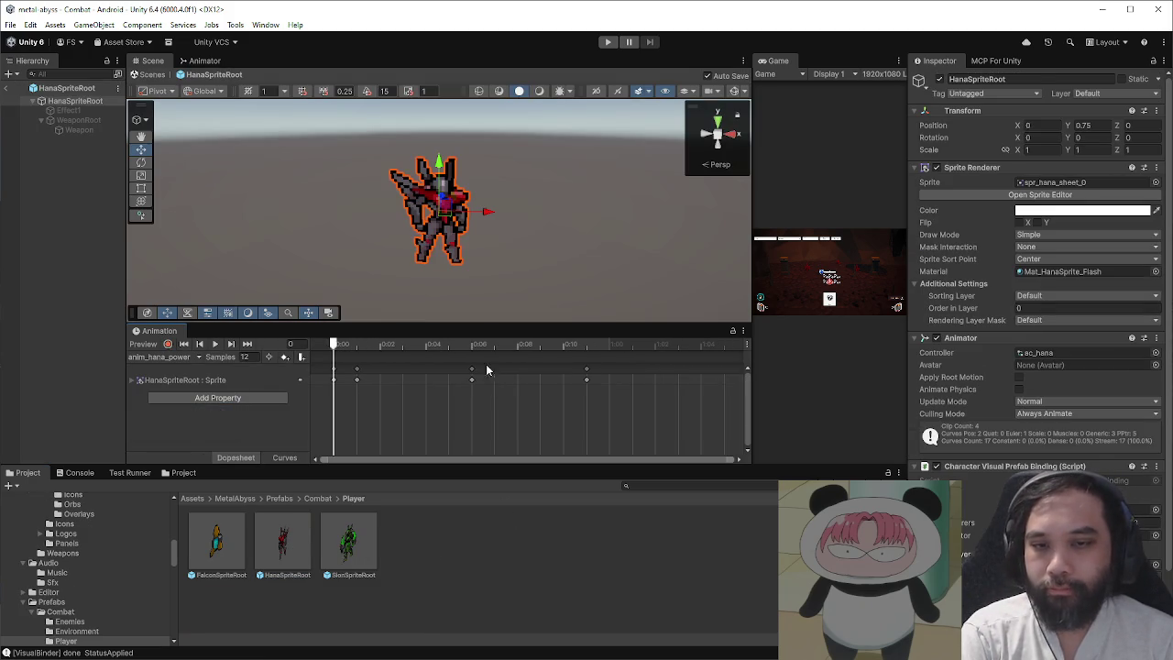
click(471, 345)
click(472, 380)
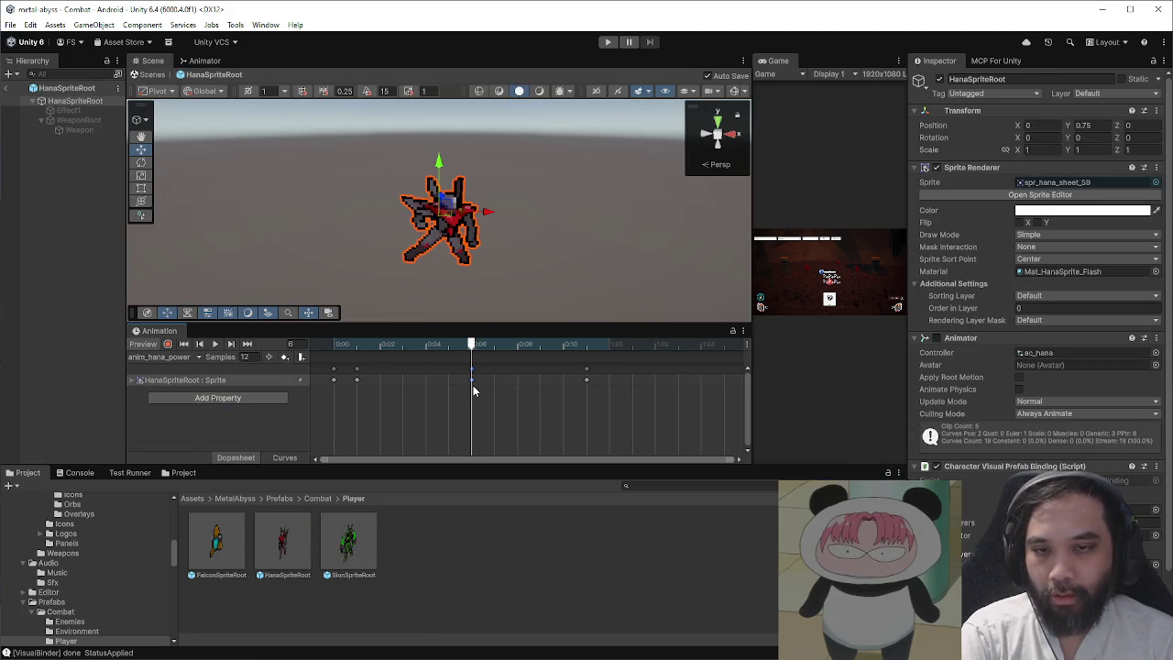
drag(473, 382, 518, 381)
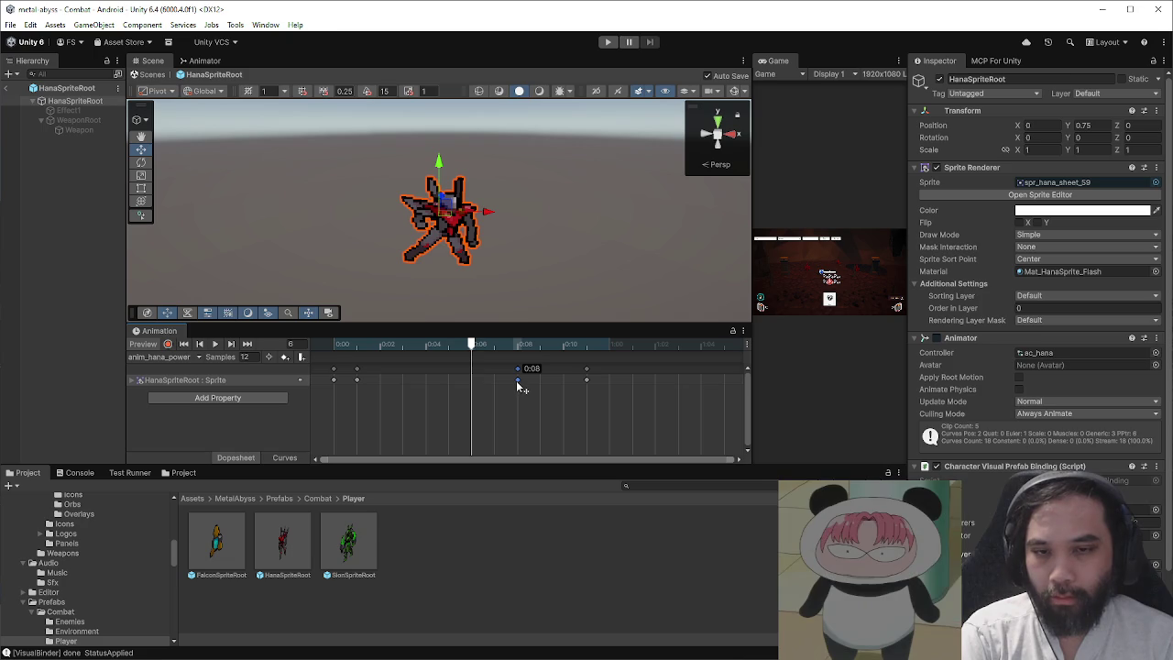
- Scrub and loop-preview the clip, then move the mid sprite key to frame 10 and delete it
mouse_move(467, 351)
mouse_down()
mouse_move(608, 354)
mouse_move(371, 359)
mouse_up()
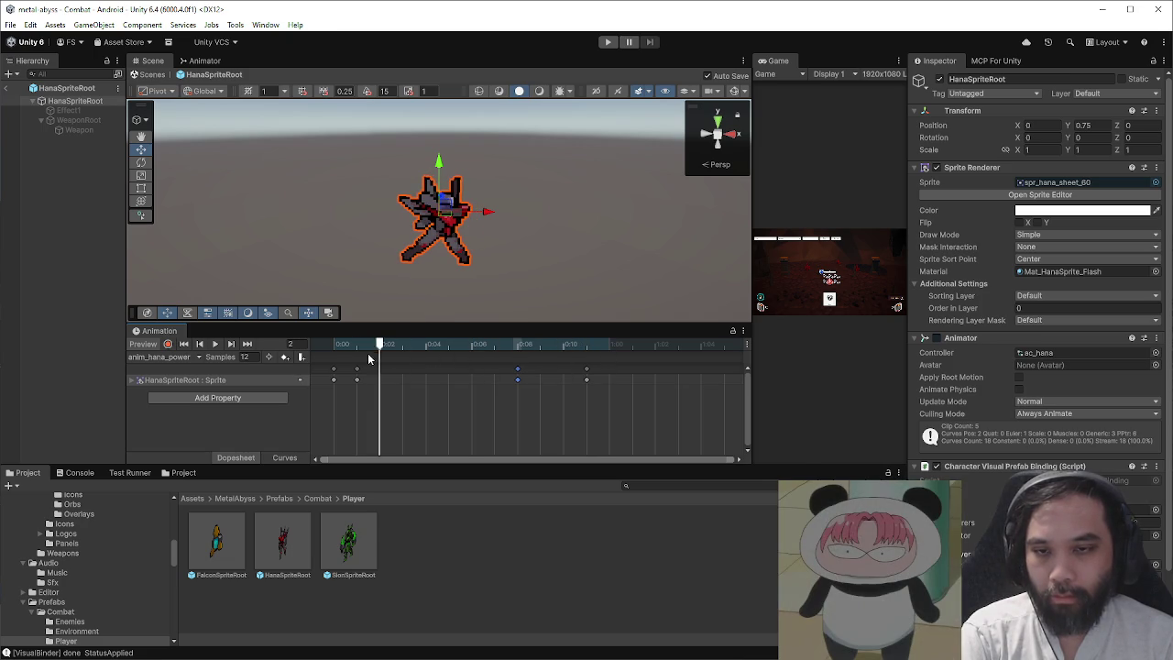
drag(441, 357, 510, 360)
mouse_move(515, 359)
mouse_down()
mouse_move(537, 358)
mouse_move(392, 360)
mouse_move(491, 355)
mouse_up()
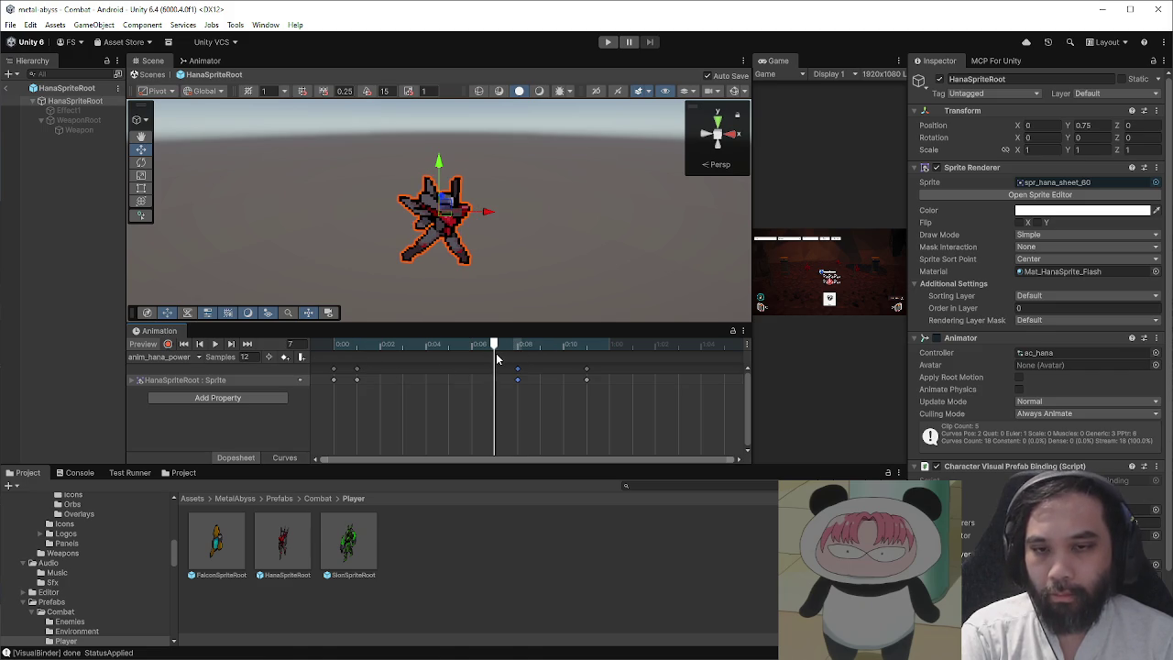
drag(502, 358, 578, 363)
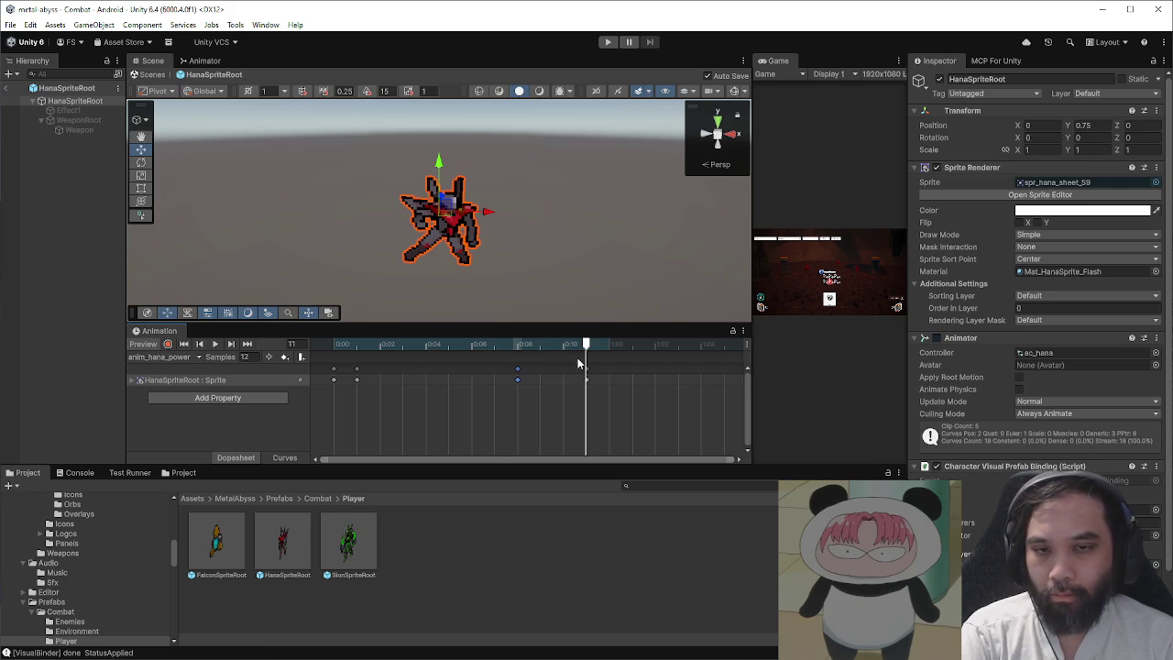
key(space)
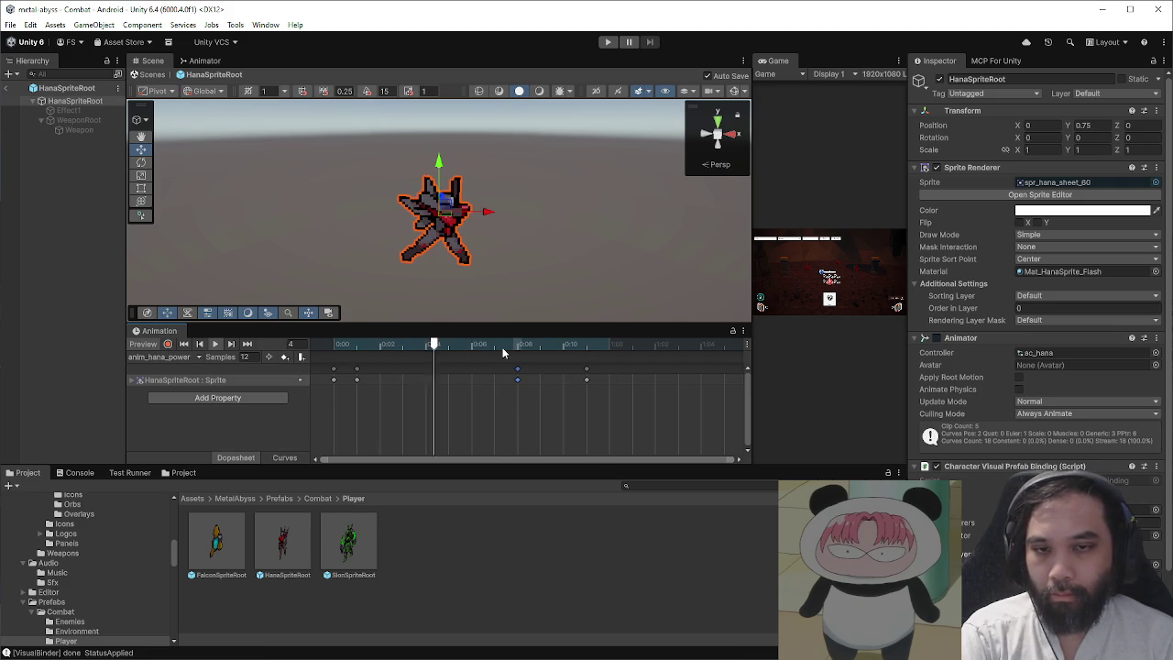
drag(519, 381, 564, 383)
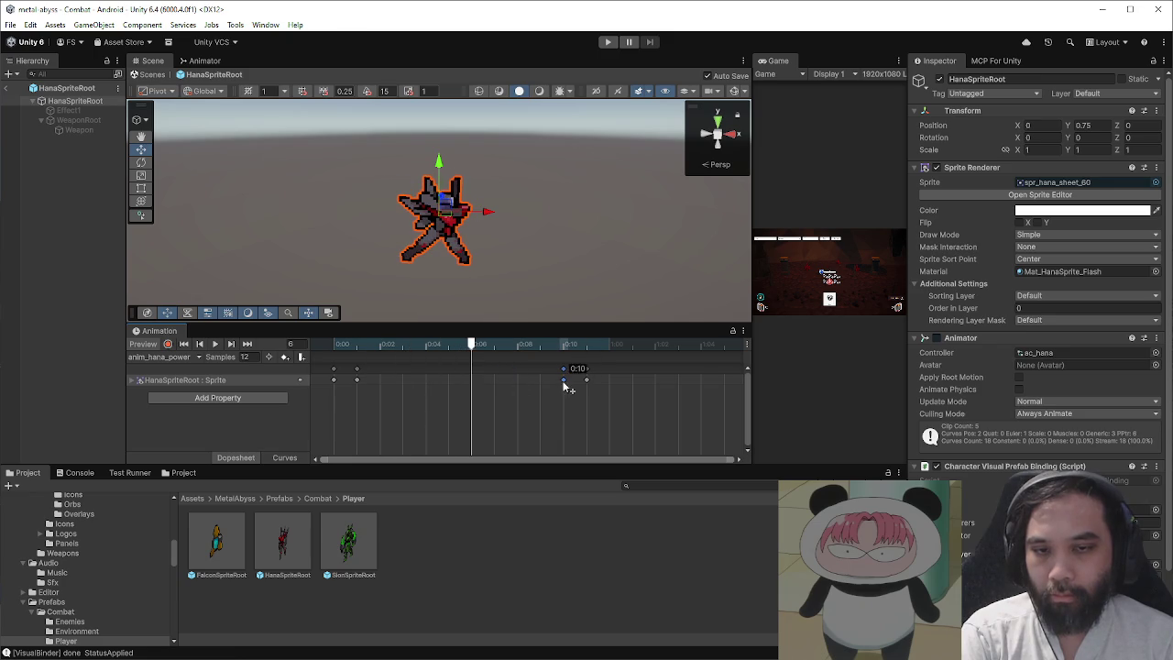
key(Delete)
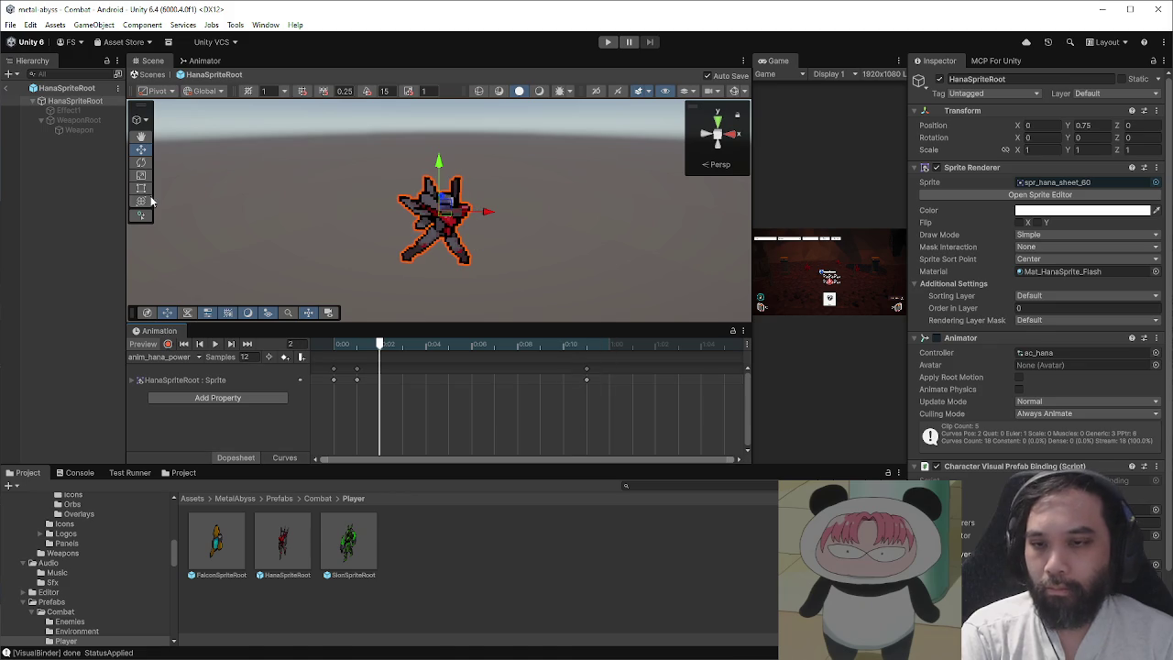
- Exit HanaSpriteRoot prefab mode back to the Combat scene and clear the selection
click(151, 74)
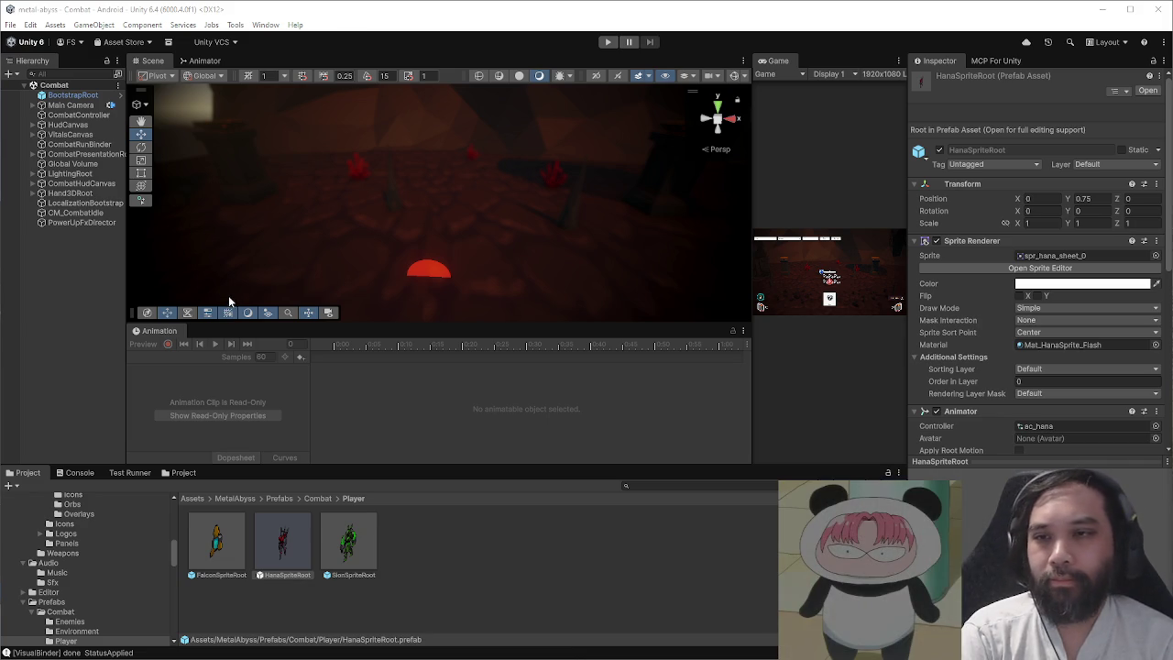
click(74, 326)
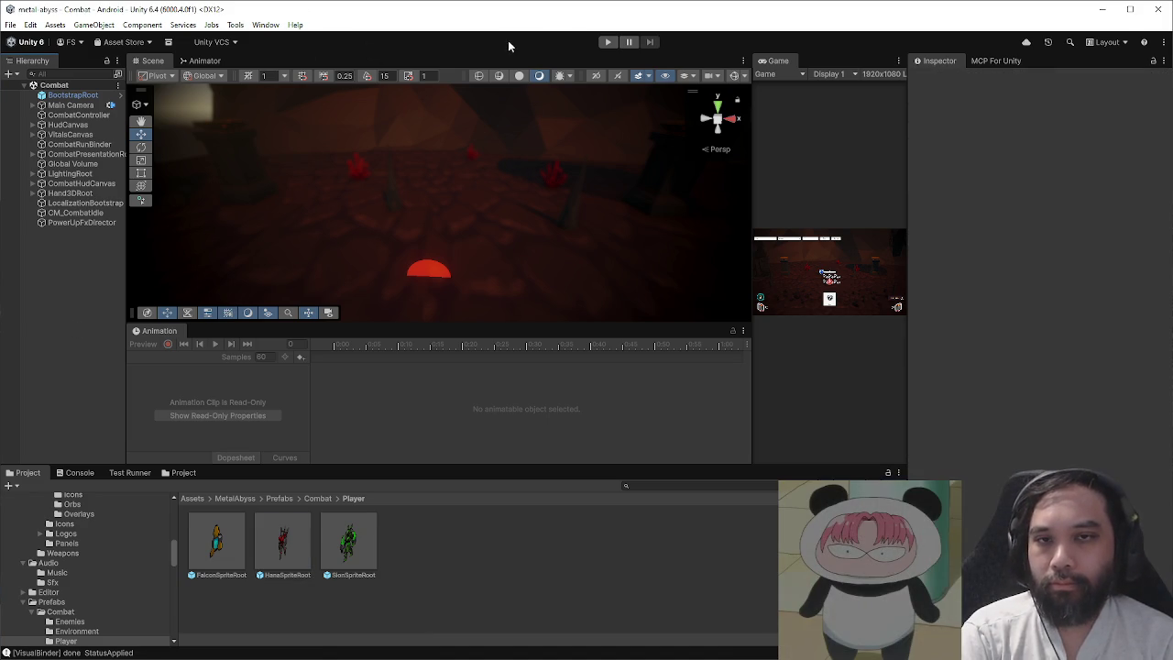
- Play-test a combat using the Battle Stance card, then stop and select PowerUpFxDirector
click(608, 42)
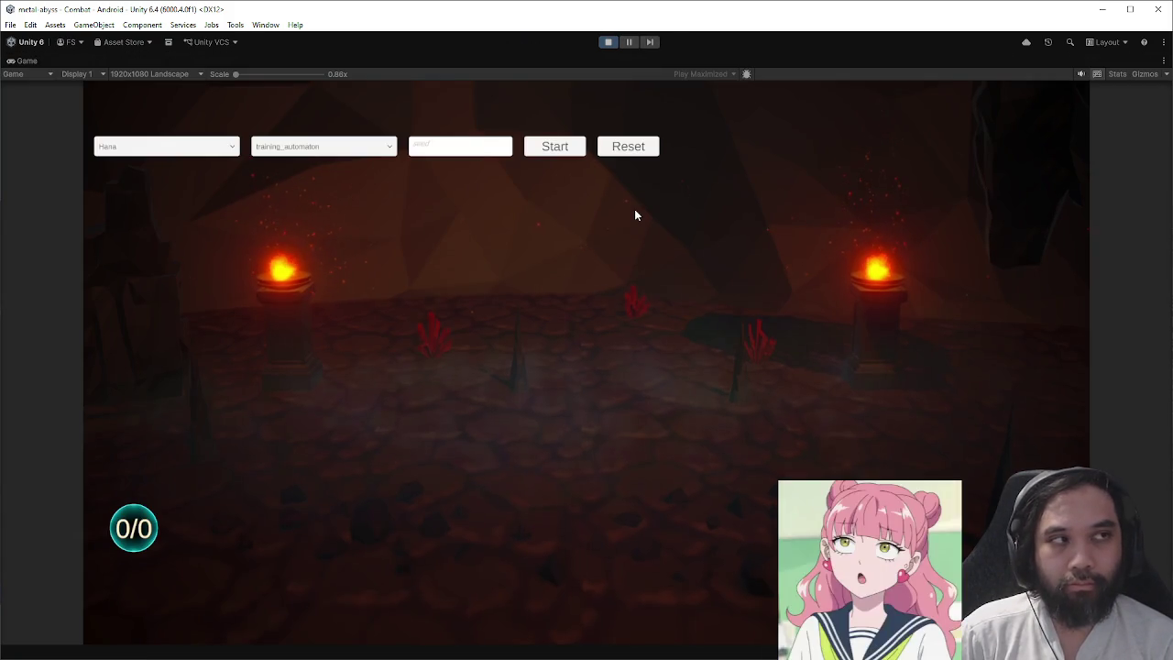
click(573, 149)
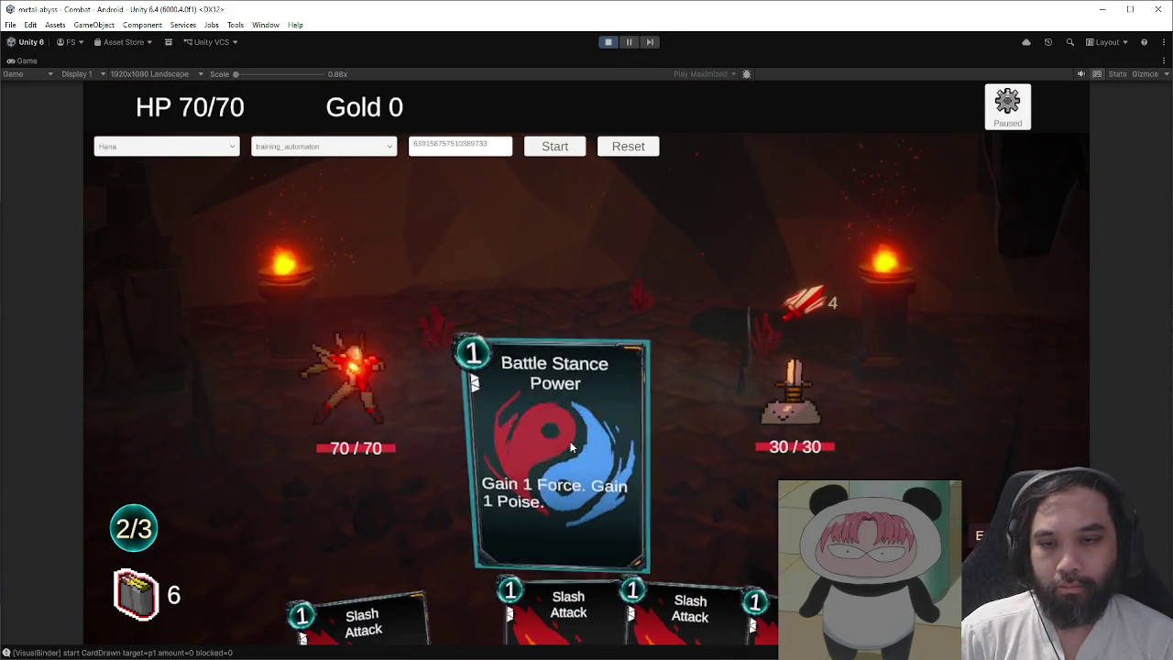
click(570, 446)
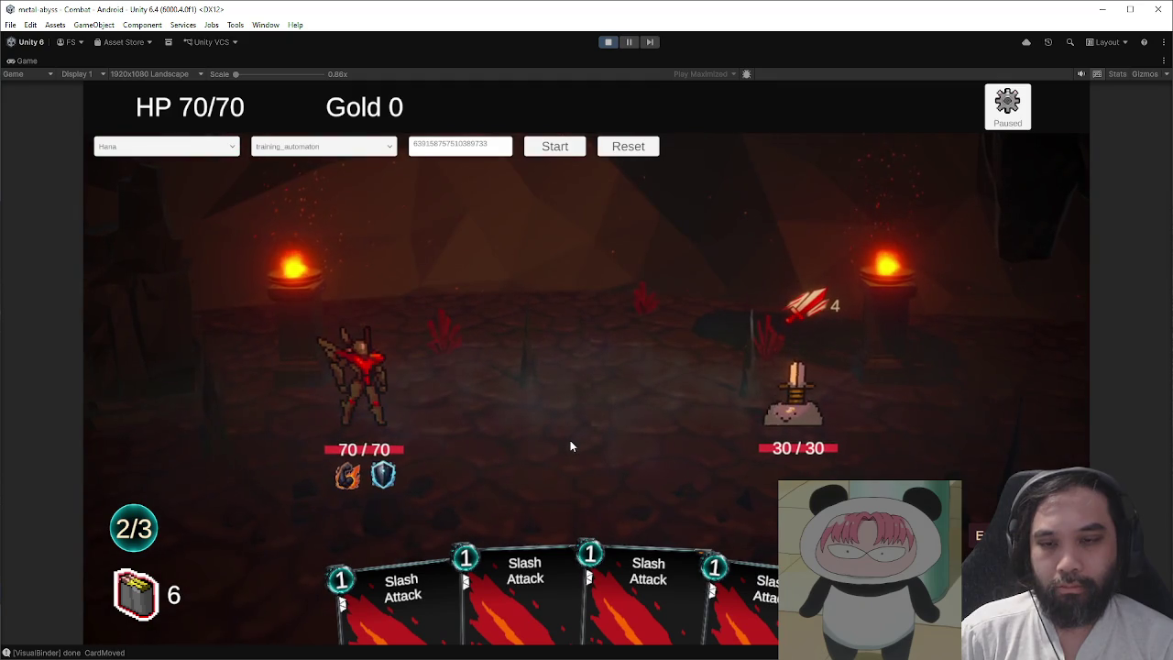
click(600, 46)
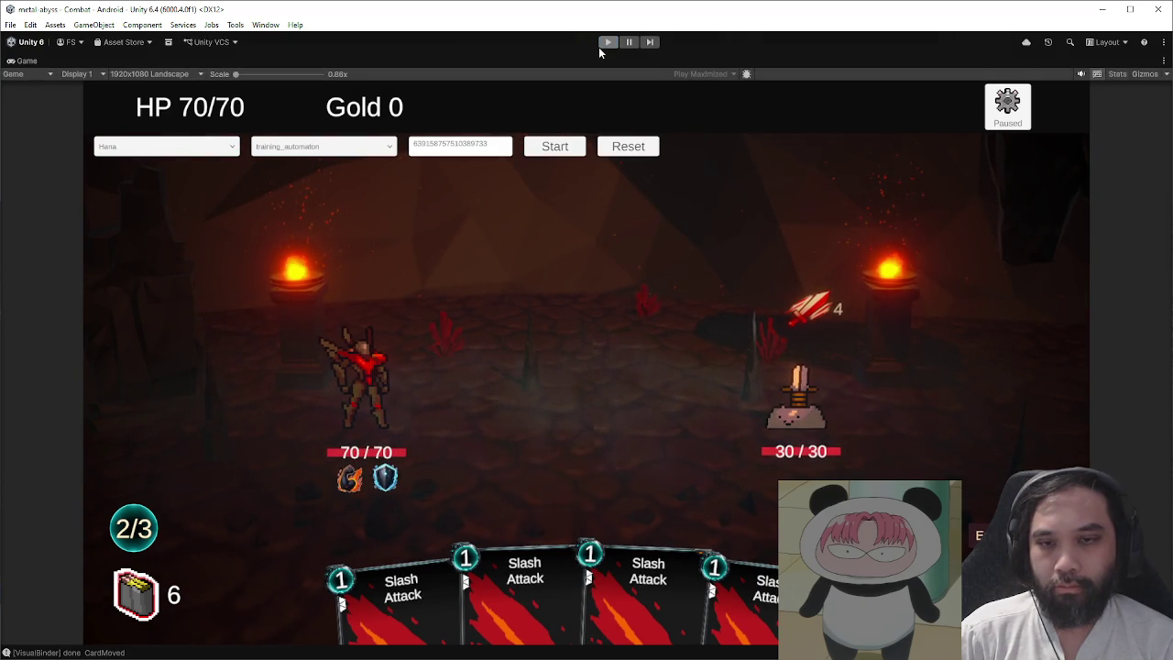
click(91, 223)
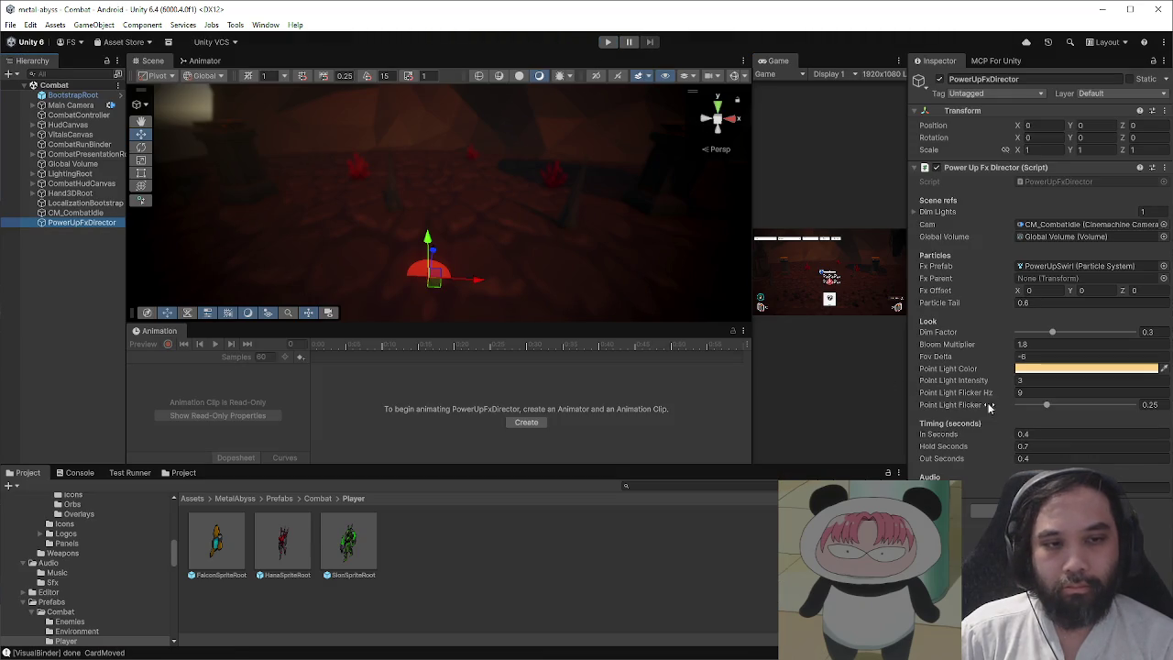
- Set PowerUpFxDirector timing to In 0.2, Hold 0.8 and Out 0.2 seconds, then enter play mode
click(1051, 434)
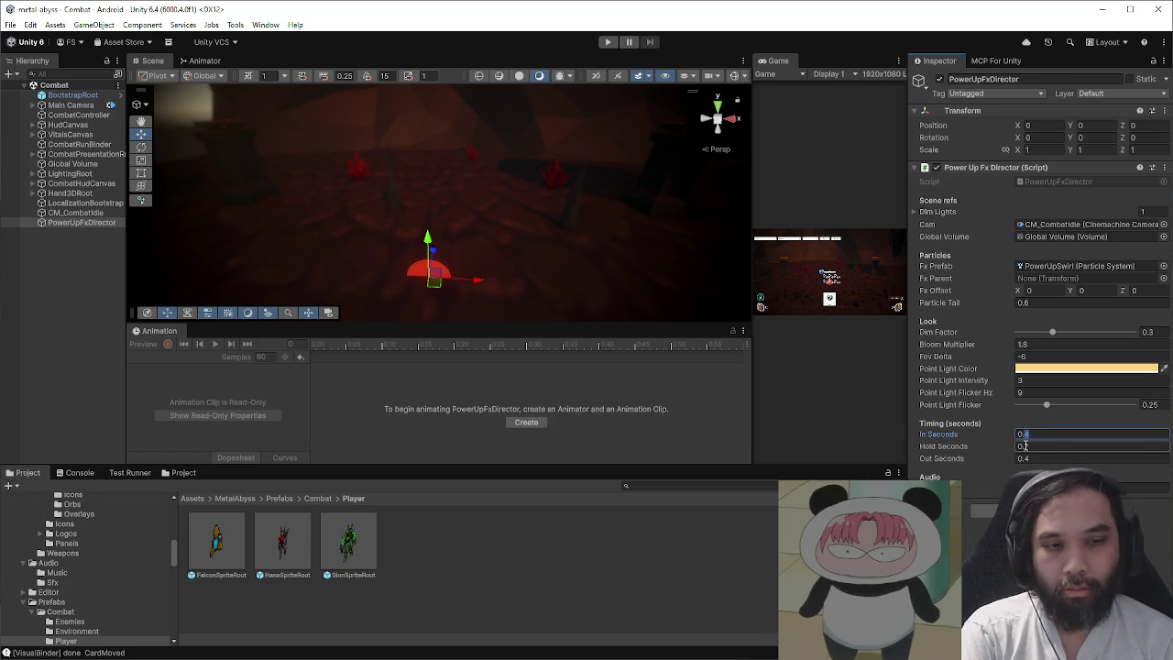
text(0.3)
click(1045, 445)
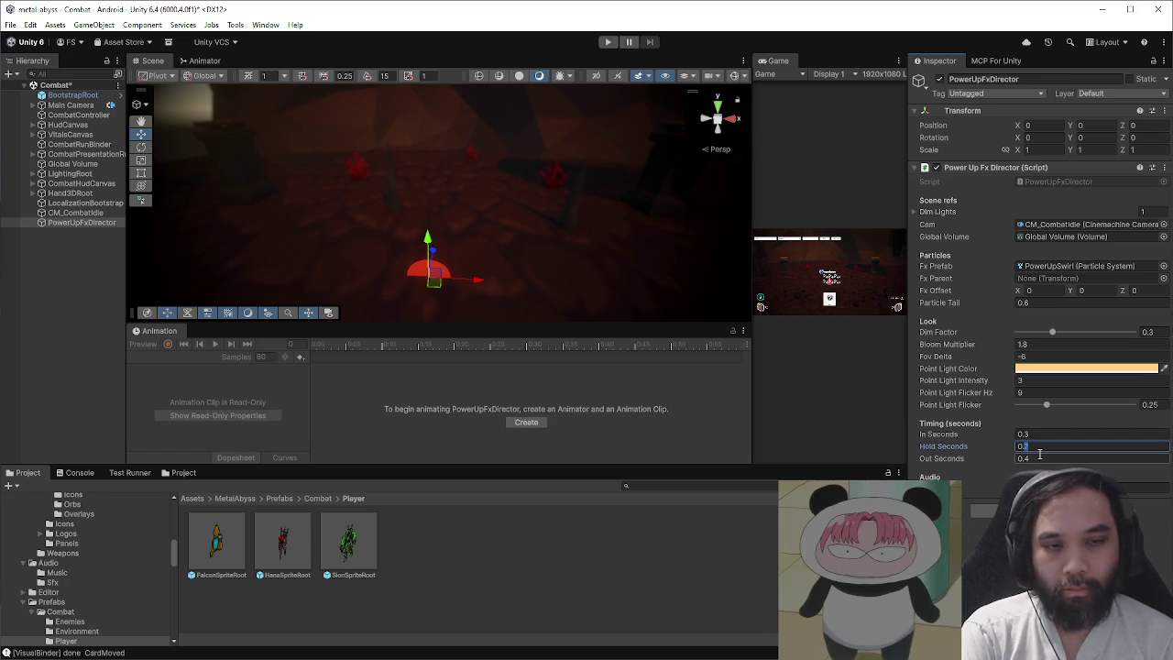
click(1031, 458)
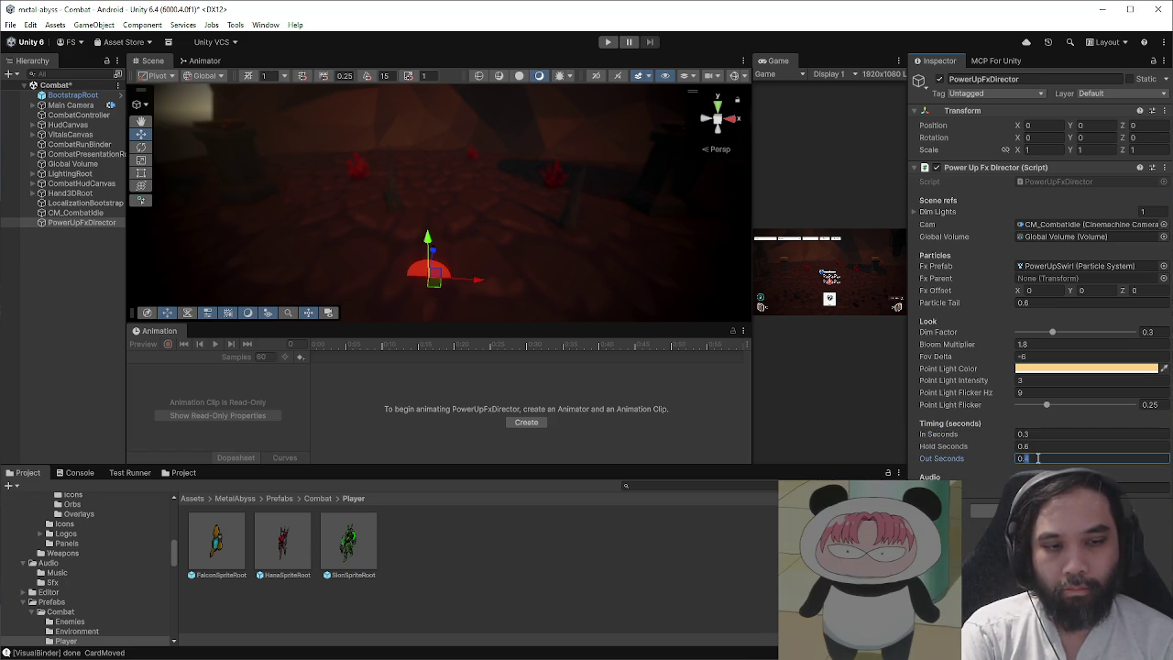
text(0.3)
click(1026, 434)
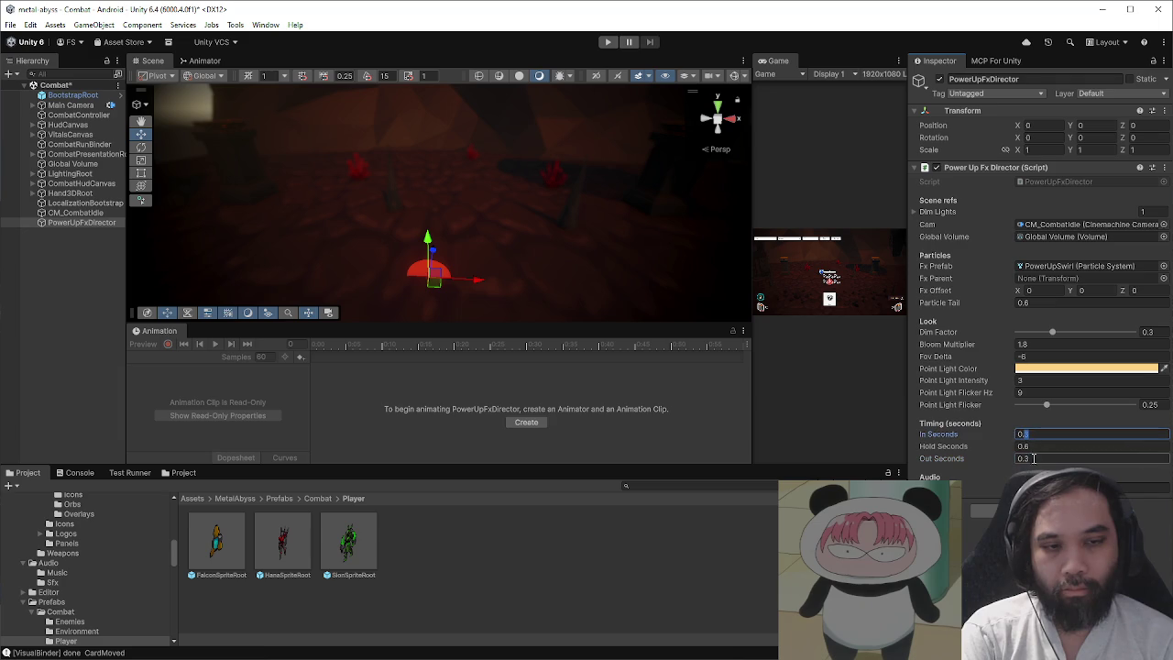
text(0.2)
click(1024, 458)
text(0.2)
key(Return)
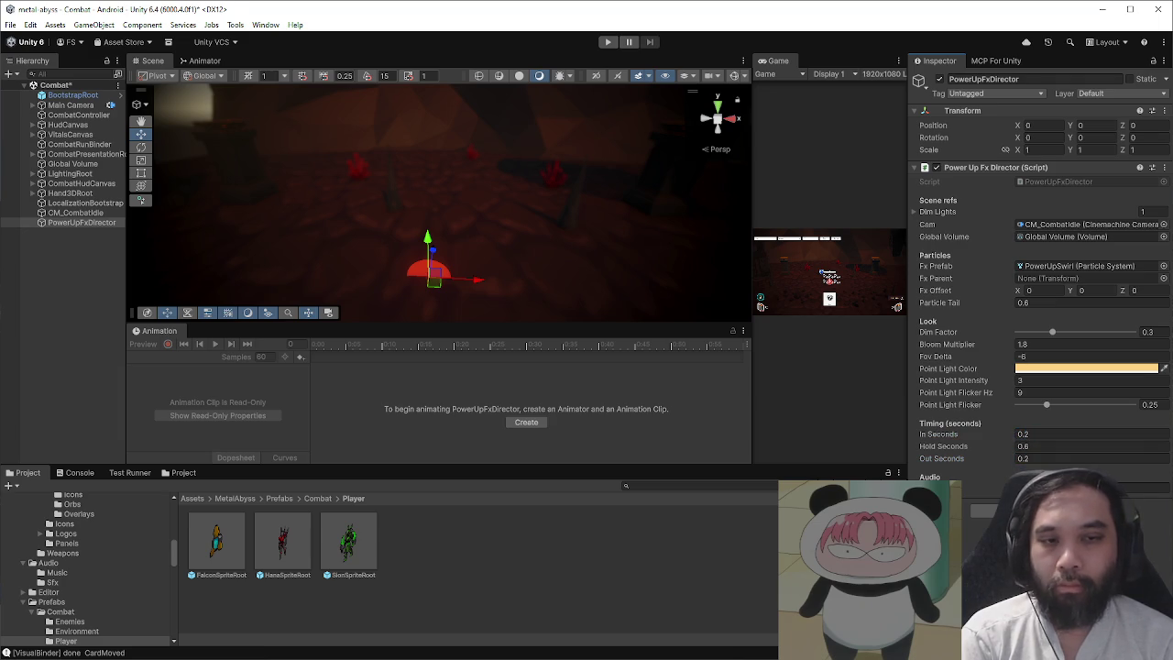
click(606, 42)
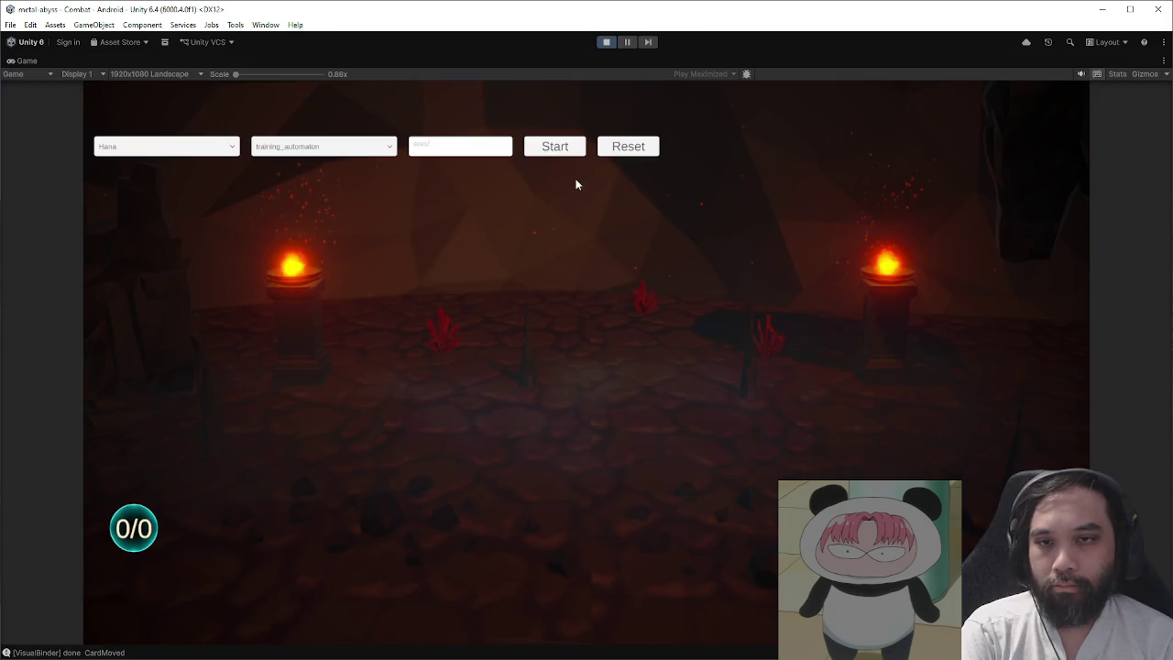
- Start a combat to check the retimed power-up effect, then stop play mode
click(566, 148)
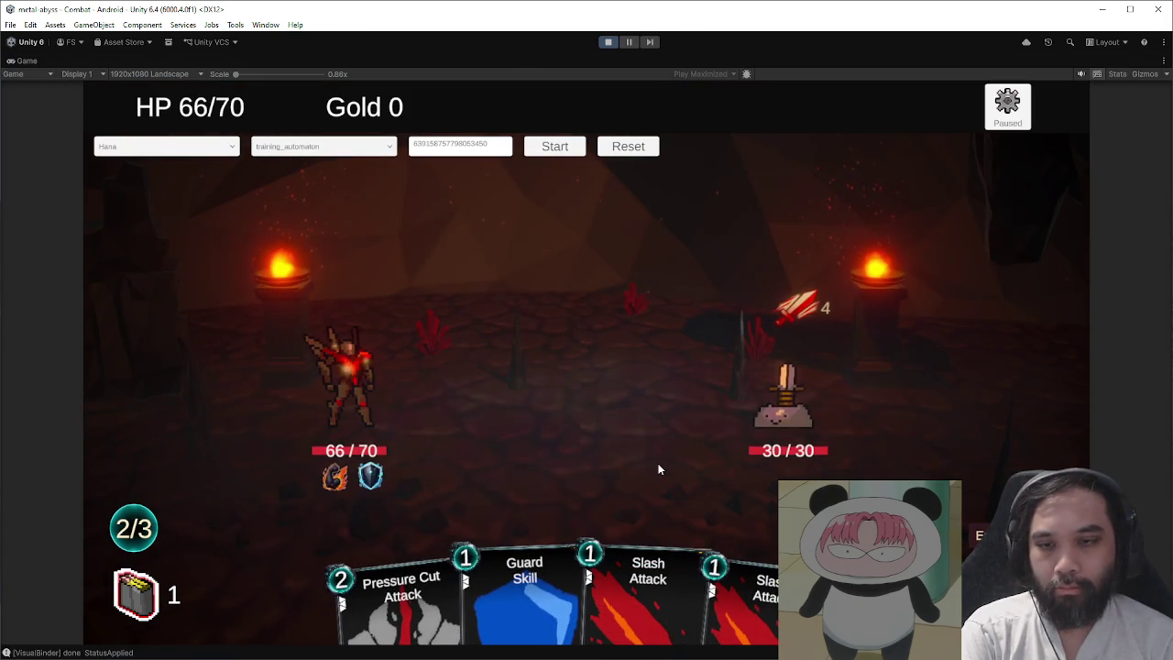
click(607, 41)
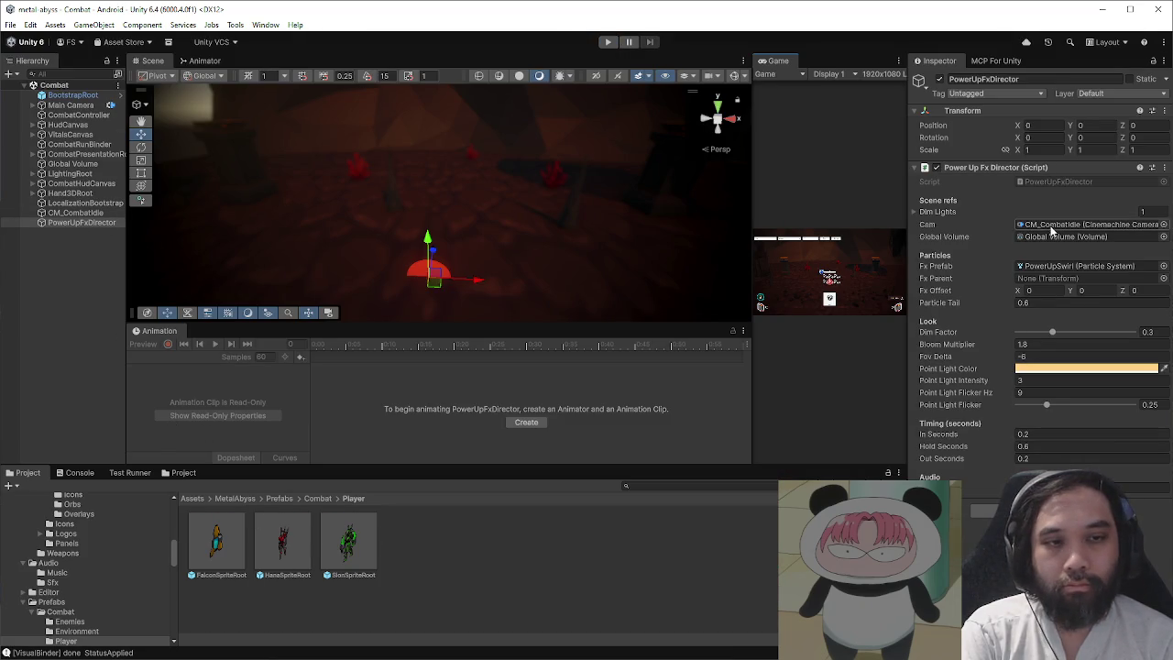
- Set PowerUpSwirl's particle Duration and Start Lifetime to 0.6, then enter play mode
click(1050, 268)
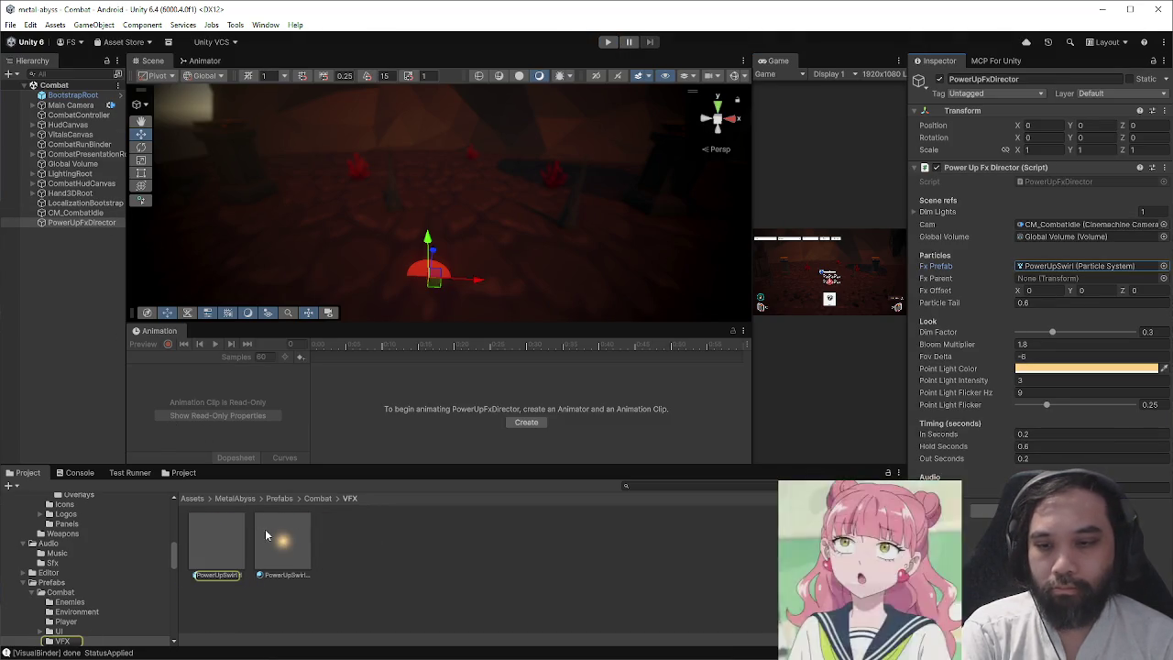
click(220, 532)
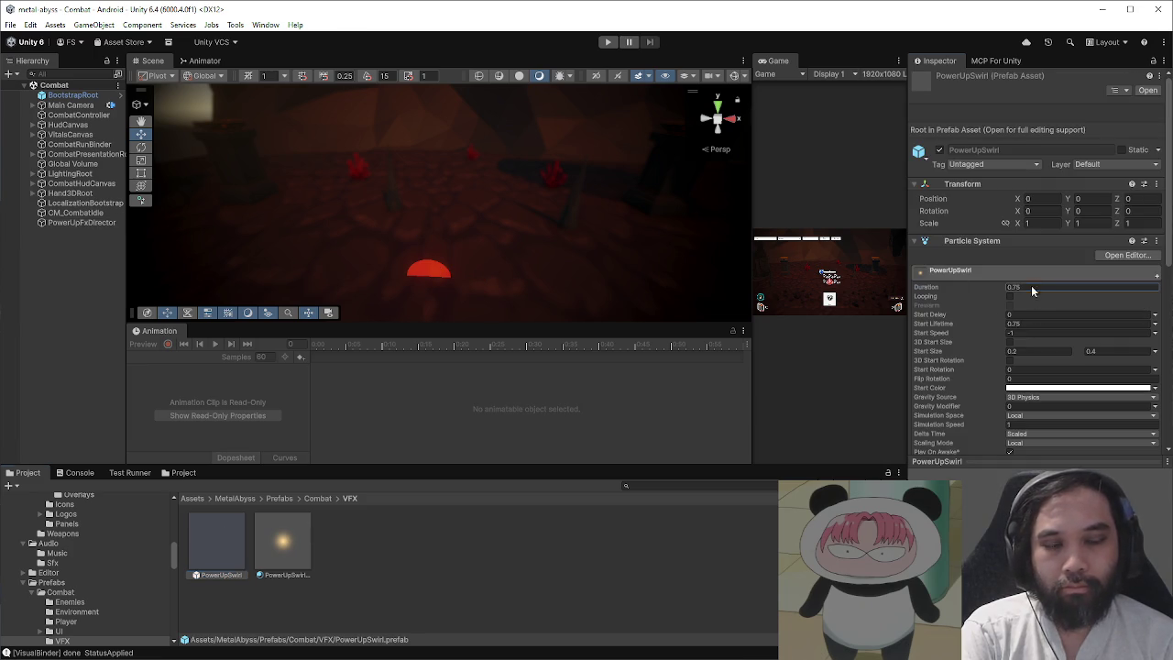
text(0.6)
click(1050, 322)
text(.6)
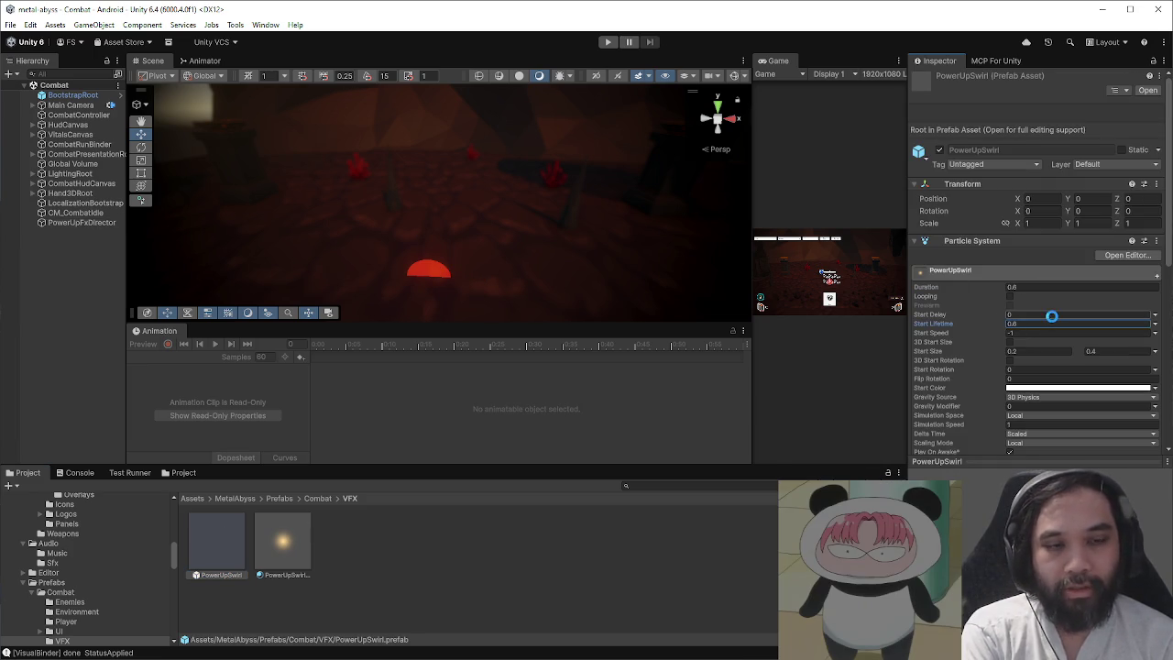
scroll(1052, 316, down, 5)
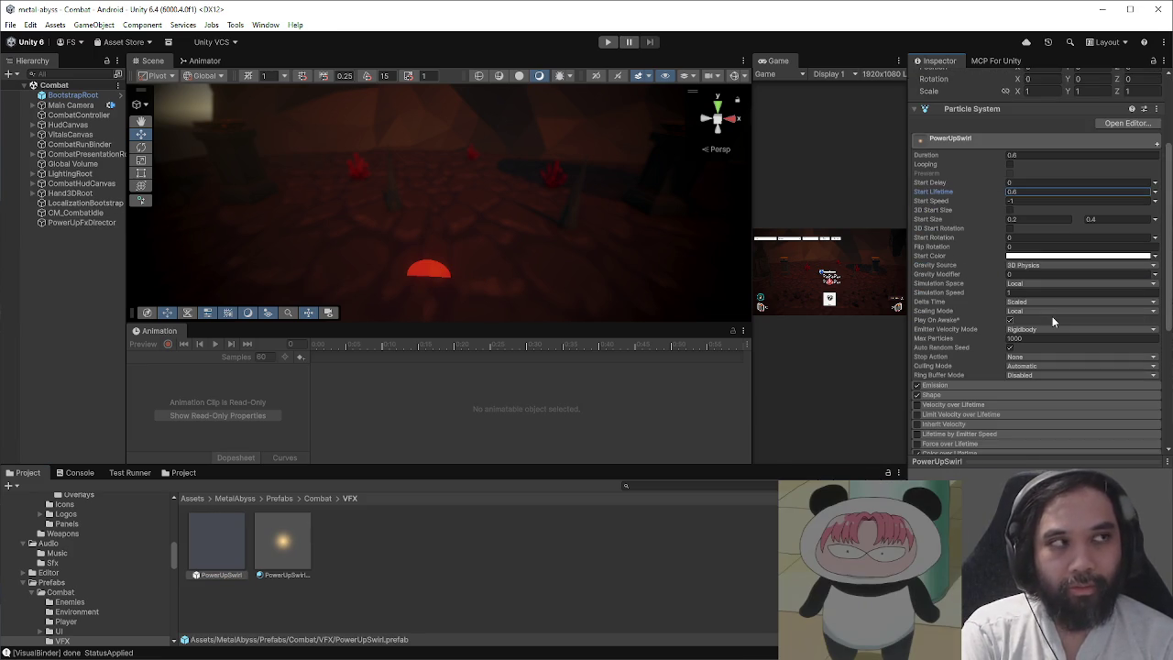
scroll(1052, 316, down, 5)
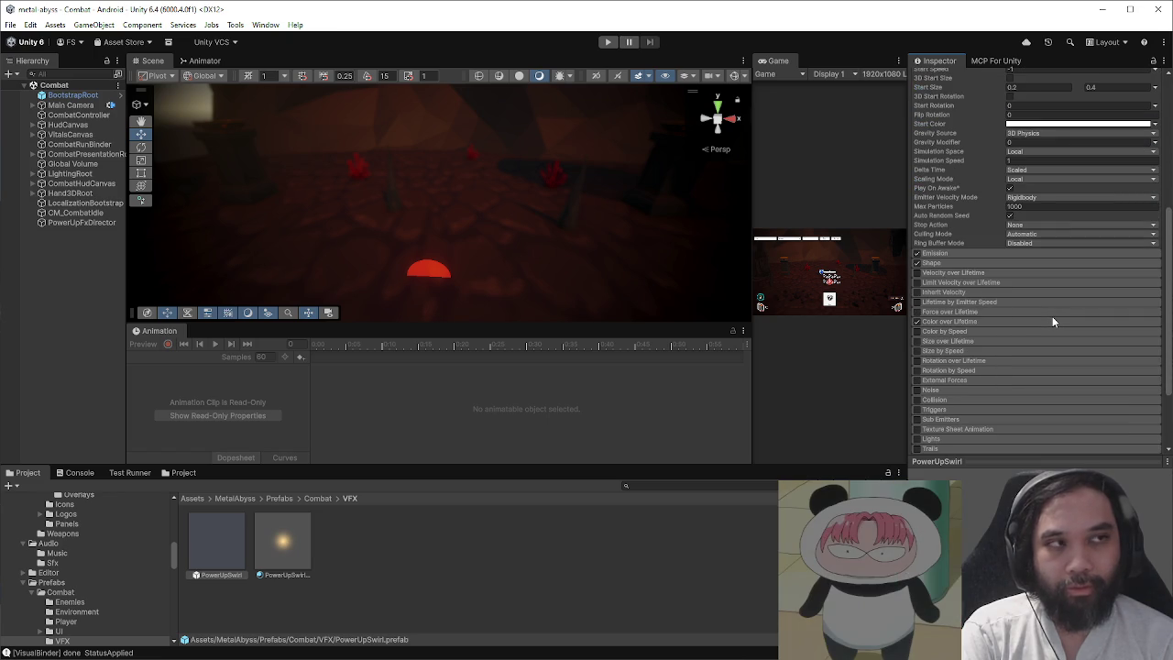
click(96, 268)
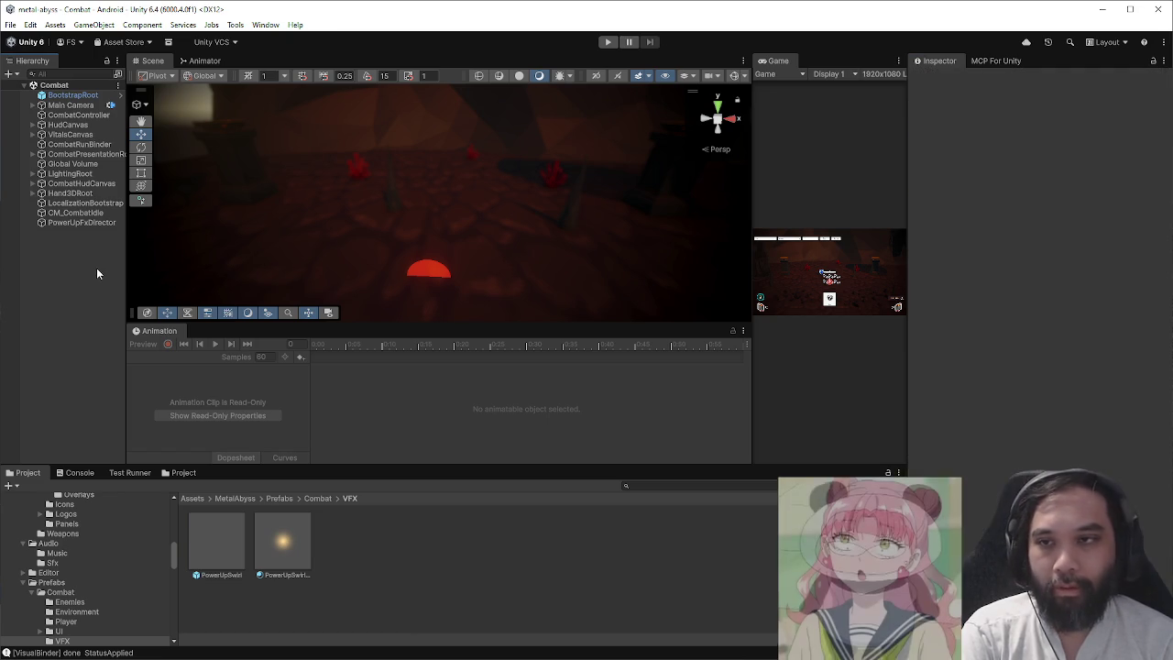
click(607, 41)
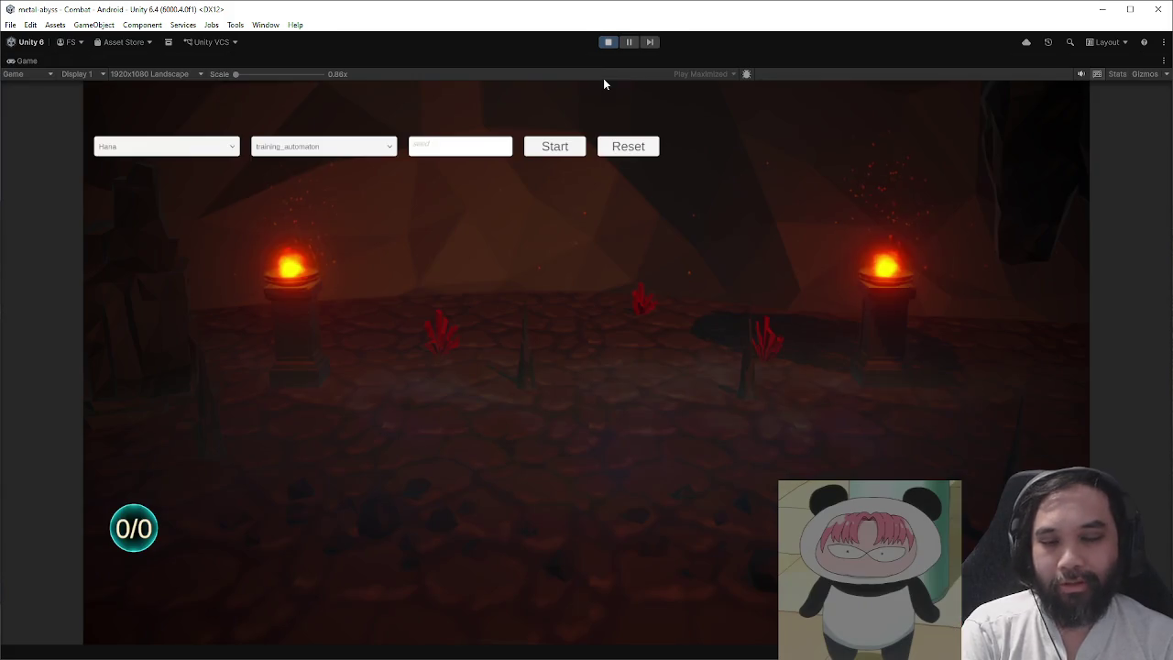
- Start combat, drag Battle Stance onto Hana to view the shorter swirl, then stop play
click(556, 146)
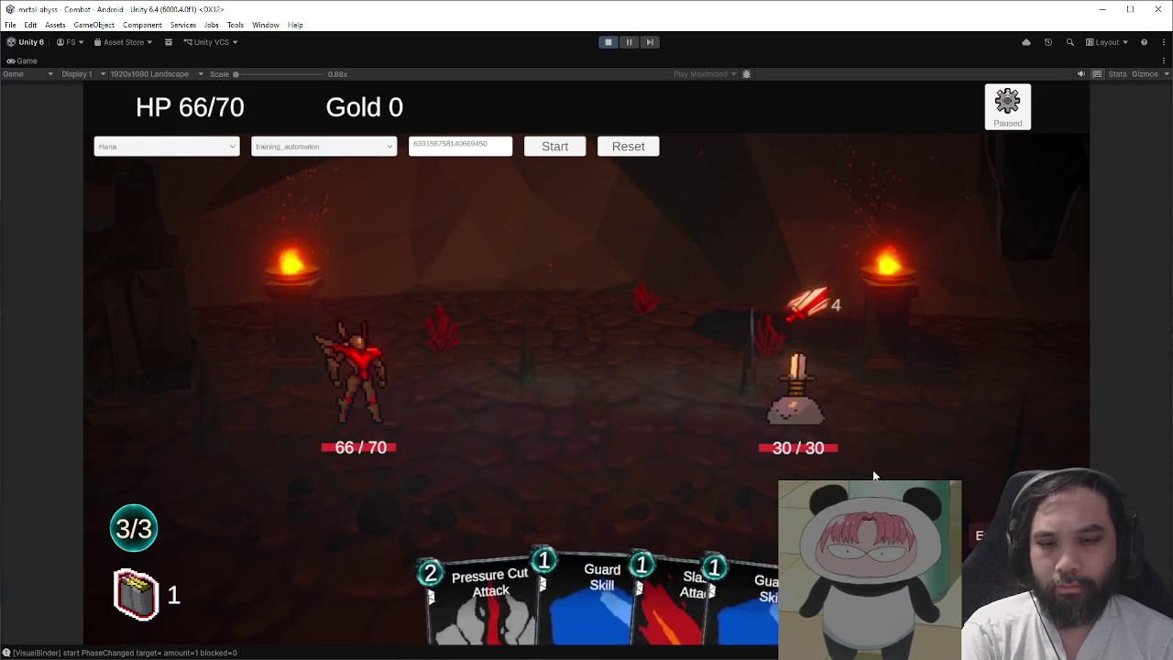
drag(723, 586, 741, 446)
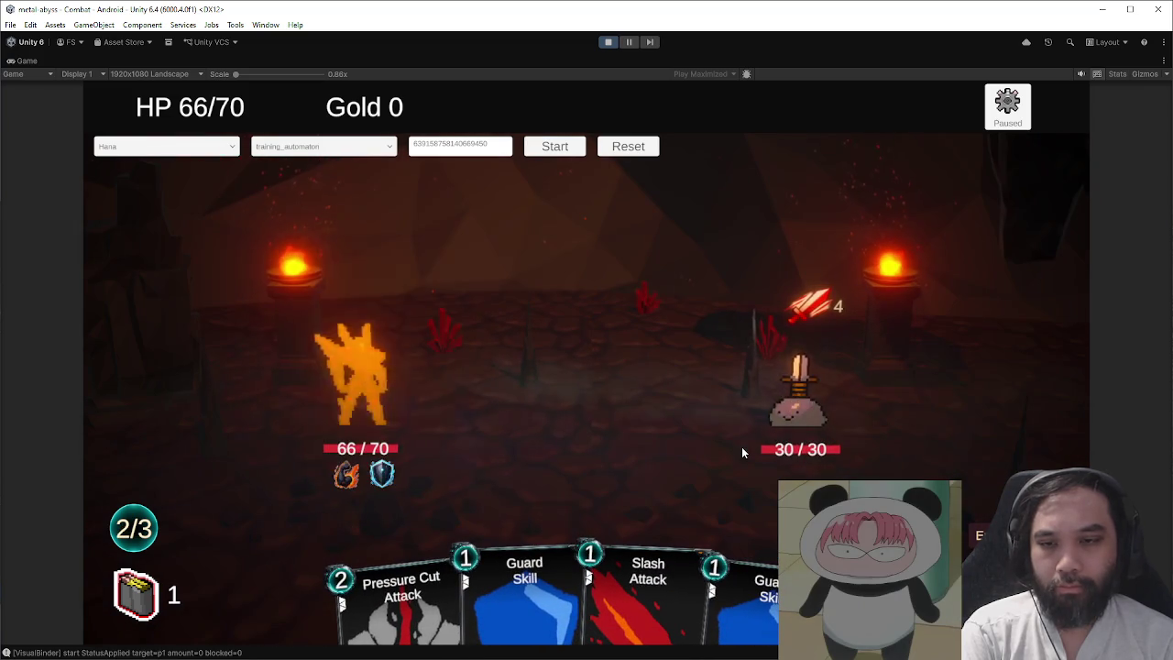
click(606, 43)
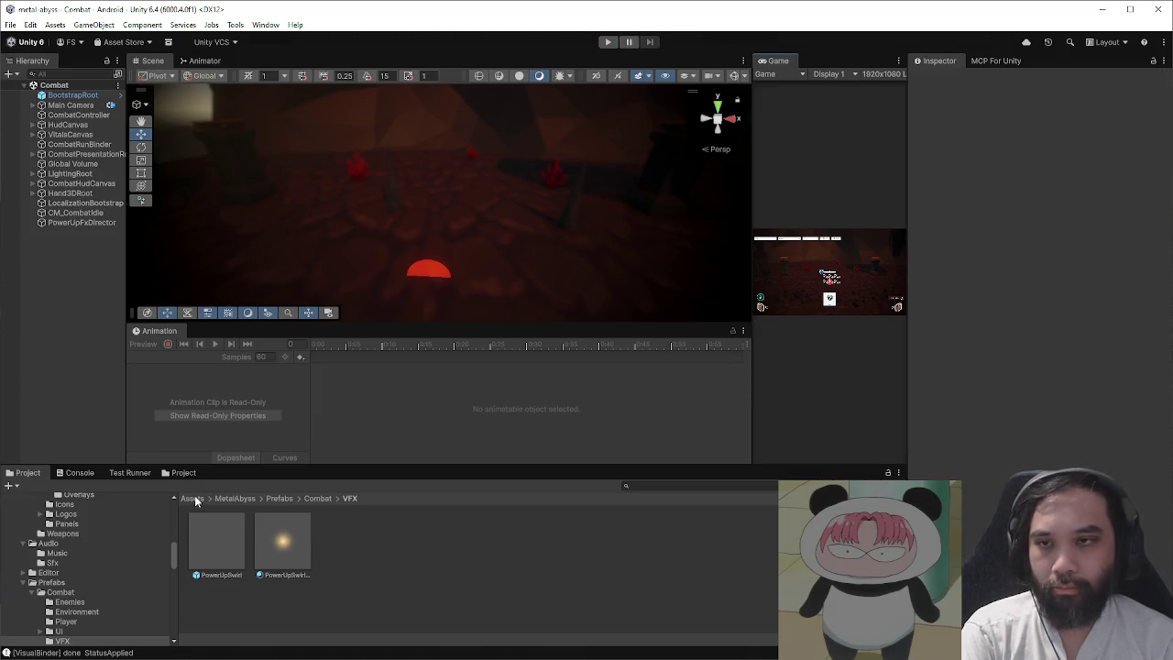
- Inspect PowerUpSwirlMaterial's additive transparent setup, then view PowerUpFxDirector's new pan settings
click(310, 533)
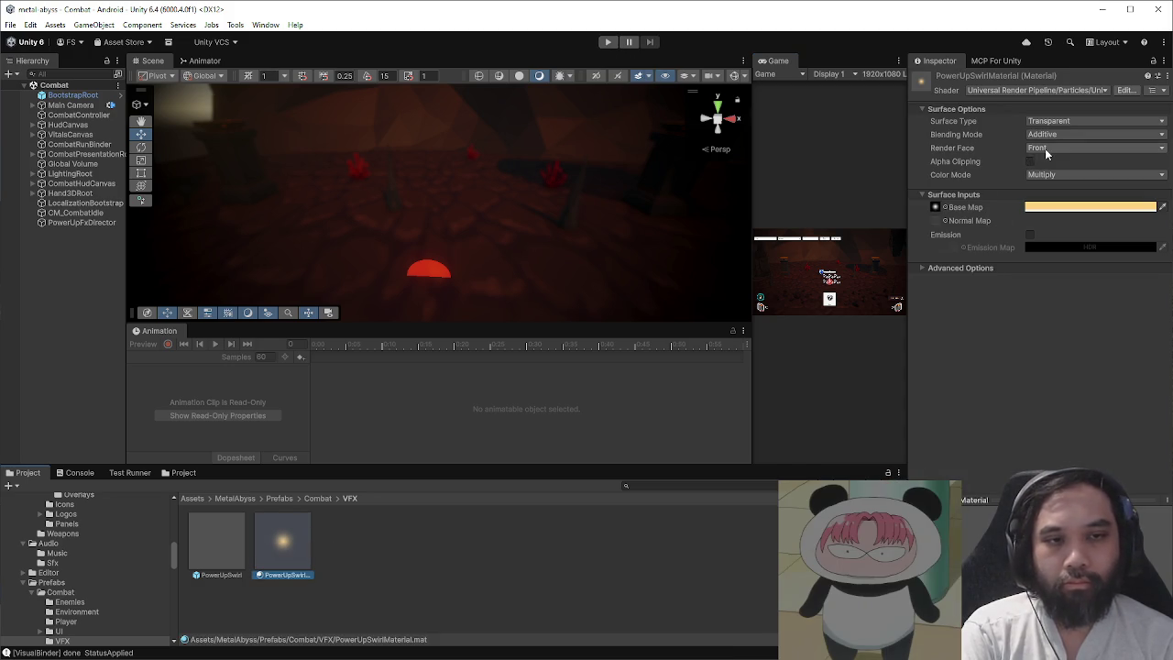
click(112, 224)
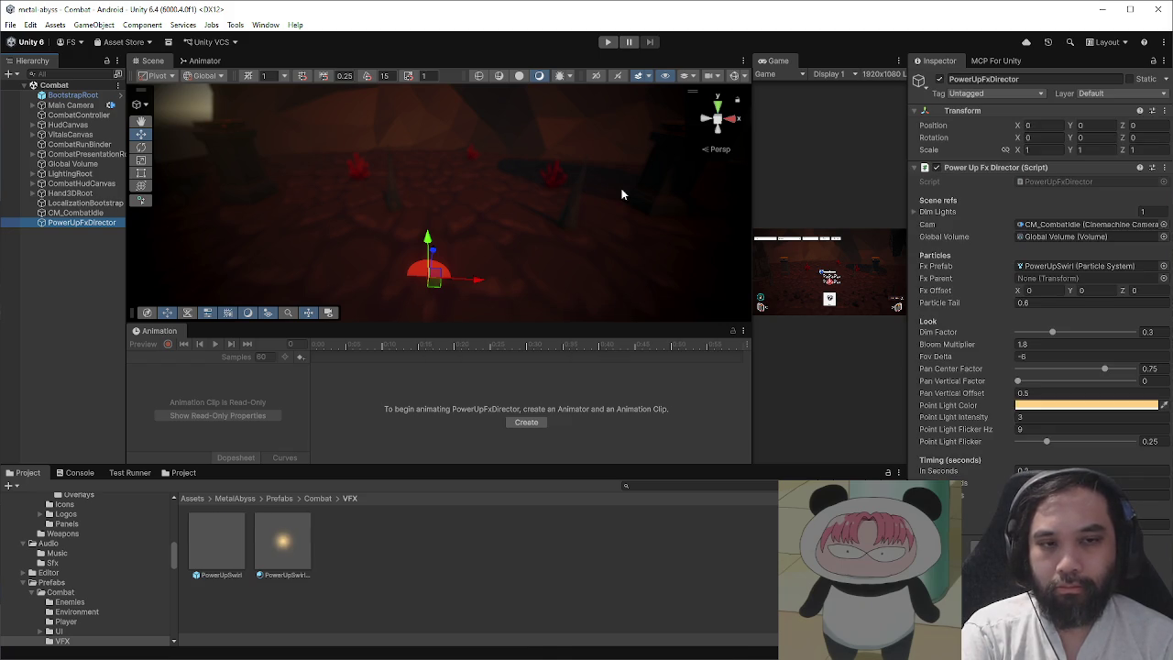
- Enter play mode, start a combat to test the pan settings, then stop
click(608, 45)
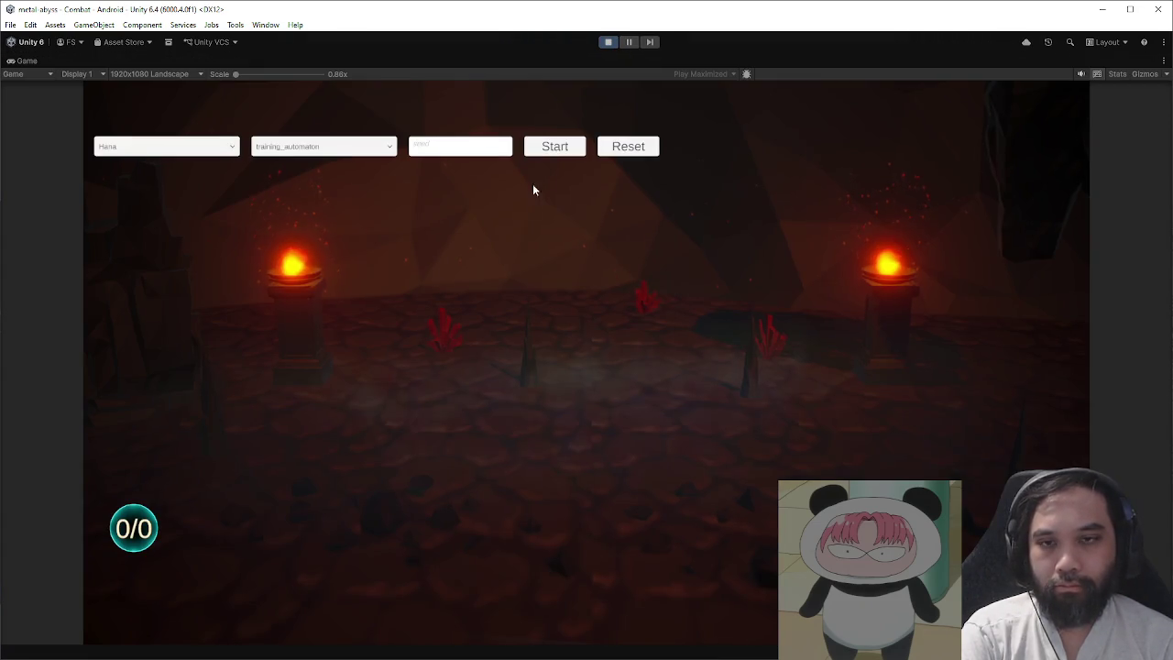
click(559, 149)
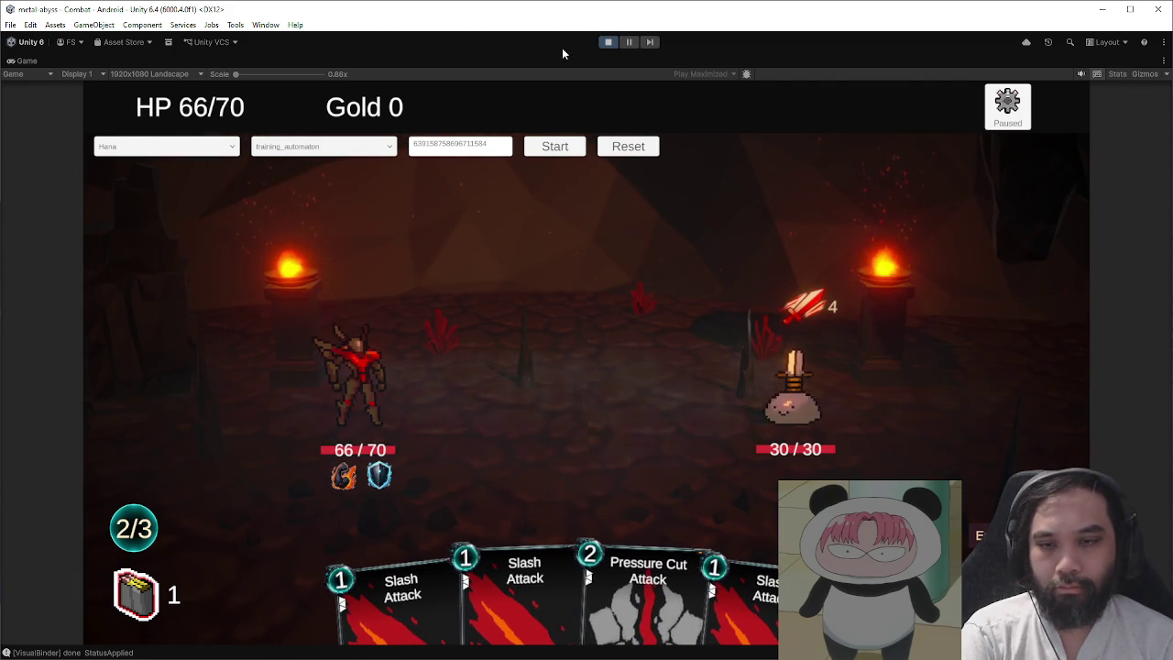
click(608, 42)
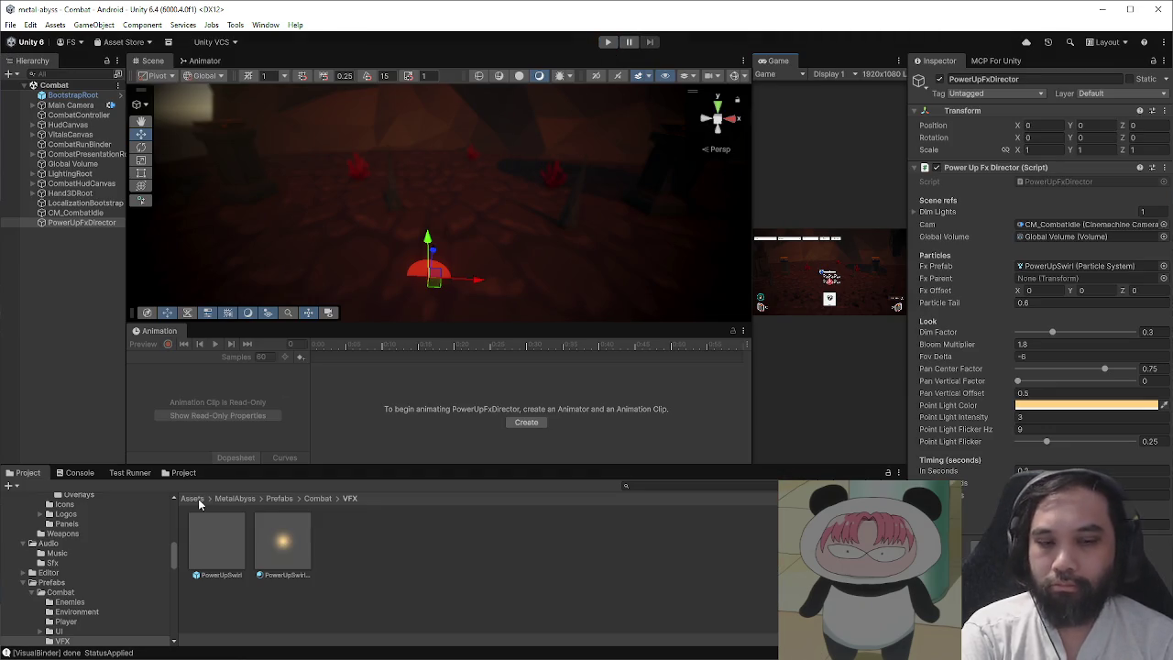
- Check the EditMode test results, then browse to MetalAbyss/ScriptableObjects/Characters/Hana
click(192, 498)
click(129, 472)
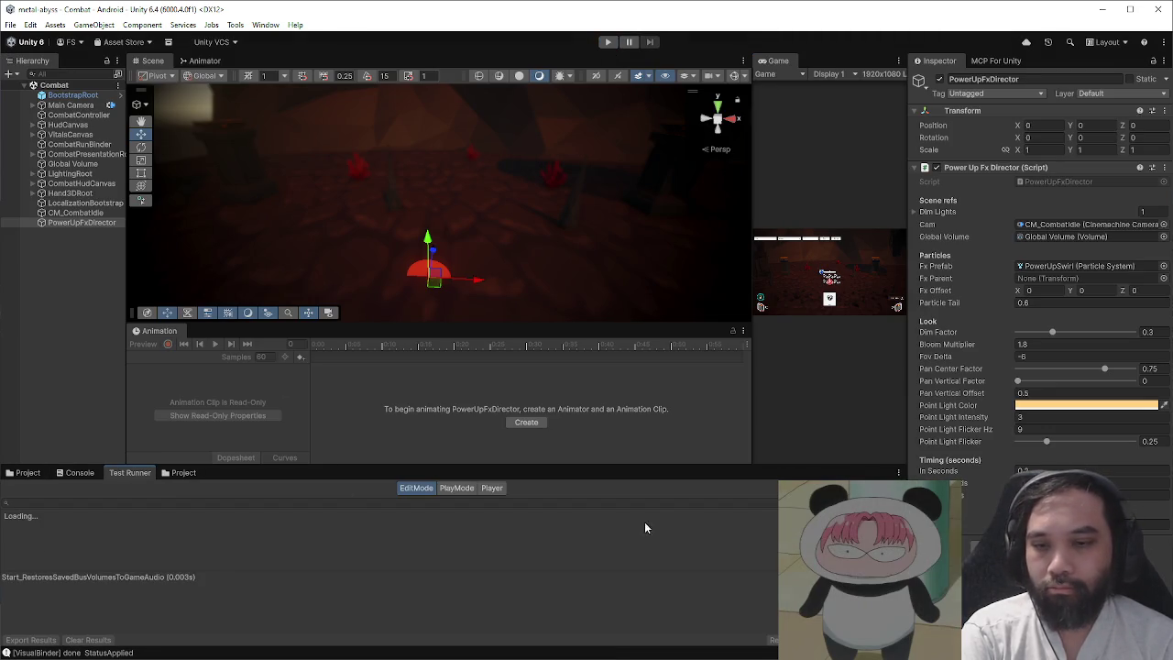
click(28, 474)
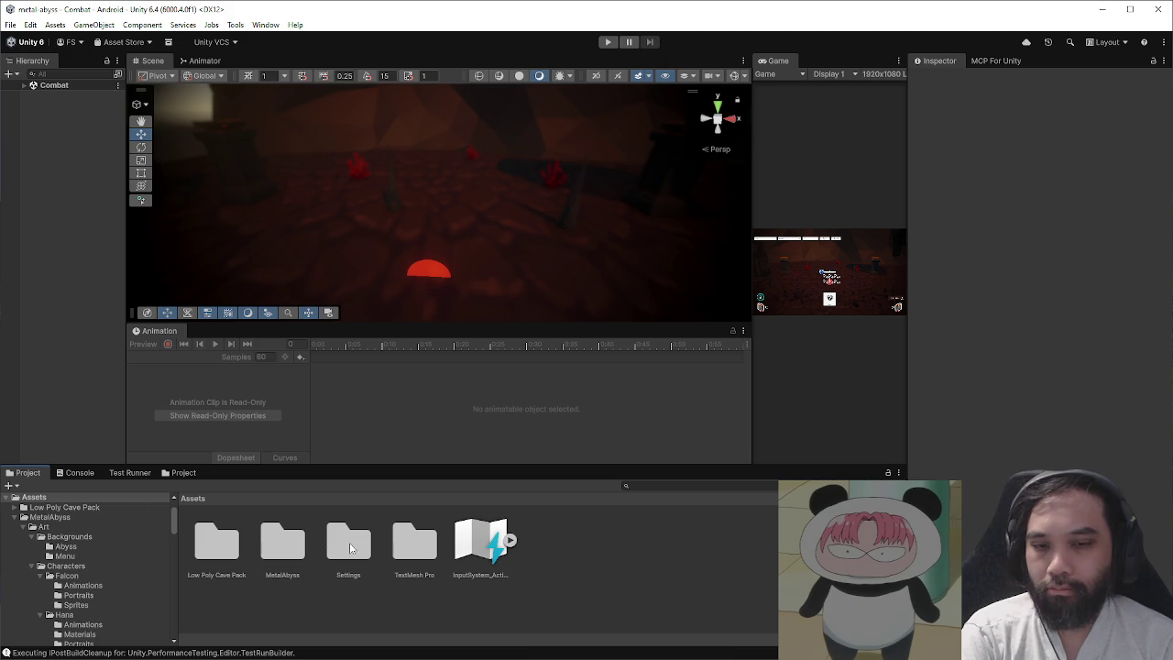
double_click(282, 534)
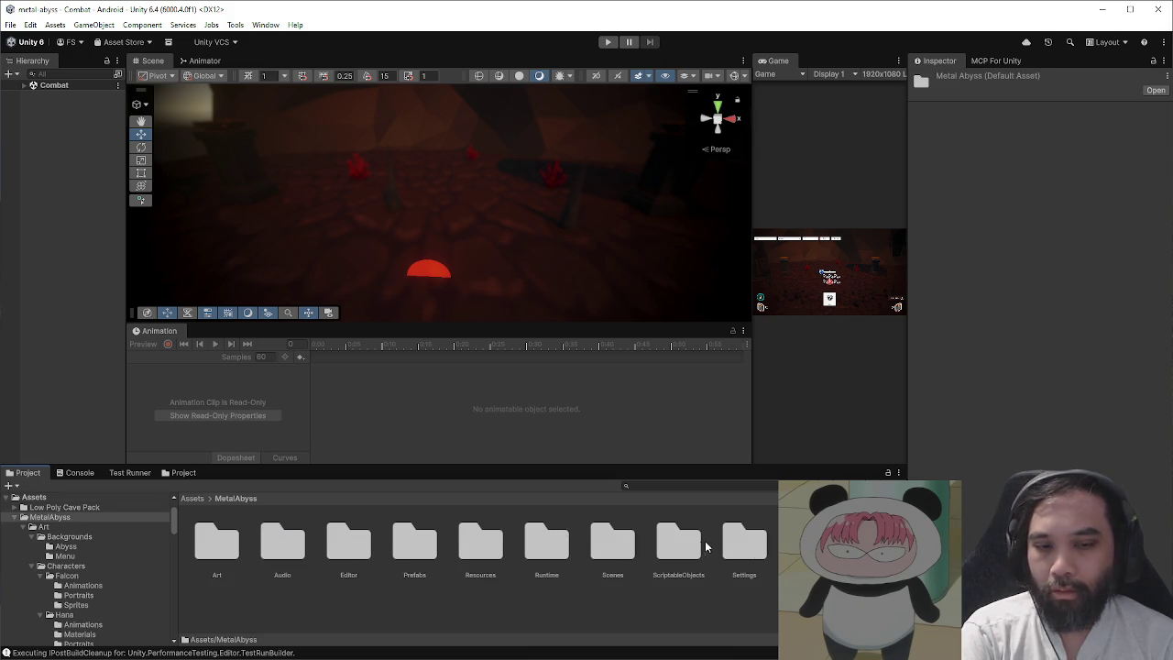
double_click(669, 550)
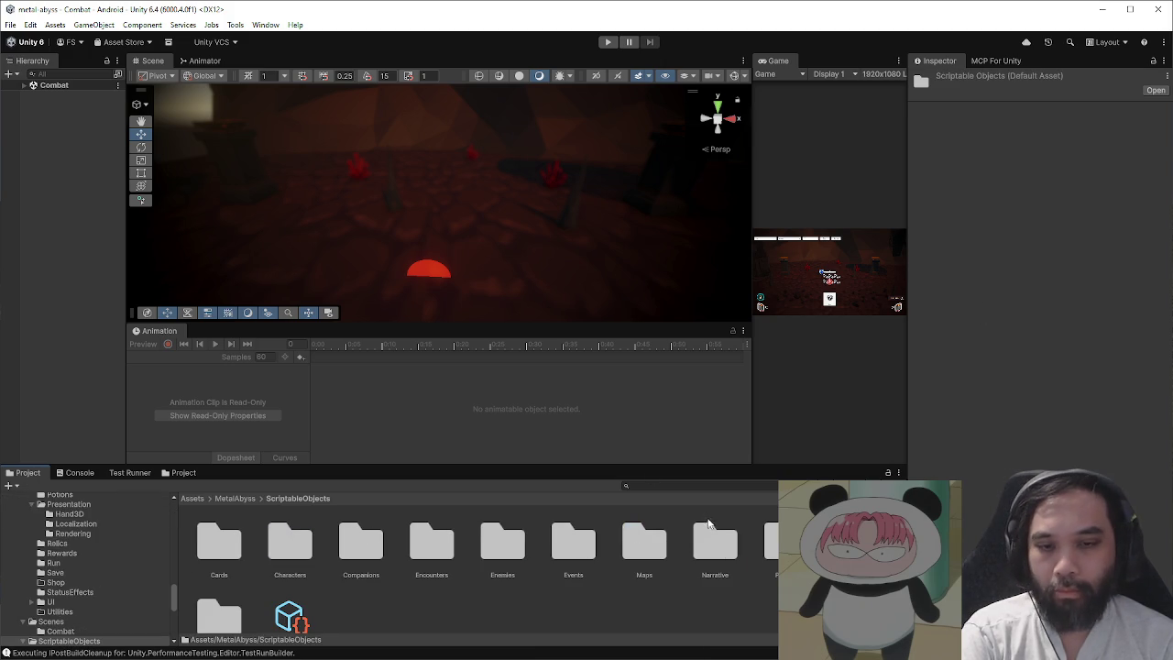
double_click(305, 541)
double_click(290, 534)
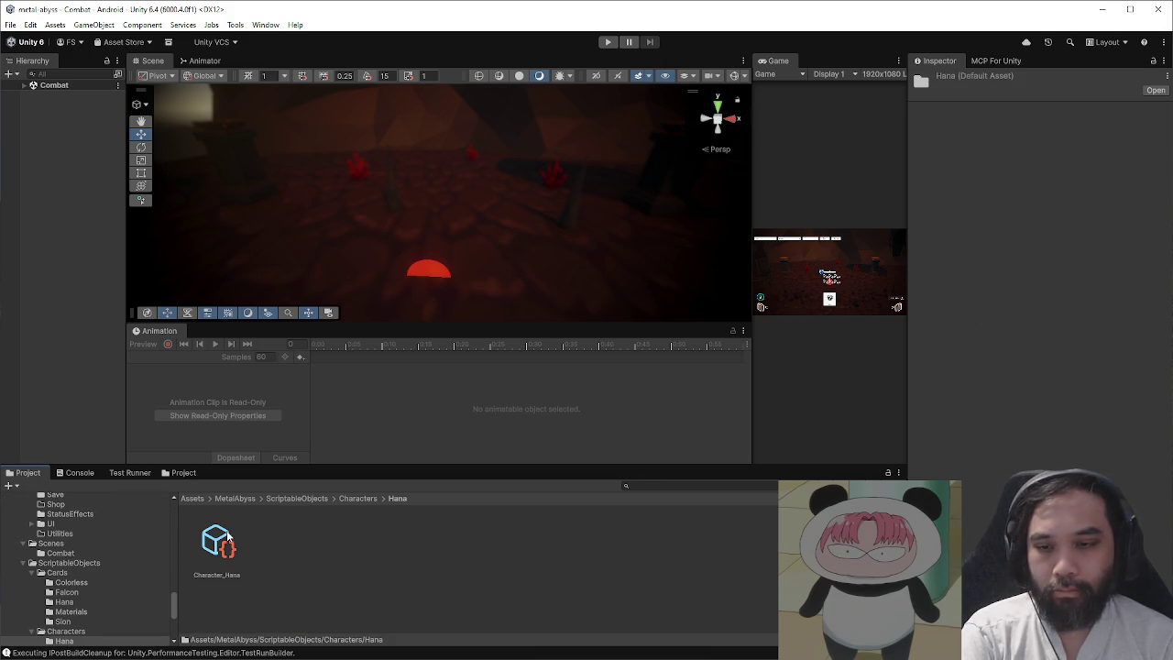
- Delete Starting Deck Element 10 (Card_BattleStance) from Character_Hana, leaving 10 cards
click(228, 537)
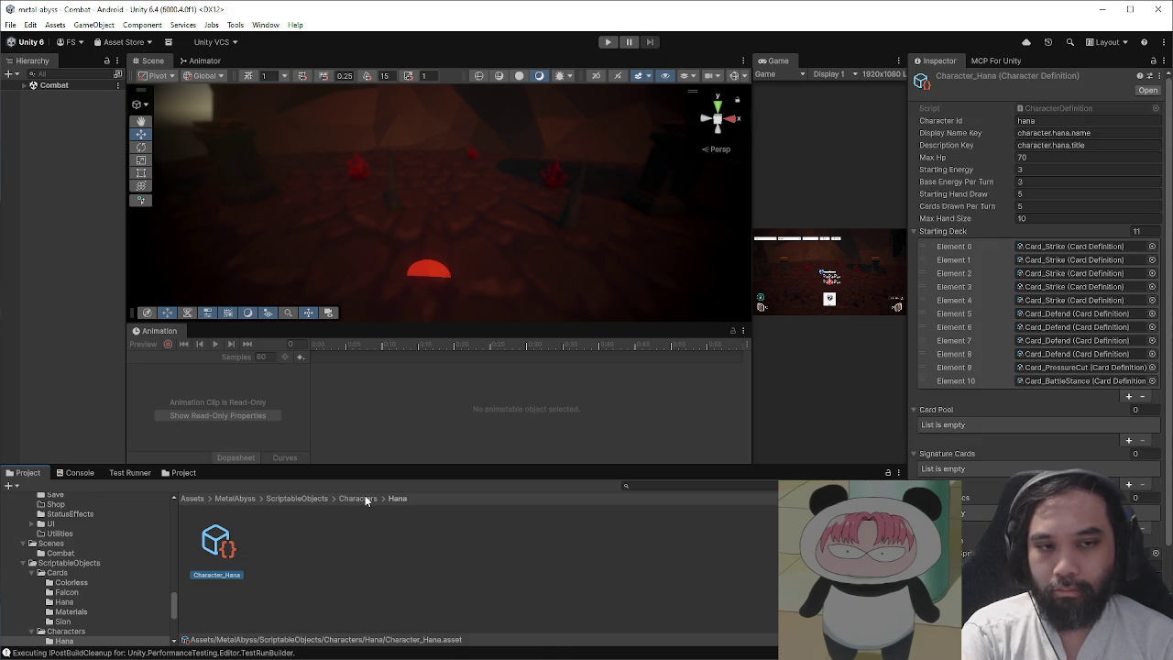
click(971, 380)
scroll(1148, 509, down, 2)
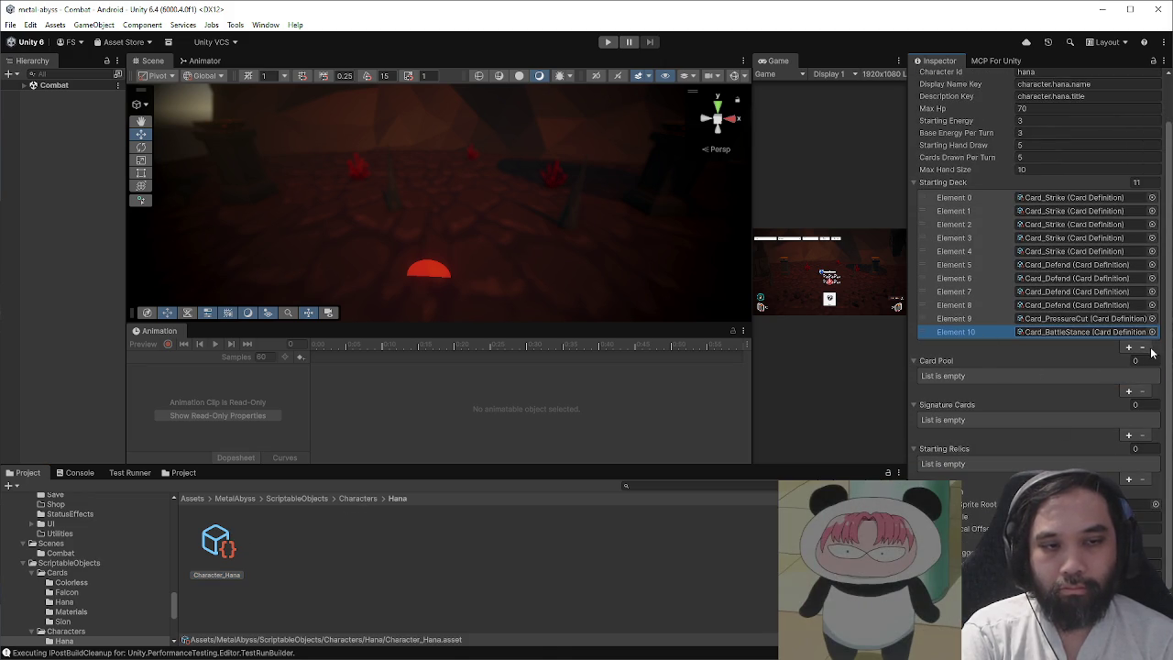
right_click(979, 338)
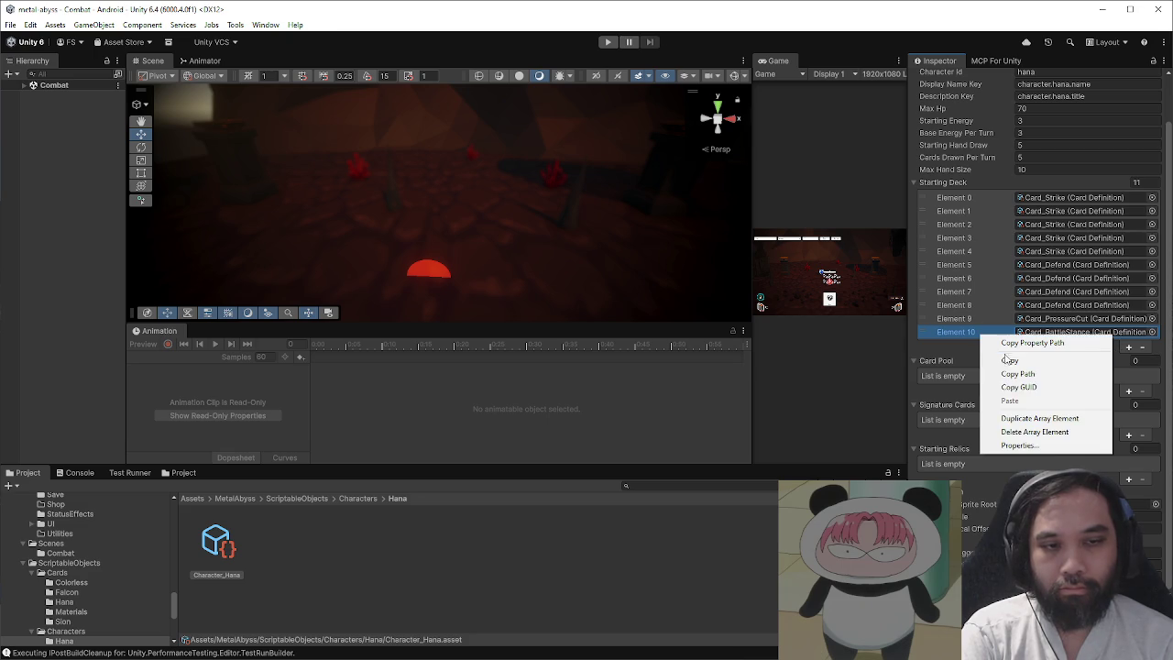
click(1024, 433)
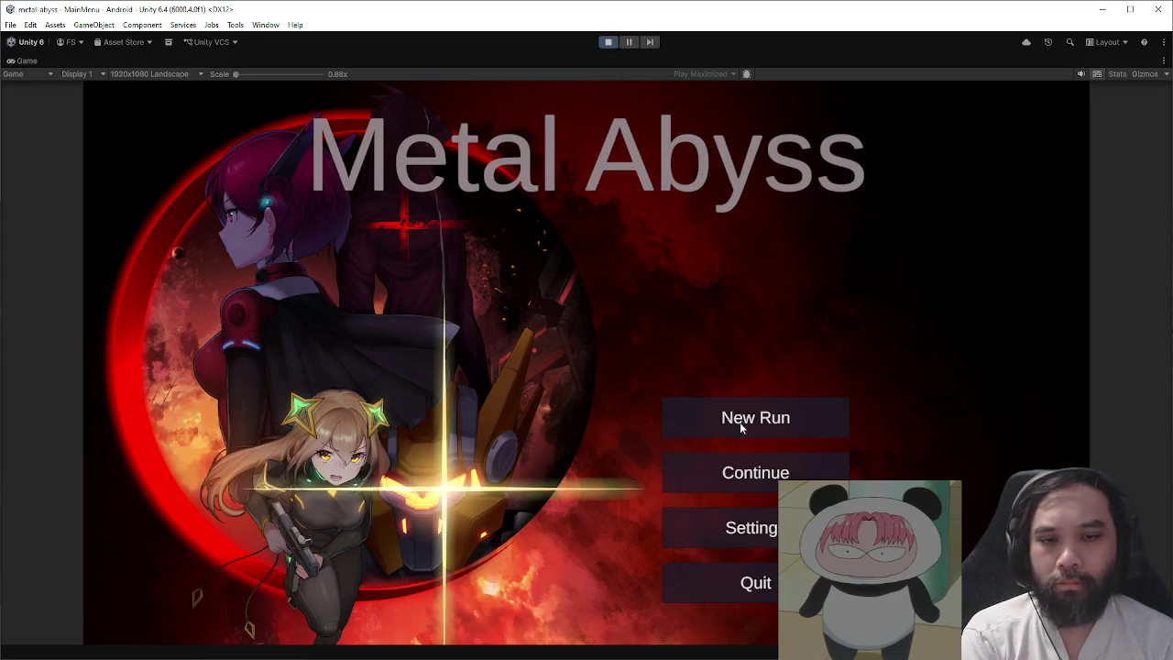
- Start a new run as Hana, look at the pause-menu settings, and resume on the map
click(743, 421)
click(773, 409)
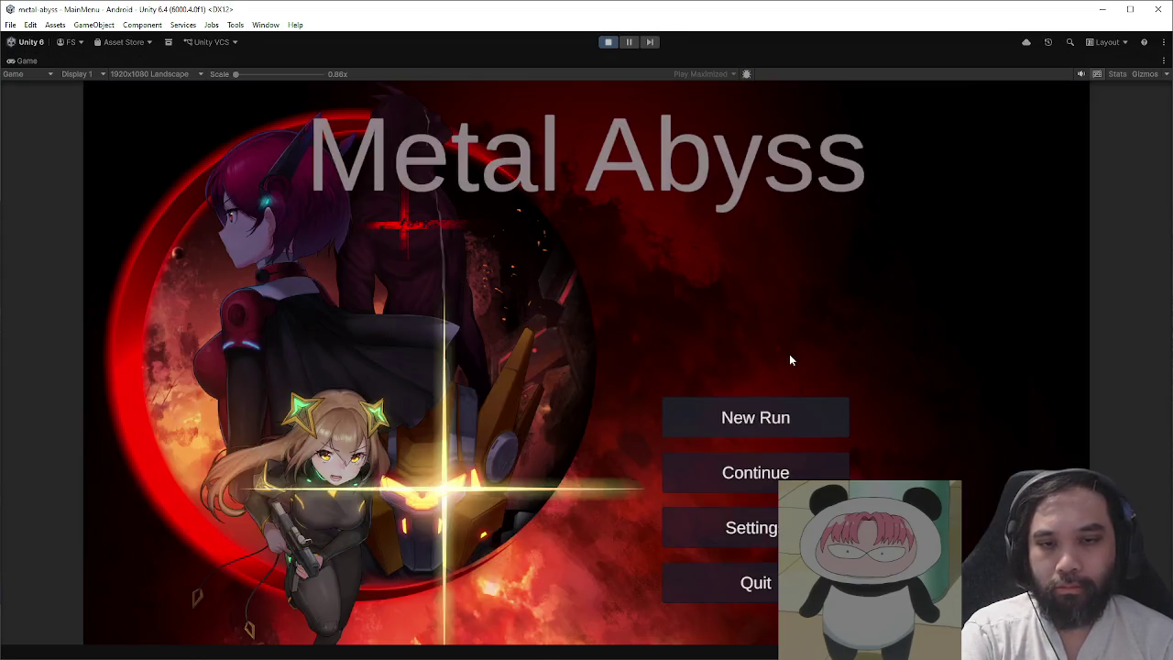
click(729, 502)
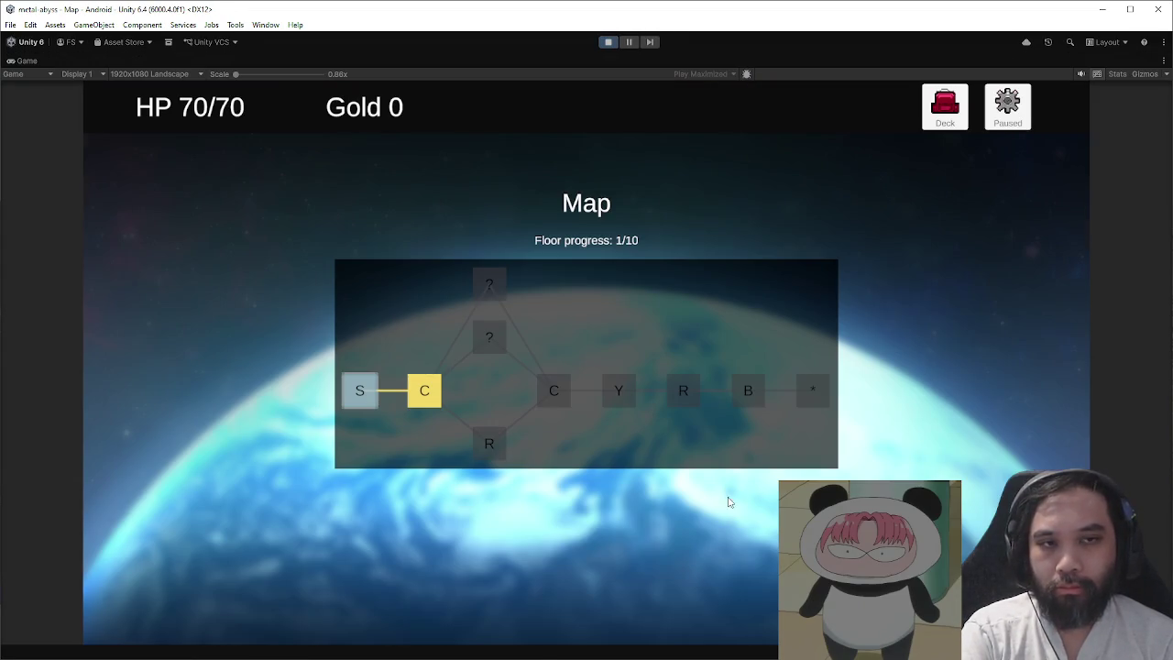
click(1011, 114)
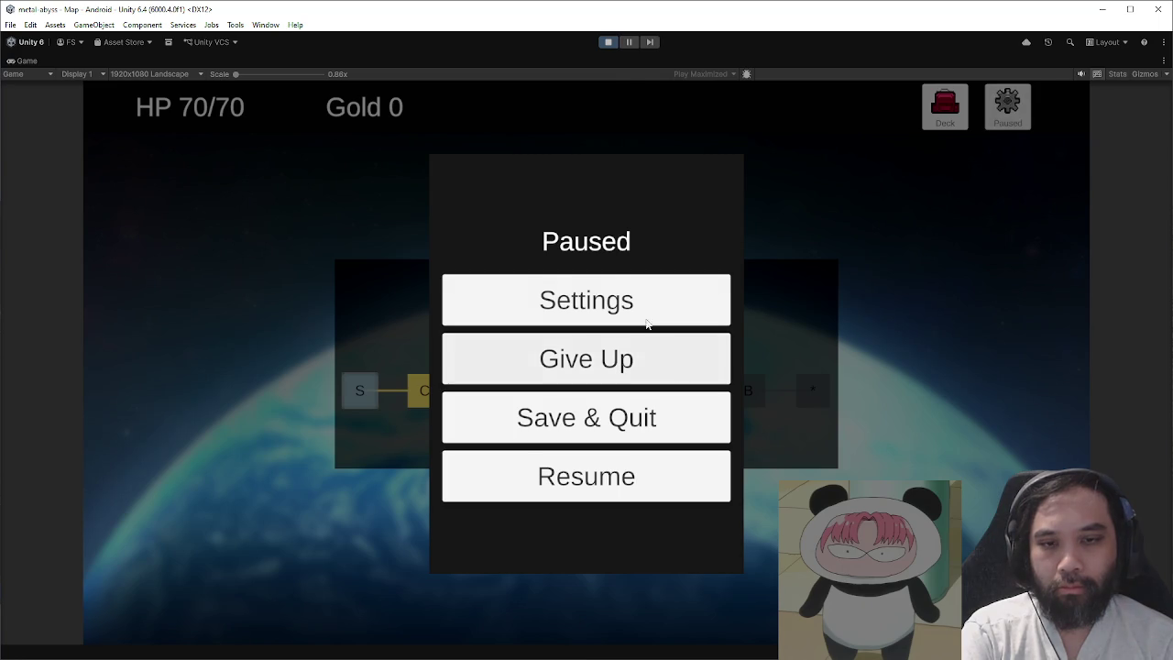
click(632, 307)
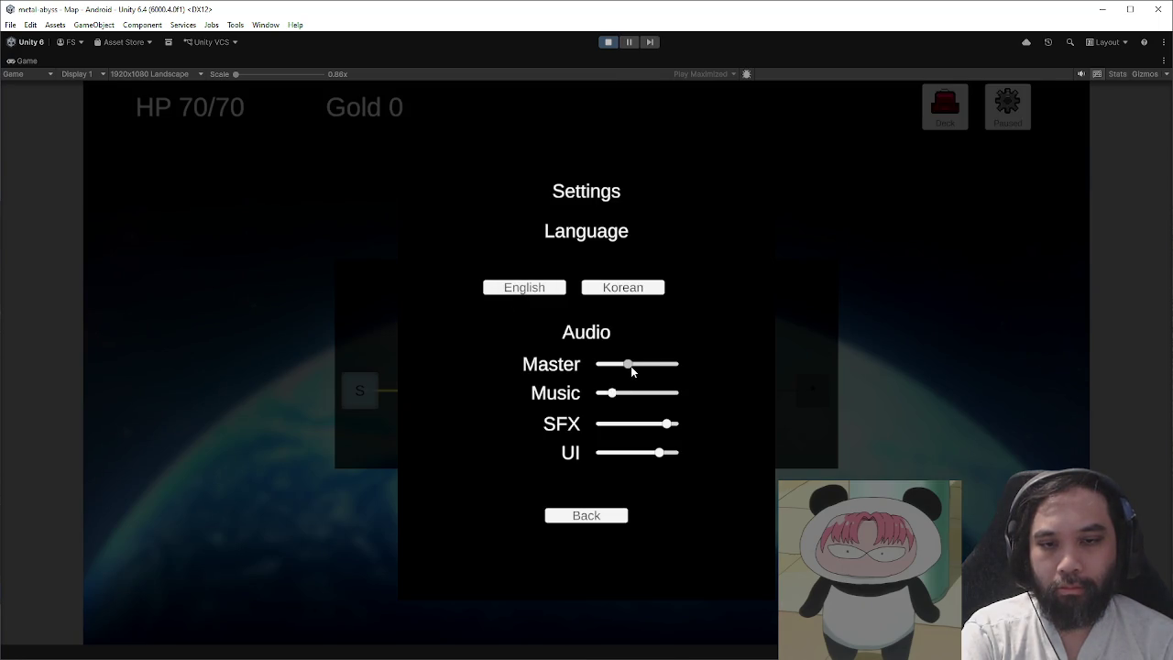
click(626, 518)
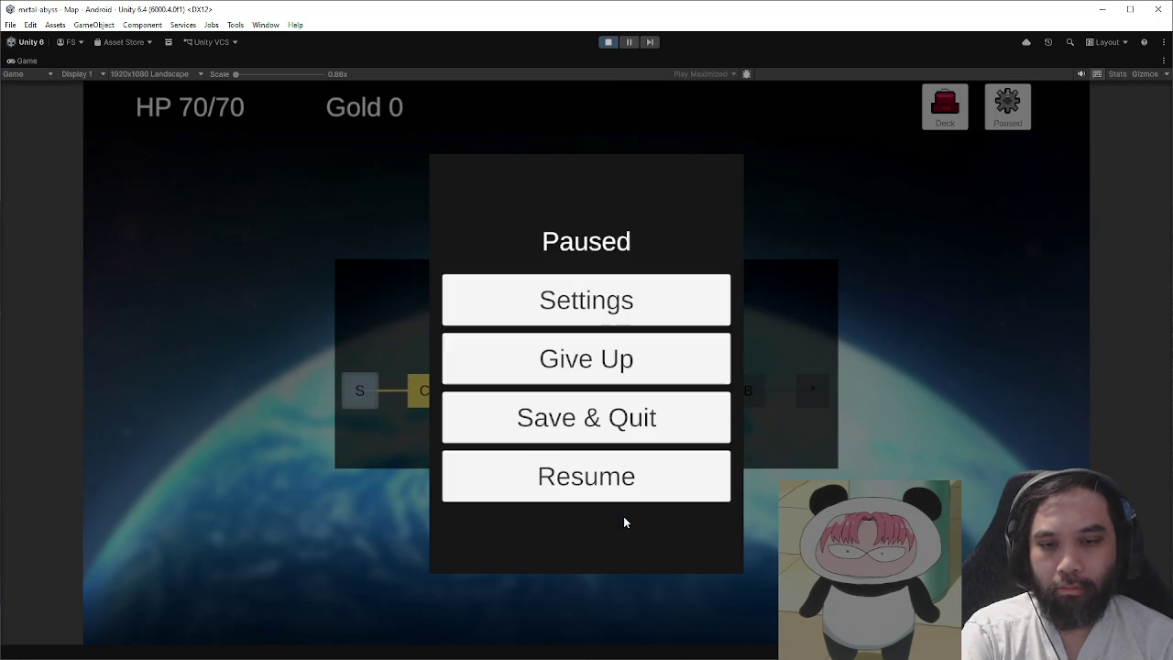
click(683, 494)
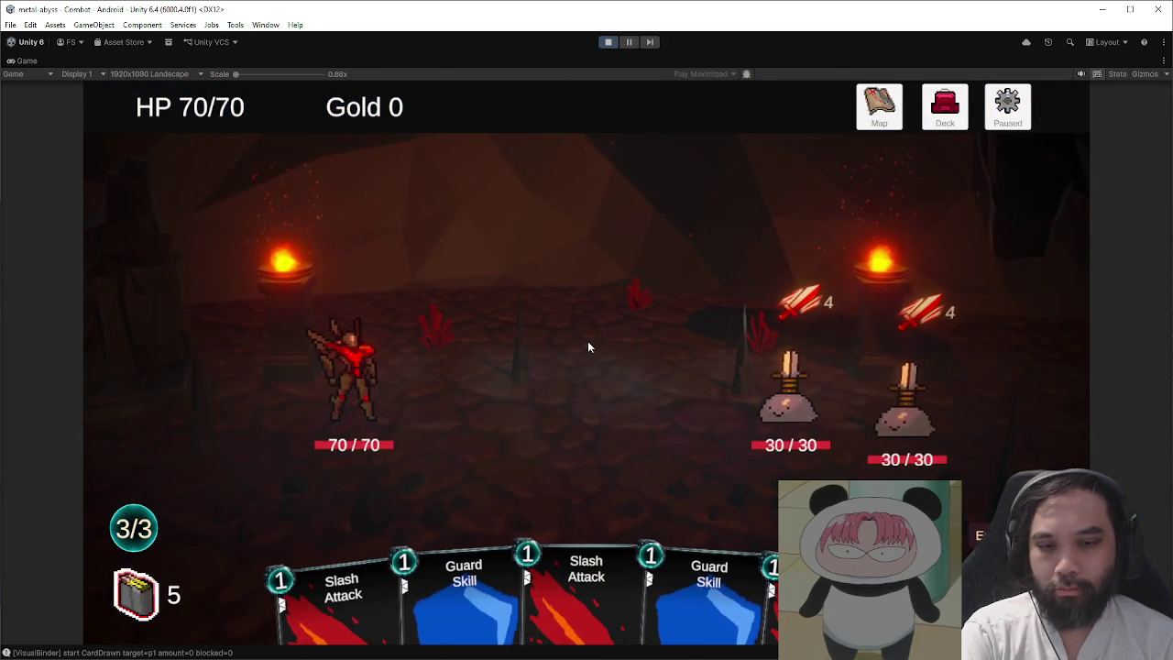
- Play Guard and Slash cards over the opening turns, wearing the first enemy down to 12
click(701, 587)
click(540, 550)
drag(366, 586, 789, 394)
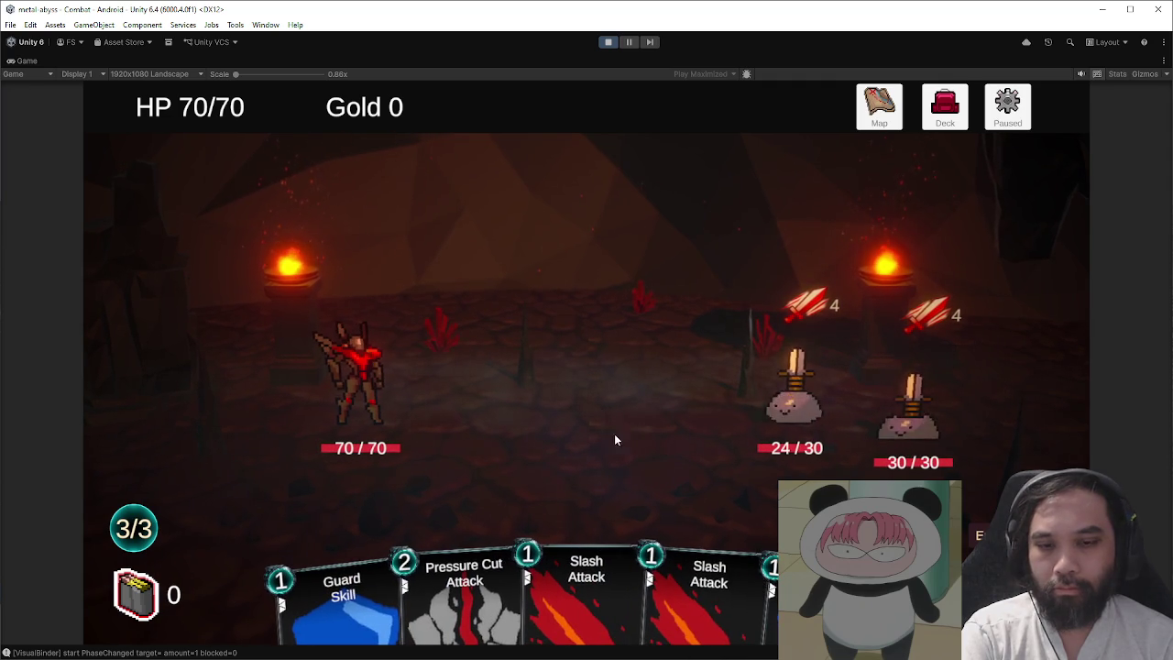
click(772, 587)
click(393, 591)
drag(589, 568, 792, 394)
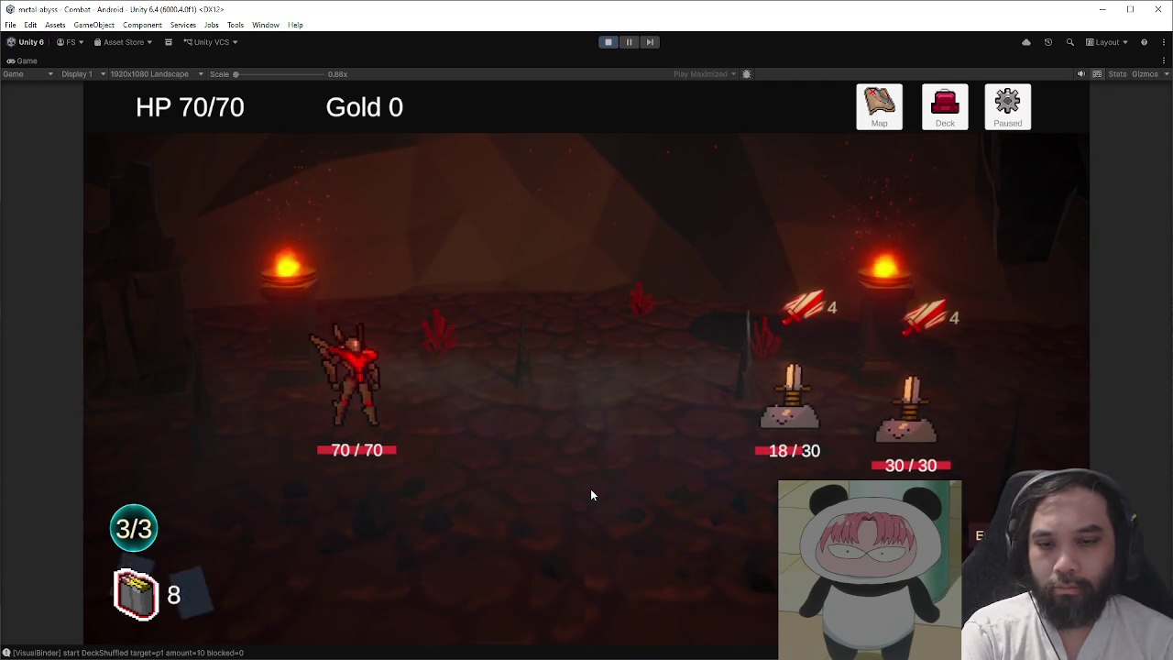
click(597, 545)
click(632, 586)
click(499, 586)
click(790, 403)
click(978, 534)
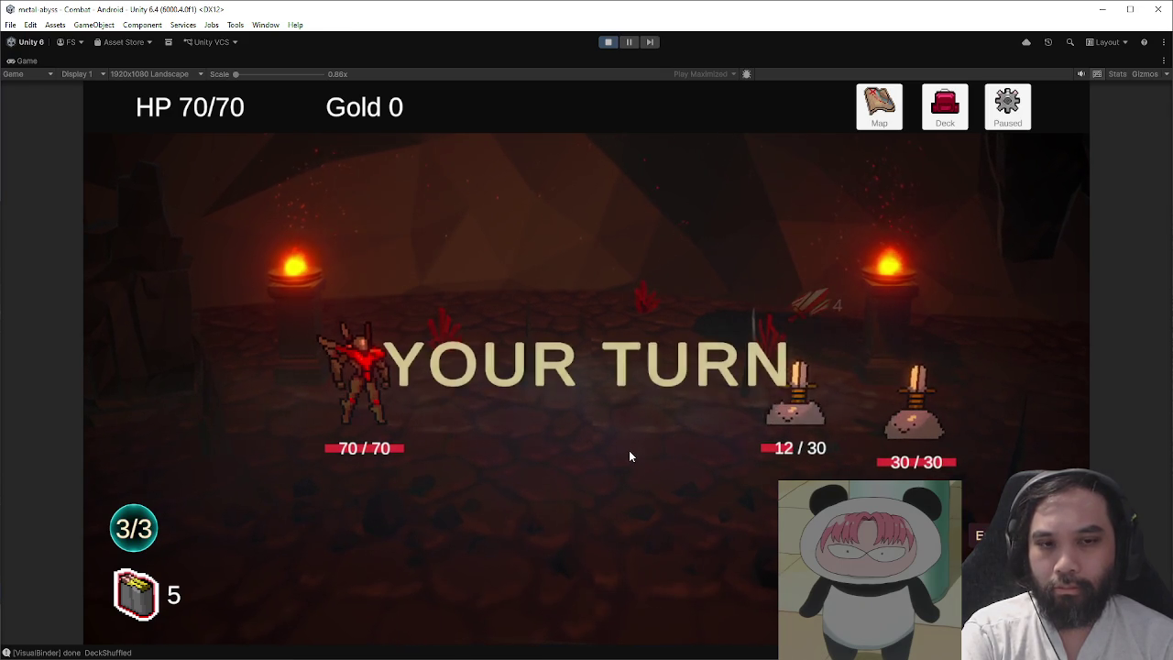
- Kill the first enemy, then finish the last enemy with Pressure Cut and Slash
click(591, 582)
click(662, 599)
click(742, 592)
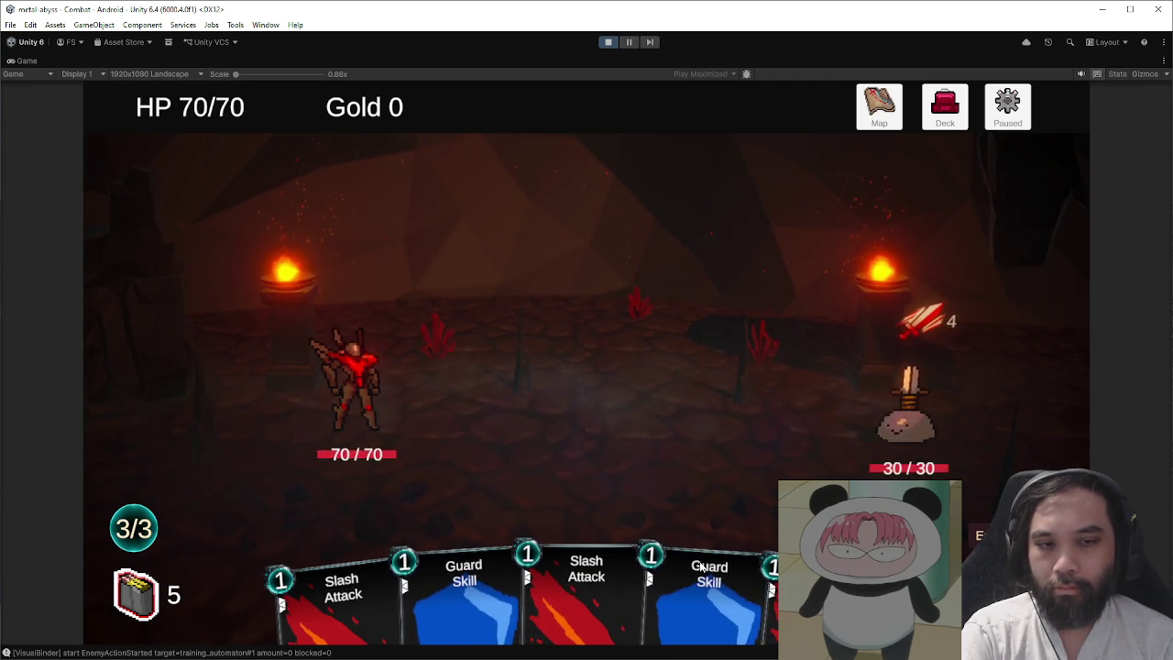
click(701, 587)
click(742, 596)
click(632, 596)
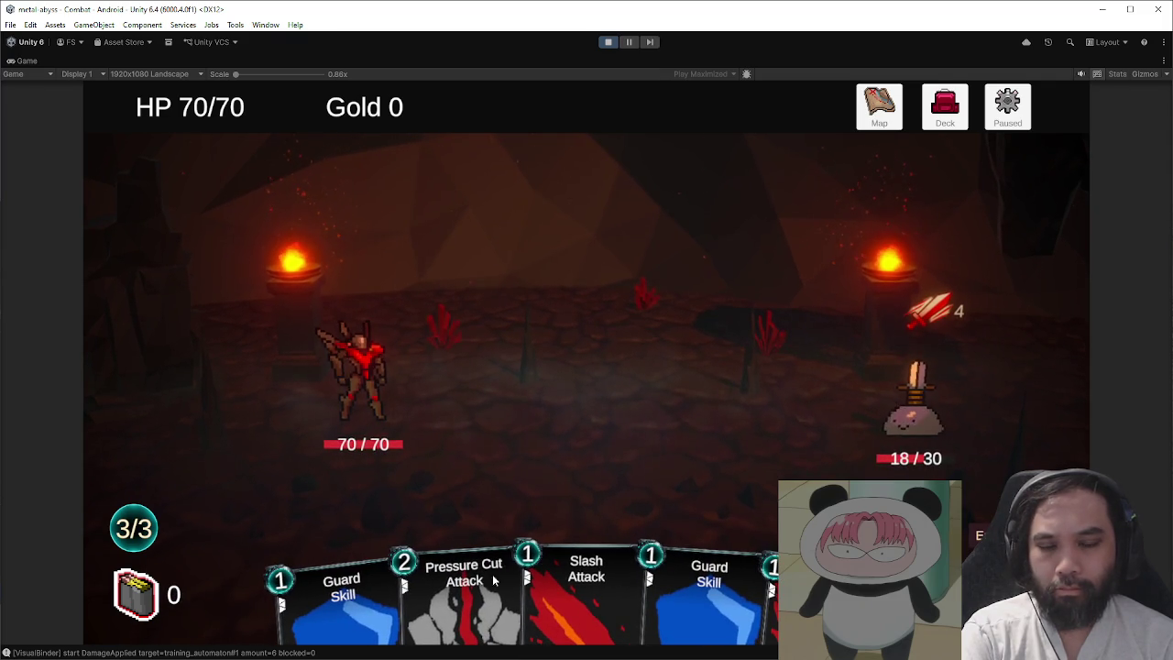
click(497, 573)
click(774, 591)
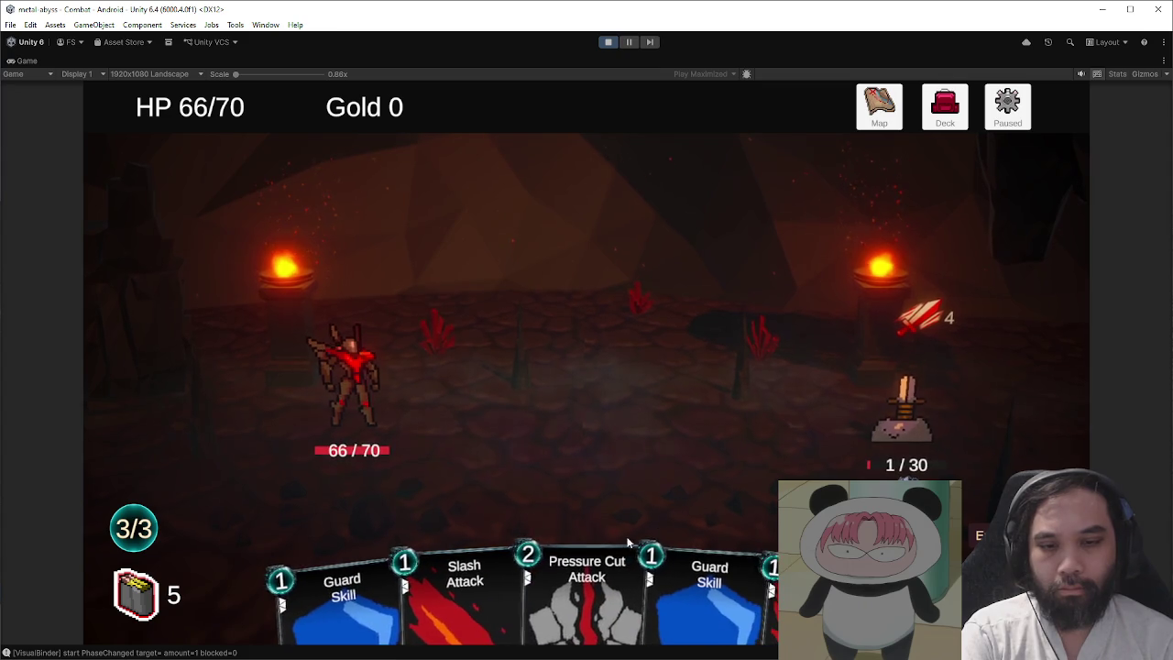
click(465, 586)
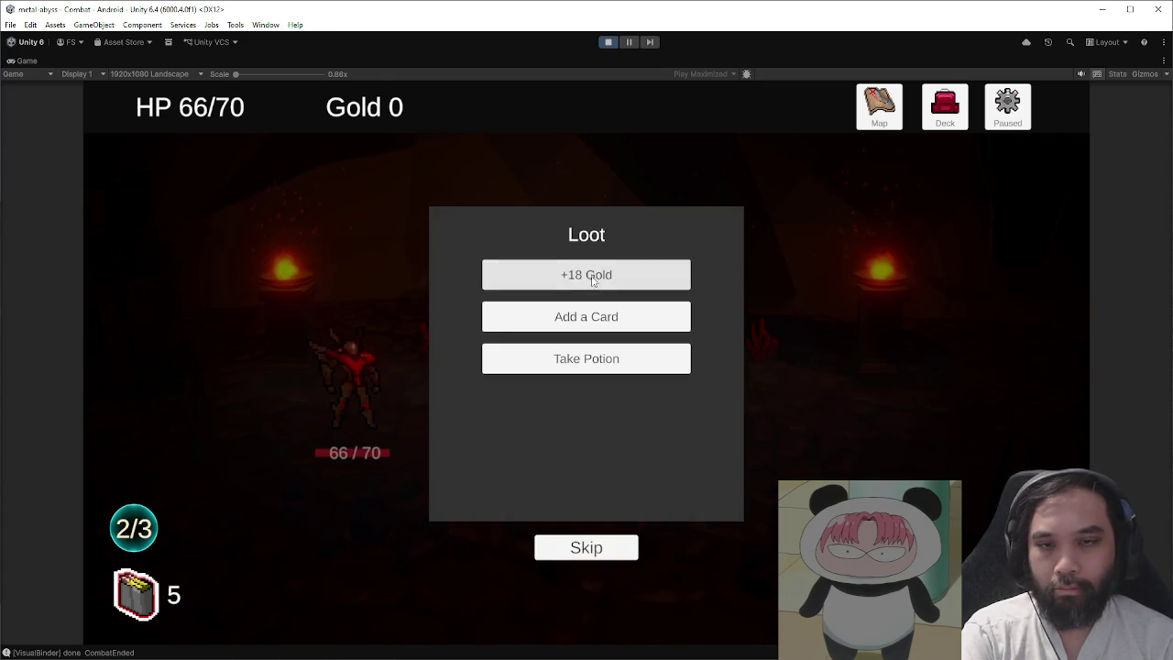
- Collect the 18 gold, add Battle Stance to the deck, and take the potion
click(589, 275)
click(589, 277)
click(589, 278)
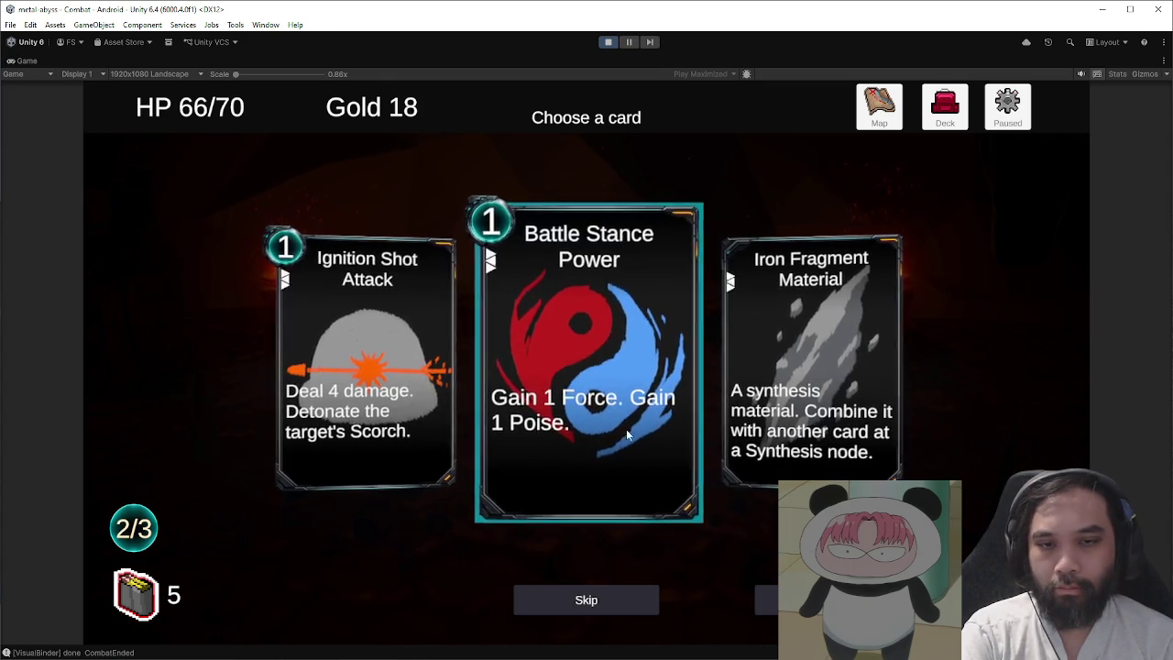
click(583, 282)
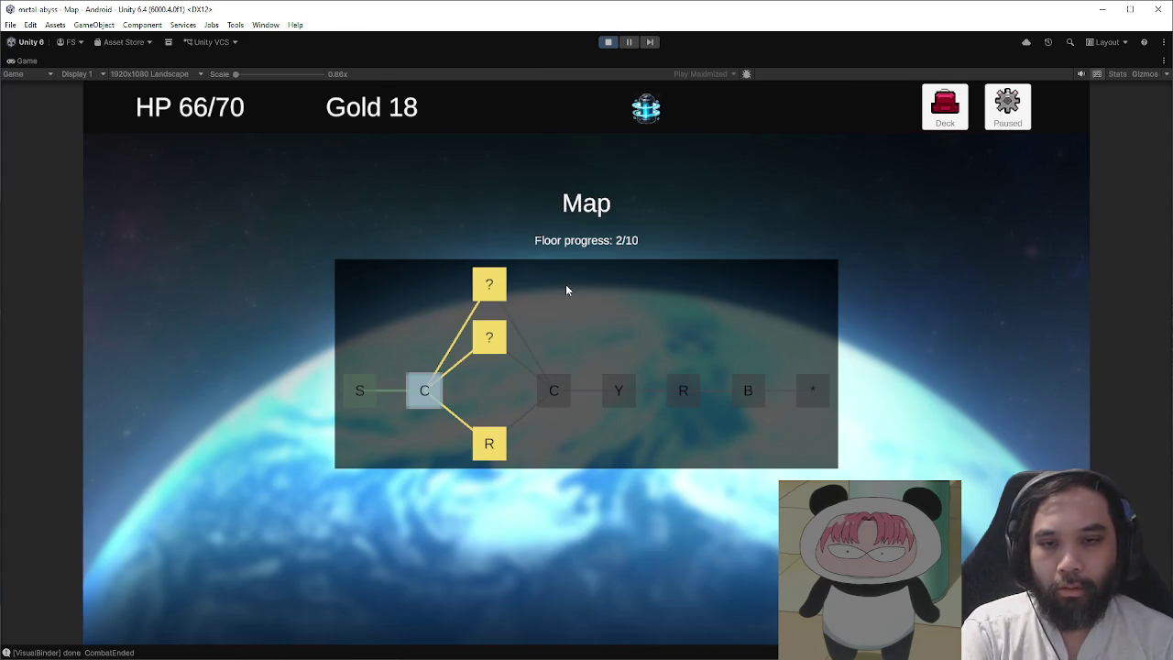
- Visit the unknown event node, answer the Falcon dialogue, and enter the next combat
click(495, 343)
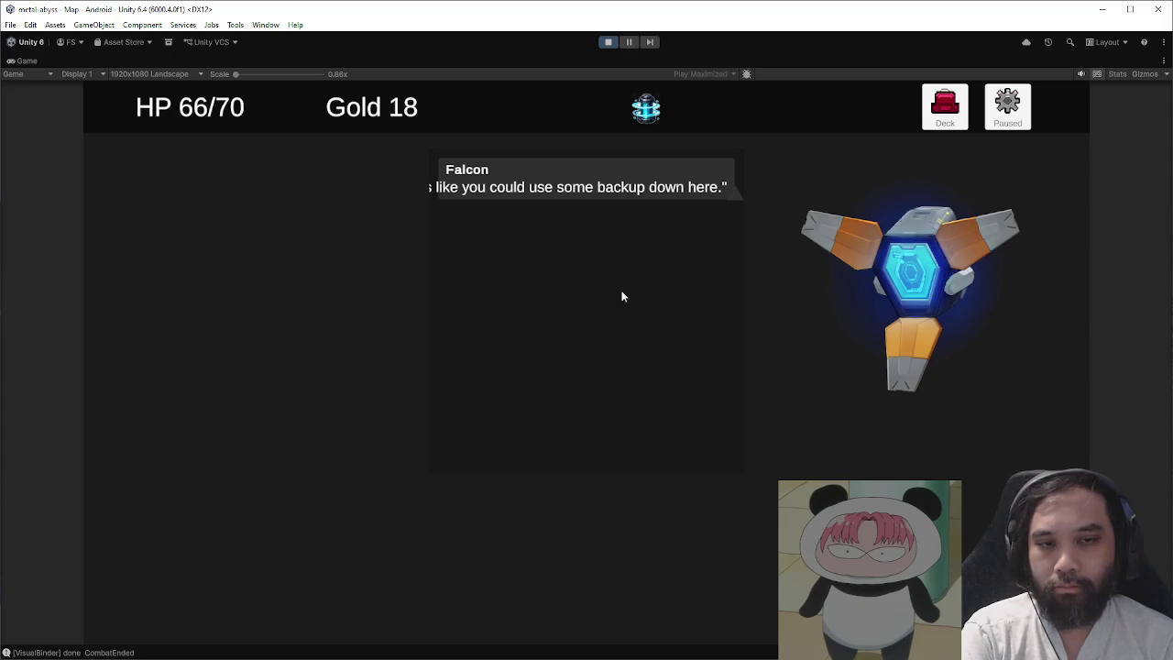
click(574, 513)
click(547, 378)
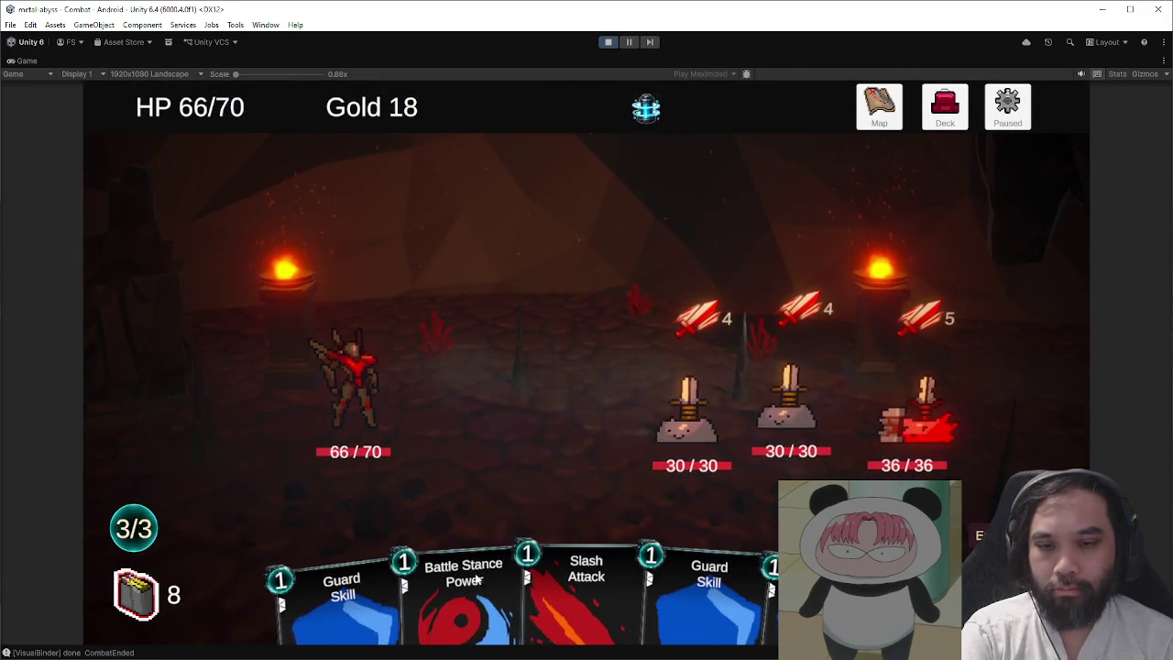
- Play Battle Stance, Guard, Tactical Scan and two Slashes, dropping the first enemy to 10
click(527, 473)
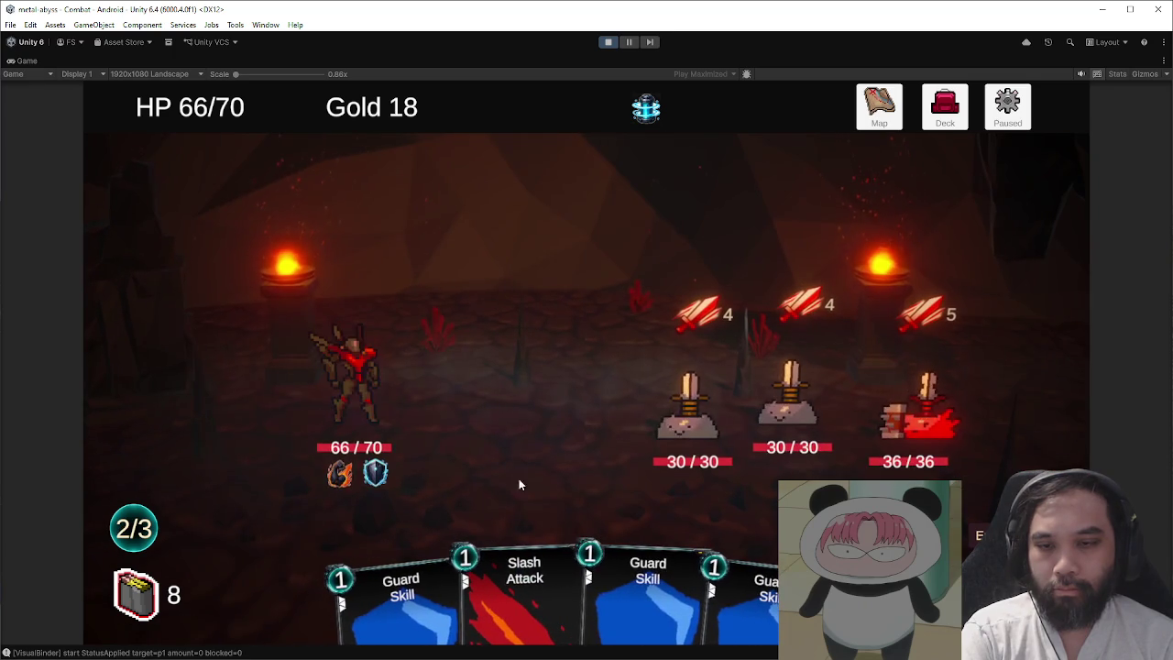
click(640, 452)
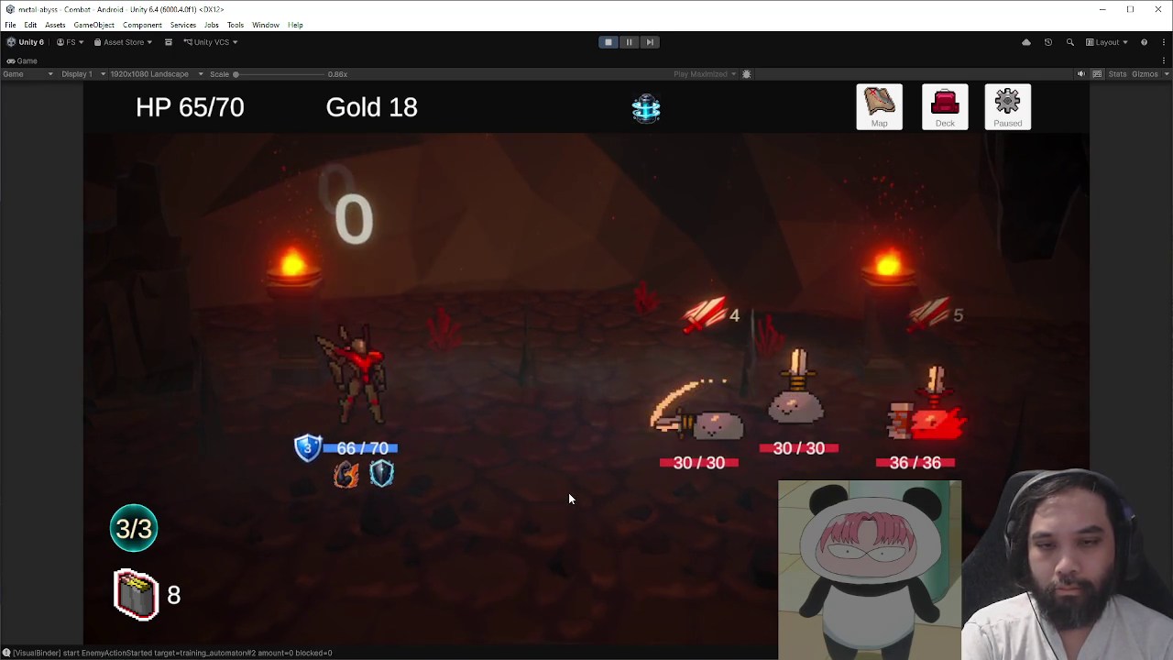
click(495, 595)
click(698, 458)
click(535, 549)
click(687, 430)
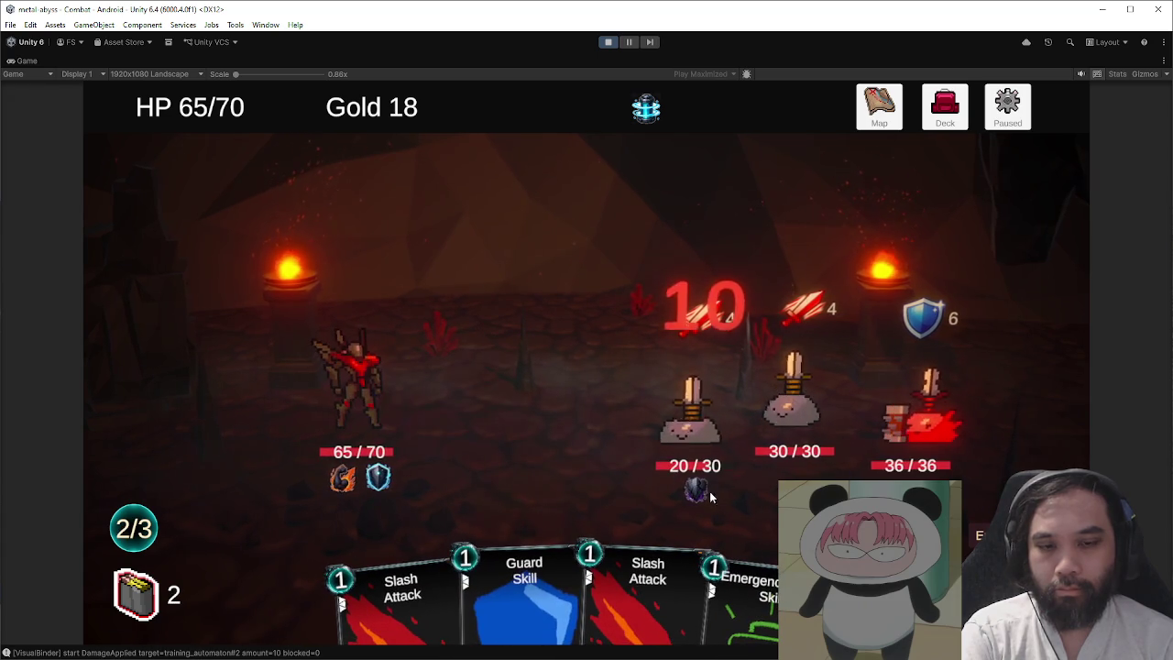
click(540, 583)
click(646, 573)
click(687, 431)
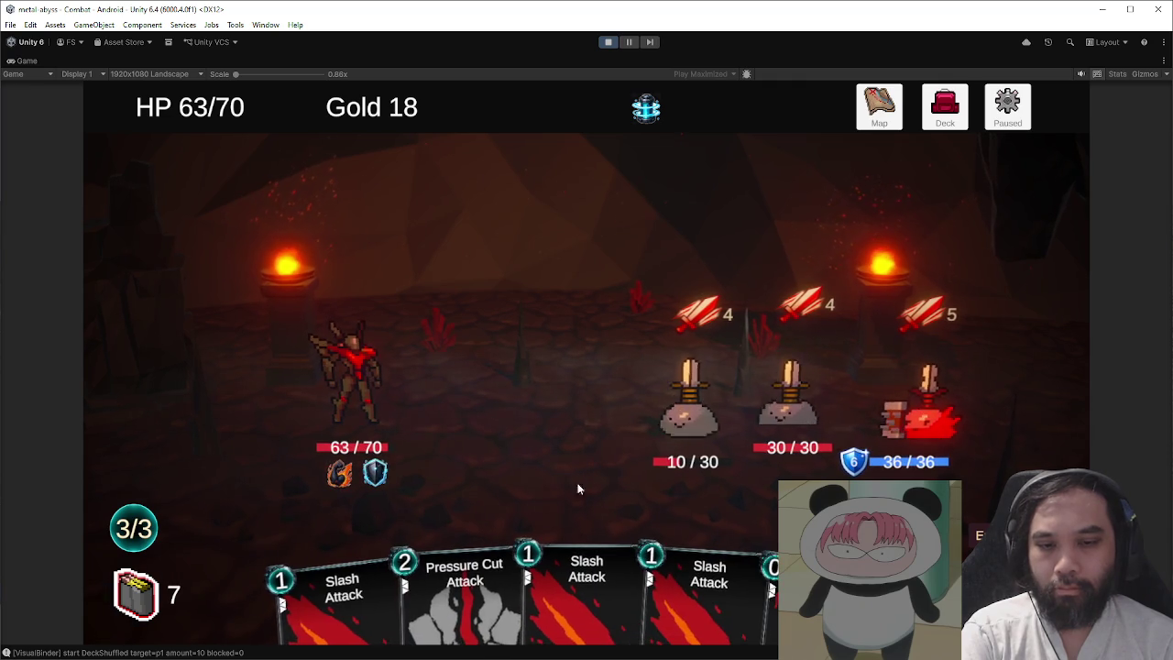
- Finish the first enemy, then hit the training automaton with Pressure Cut, Guard and Slash
click(757, 511)
click(692, 522)
click(650, 572)
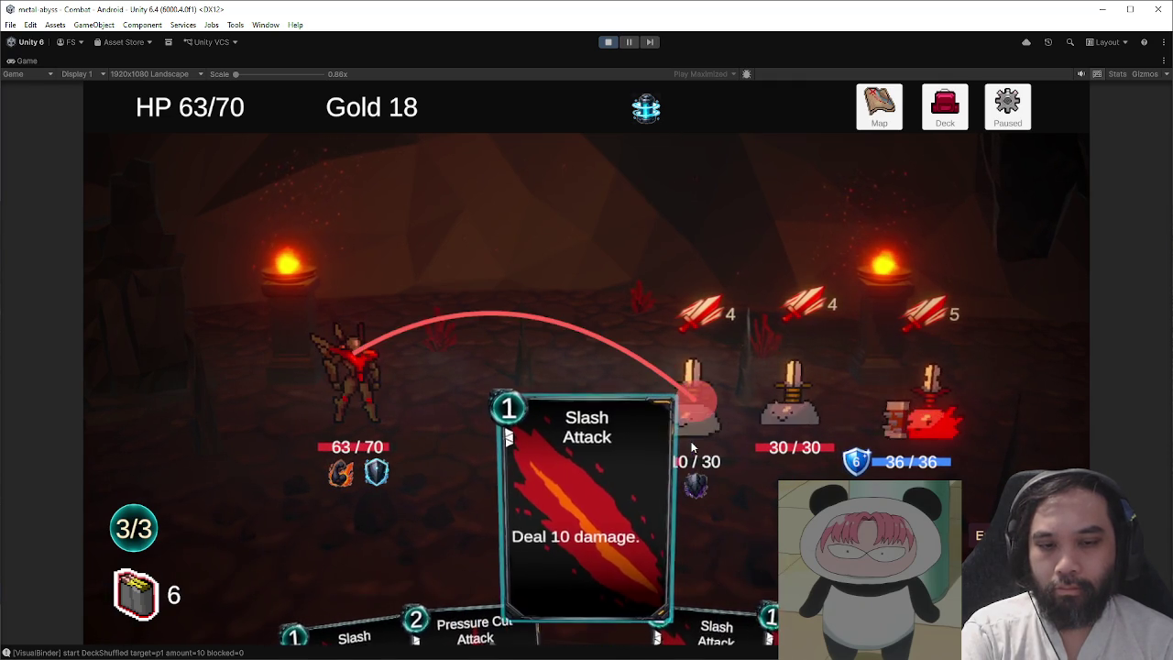
click(694, 403)
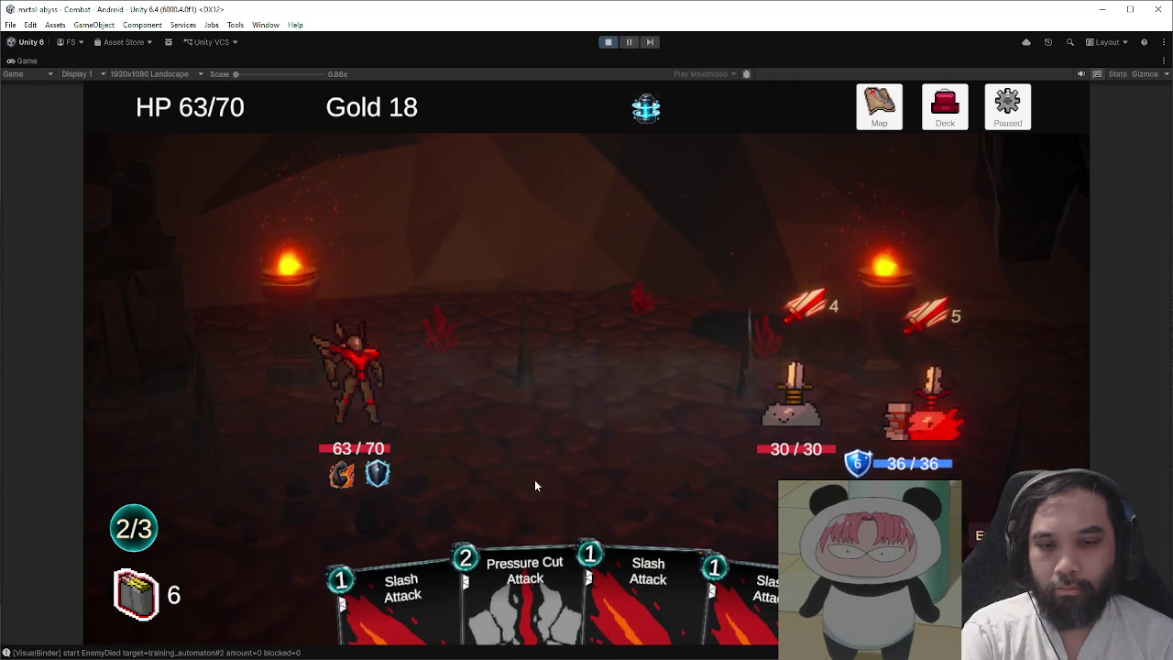
click(524, 587)
click(788, 392)
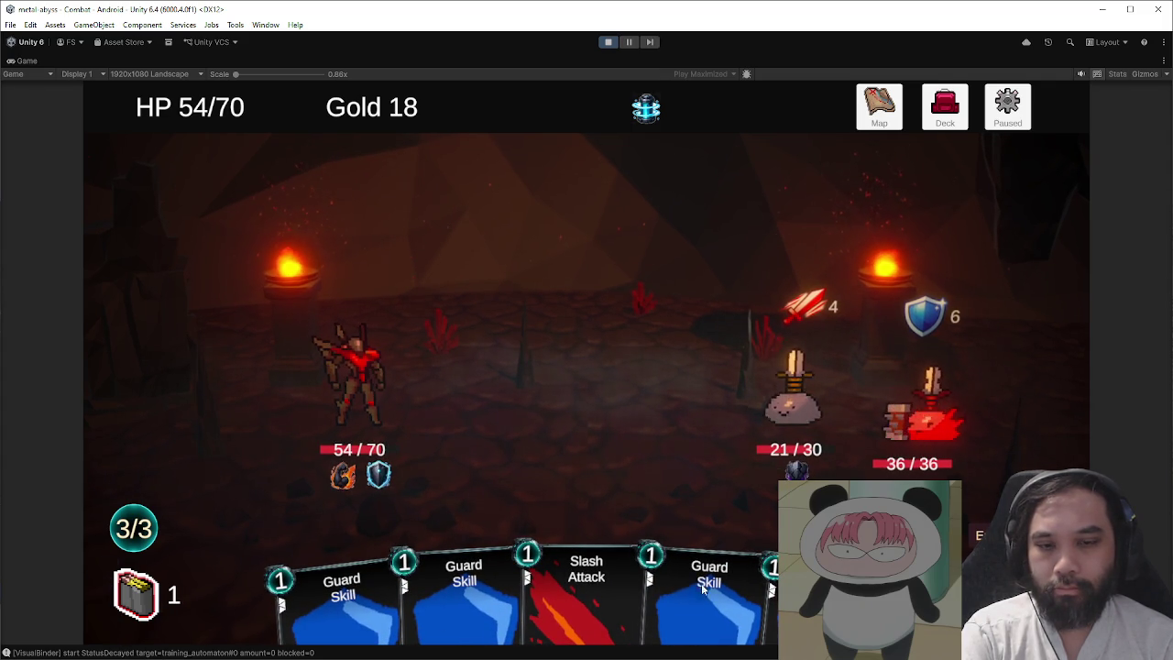
key(1)
key(2)
key(3)
key(e)
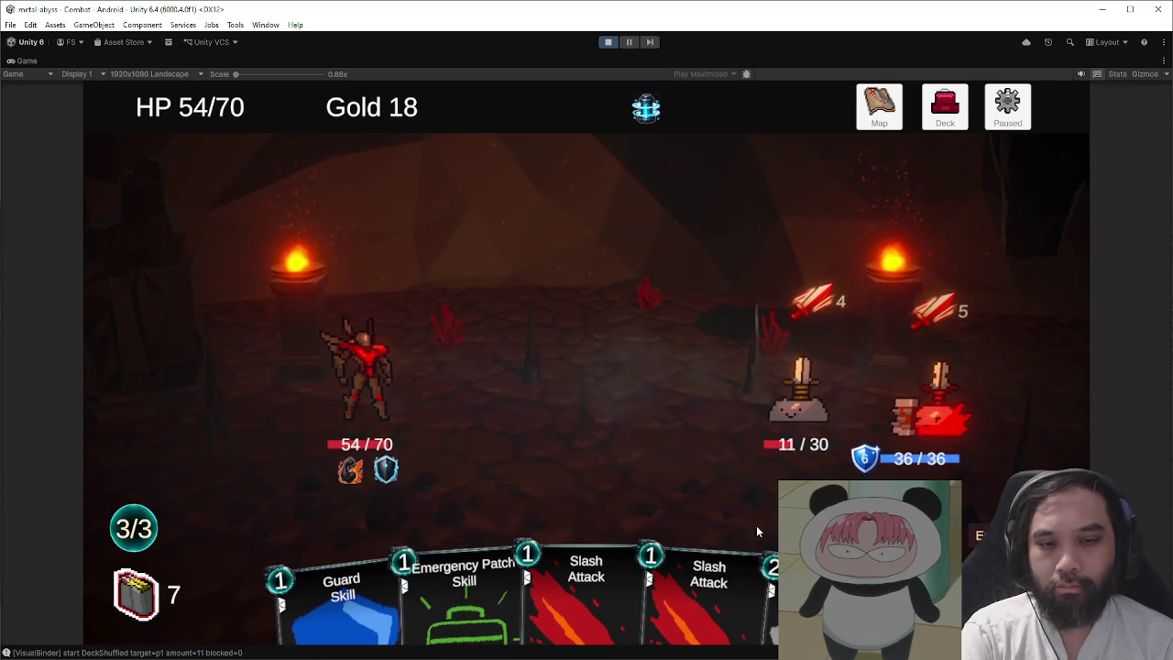
- Slash the left automaton twice, then play Slash cards on the shield slime until it dies
drag(703, 533, 798, 385)
drag(628, 573, 798, 385)
key(e)
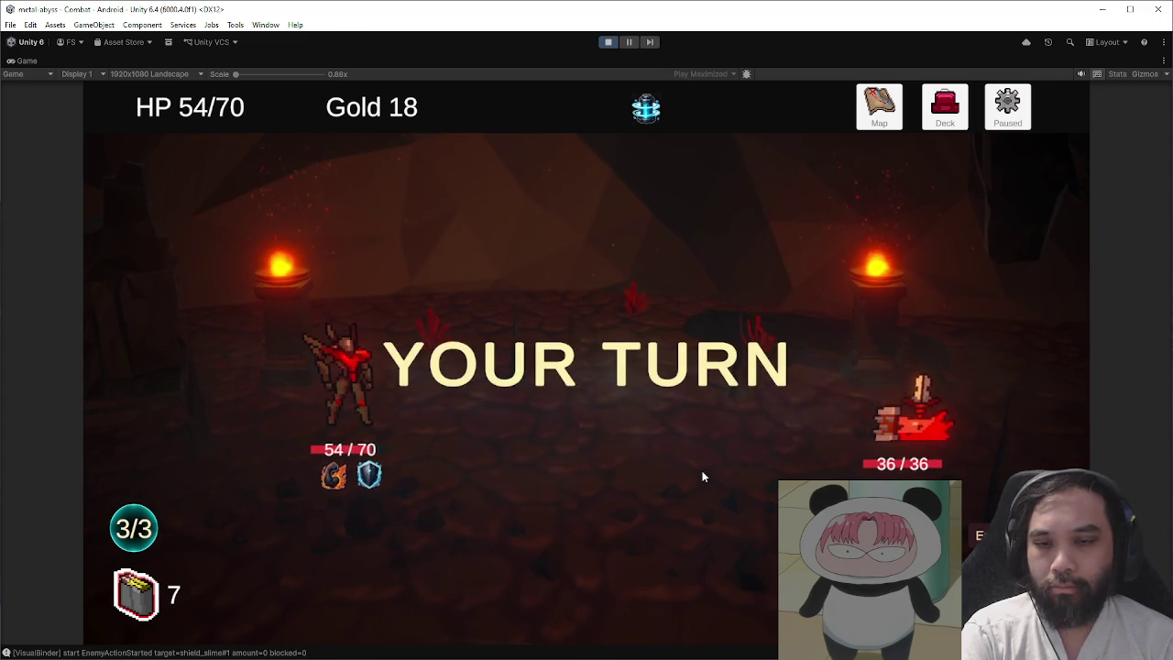
key(1)
key(4)
key(1)
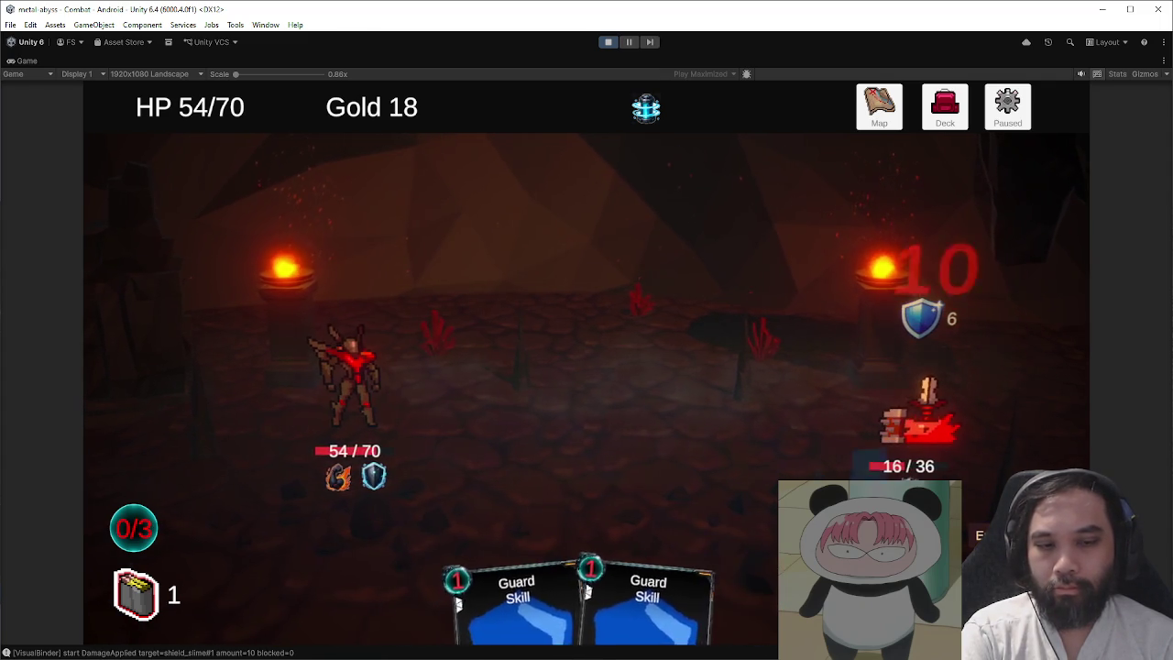
key(e)
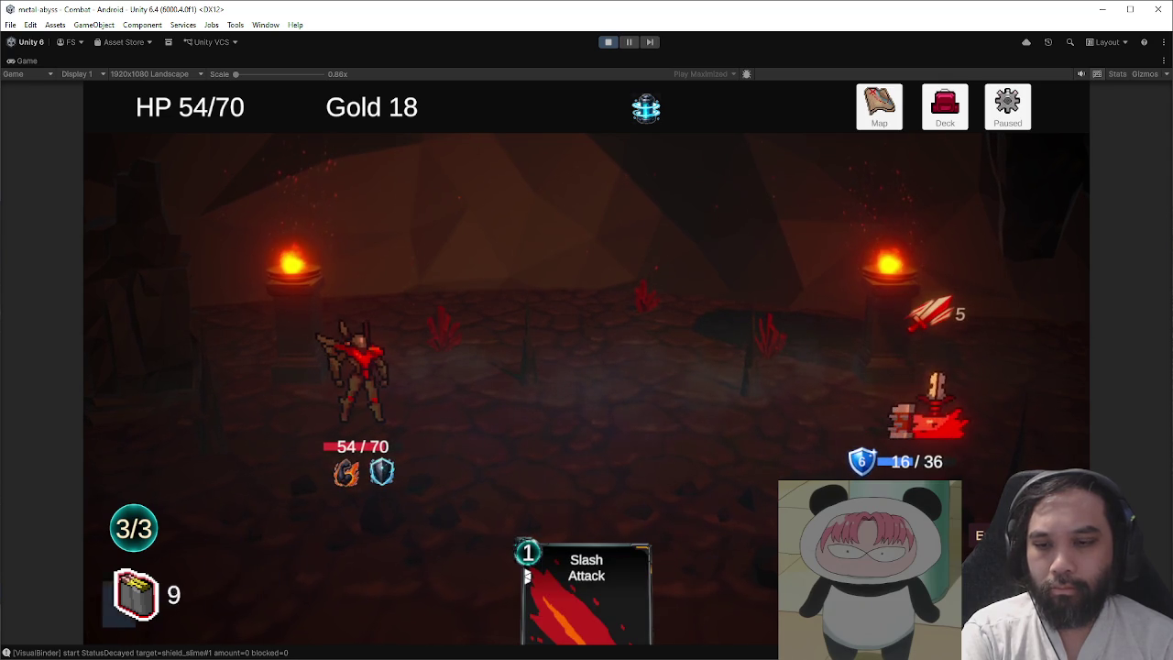
key(2)
key(3)
key(3)
key(e)
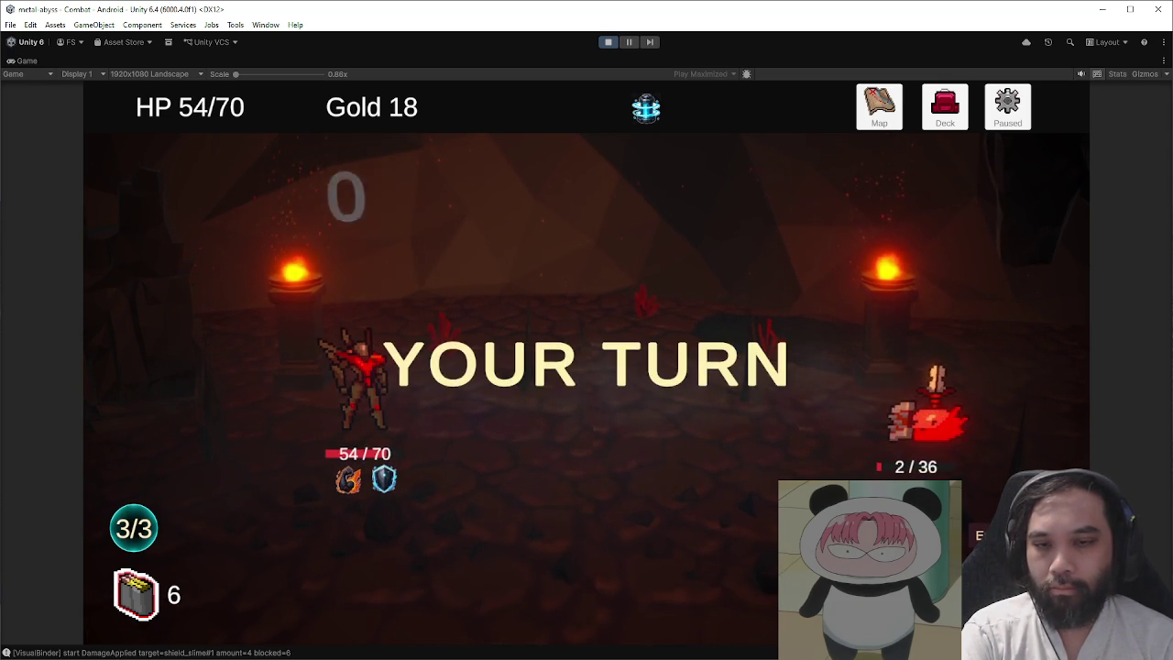
key(1)
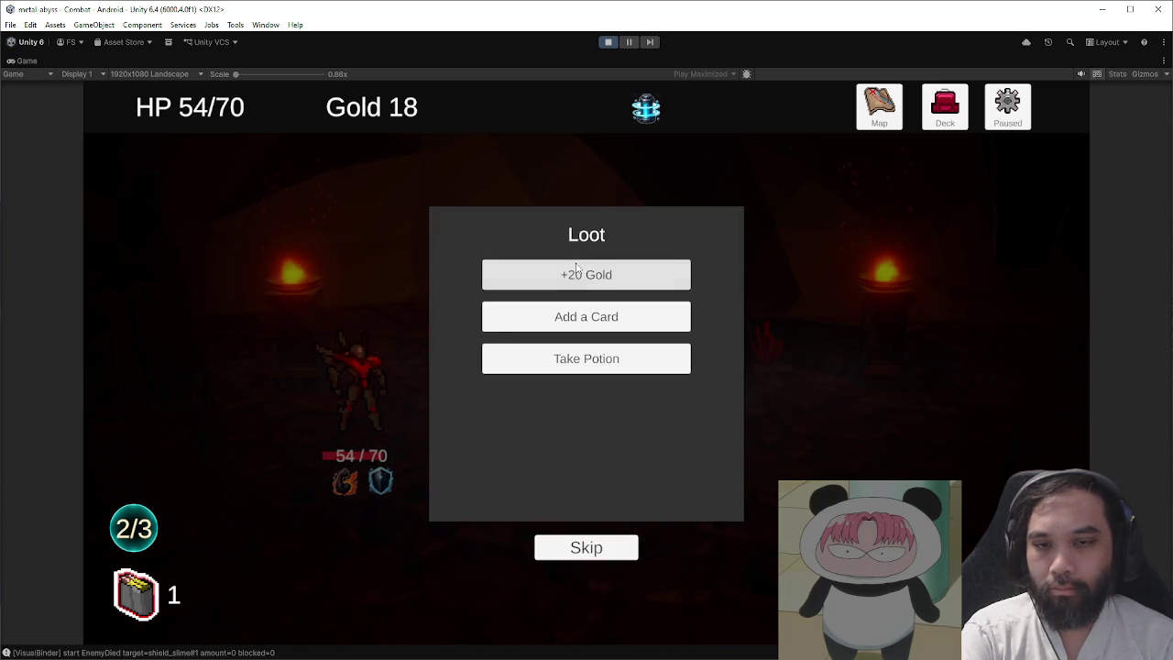
- Take the +20 Gold, Flare Guard and the potion, then proceed to the map
click(578, 277)
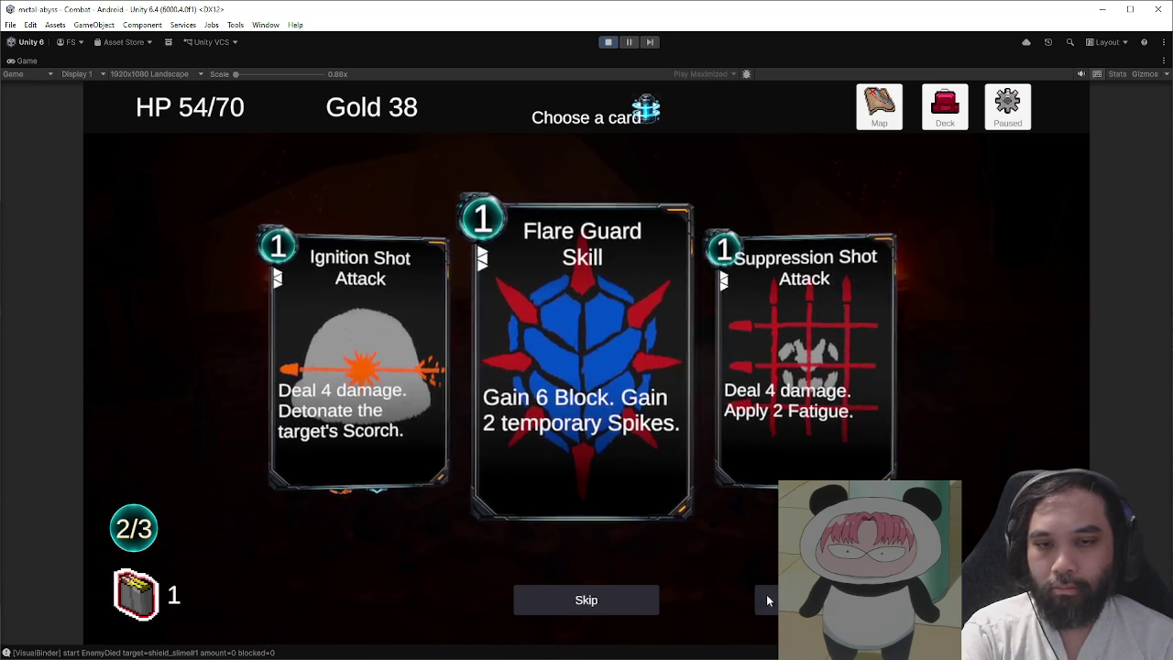
click(652, 452)
click(587, 273)
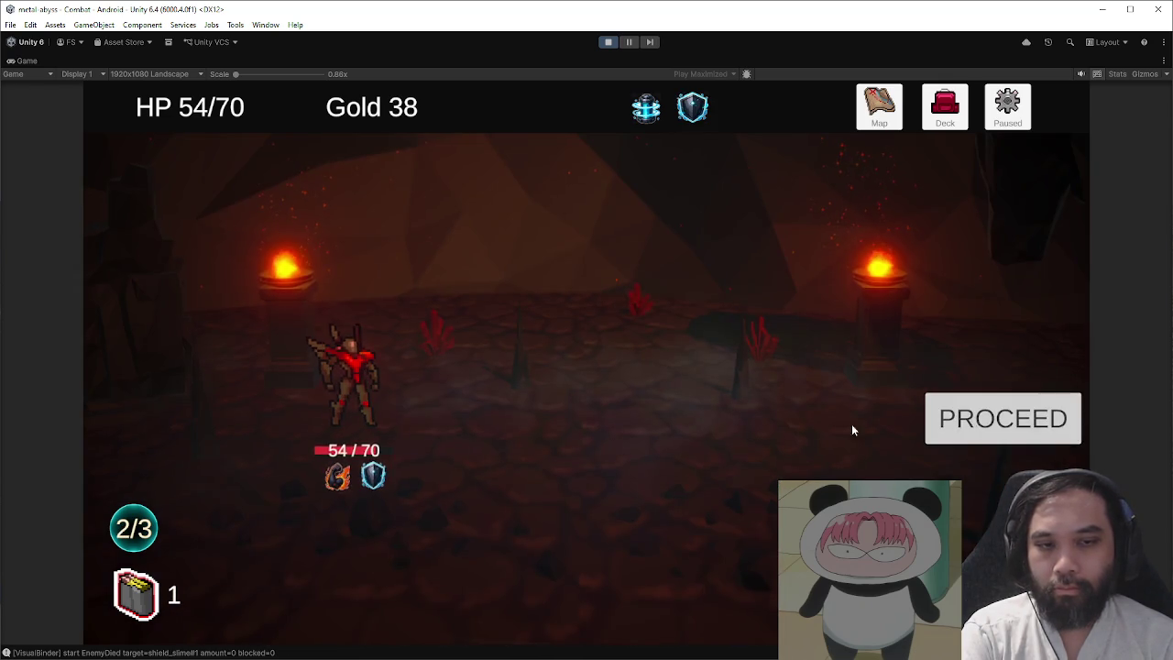
key(Return)
- Synthesize two Deal 6 damage Slash cards into Spreading Plague+ at the Y node
click(619, 401)
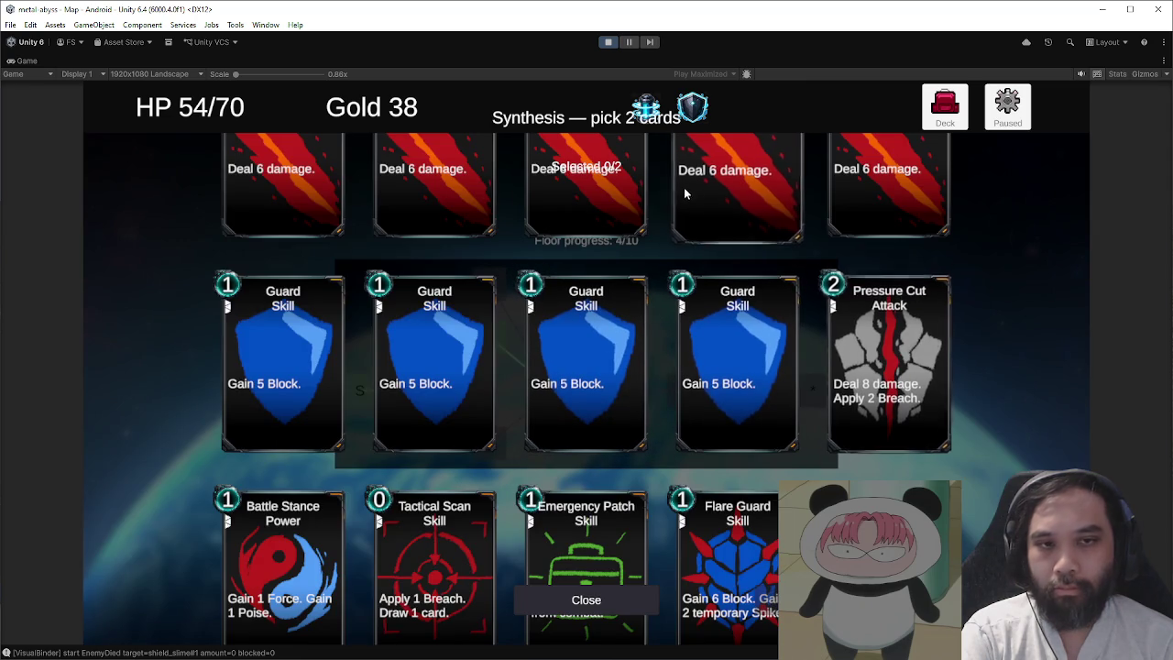
click(736, 193)
click(887, 192)
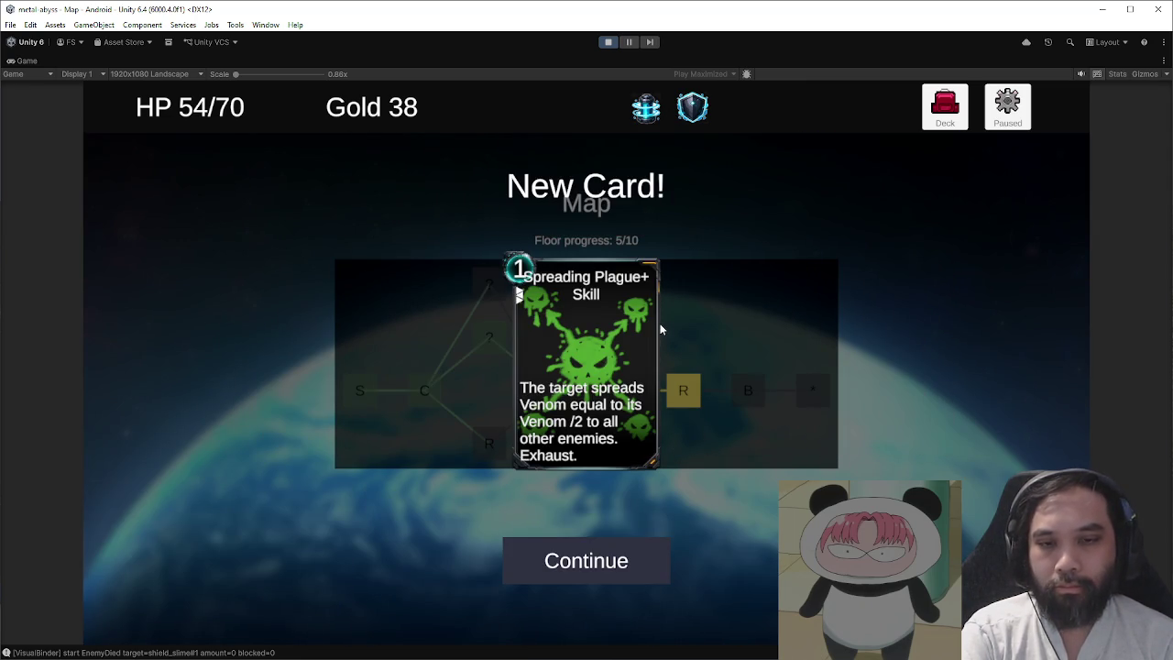
click(646, 550)
- Upgrade a Slash to Slash+ at the rest site and enter the boss node
click(692, 395)
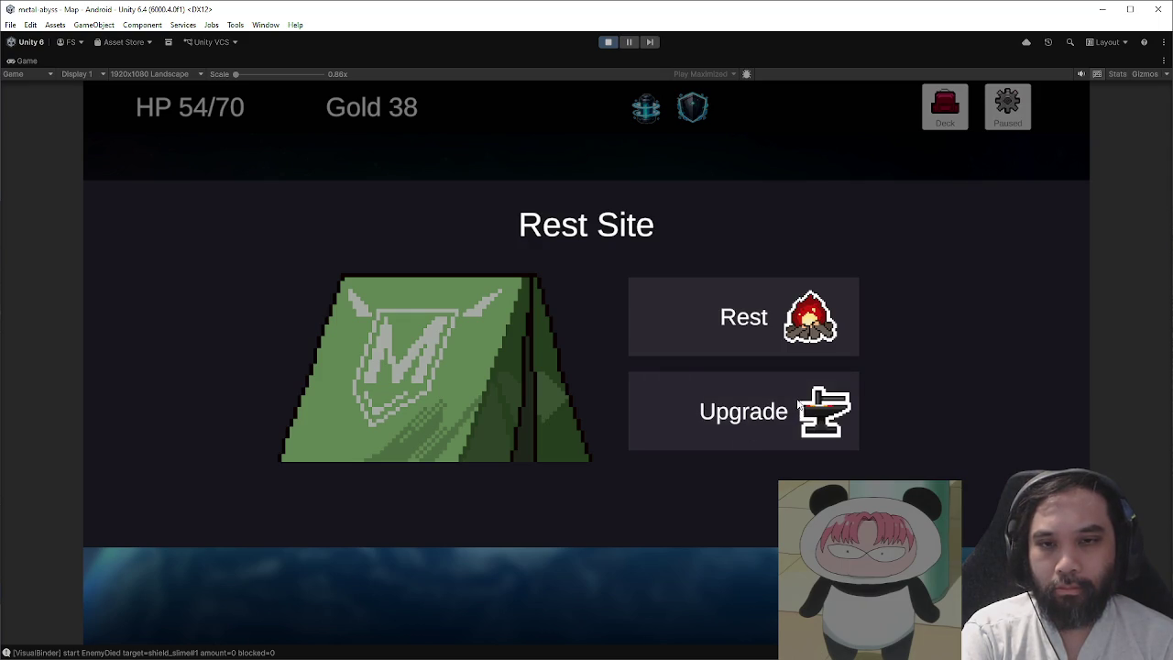
click(801, 404)
click(586, 354)
click(659, 553)
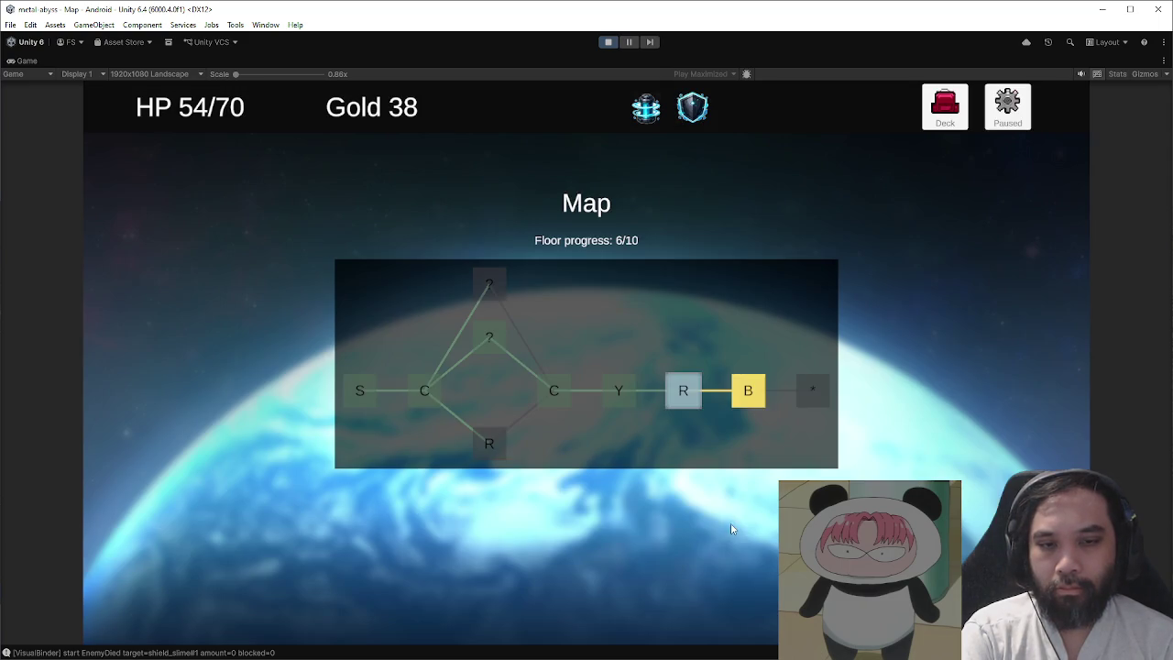
click(755, 392)
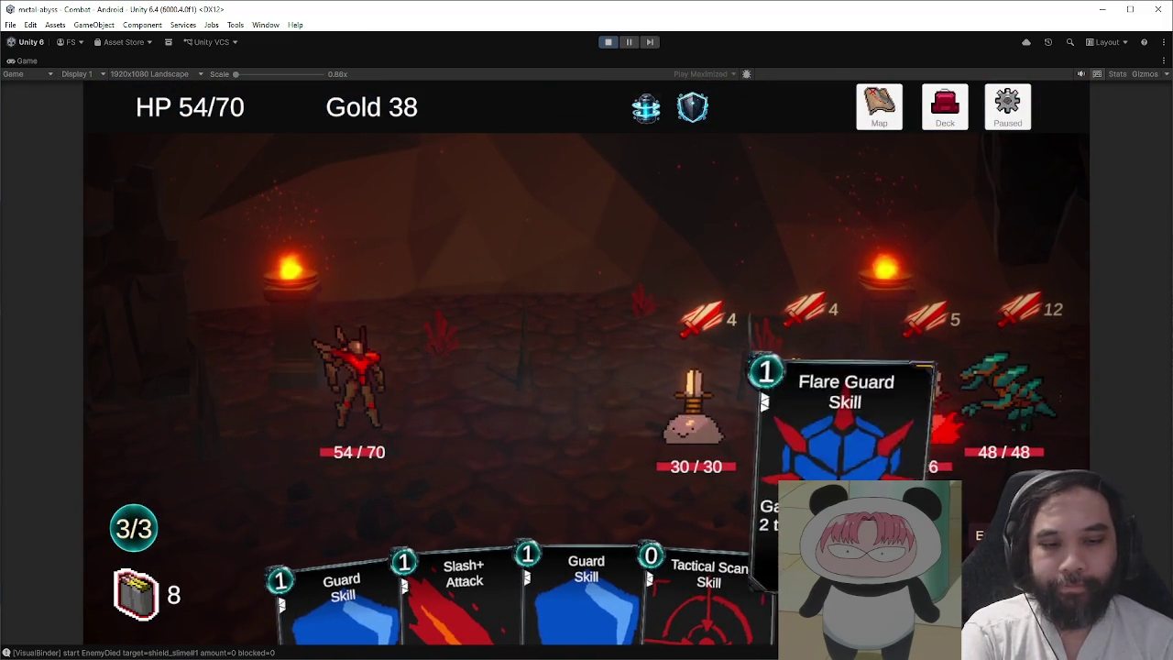
- Open the boss fight with Flare Guard, Slash+ and Slash on the raptor, plus a Guard
click(825, 568)
drag(577, 595, 1008, 437)
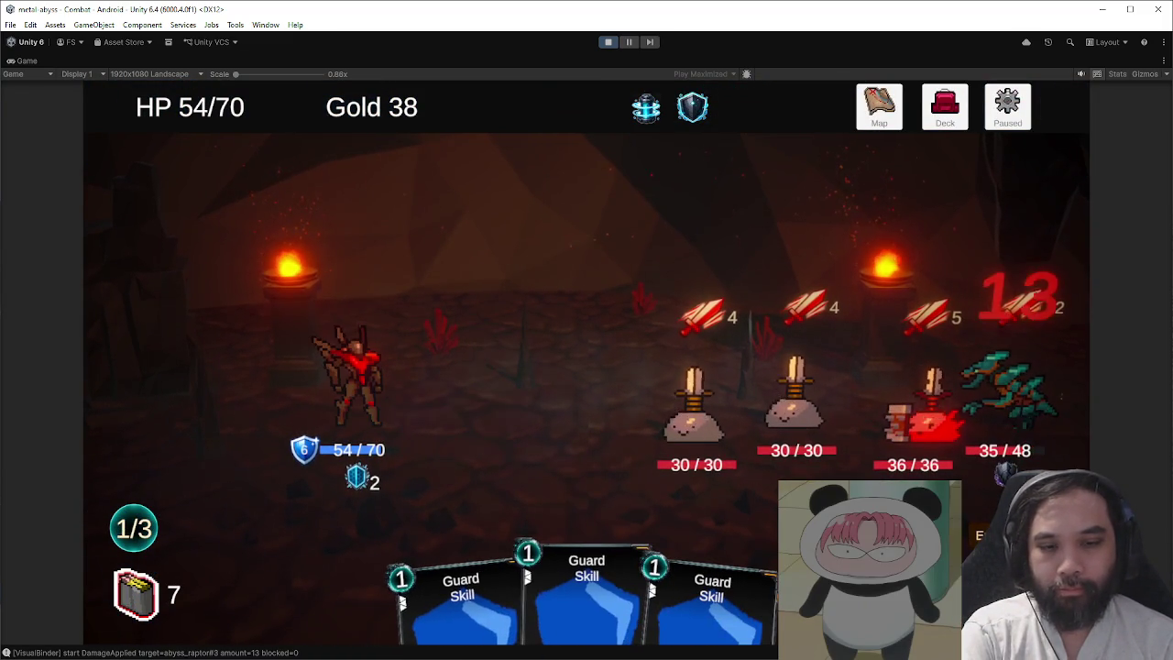
click(985, 534)
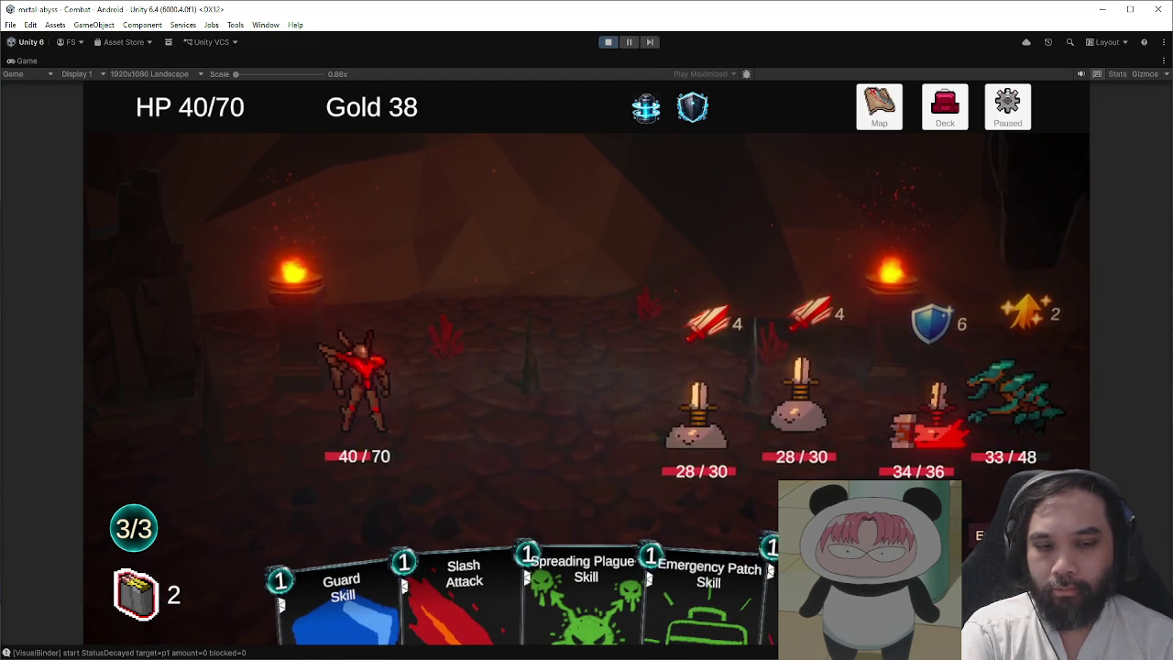
drag(705, 596, 612, 465)
drag(510, 575, 1003, 396)
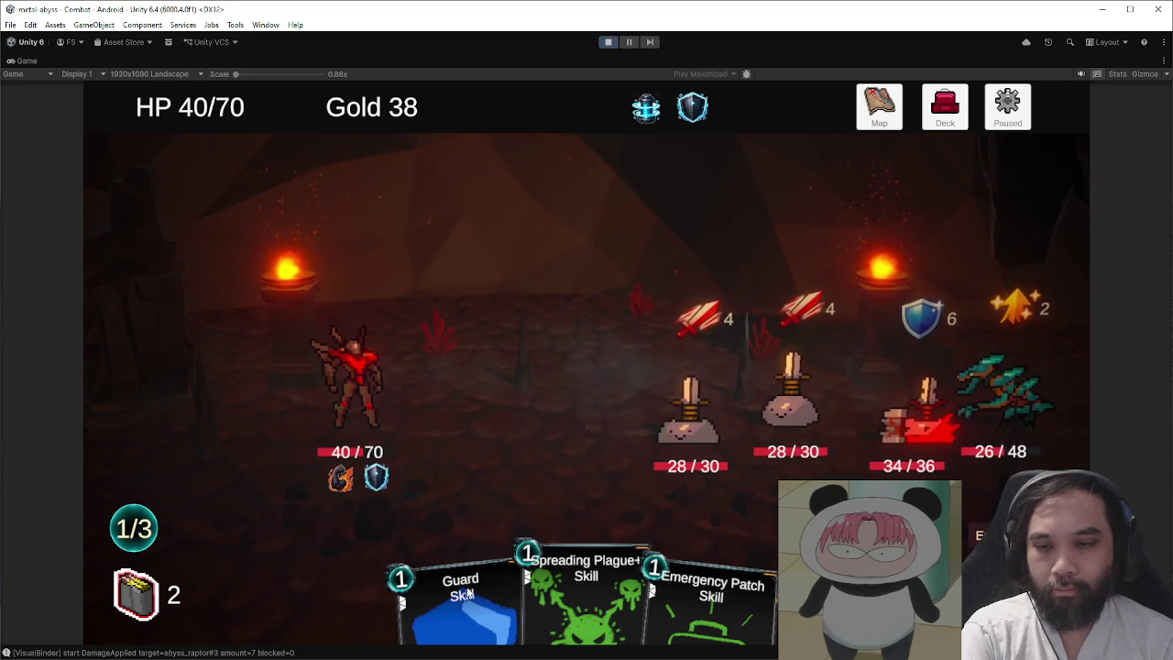
drag(458, 590, 357, 393)
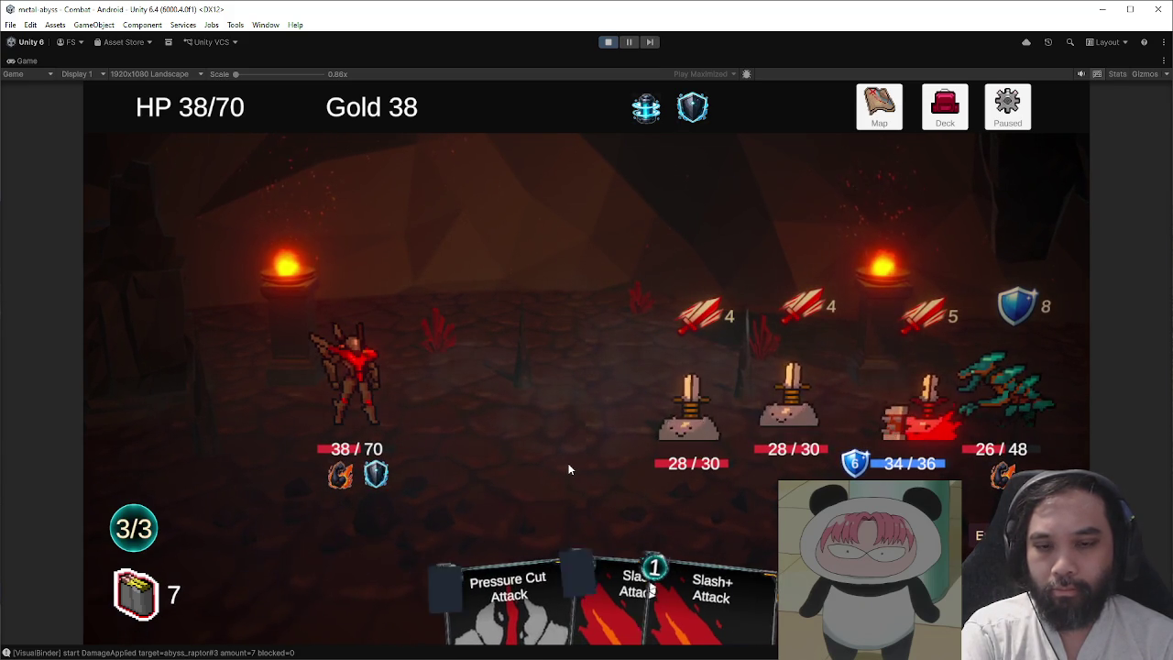
- Breach the raptor with Tactical Scan, hit it with Slash+ and Slash, and stack defensive skills
drag(646, 586, 1005, 385)
drag(524, 573, 1002, 387)
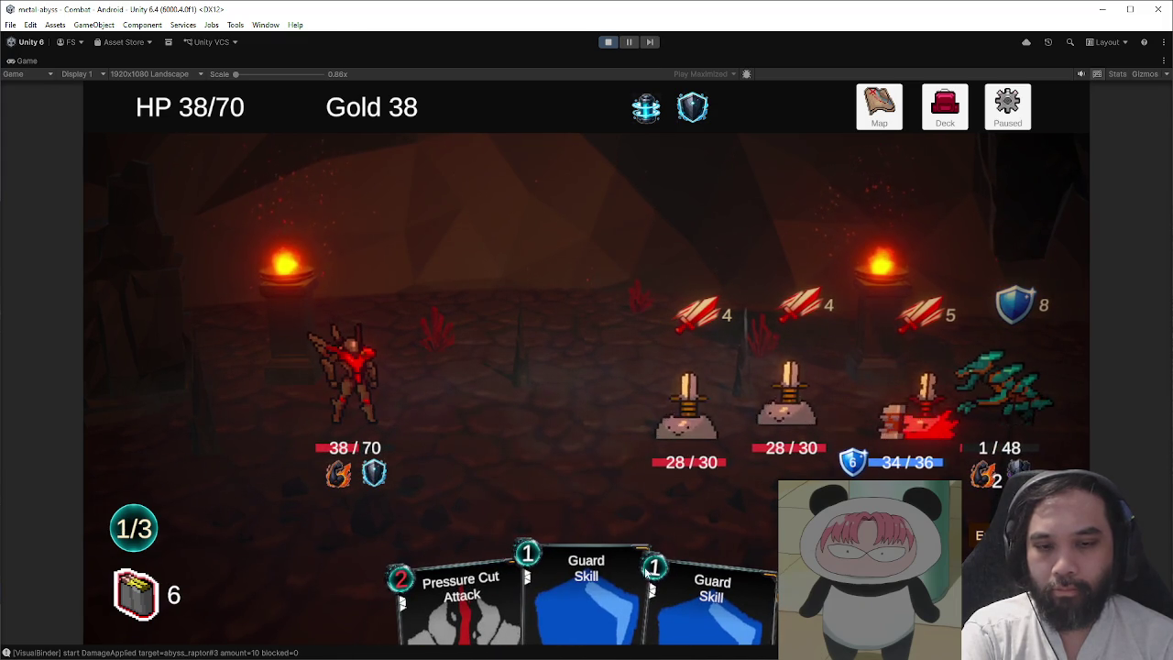
drag(586, 586, 596, 108)
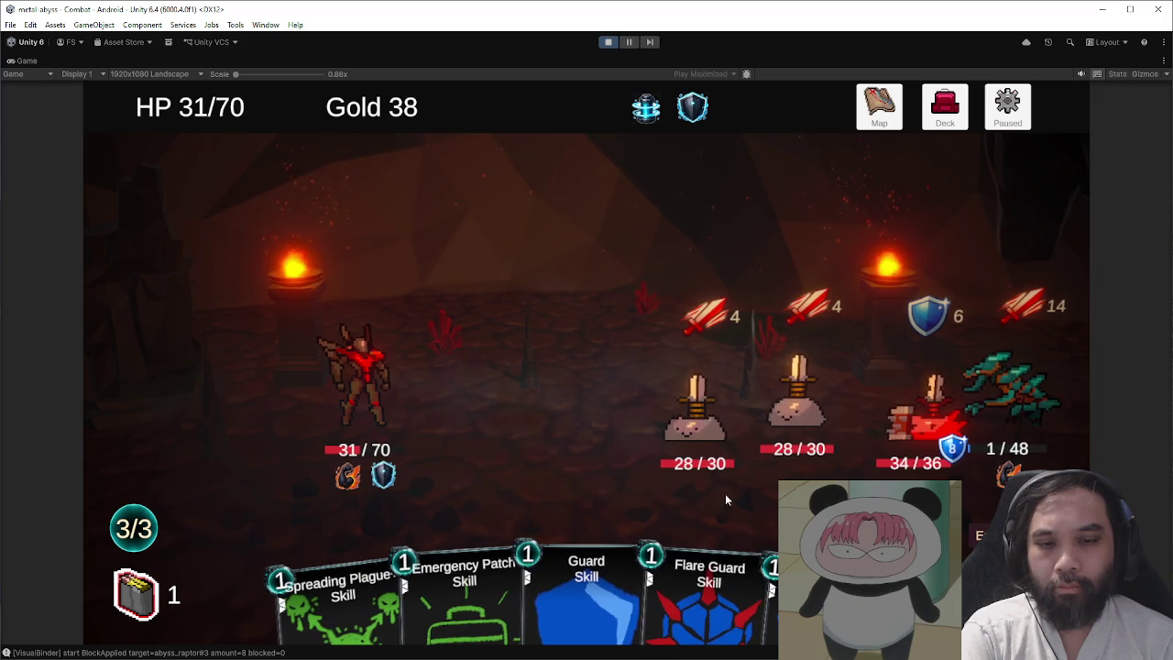
drag(724, 586, 642, 321)
drag(628, 576, 623, 320)
drag(733, 595, 725, 520)
click(985, 534)
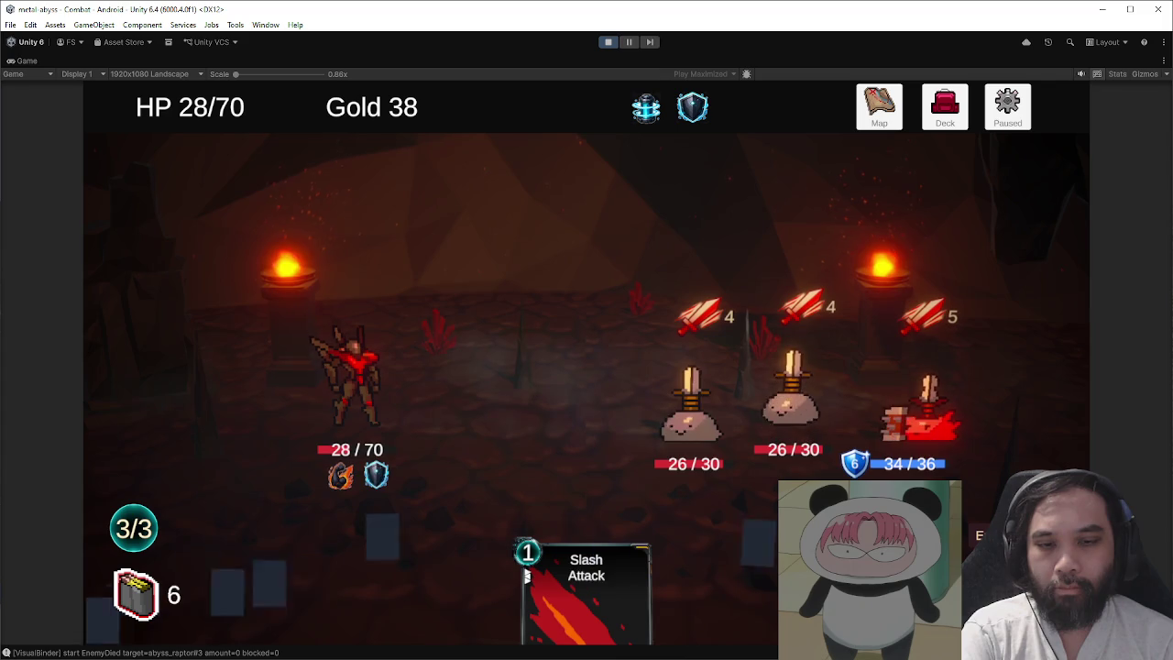
- Play Tactical Scan, Guards, Slash+ and Slash over two turns, attacking the left enemy
click(705, 582)
click(649, 577)
click(526, 577)
click(400, 596)
click(972, 539)
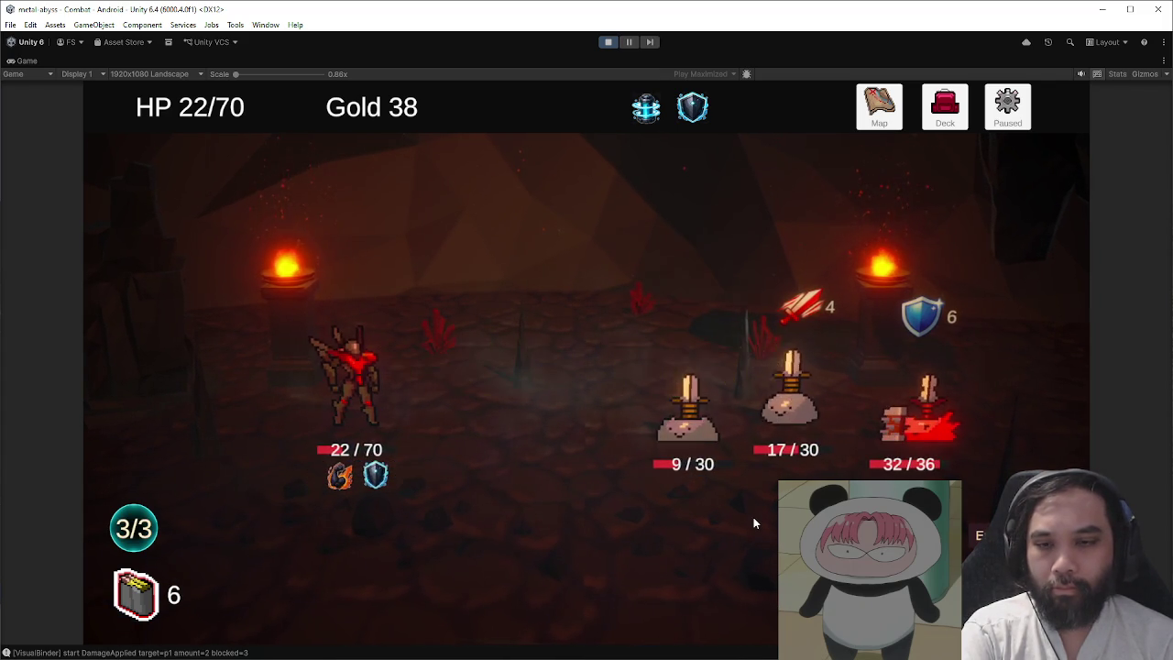
click(576, 444)
click(499, 577)
click(769, 590)
click(972, 538)
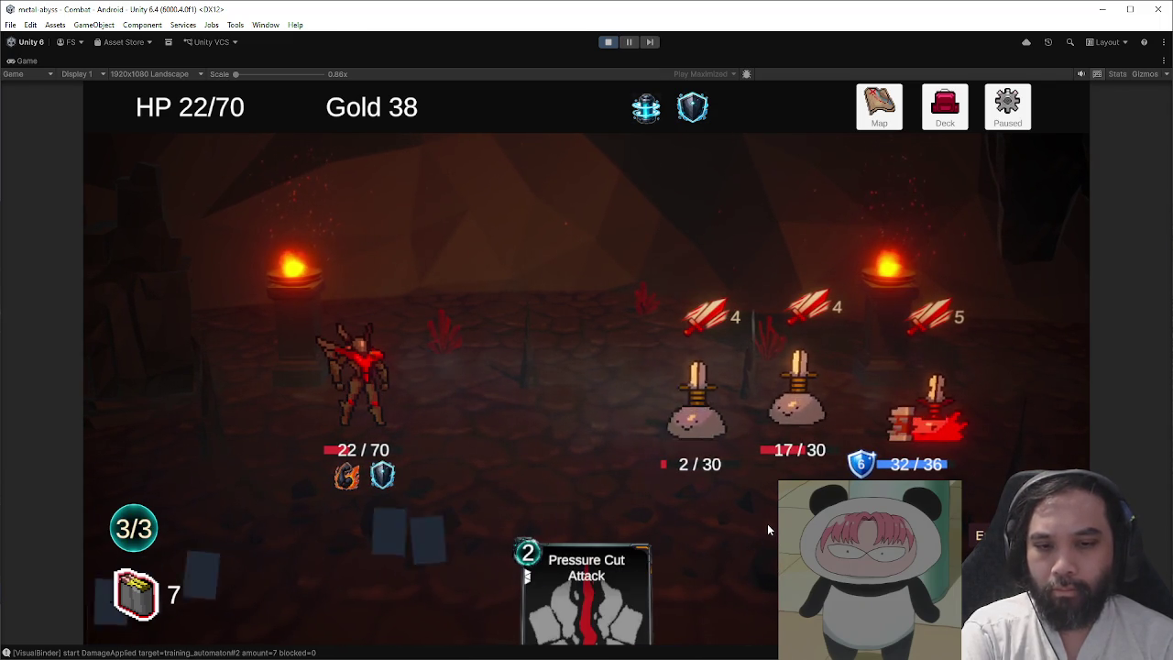
- Finish the left enemy with Slash+, kill the 10/30 enemy, and heal with Emergency Patch
click(651, 522)
click(645, 586)
click(742, 591)
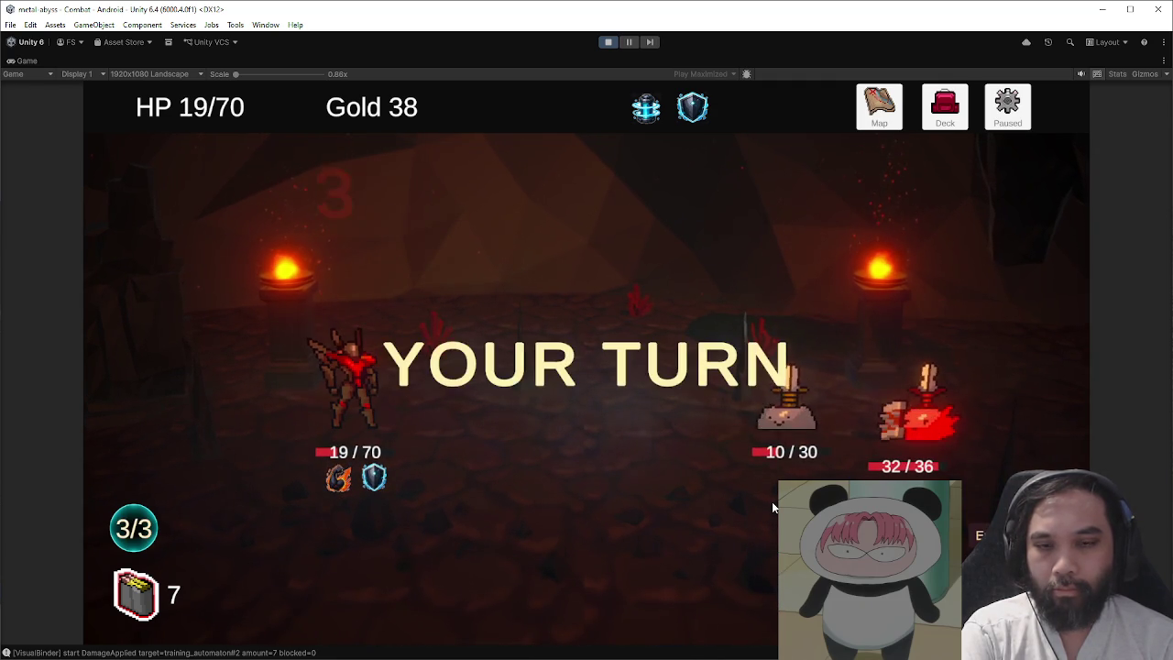
click(702, 573)
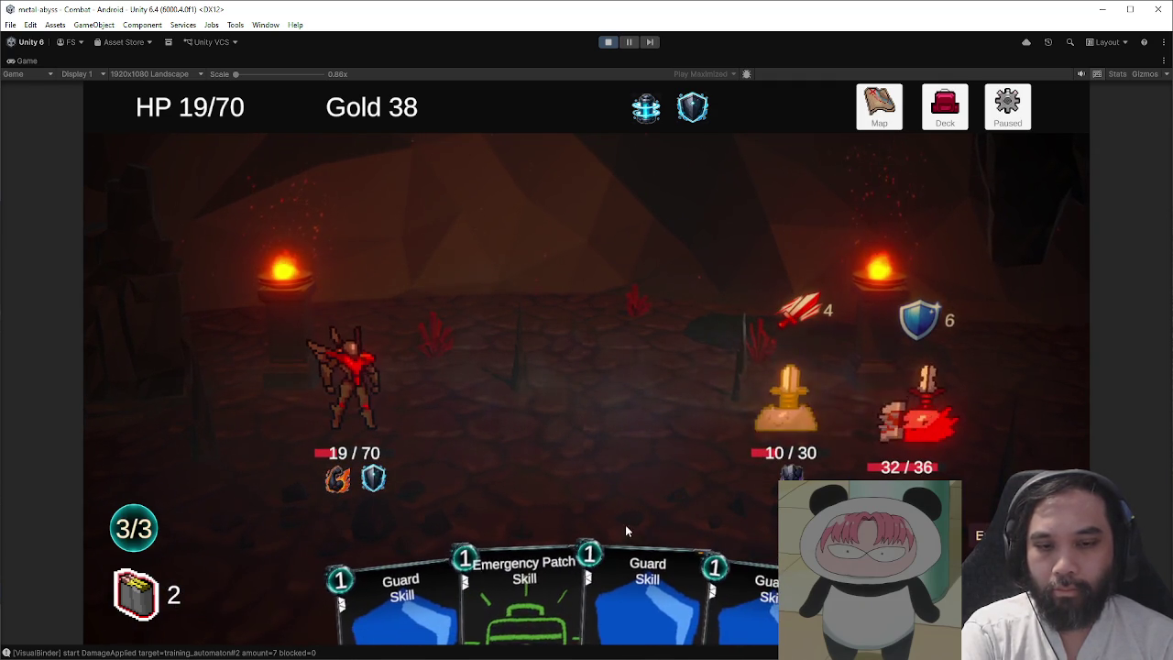
drag(742, 586, 785, 406)
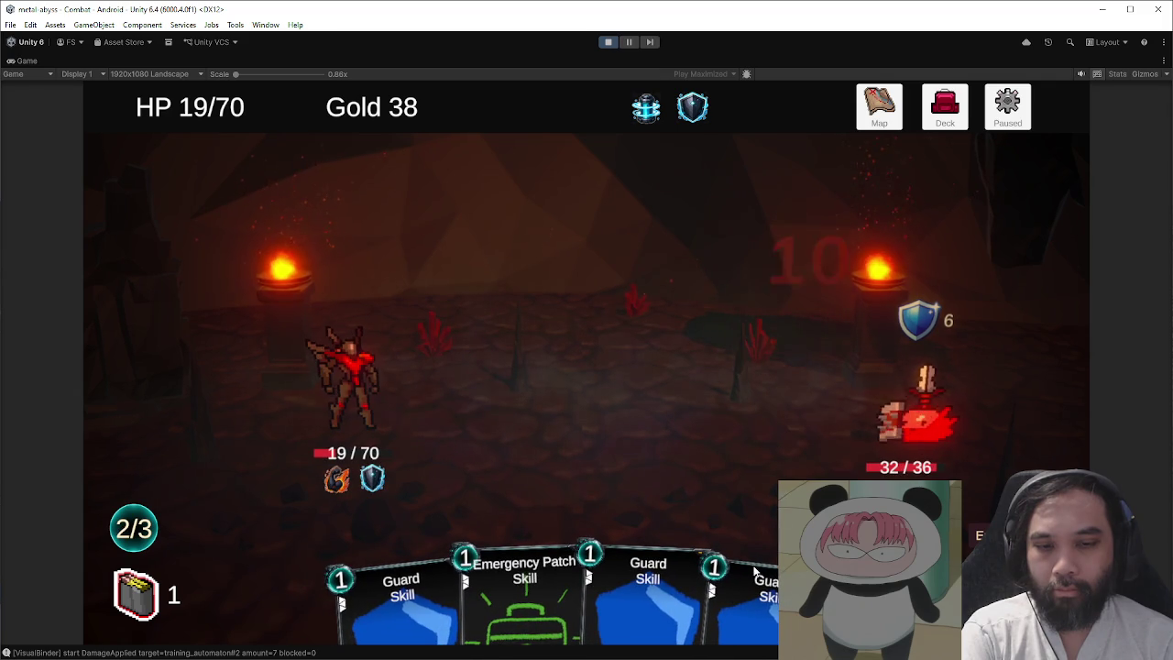
click(524, 586)
click(654, 586)
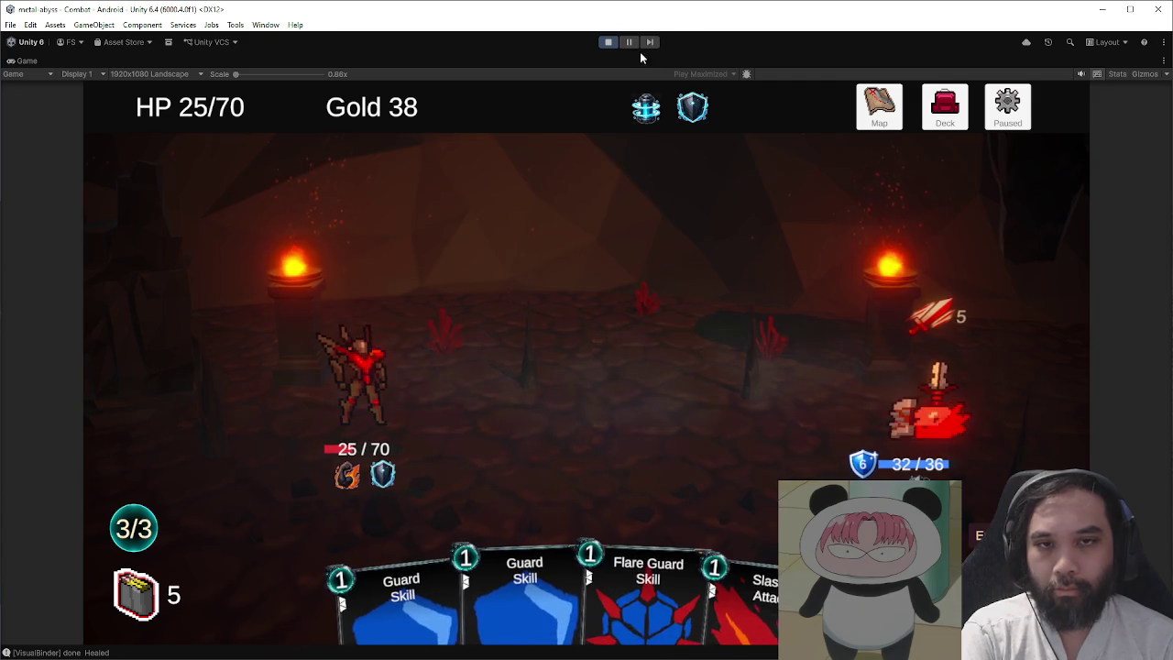
- Defeat the last enemy with attacks, Pressure Cut and Slash, then return to the main menu
click(706, 583)
click(644, 578)
click(759, 577)
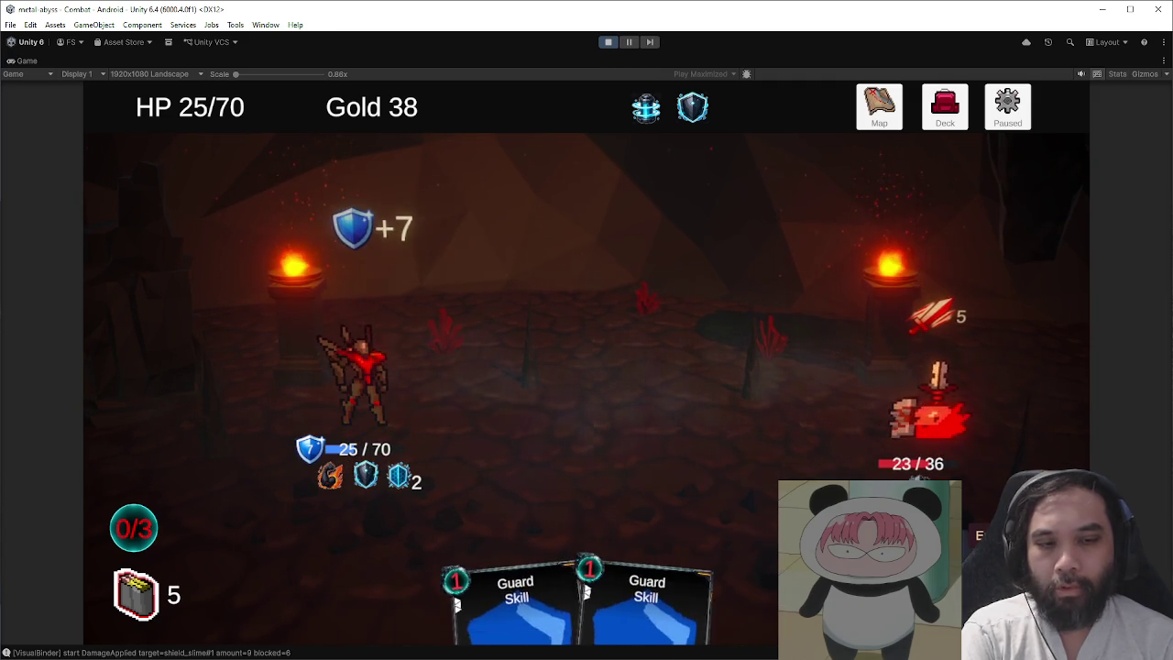
click(973, 516)
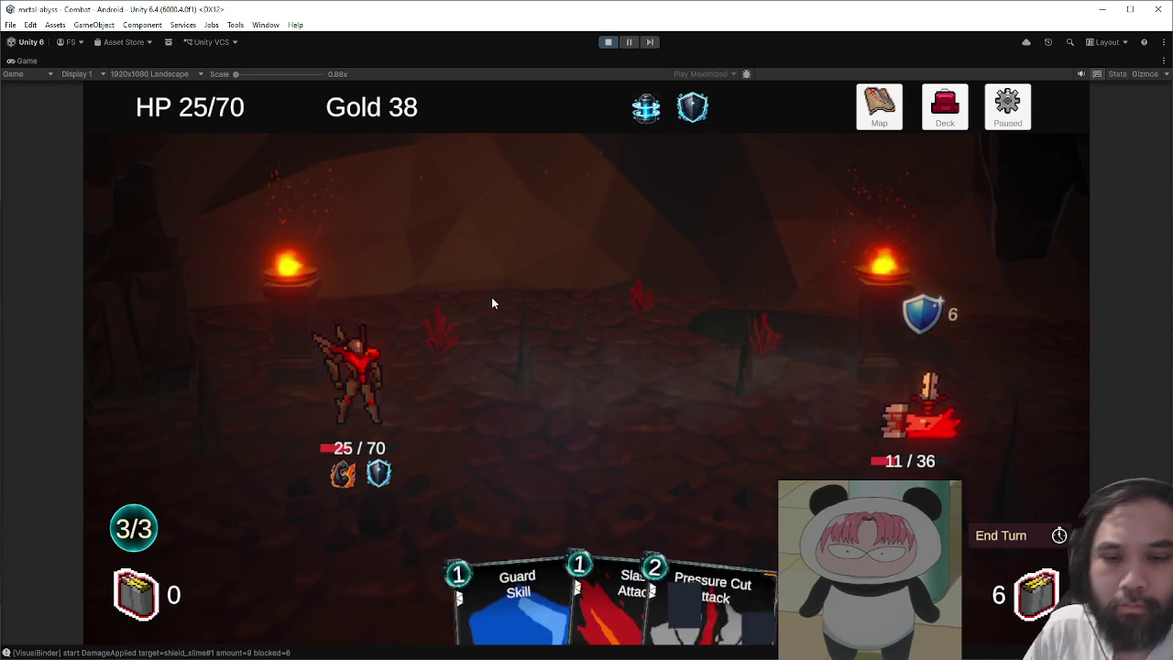
click(586, 578)
click(537, 513)
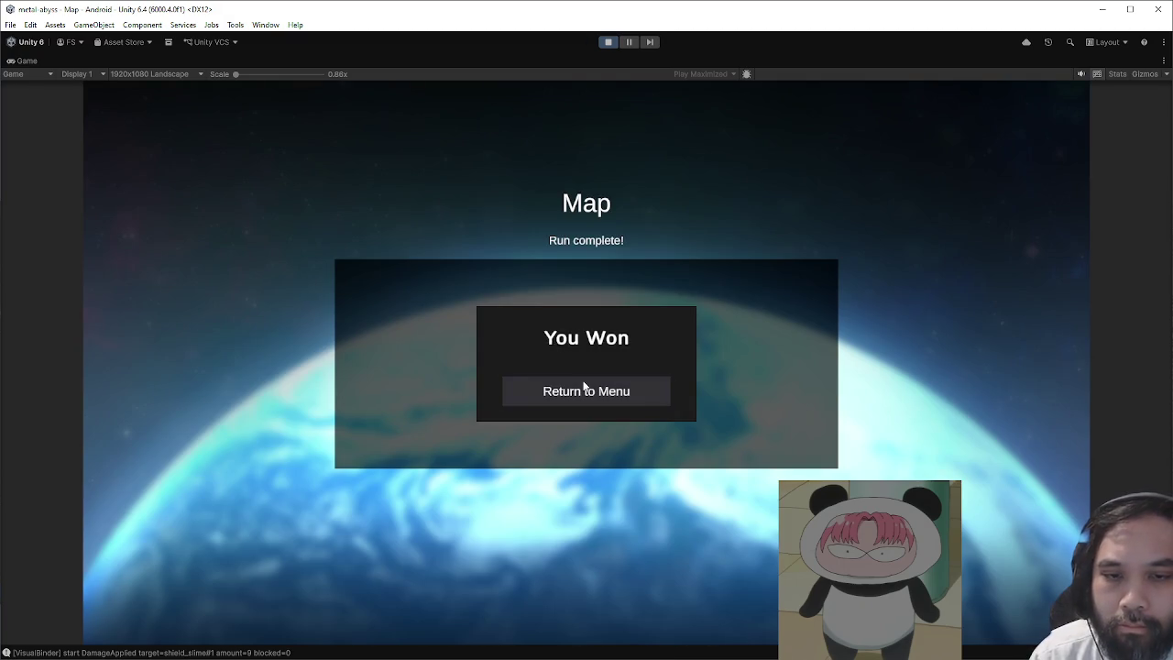
click(584, 389)
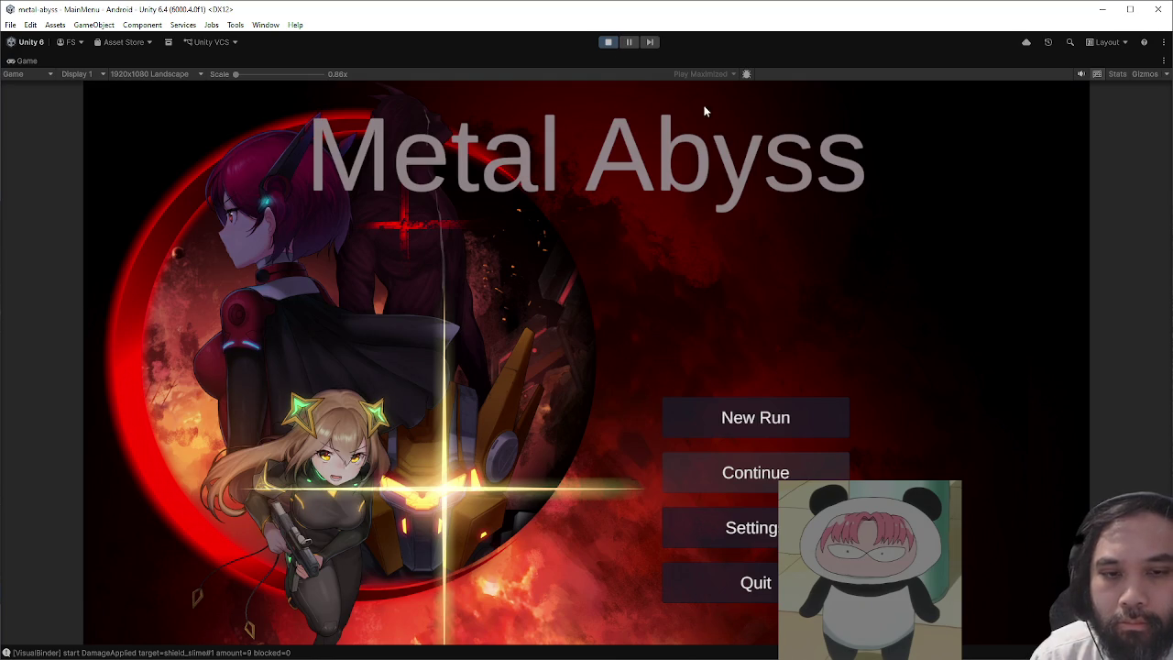
- Stop the play test and start a test run from the Test Runner results tree
click(608, 44)
click(11, 25)
key(Escape)
click(10, 25)
key(Escape)
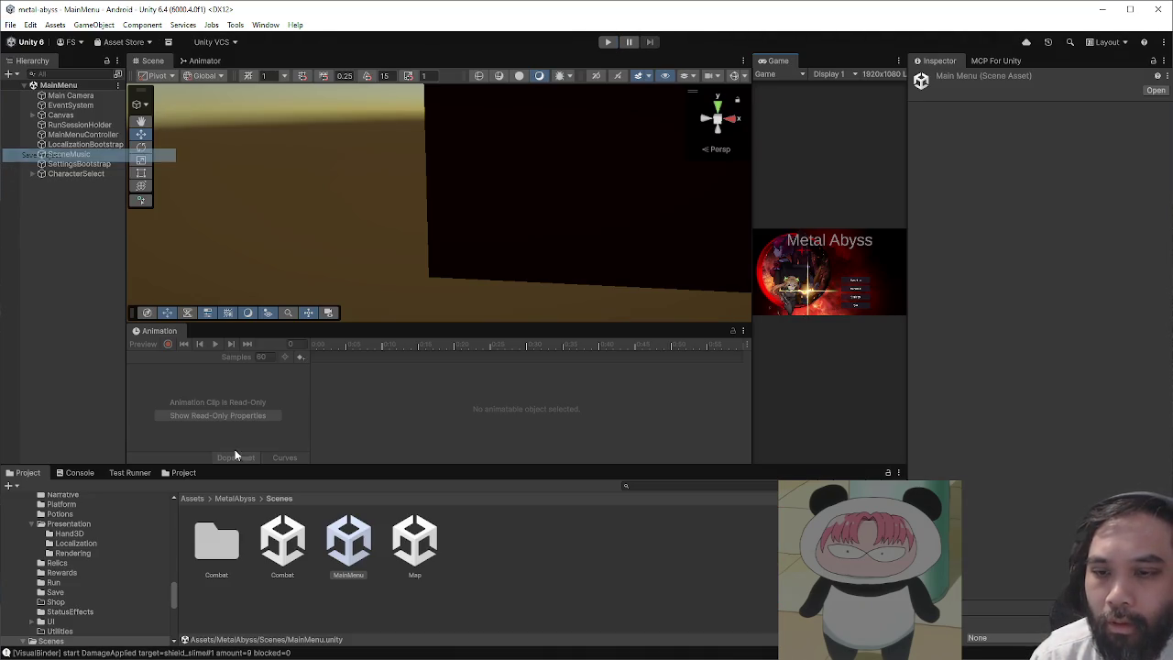
click(130, 473)
double_click(166, 564)
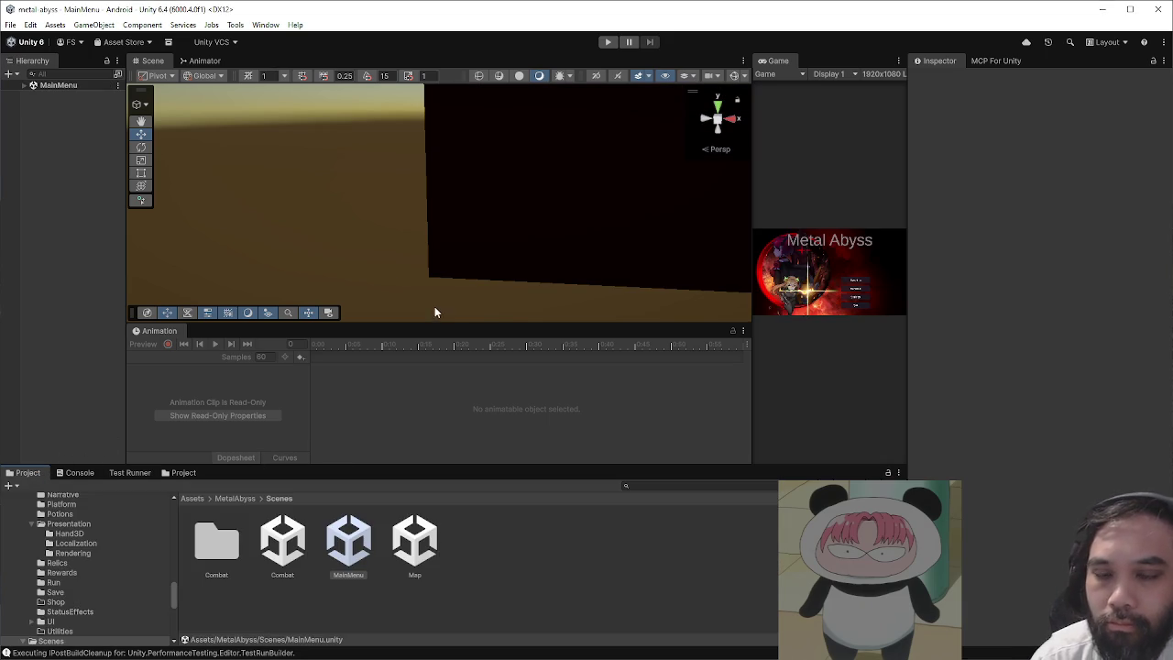
- Widen the Game view, open the Combat scene asset, and widen the Scene view again
mouse_move(746, 280)
mouse_down()
mouse_move(654, 267)
mouse_move(476, 472)
mouse_up()
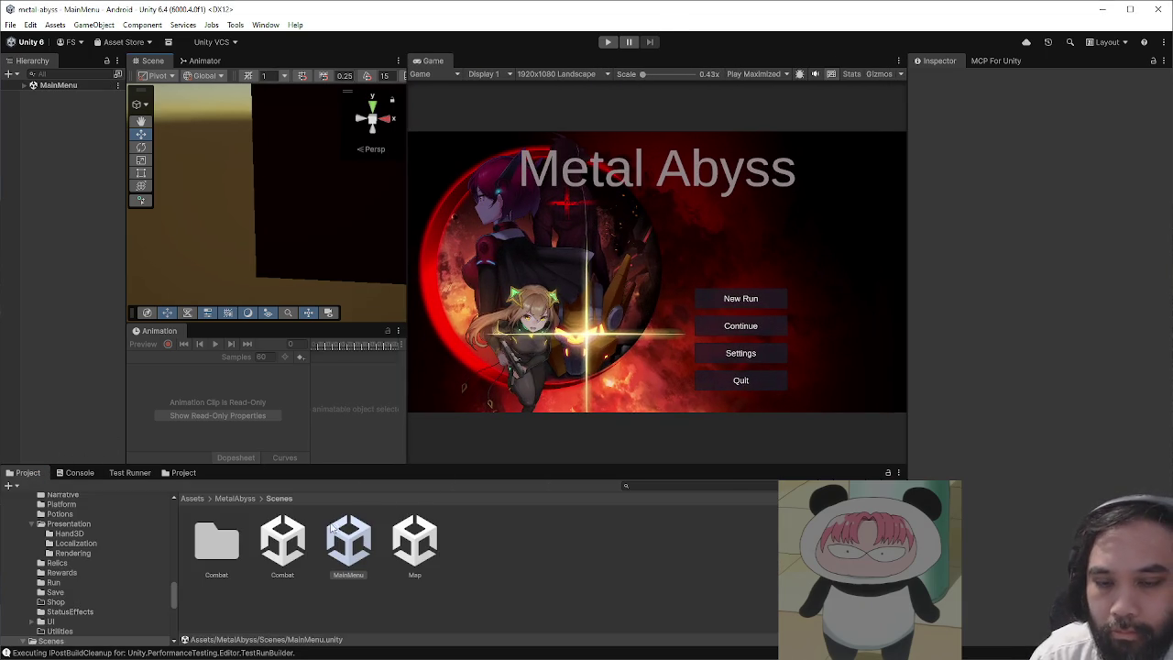
double_click(298, 536)
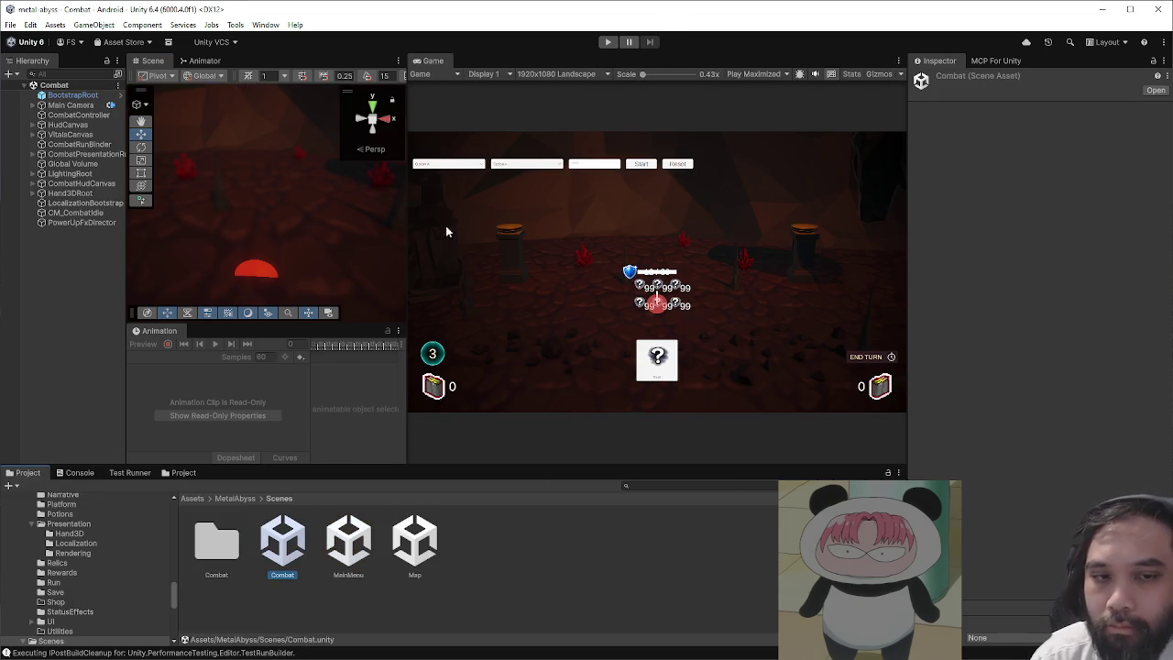
drag(406, 228, 616, 229)
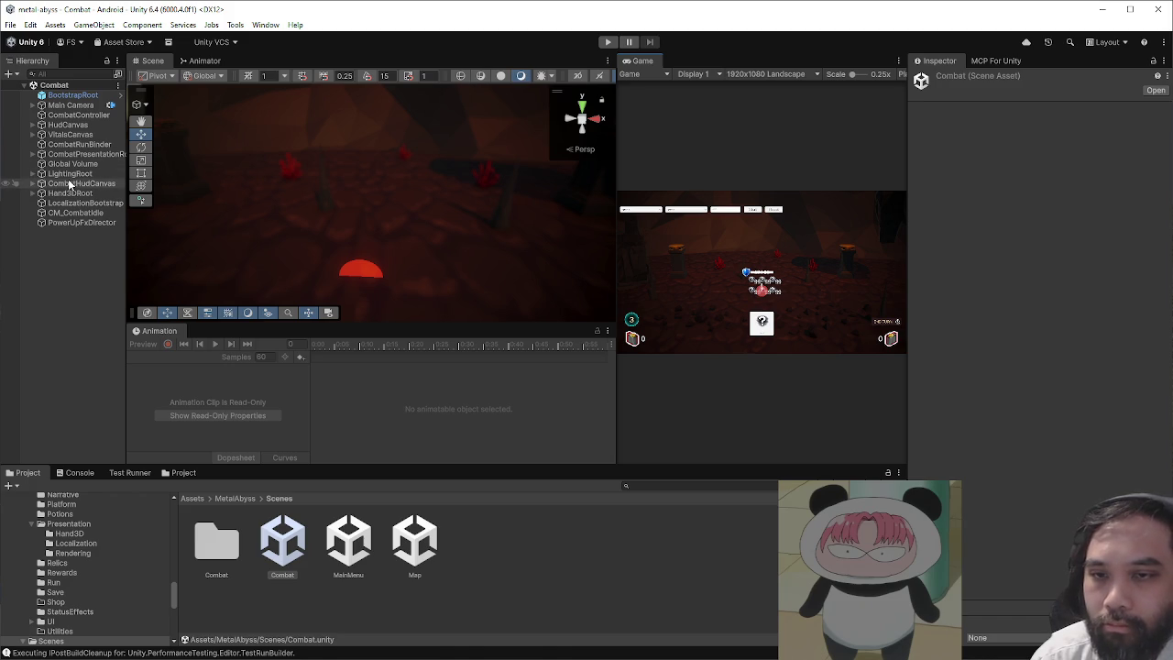
- Select EndTurnButton under CombatHudCanvas and set its Rect Transform height to 75
double_click(70, 184)
click(445, 239)
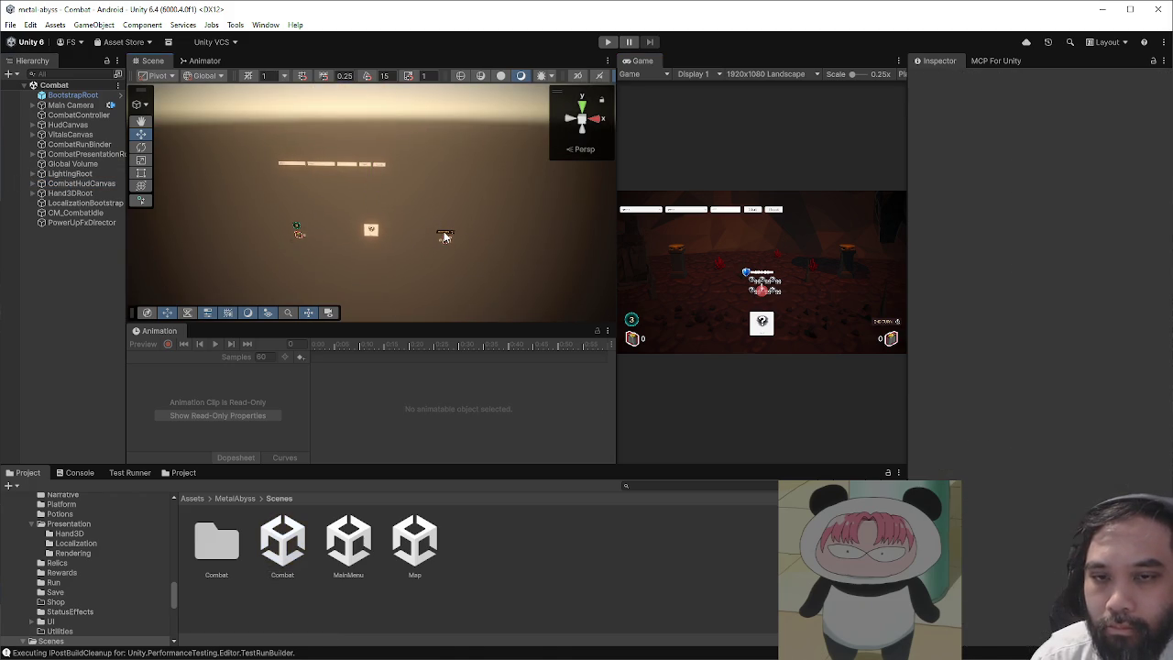
scroll(383, 215, up, 6)
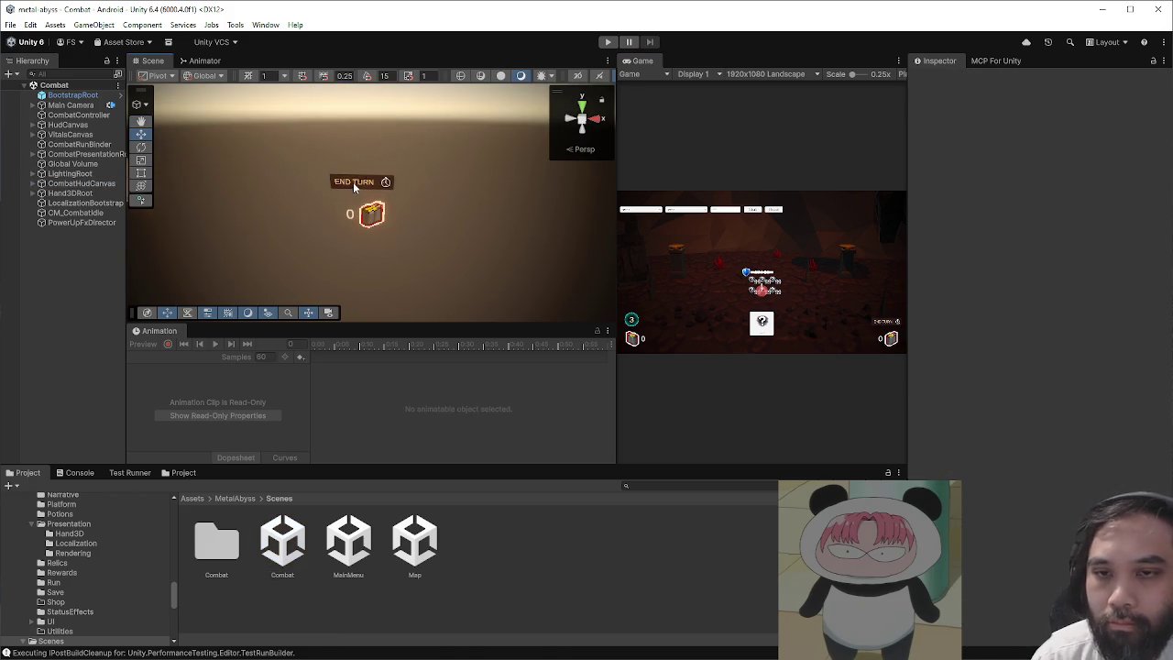
scroll(358, 178, up, 3)
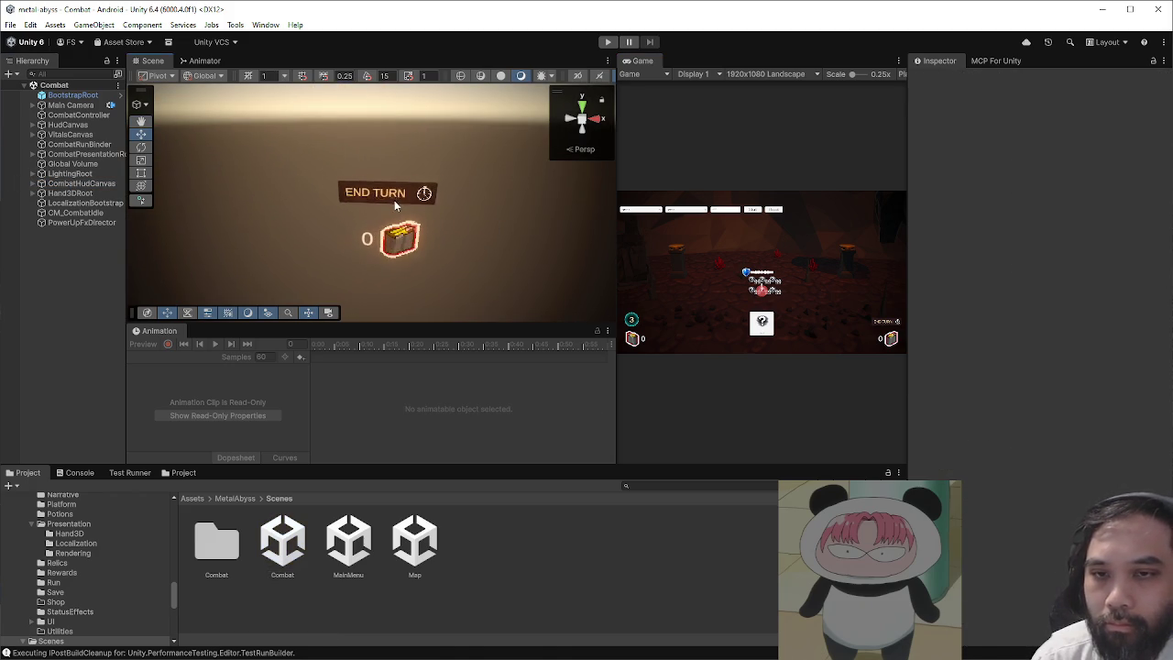
click(32, 184)
click(71, 203)
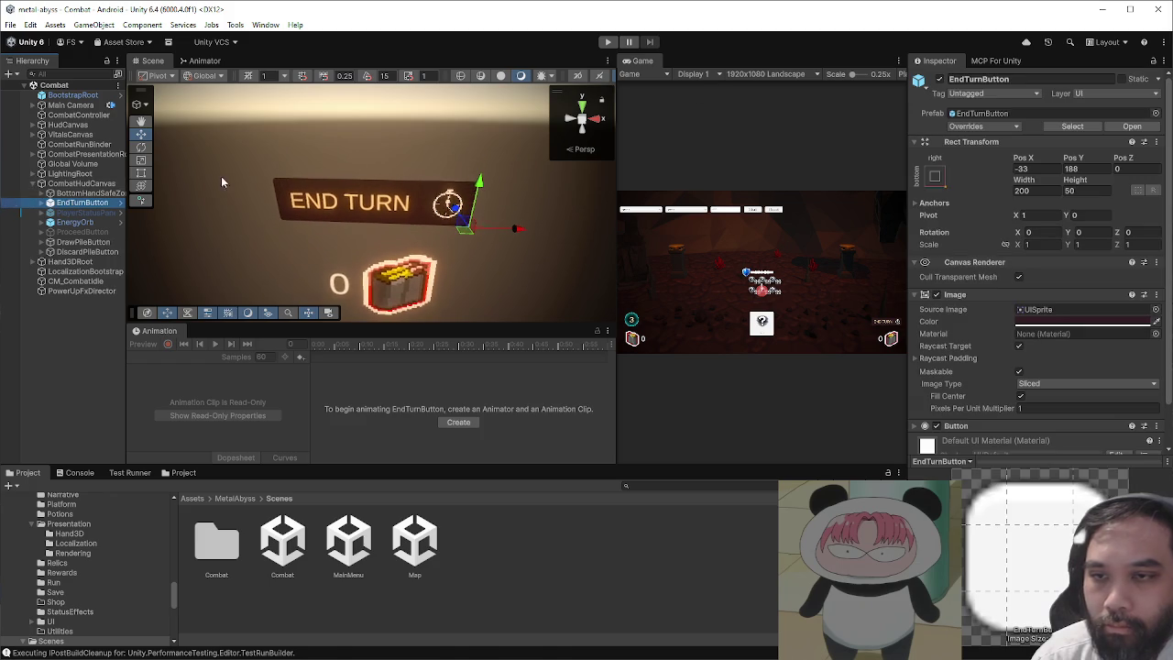
click(1099, 111)
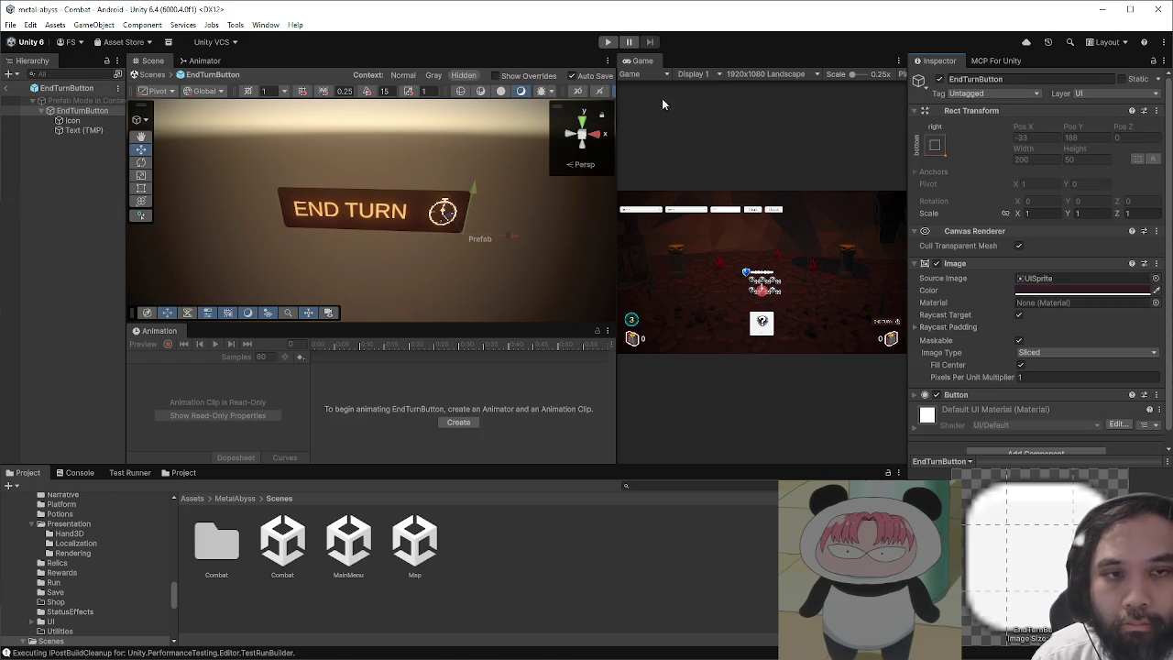
click(146, 75)
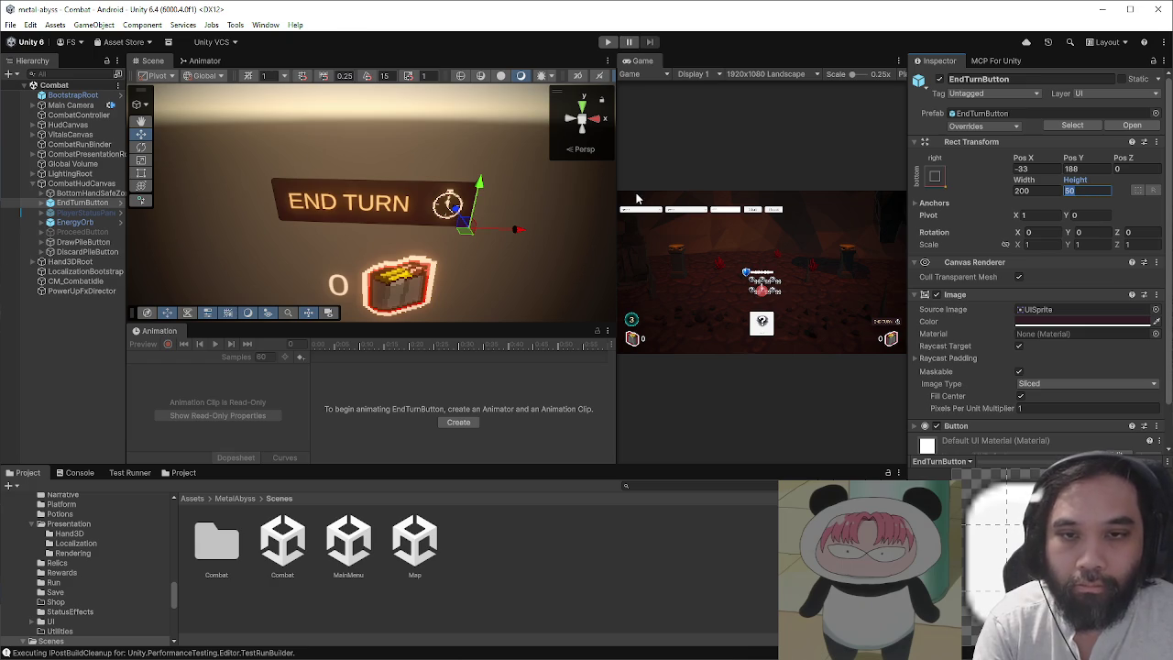
text(75)
drag(617, 182, 312, 192)
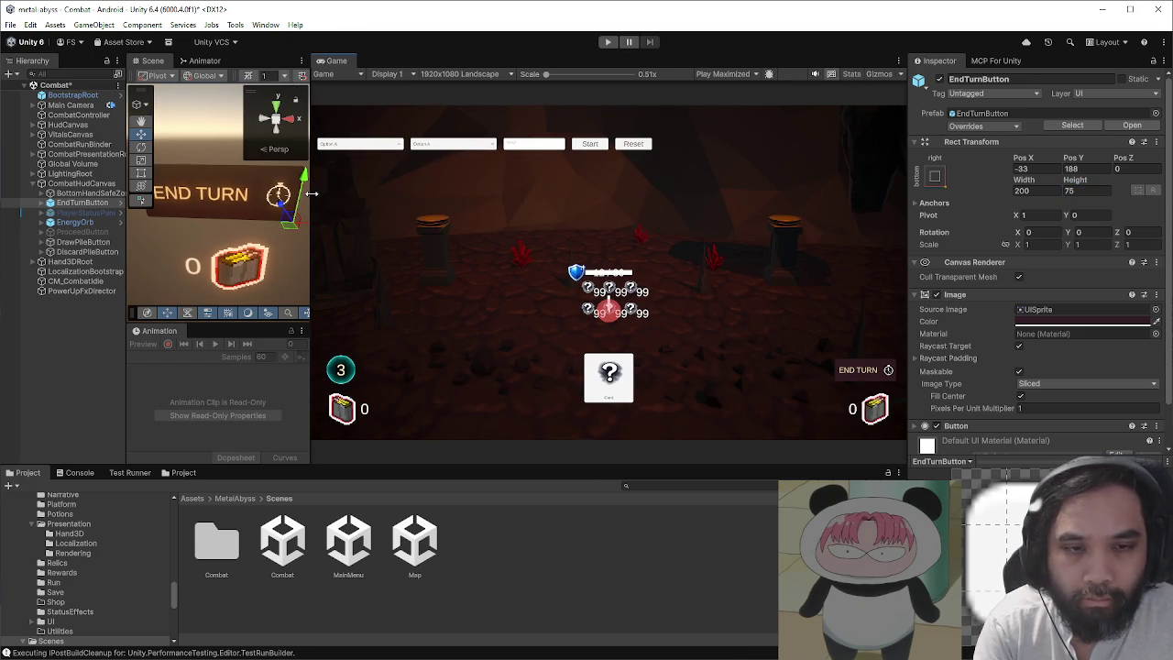
- Try an END TURN button height of 100, then set it back to 75
drag(311, 193, 312, 190)
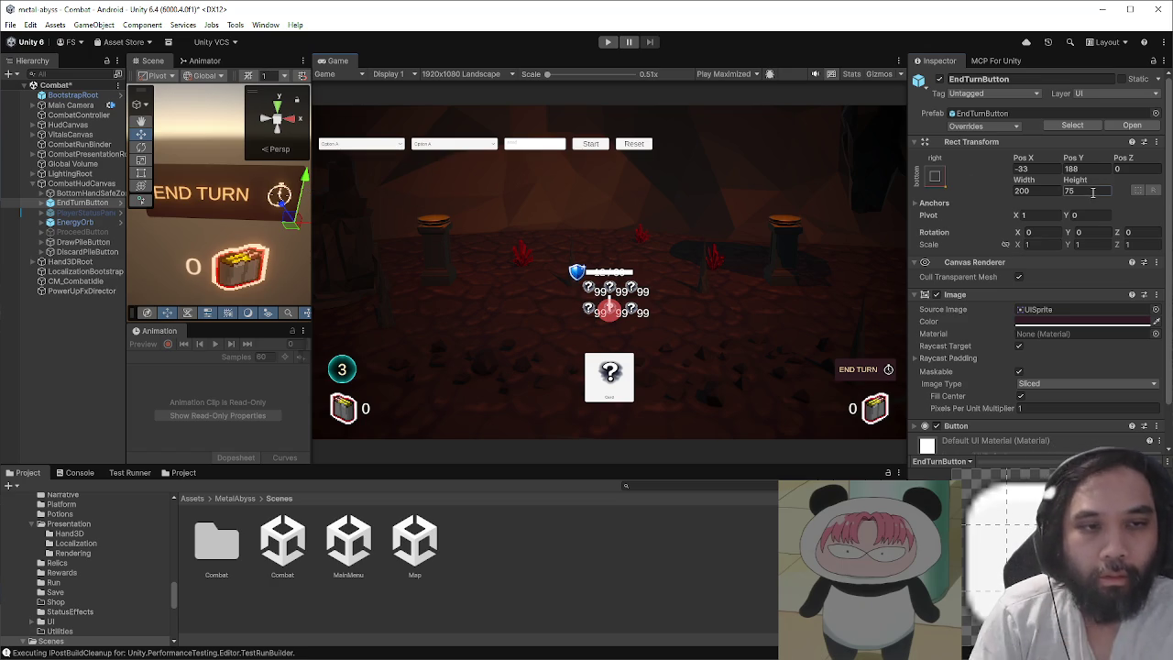
text(100)
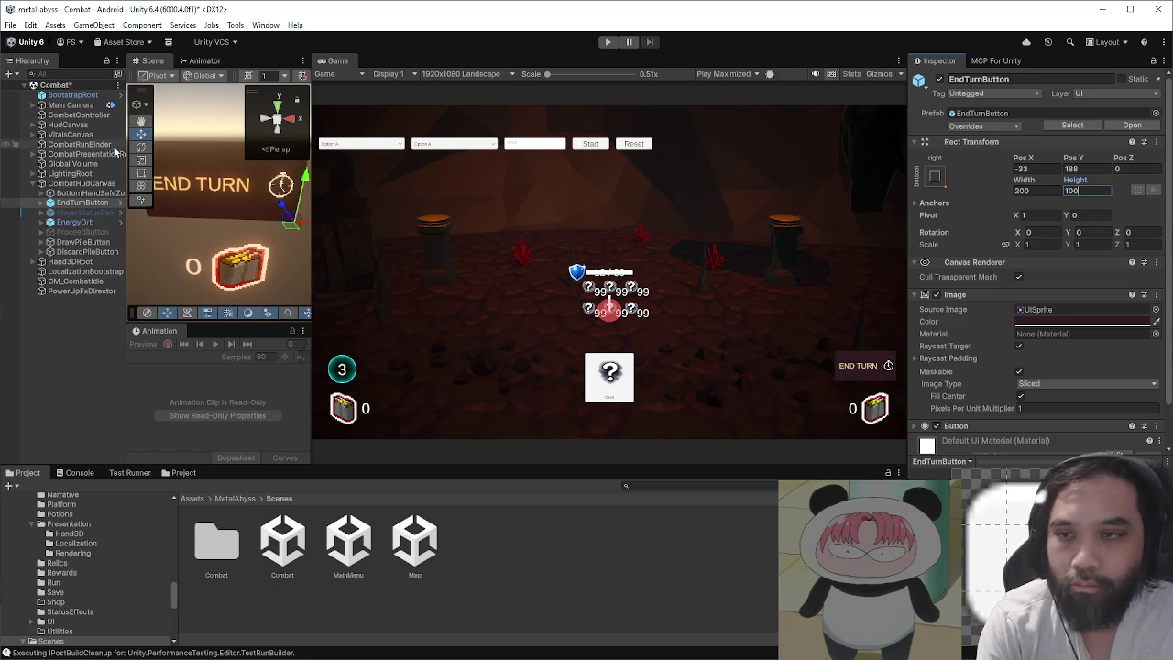
drag(310, 180, 302, 194)
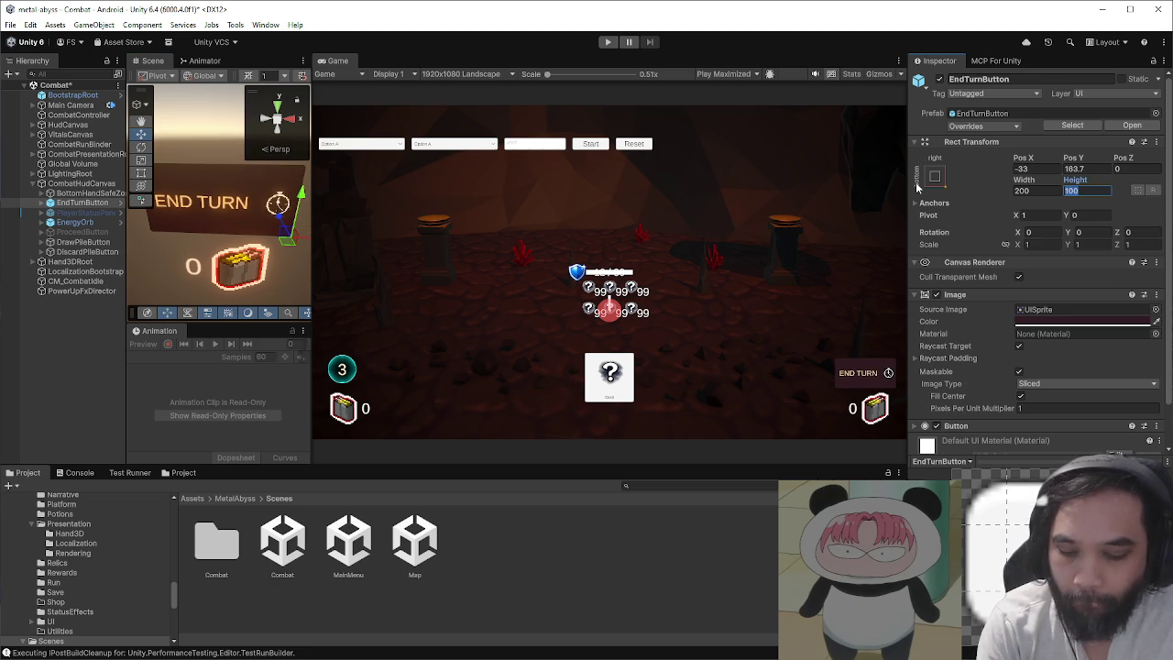
text(75)
- Set the END TURN button's Pos Y to 165 and start play mode
drag(302, 195, 303, 195)
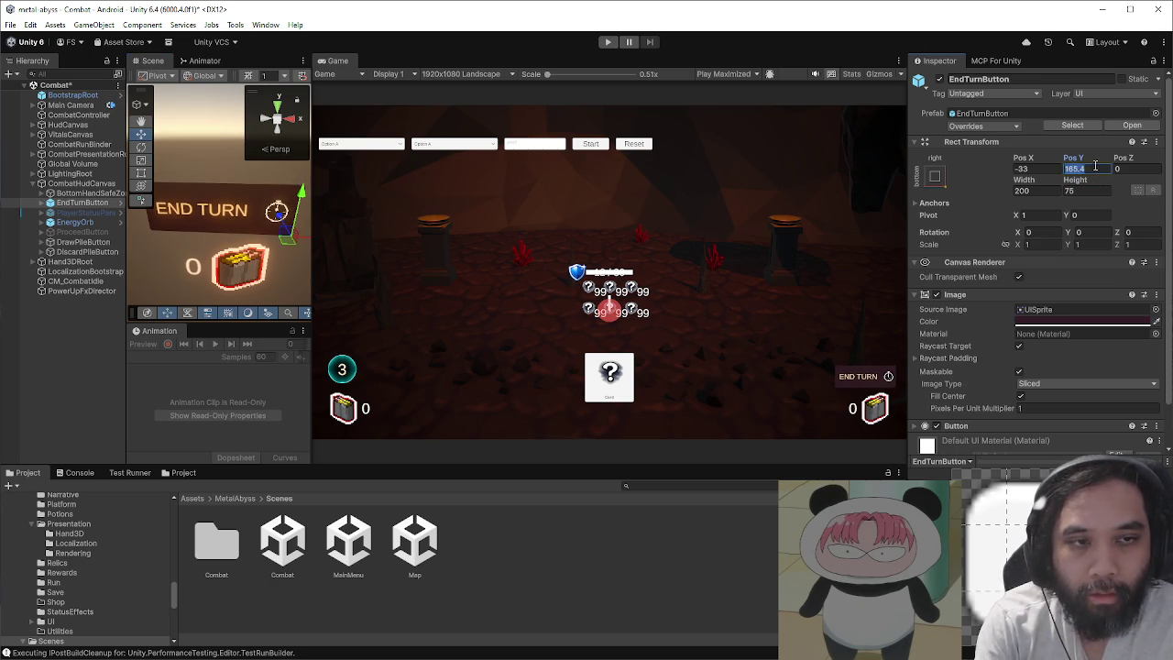
key(BackSpace)
text(65)
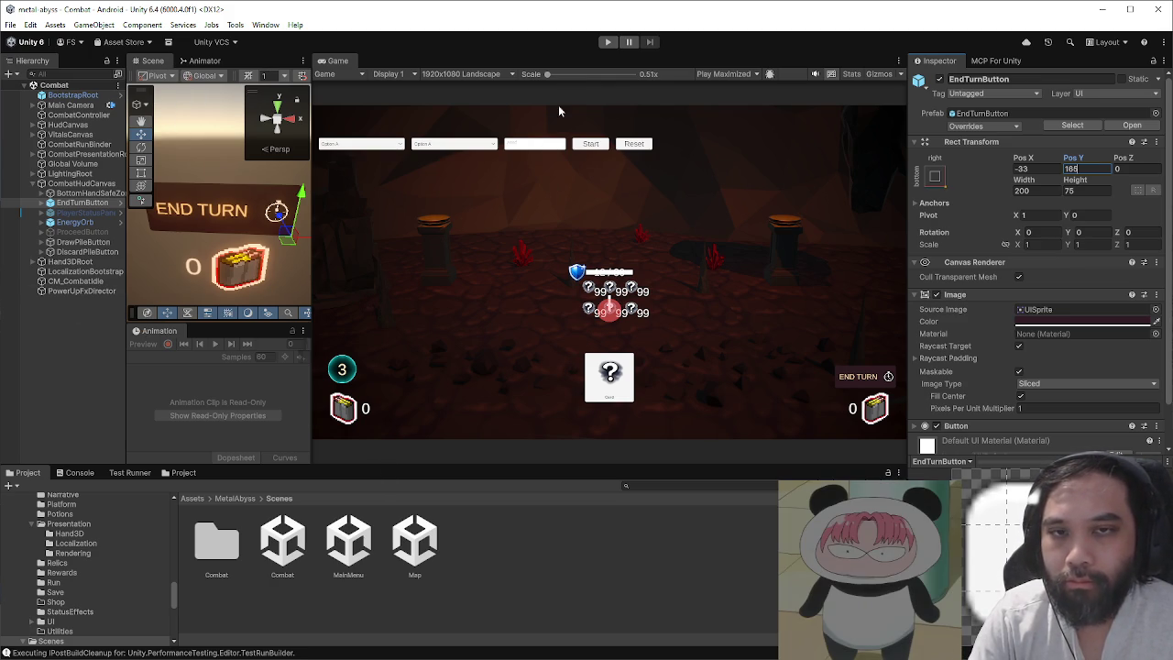
click(606, 43)
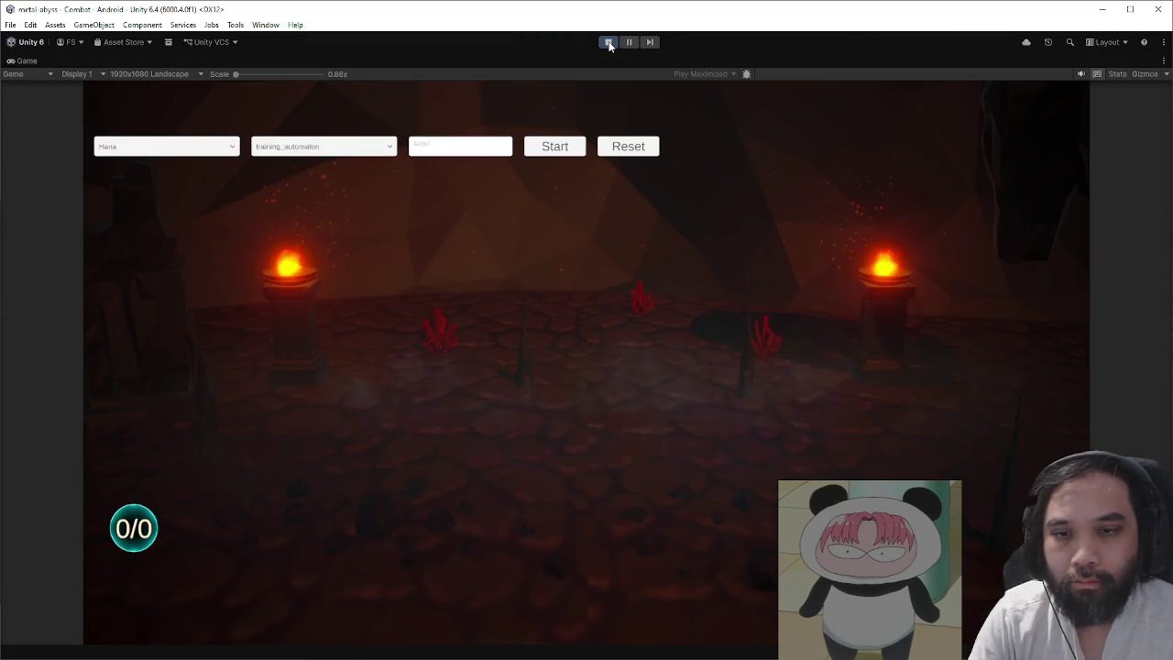
- Stop play mode and select Character_Hana in ScriptableObjects/Characters/Hana
click(607, 42)
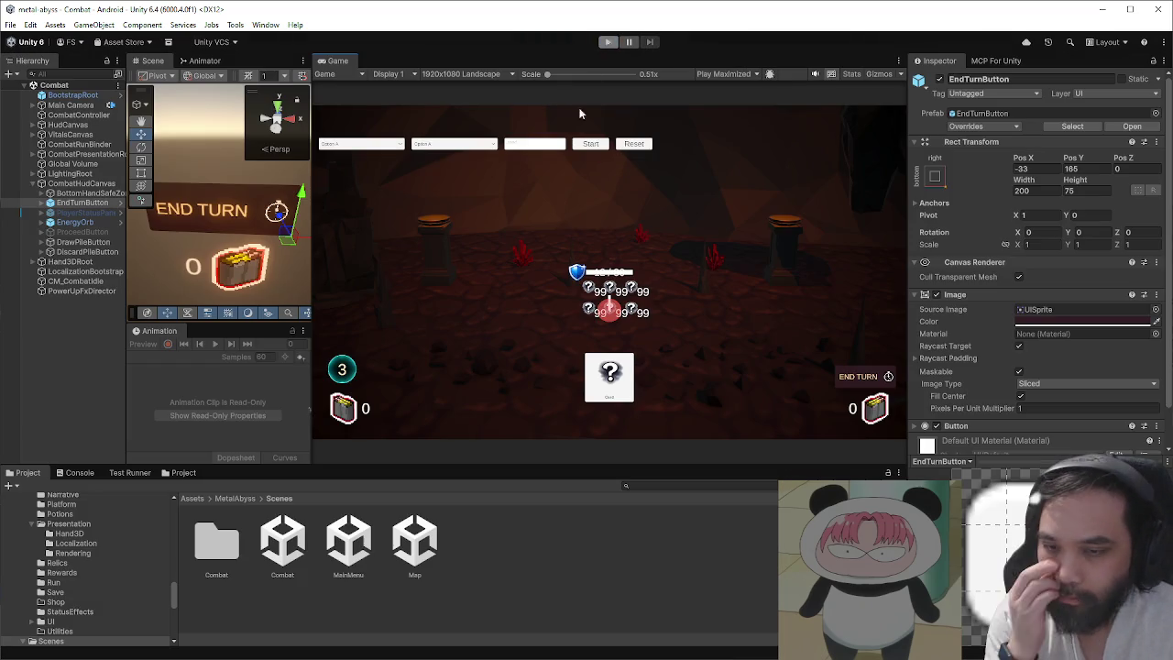
click(237, 498)
double_click(678, 540)
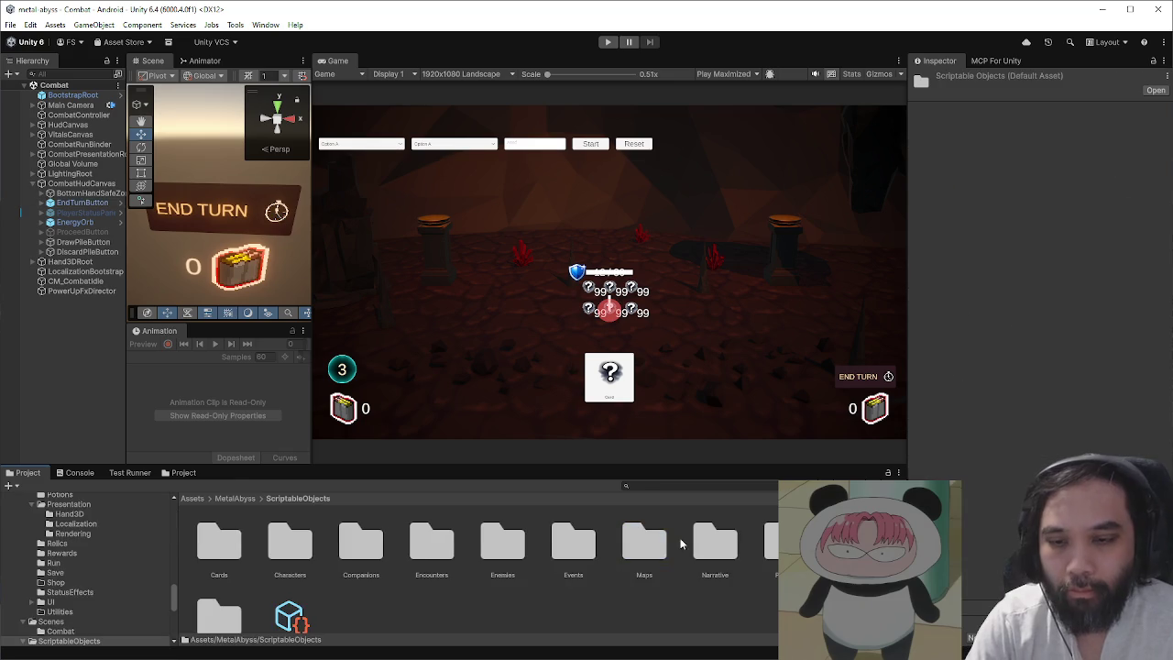
double_click(288, 542)
double_click(206, 540)
click(210, 542)
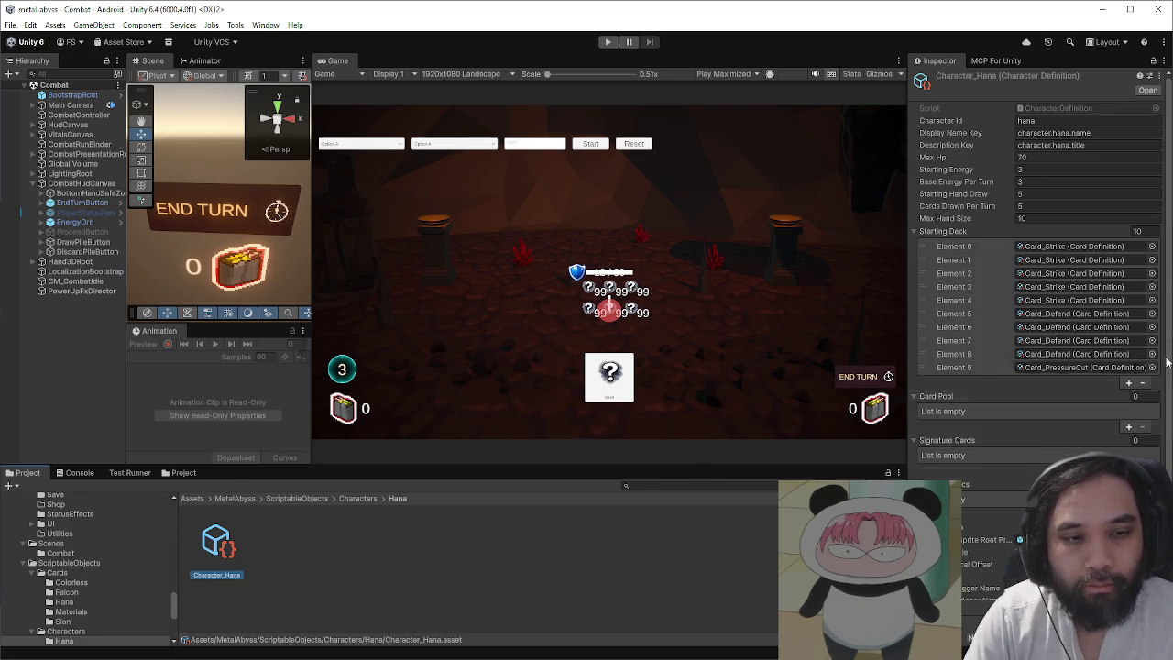
- Add Card_BattleStance to Hana's Starting Deck as Element 10
click(1128, 383)
click(1152, 380)
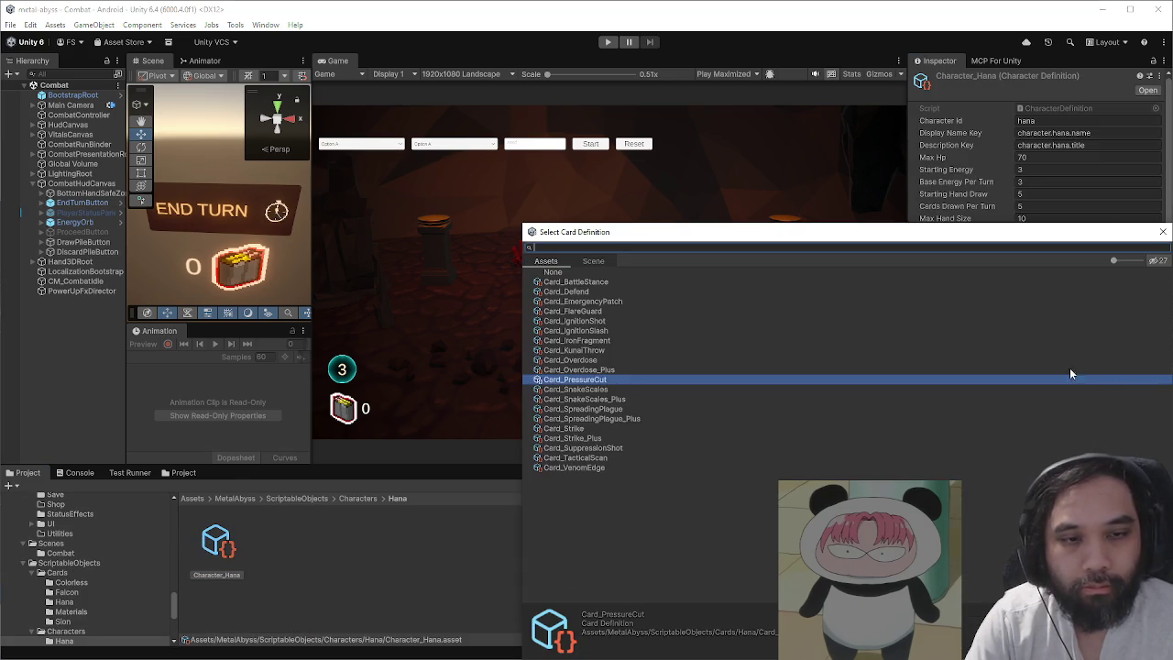
click(605, 287)
click(1163, 231)
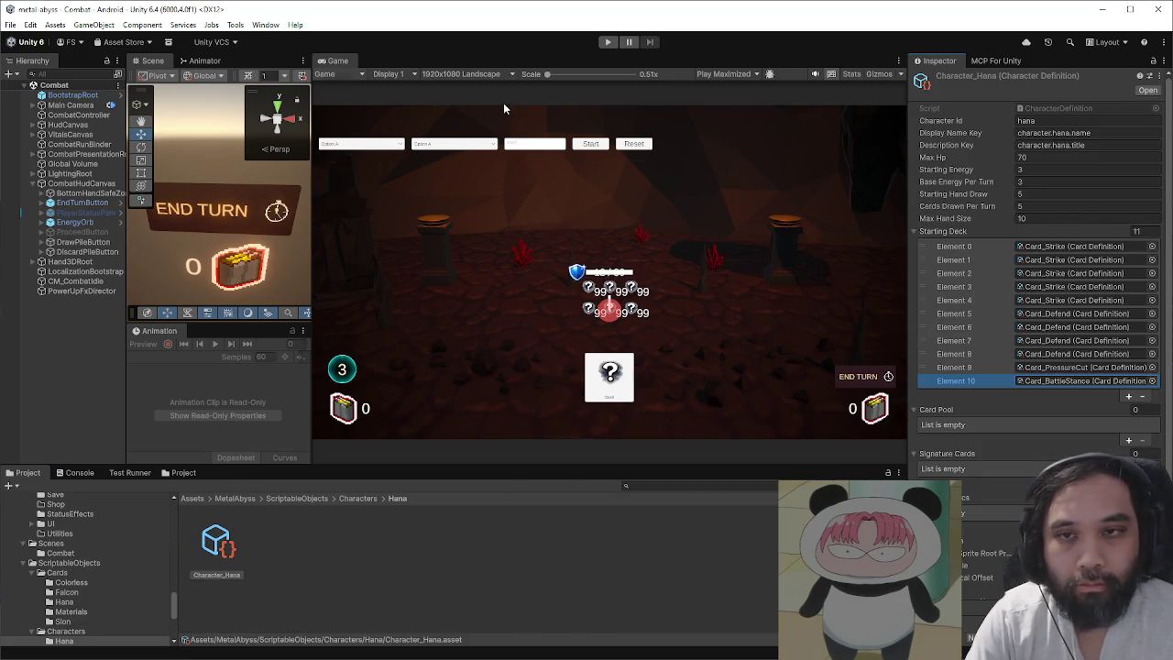
- Save the project and relaunch play mode
click(10, 25)
click(41, 154)
key(ctrl+p)
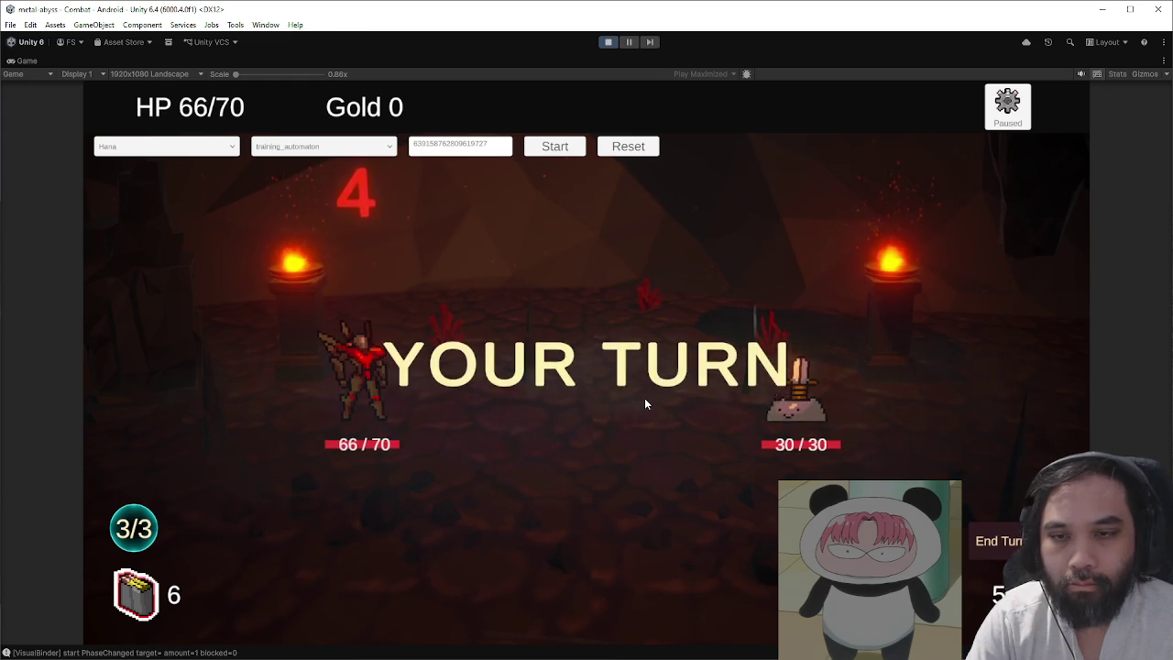
- Play Battle Stance, pause, and frame PowerUpSwirl(Clone) under PowerUpFxDirector
drag(385, 552, 659, 121)
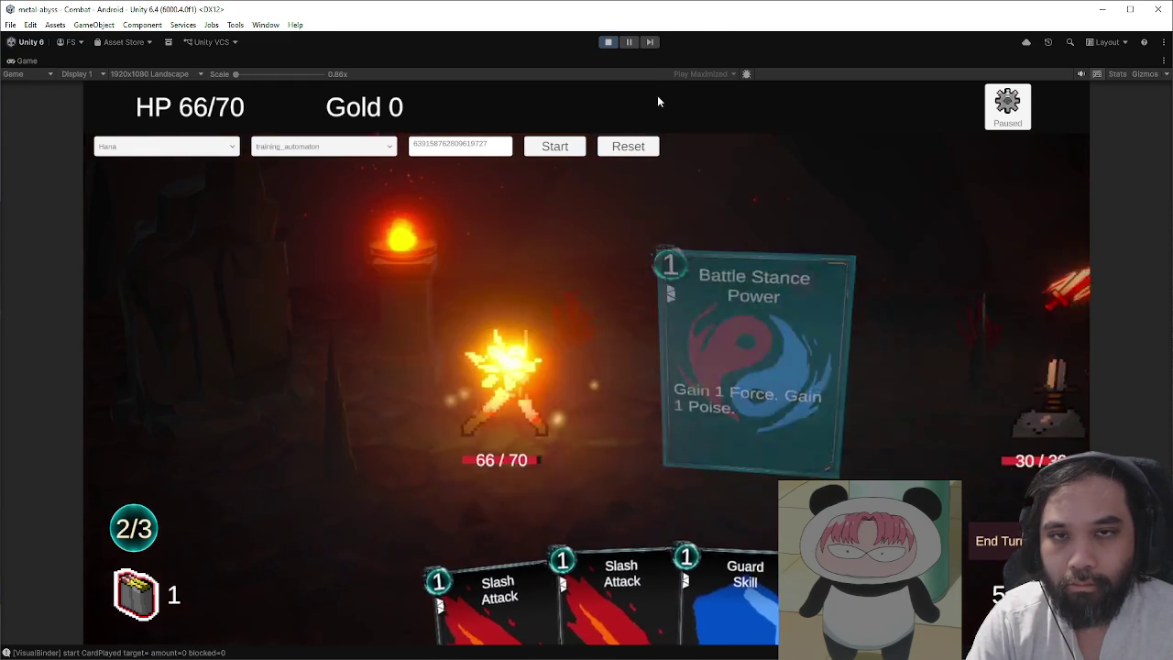
click(628, 41)
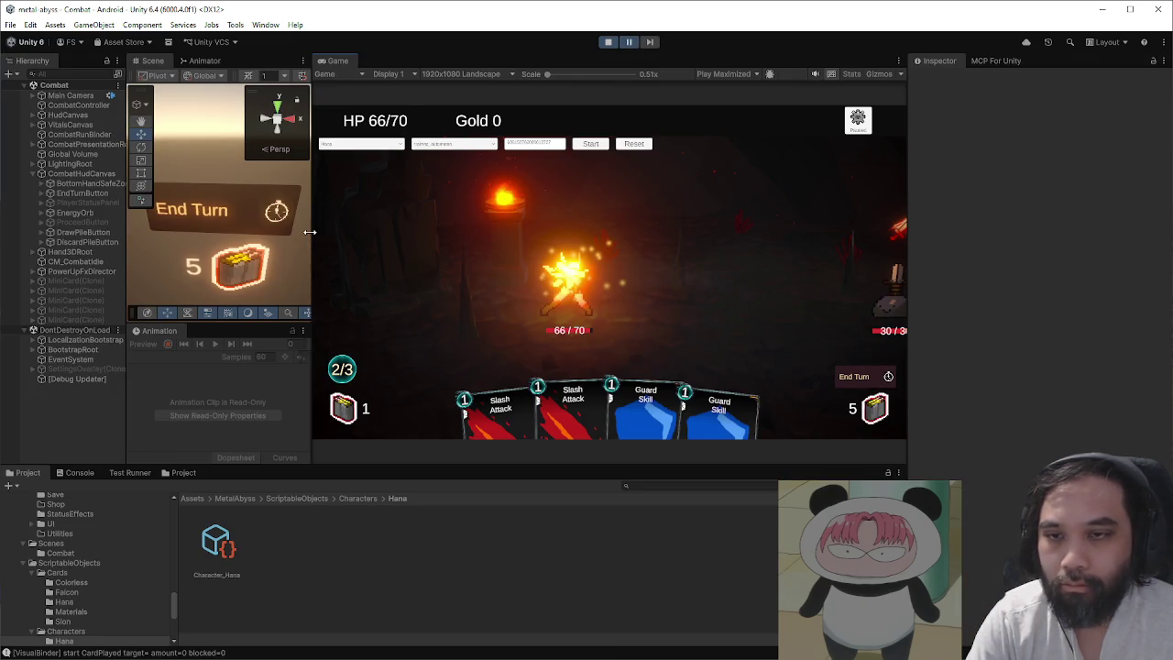
click(33, 272)
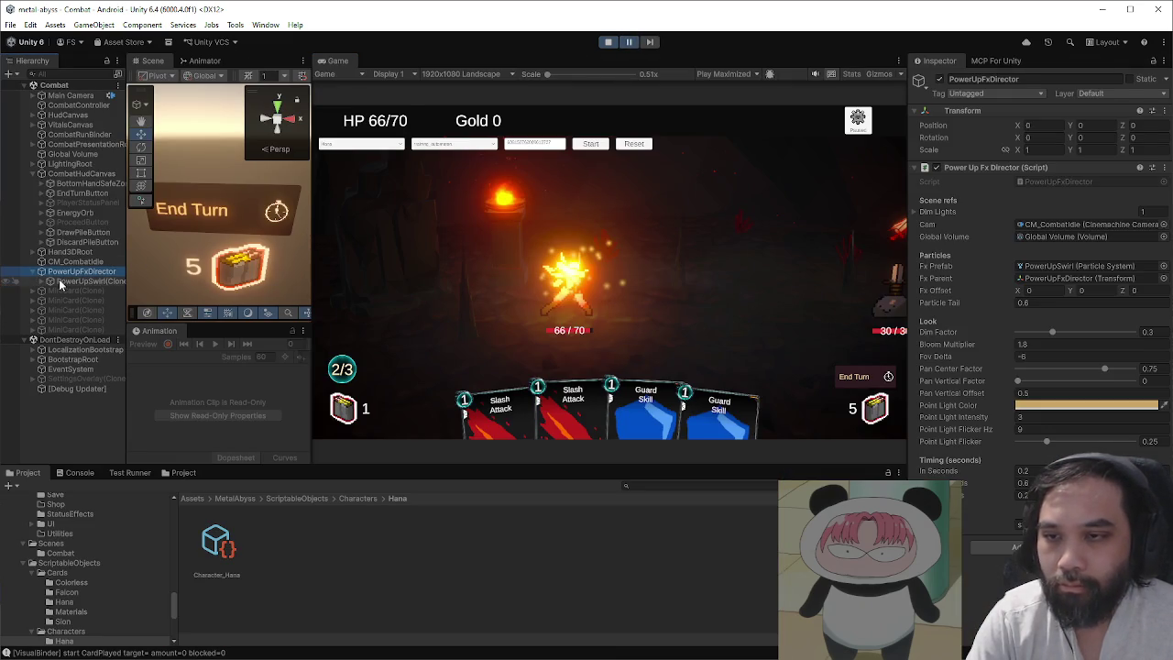
click(82, 281)
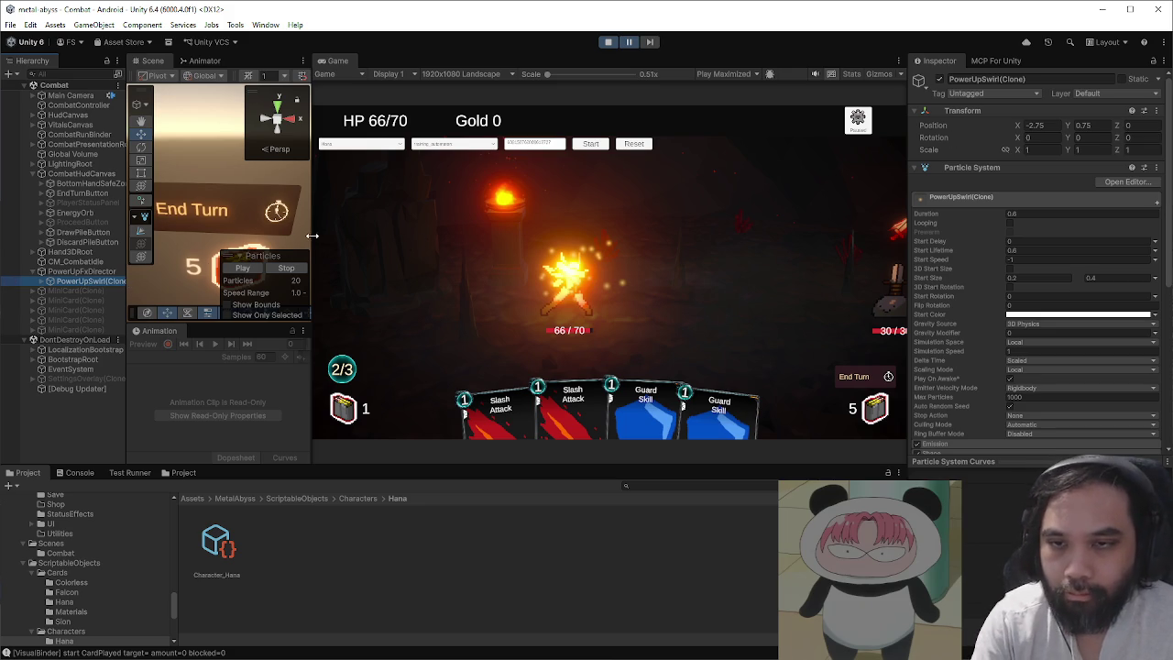
double_click(85, 284)
- Rearrange the Scene view and move the swirl effect along Z to -0.151
drag(312, 220, 563, 225)
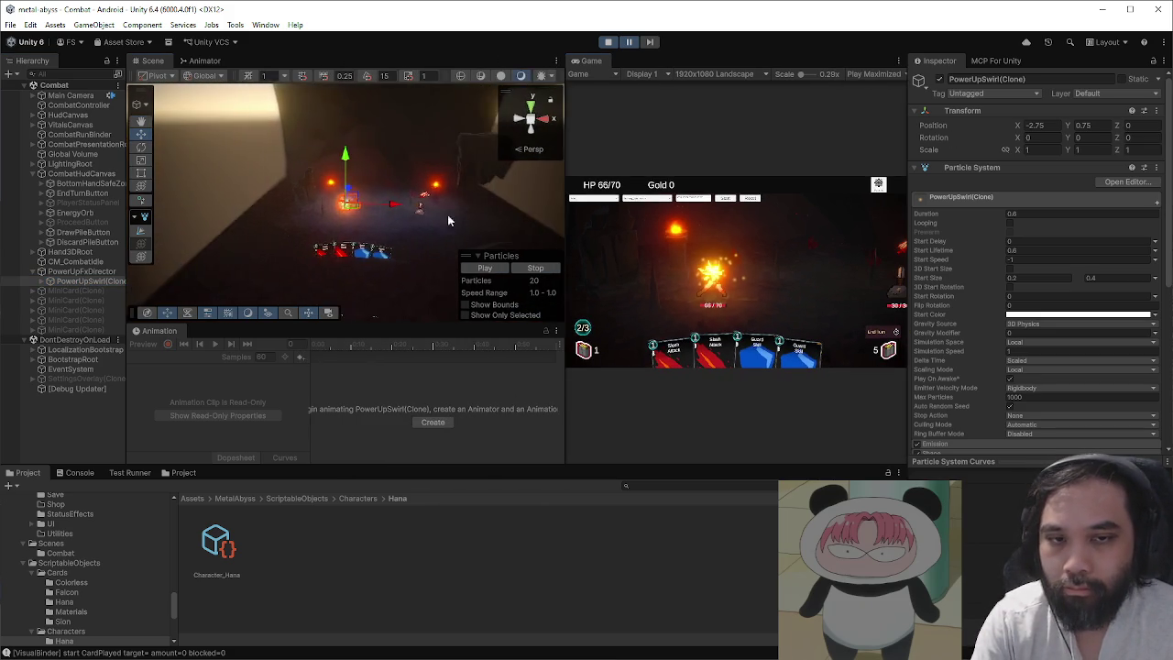
scroll(505, 226, up, 3)
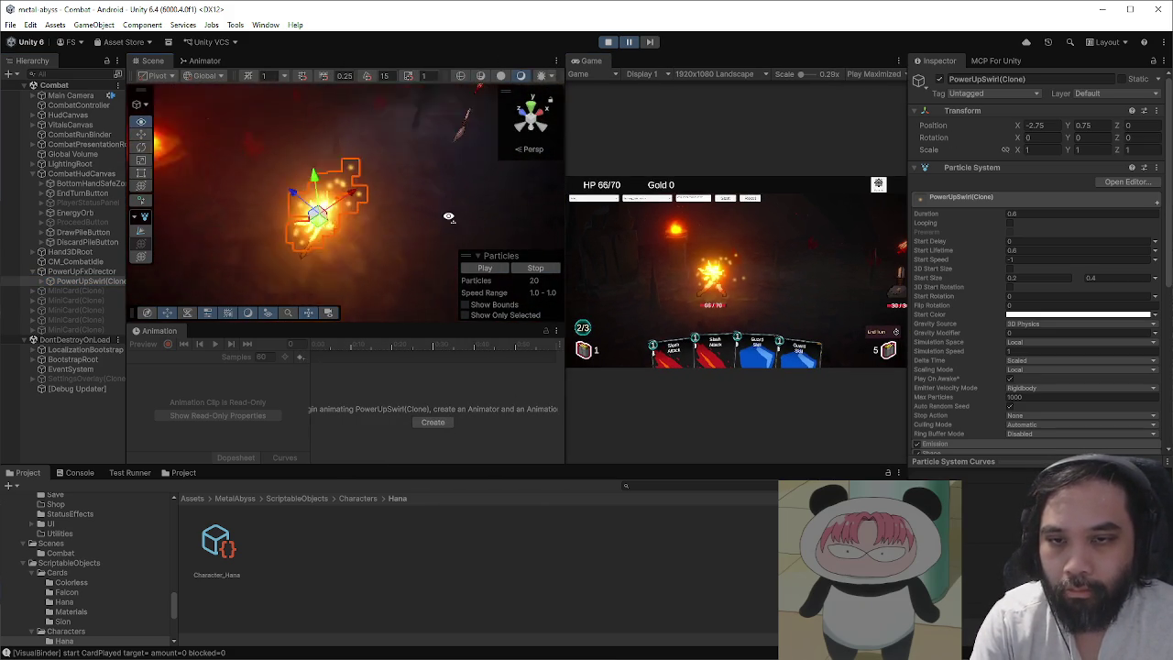
drag(155, 331, 240, 472)
scroll(352, 273, up, 3)
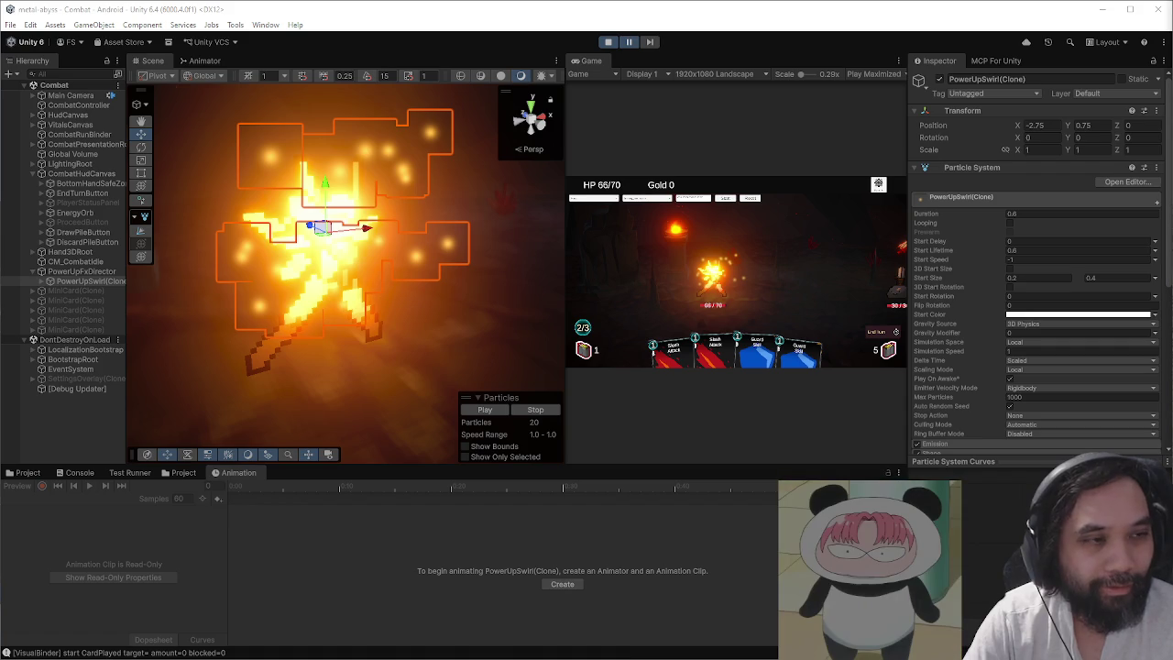
key(f)
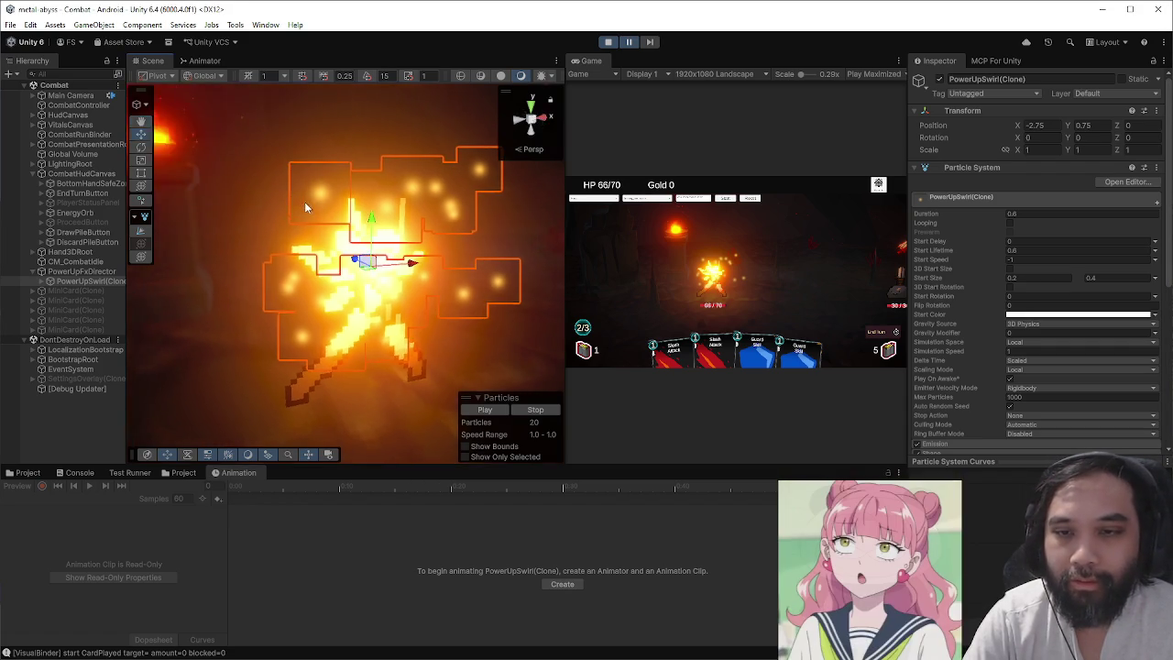
drag(369, 255, 439, 290)
mouse_move(567, 285)
mouse_down()
mouse_move(266, 285)
mouse_move(473, 296)
mouse_up()
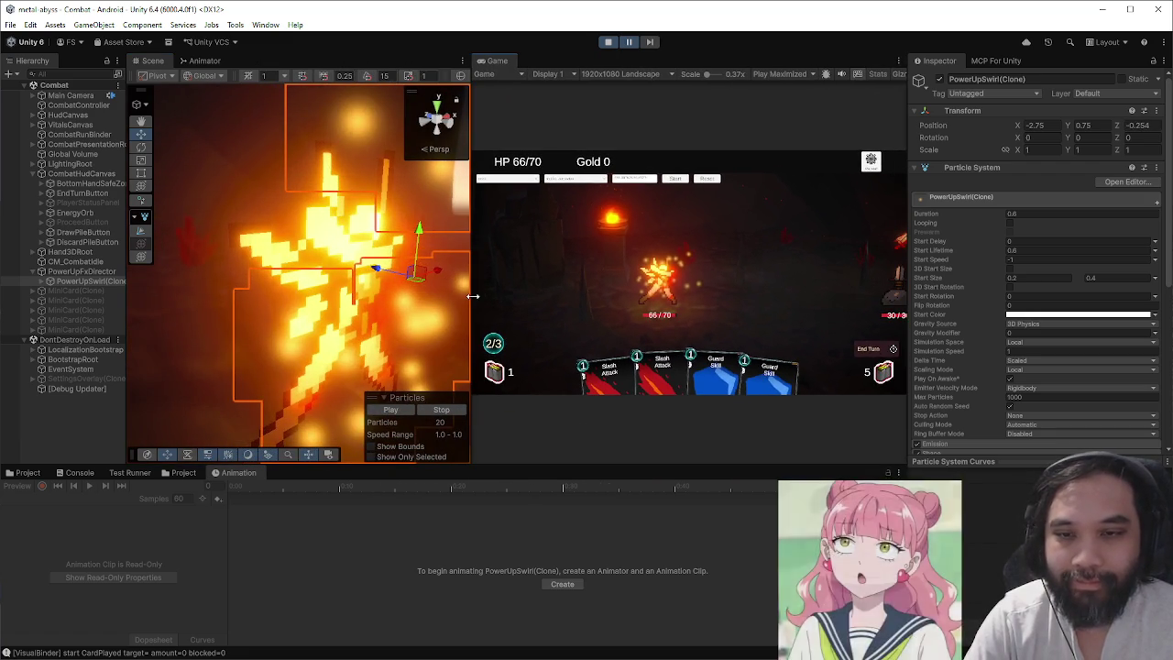
mouse_move(377, 268)
mouse_down()
mouse_move(301, 264)
mouse_move(383, 291)
mouse_move(335, 280)
mouse_up()
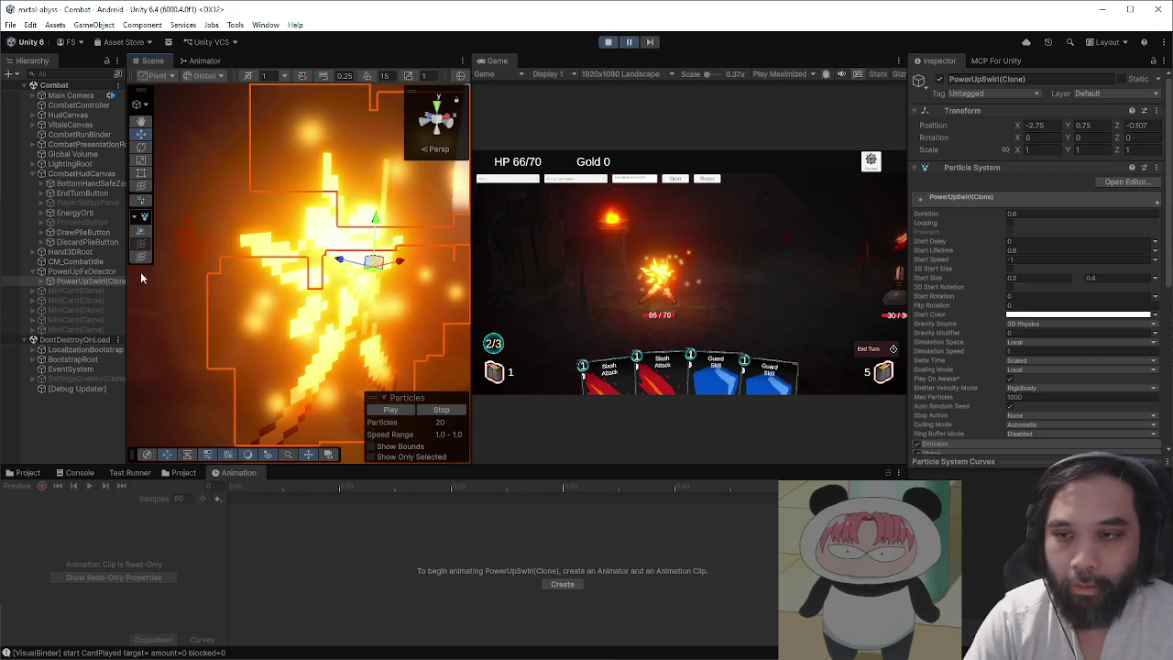
- Select PulseLight, set its intensity to 2, and stop the play-test
click(51, 281)
click(83, 291)
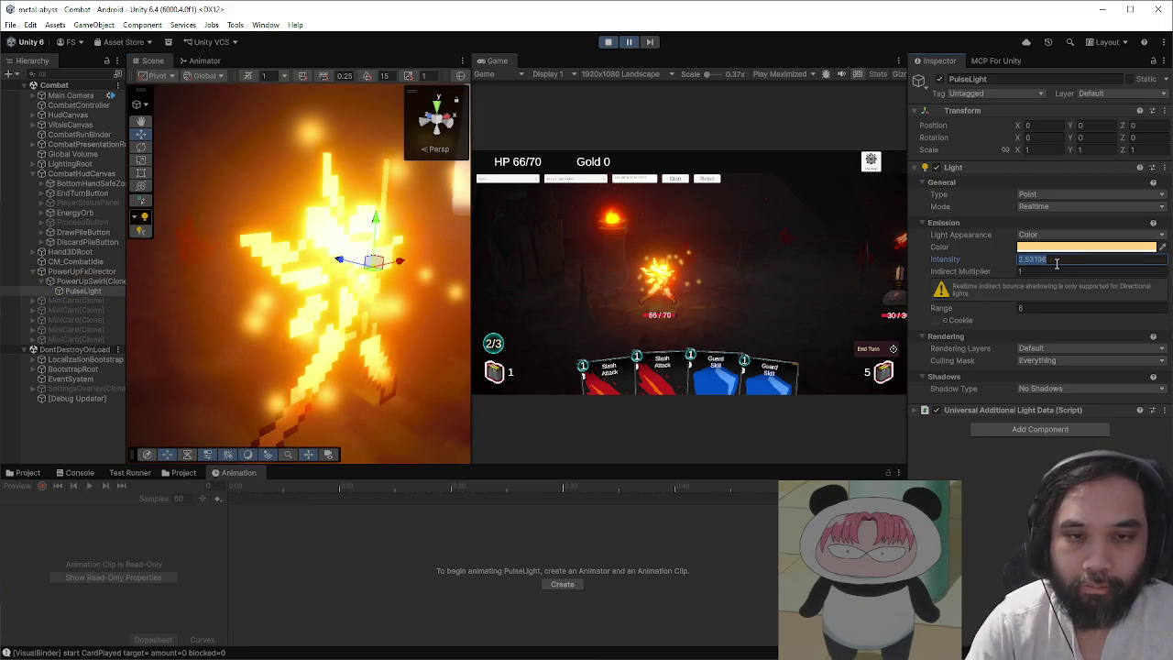
text(2)
key(BackSpace)
text(1)
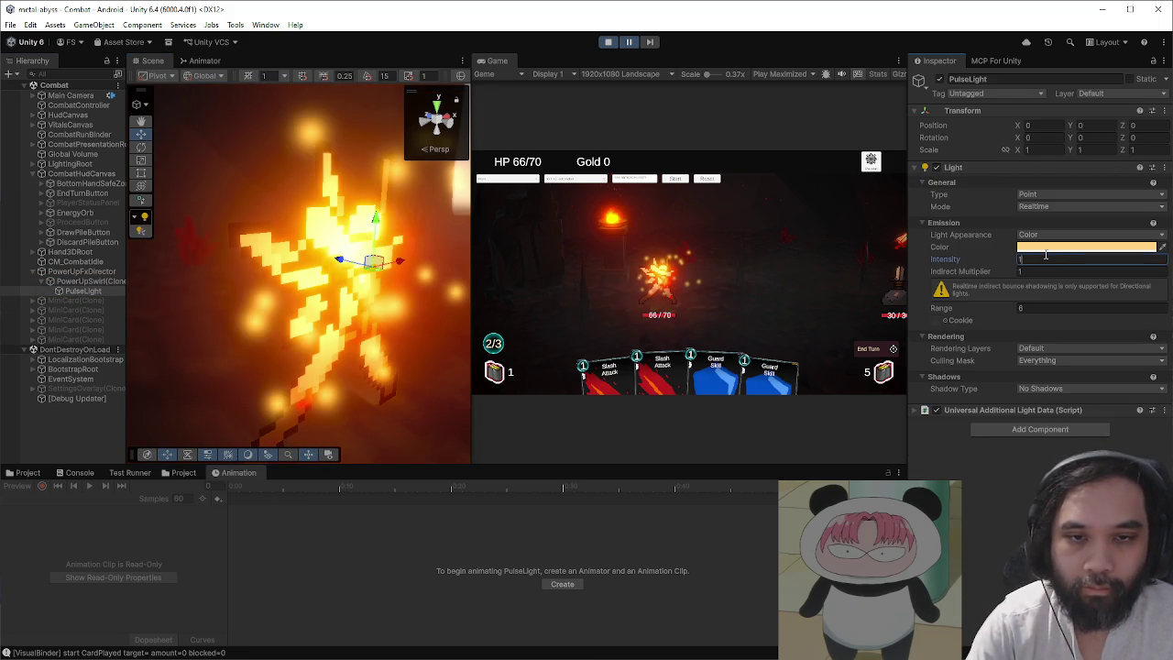
key(BackSpace)
text(2)
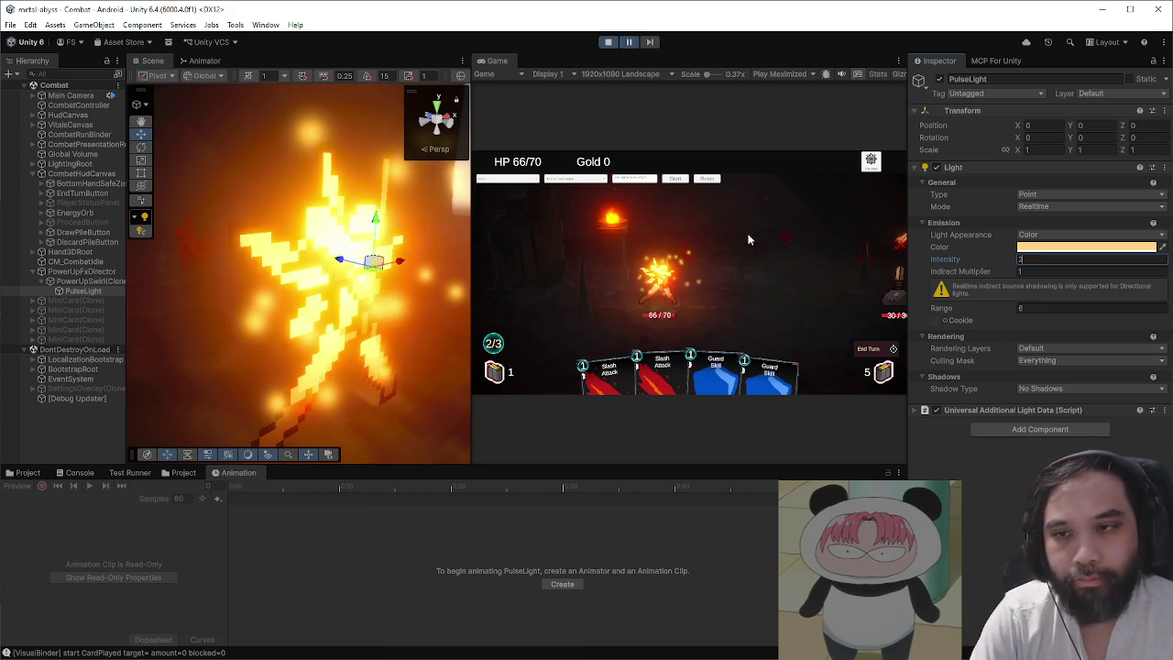
click(608, 41)
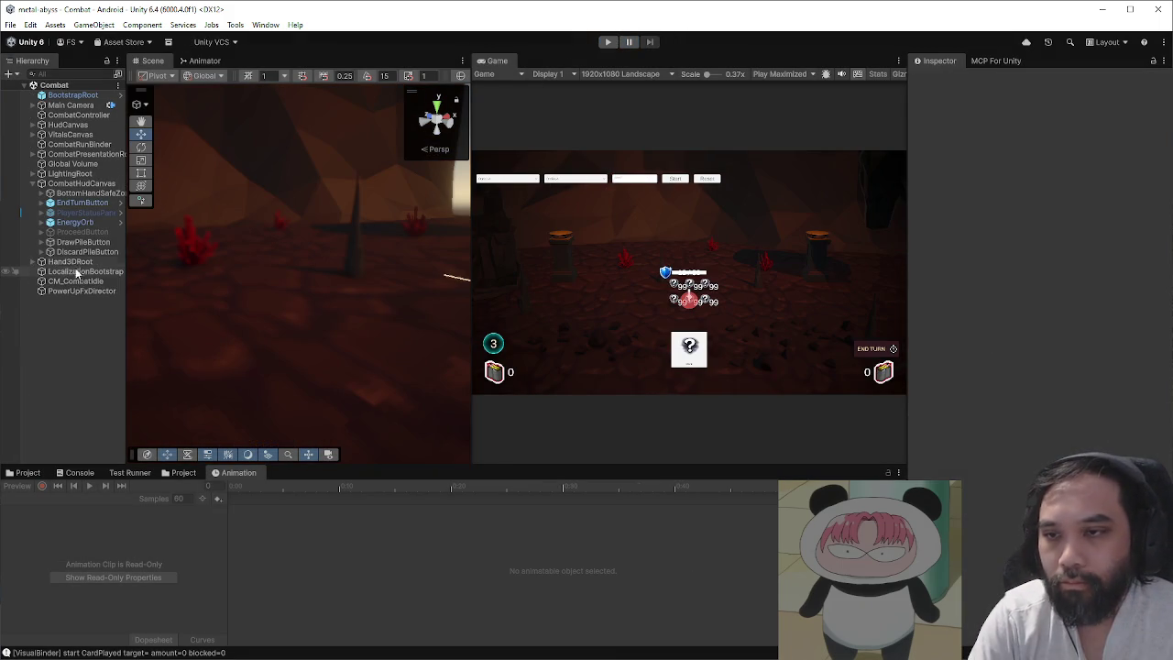
- Check PowerUpFxDirector's Fx Offset Z and locate its Fx Prefab asset
click(81, 291)
click(1147, 291)
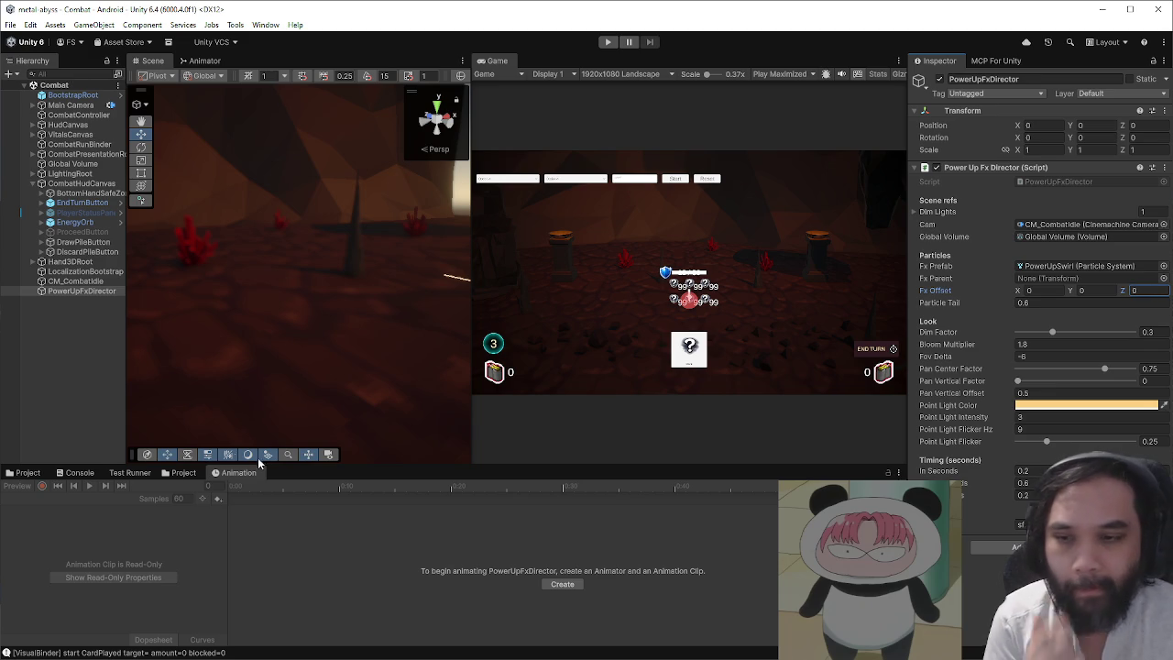
click(28, 473)
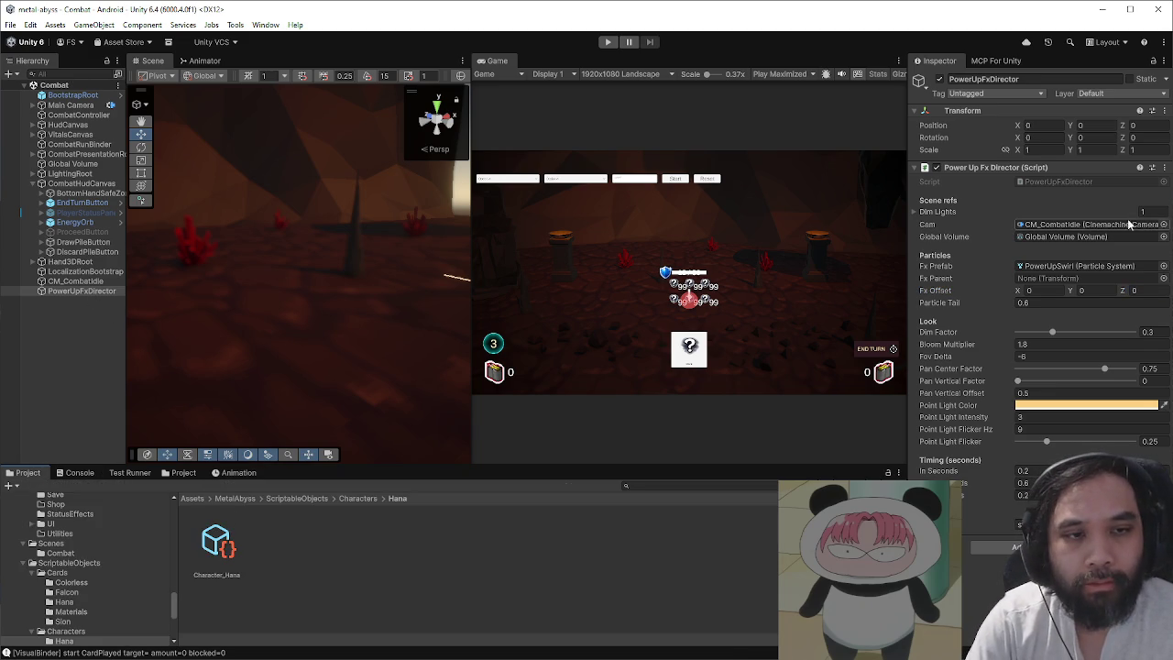
click(1069, 265)
- Review PulseLight inside the PowerUpSwirl prefab, exit Prefab Mode, and start play mode
click(284, 543)
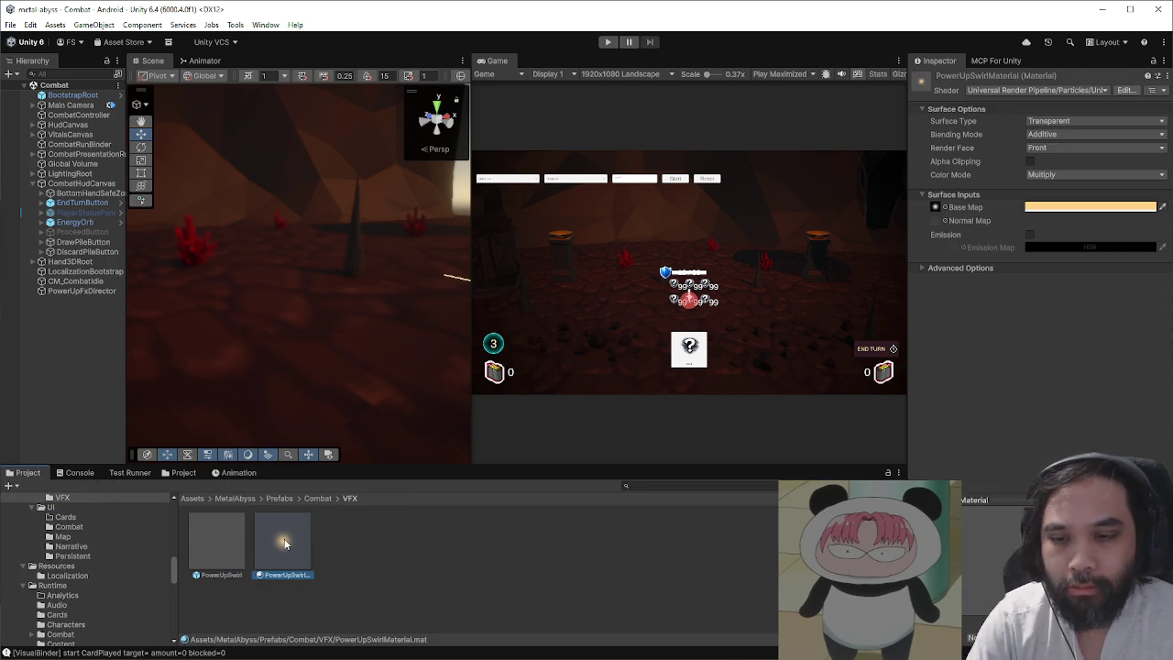
click(220, 540)
click(256, 541)
double_click(229, 541)
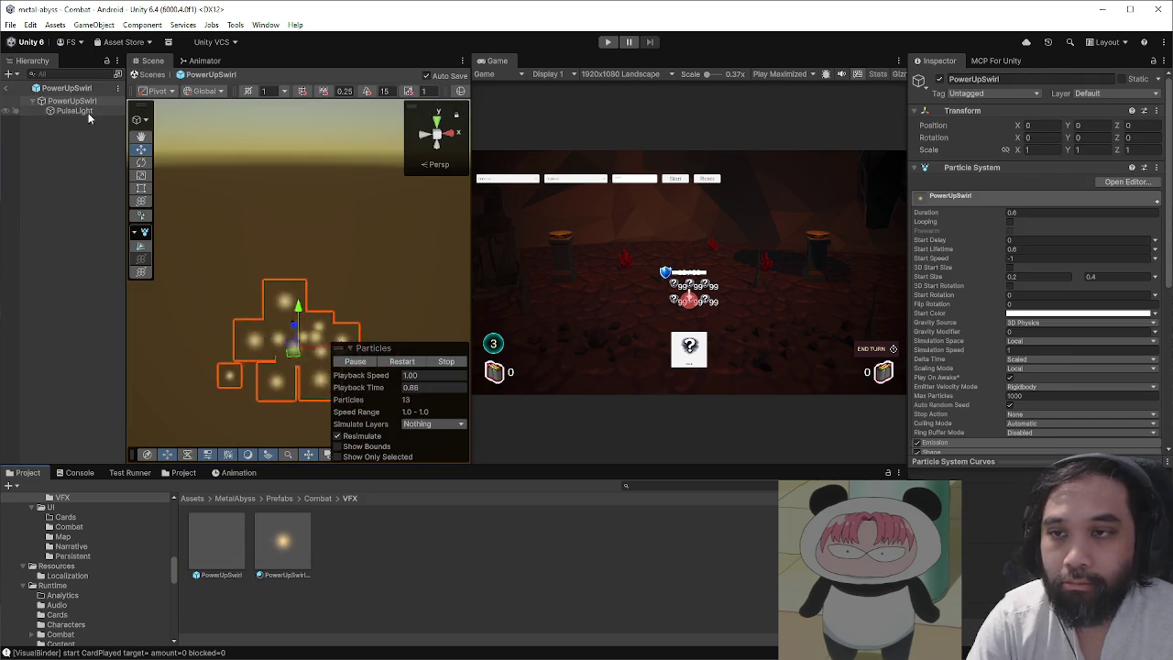
click(78, 110)
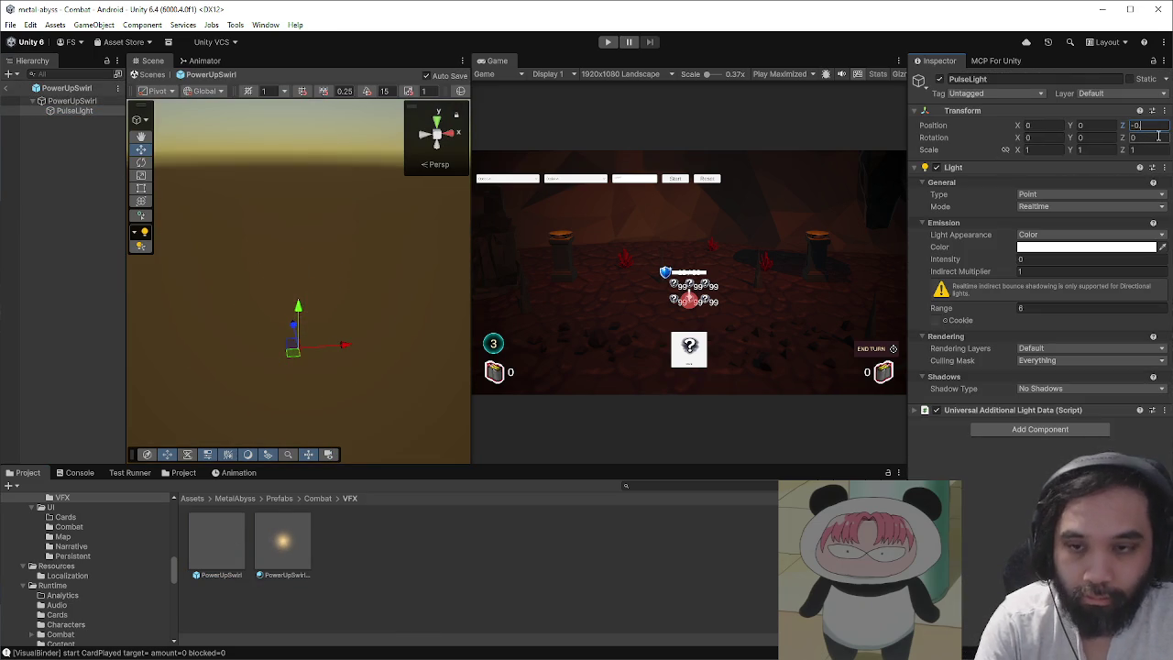
click(156, 80)
click(610, 42)
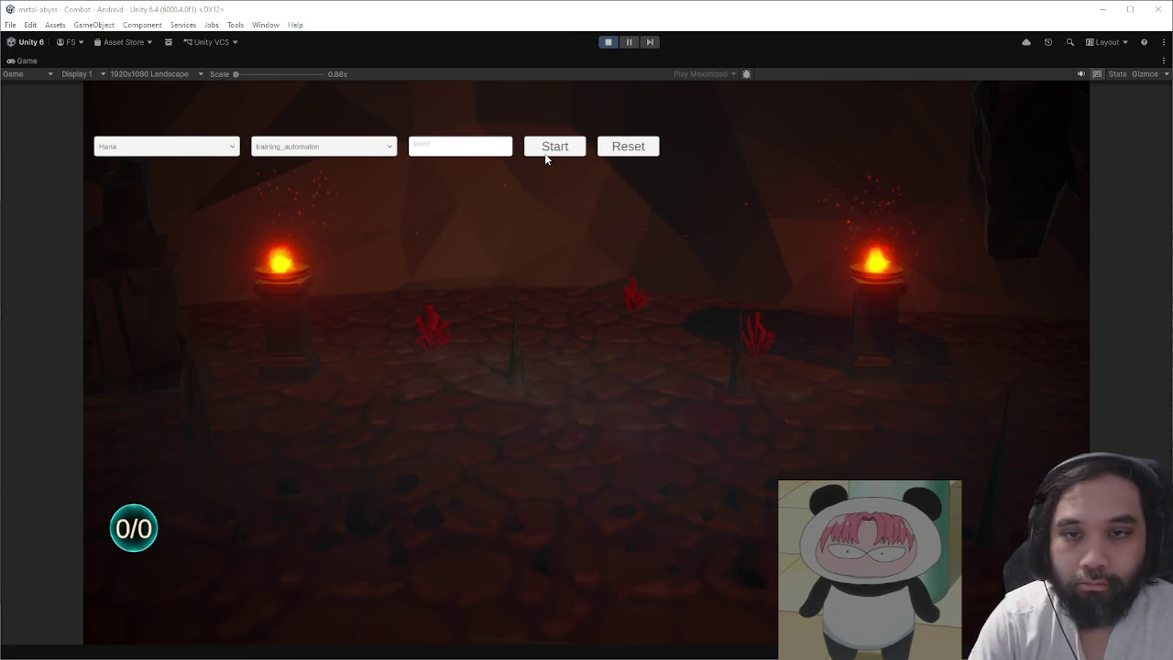
- Start combat, play Battle Stance, then restart play mode
click(550, 150)
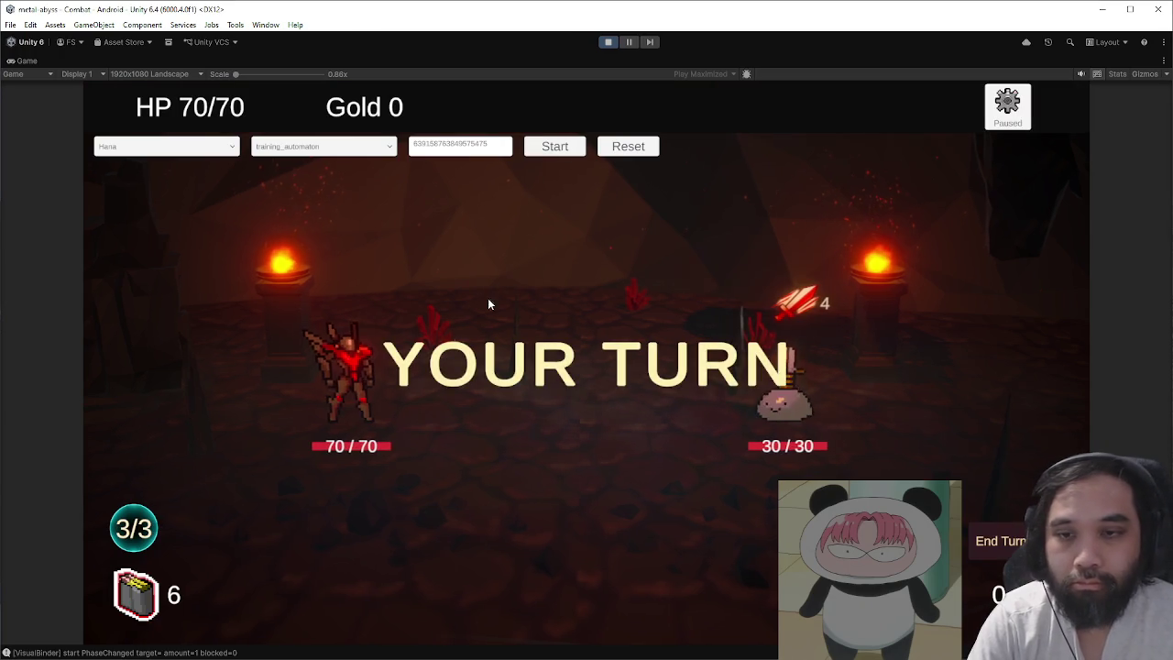
drag(333, 589, 680, 407)
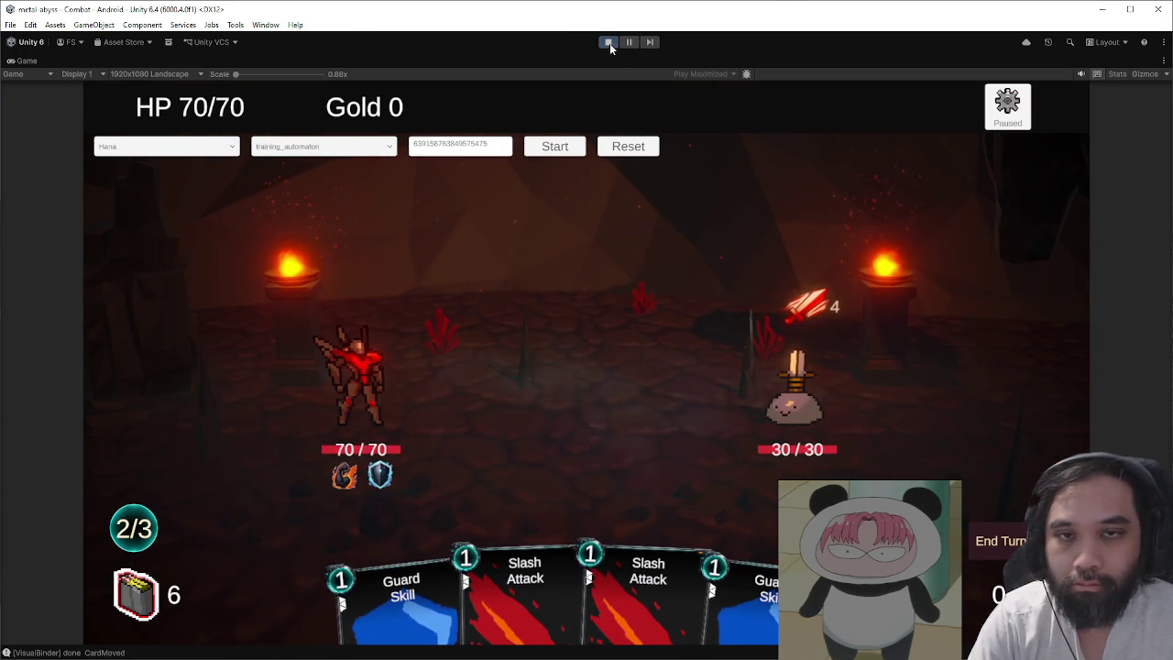
click(609, 43)
click(610, 43)
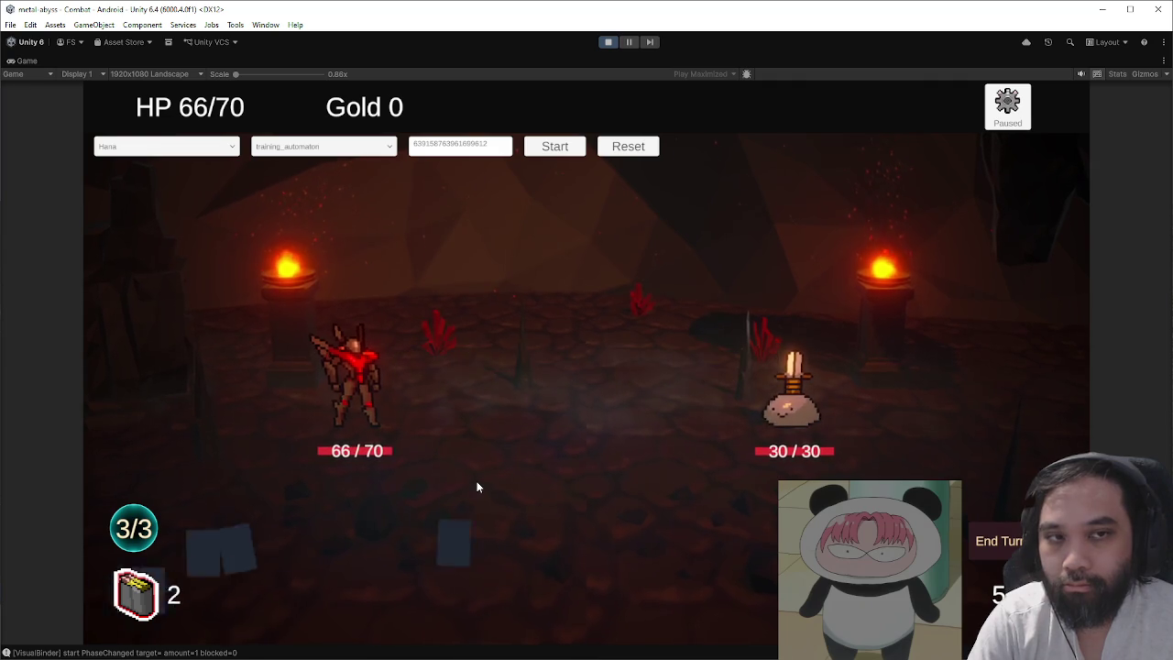
- Play Battle Stance again, reset with a new seed, replay it, and stop play mode
mouse_move(348, 586)
mouse_down()
mouse_move(577, 513)
mouse_move(604, 96)
mouse_up()
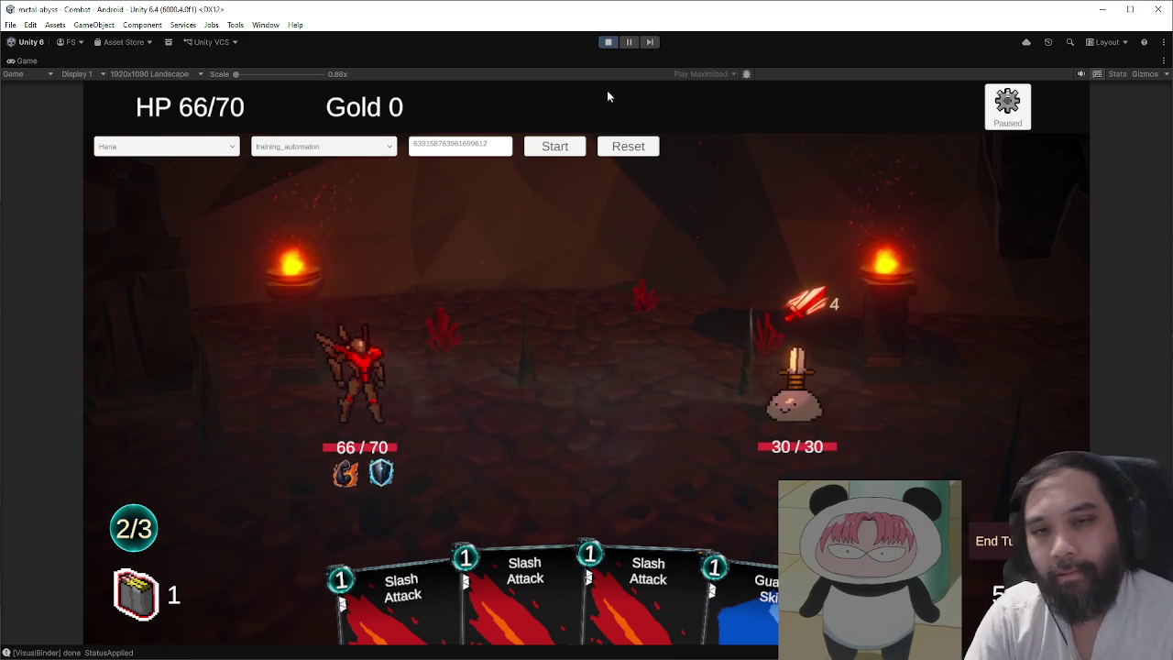
click(627, 146)
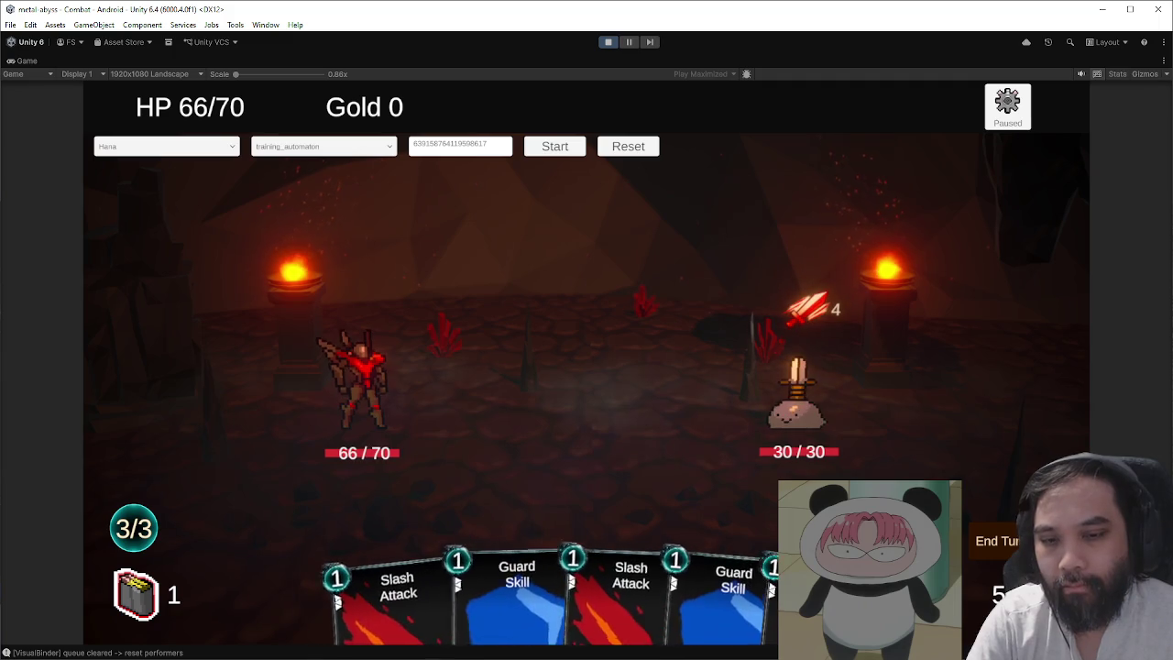
click(833, 468)
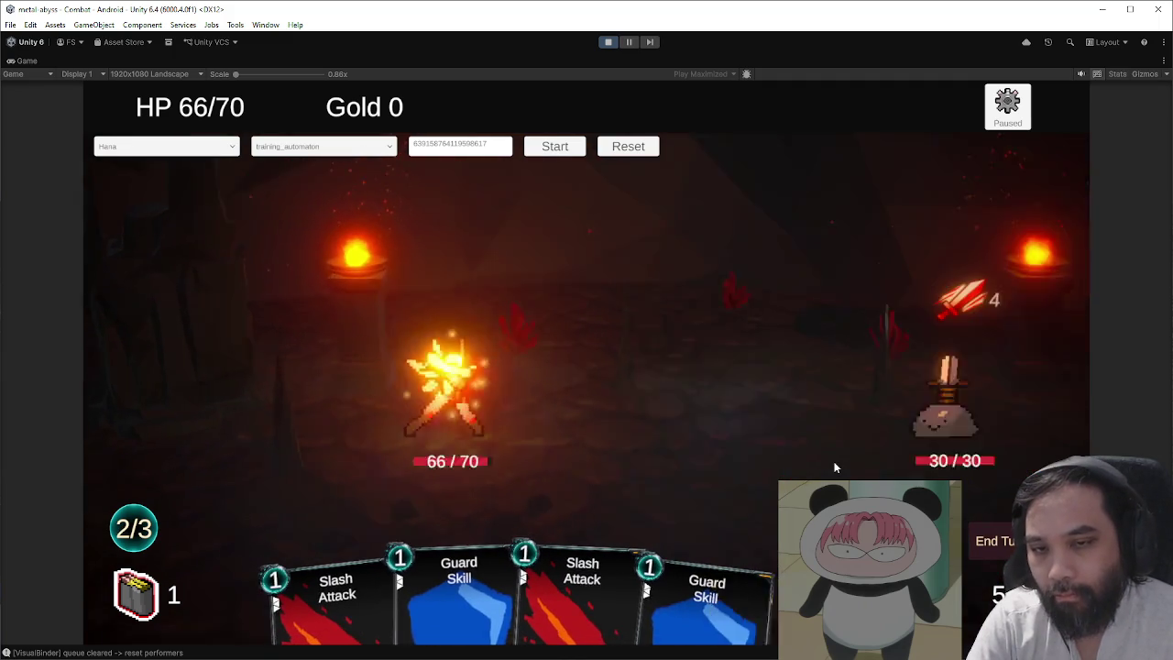
click(605, 42)
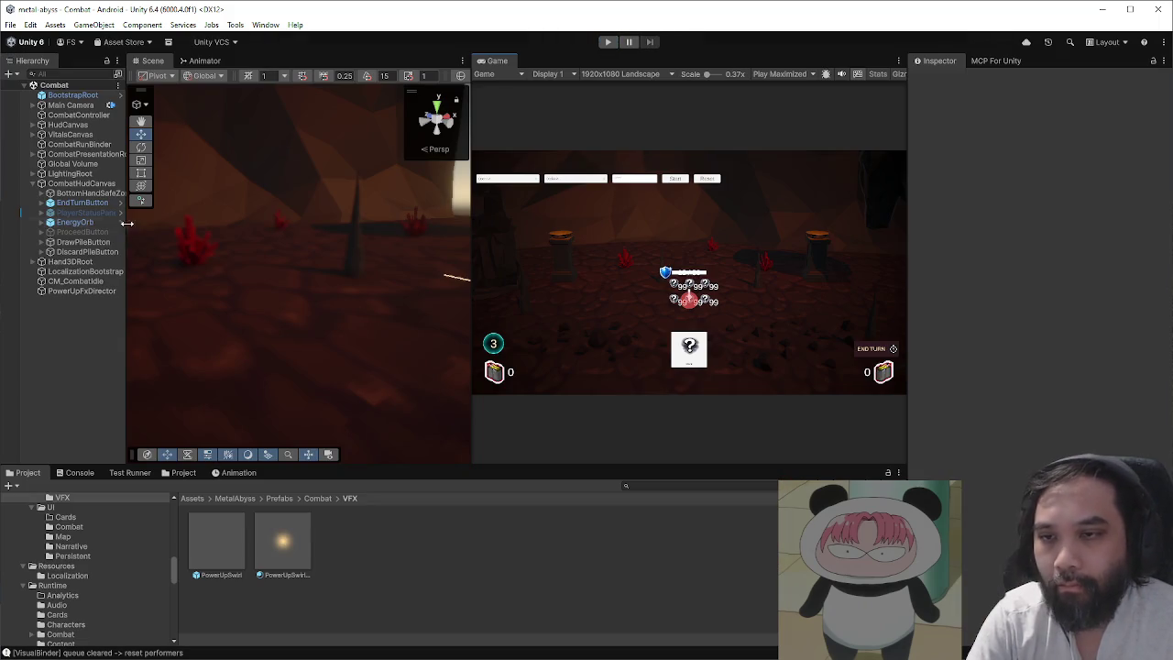
- Open the PowerUpSwirl prefab and expand its Emission and Shape modules
click(216, 542)
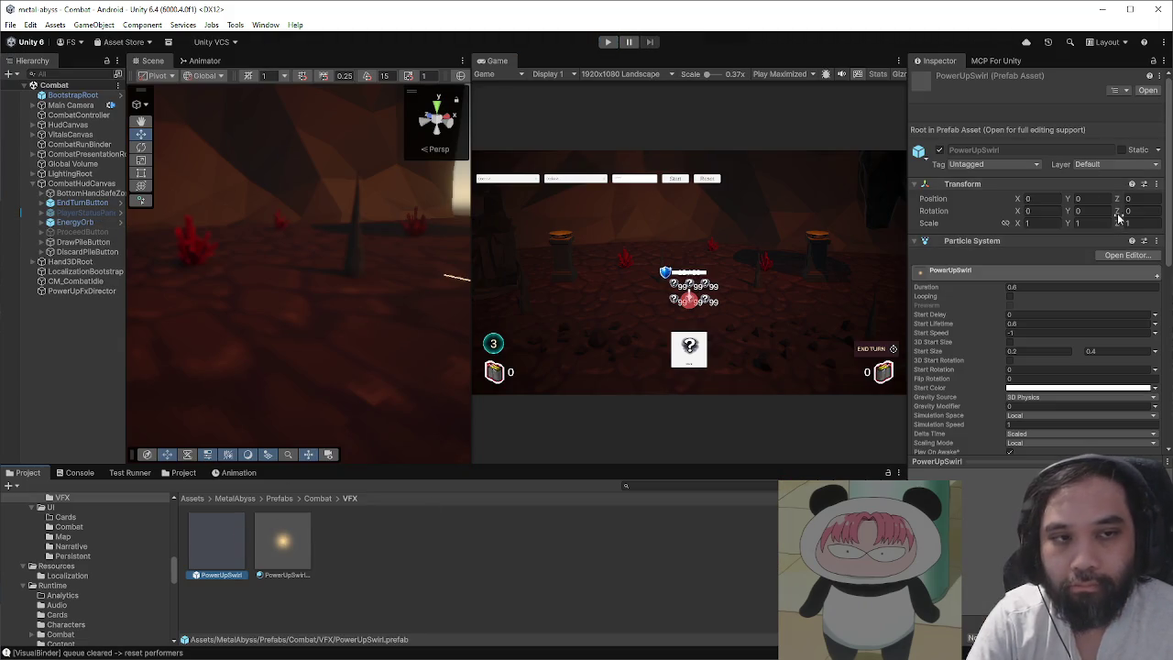
double_click(228, 529)
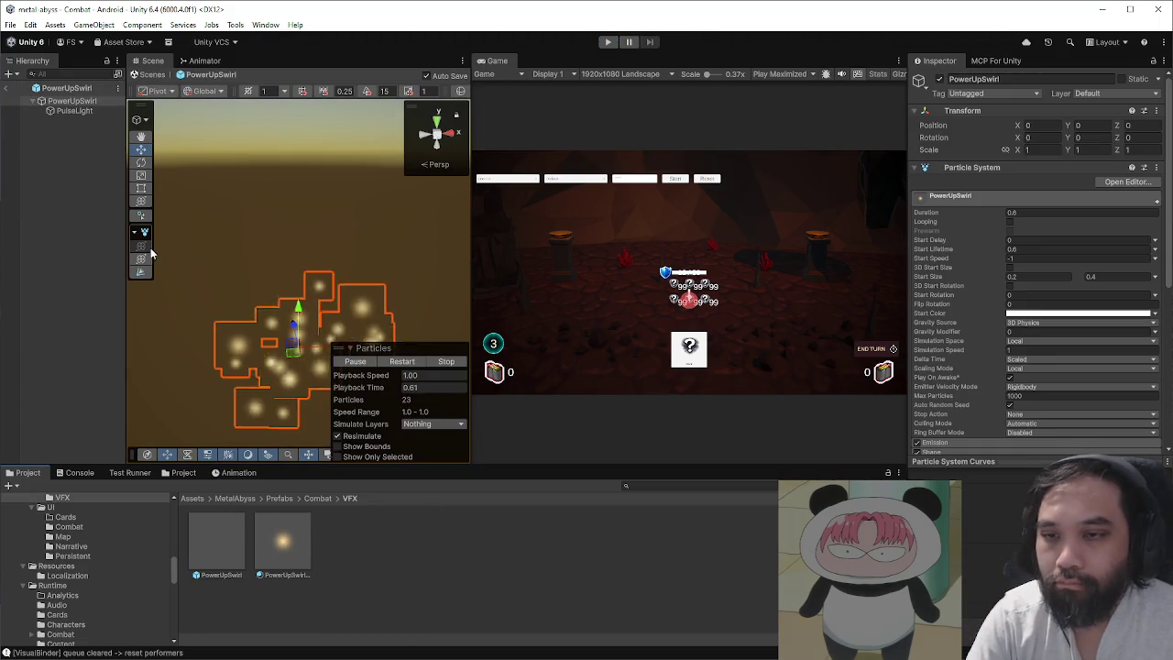
scroll(980, 311, down, 10)
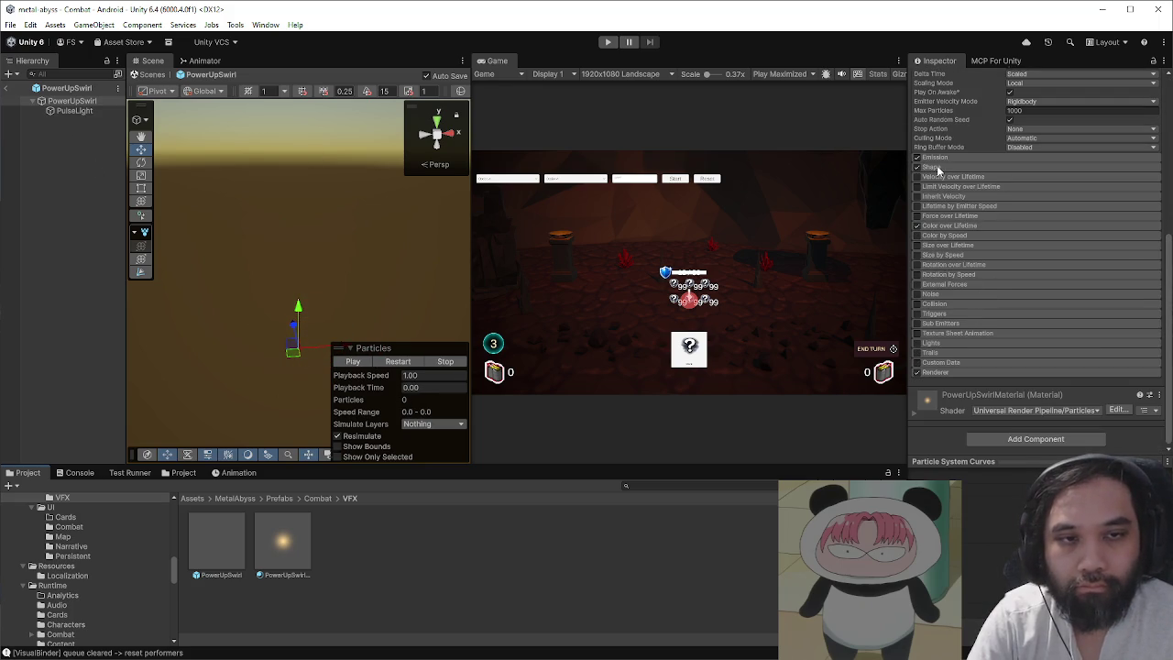
click(944, 158)
click(944, 241)
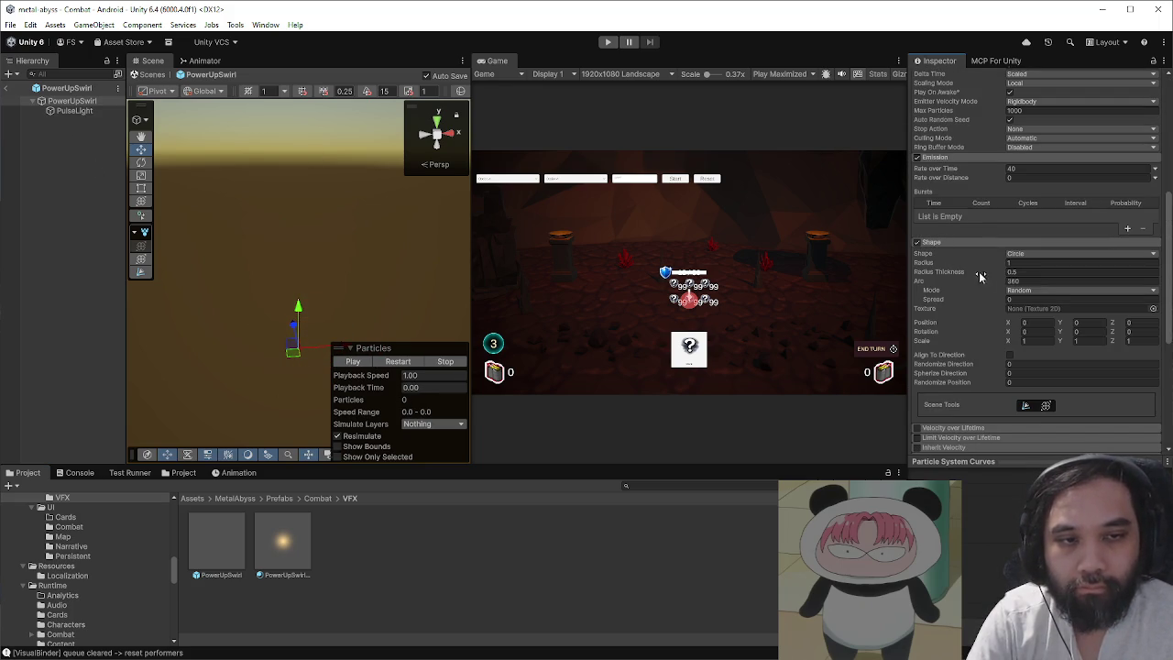
- Frame the swirl with skybox and gizmos shown, viewed from behind, and preview the burst
click(353, 363)
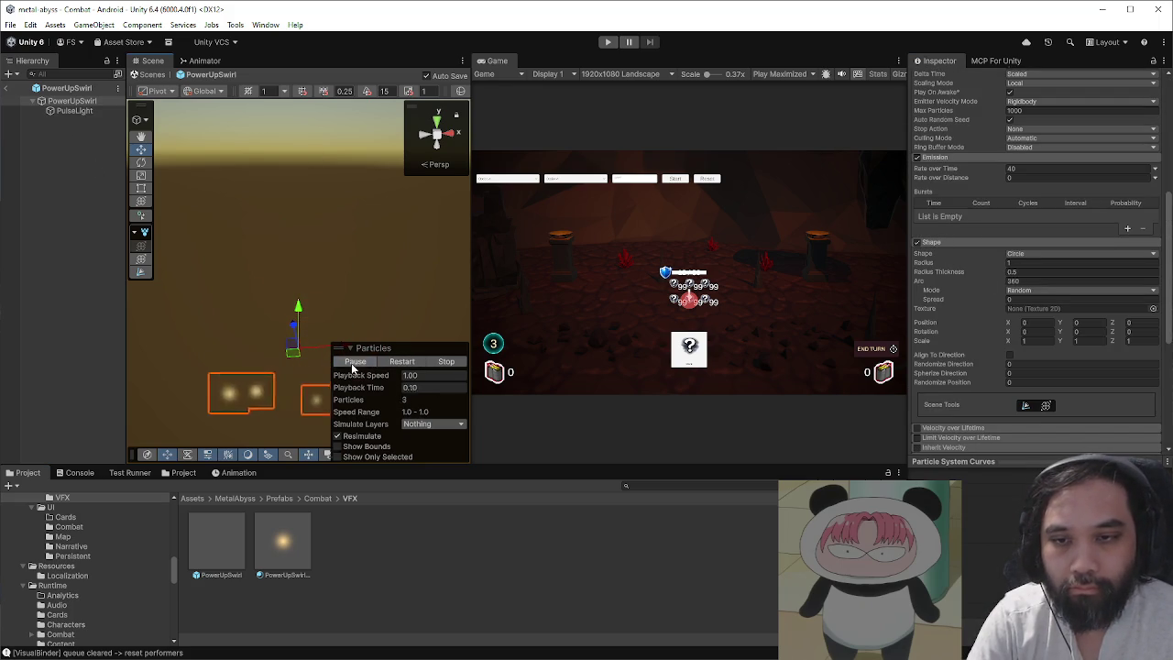
key(f)
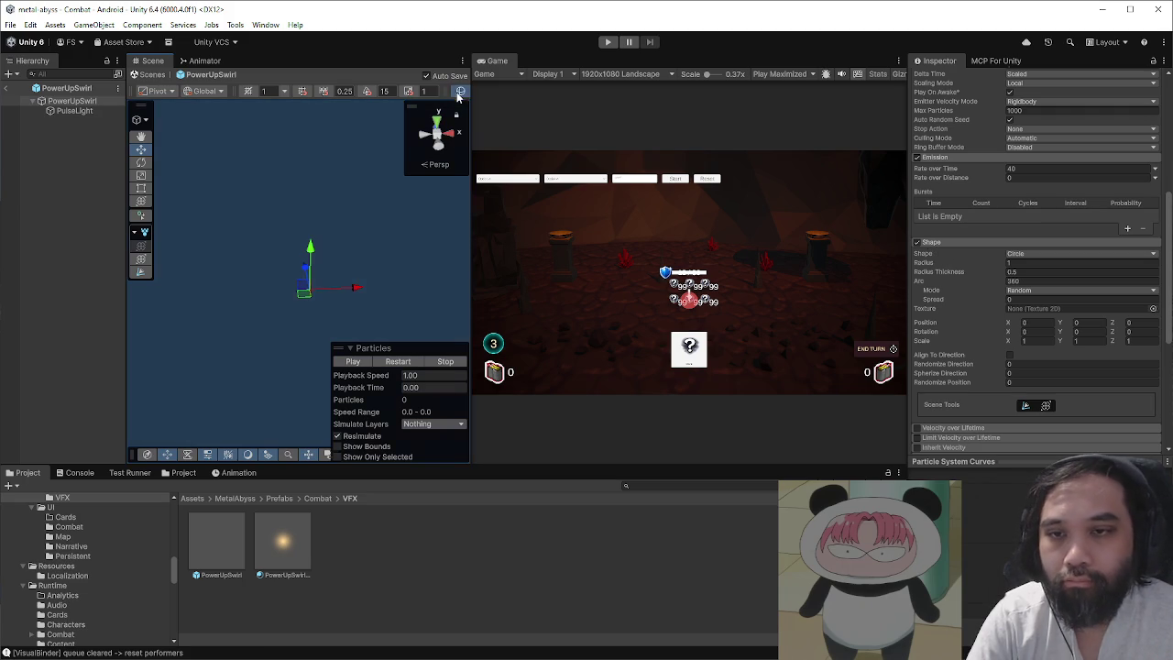
drag(470, 157, 762, 158)
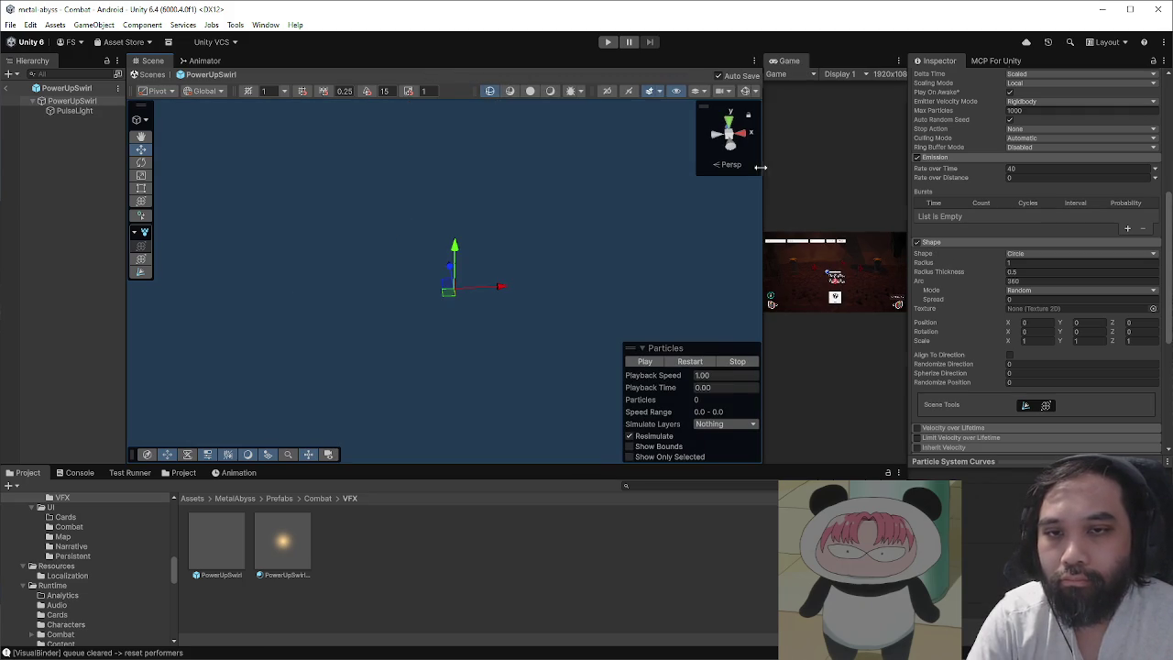
click(555, 91)
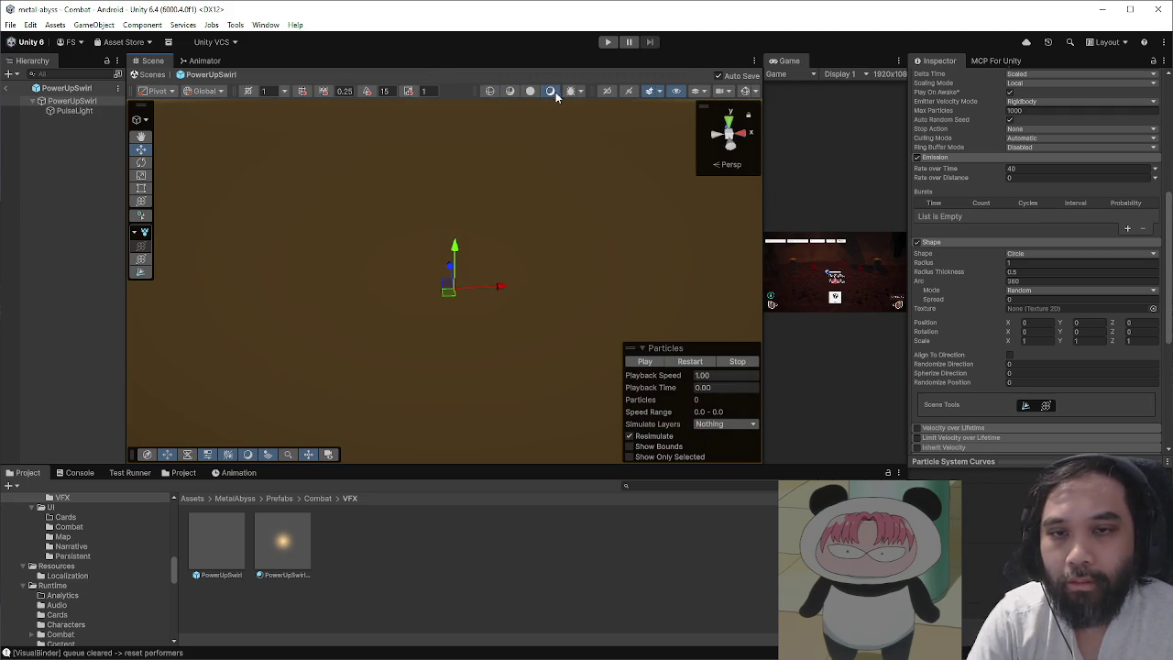
click(743, 92)
double_click(87, 102)
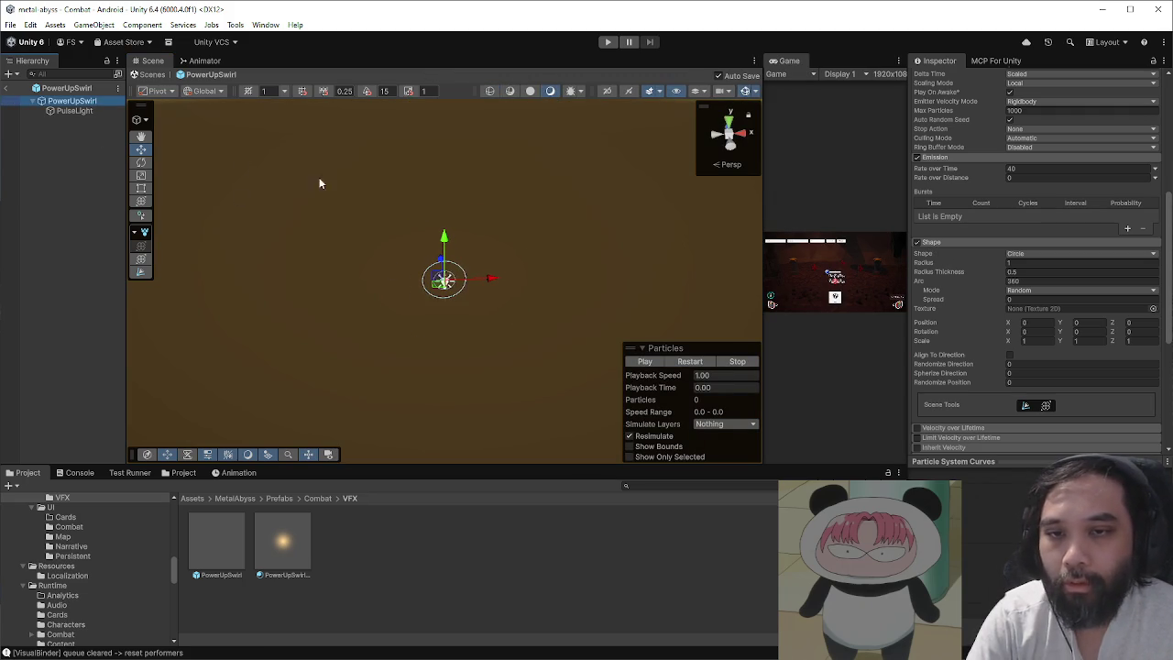
click(732, 144)
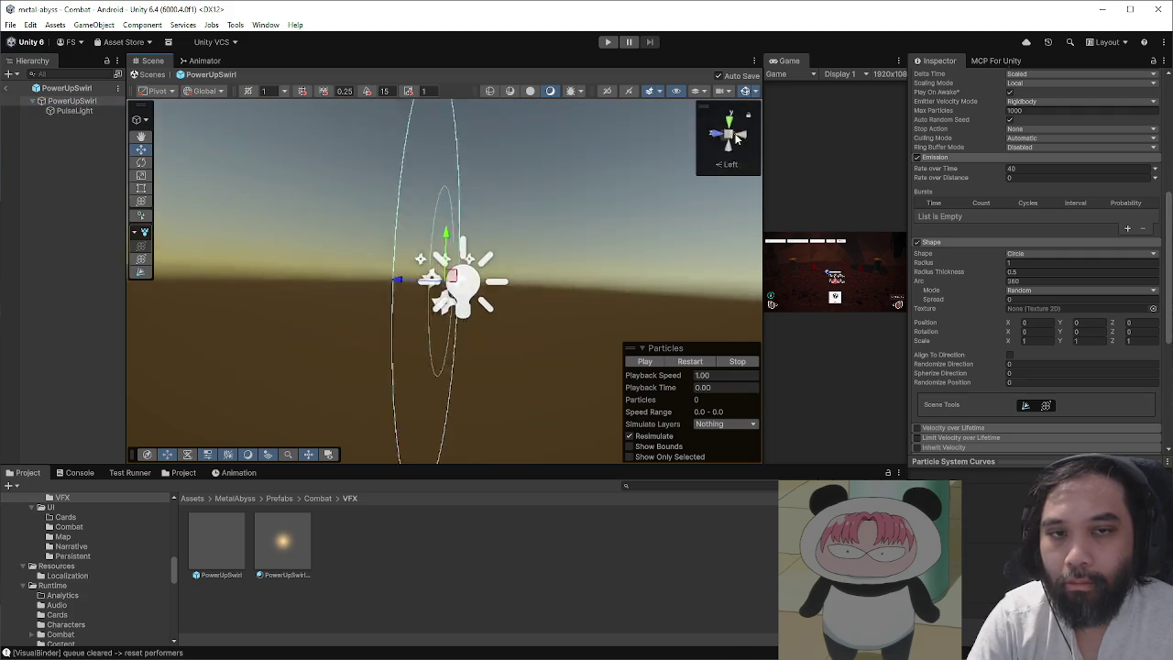
click(644, 360)
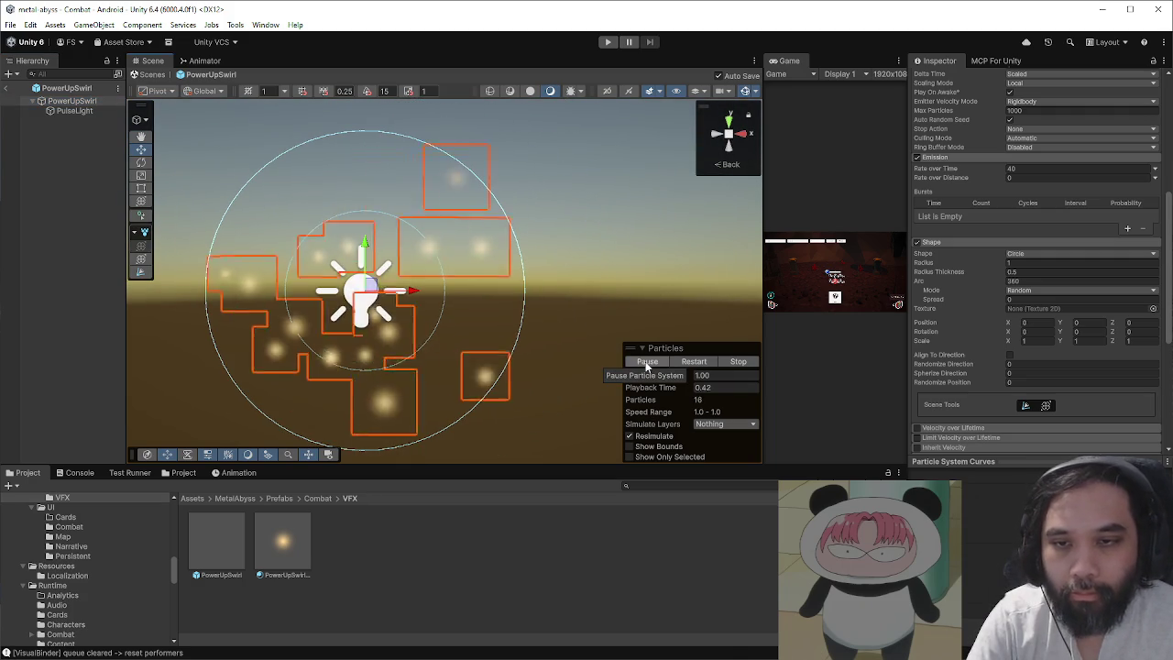
- Set the Shape radius to 1.5 and replay the particles
click(1007, 263)
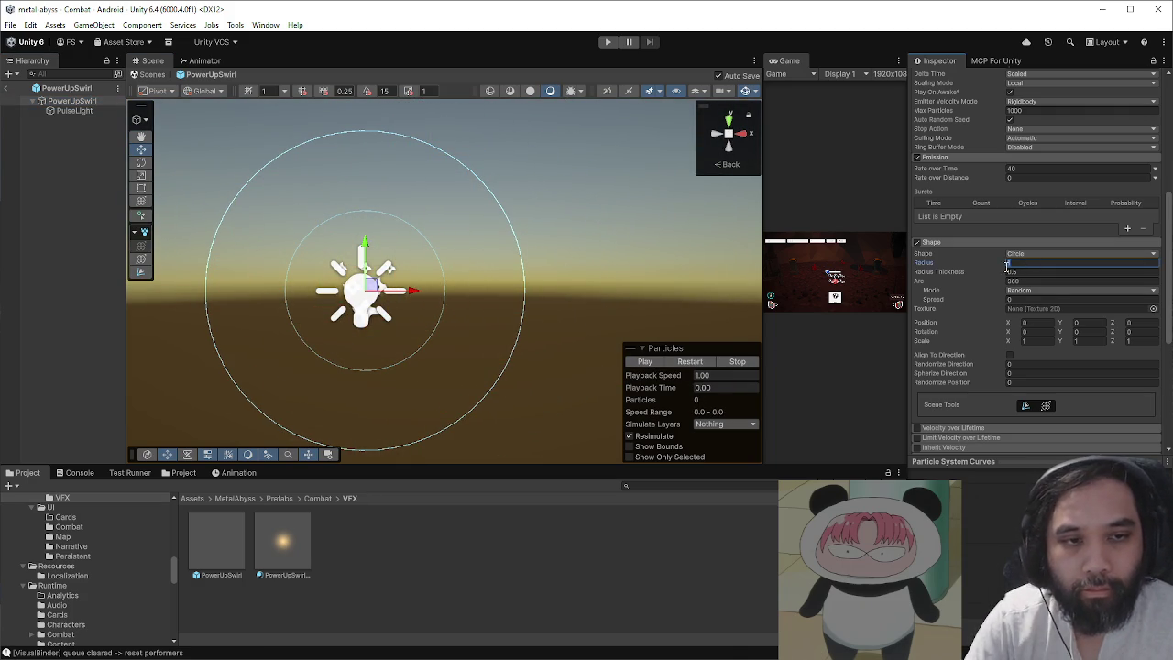
text(.5)
key(Return)
click(653, 363)
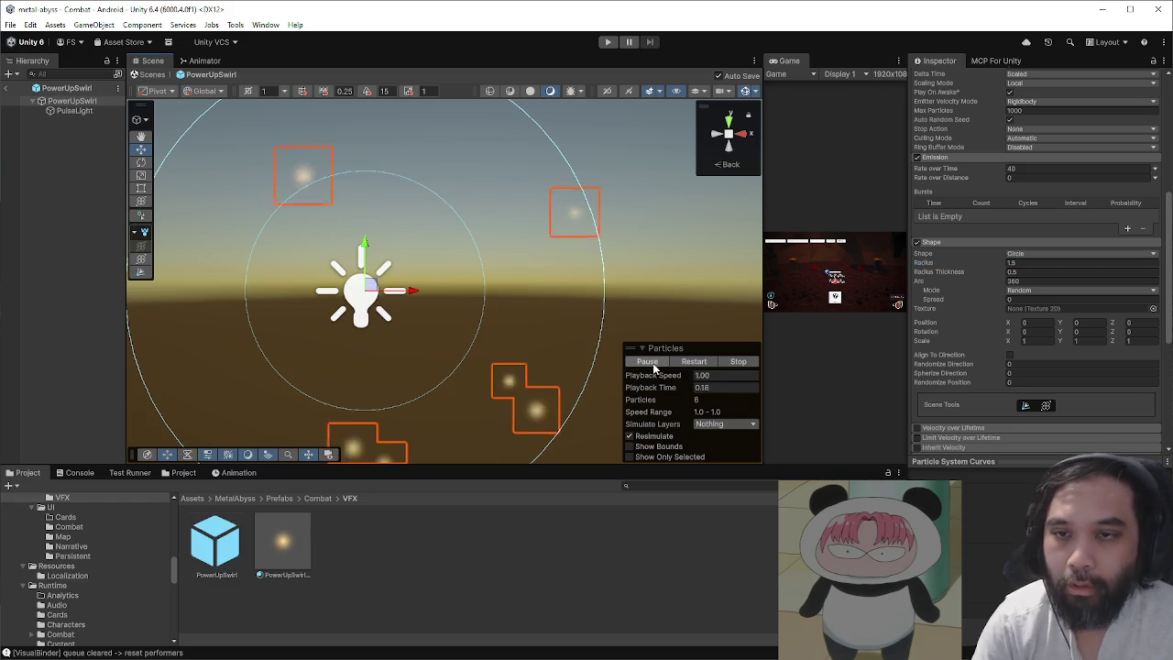
- Replay the swirl burst several times, then exit the prefab back to the Combat scene
scroll(516, 322, down, 2)
click(661, 363)
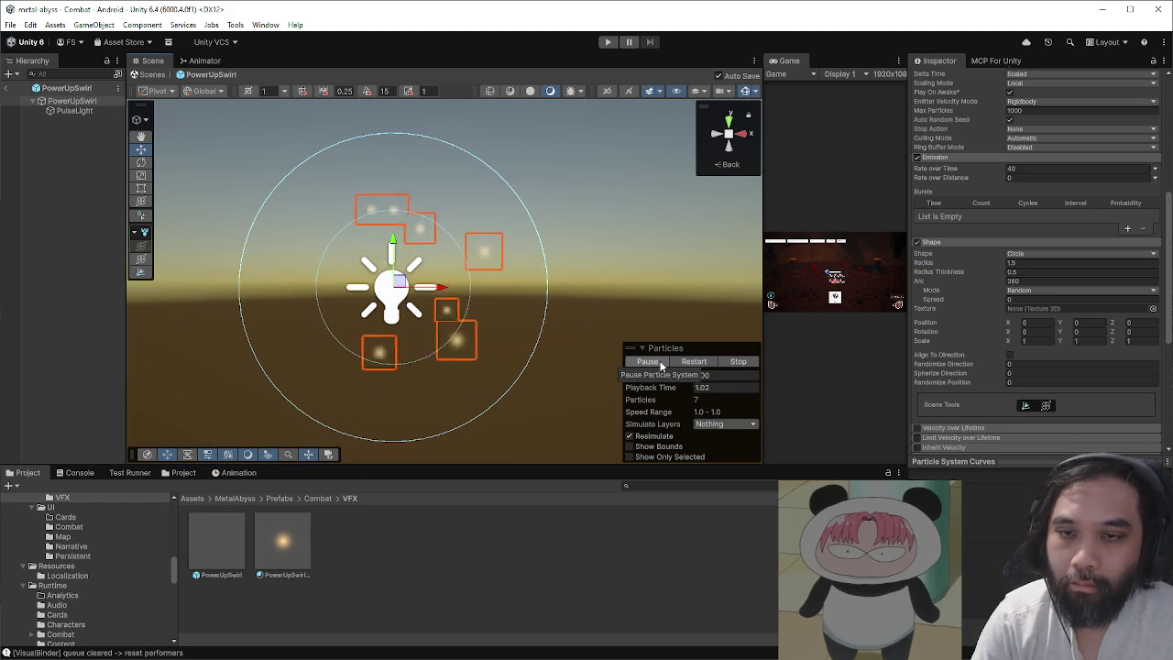
click(662, 363)
click(662, 362)
click(661, 363)
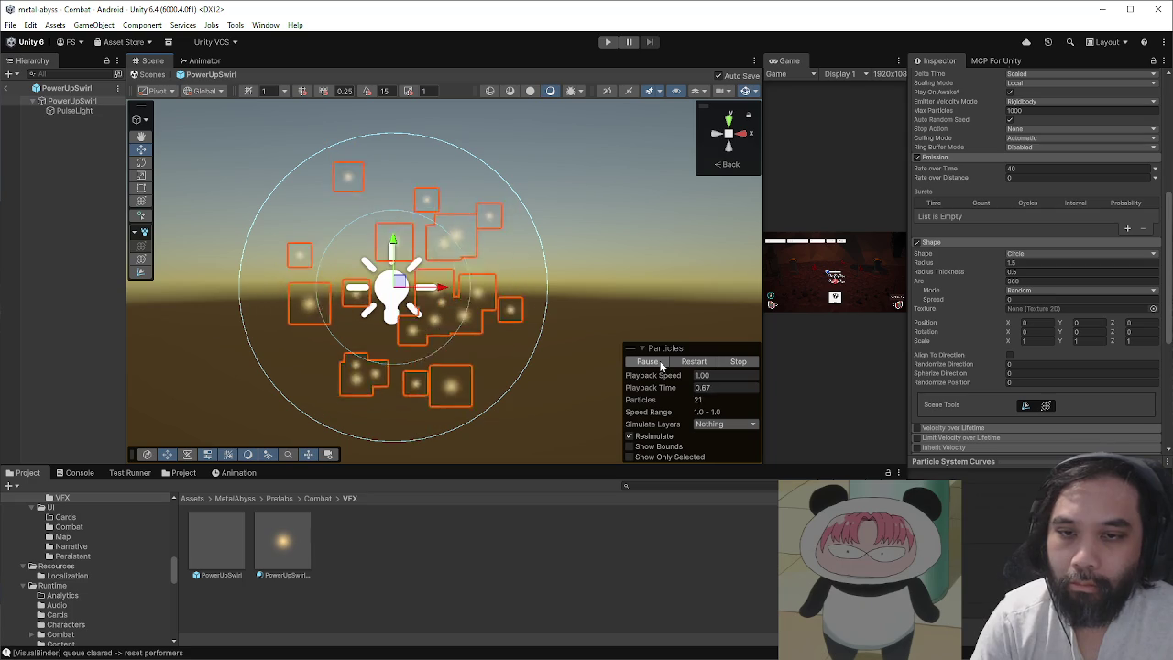
click(661, 363)
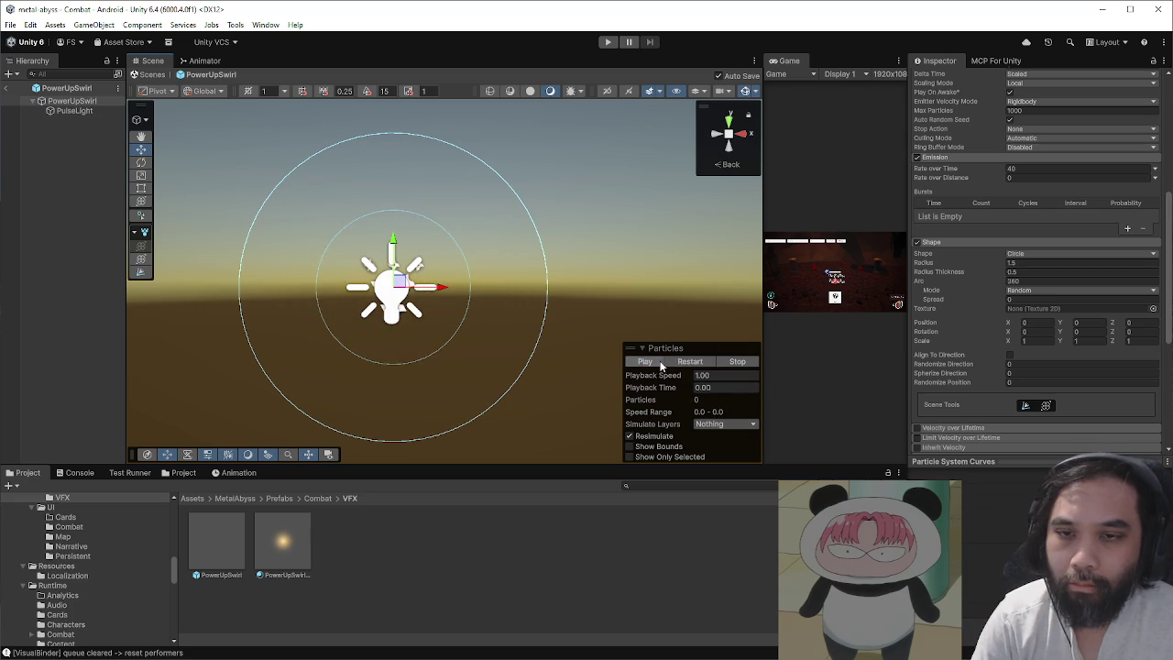
scroll(948, 369, up, 3)
scroll(947, 369, down, 1)
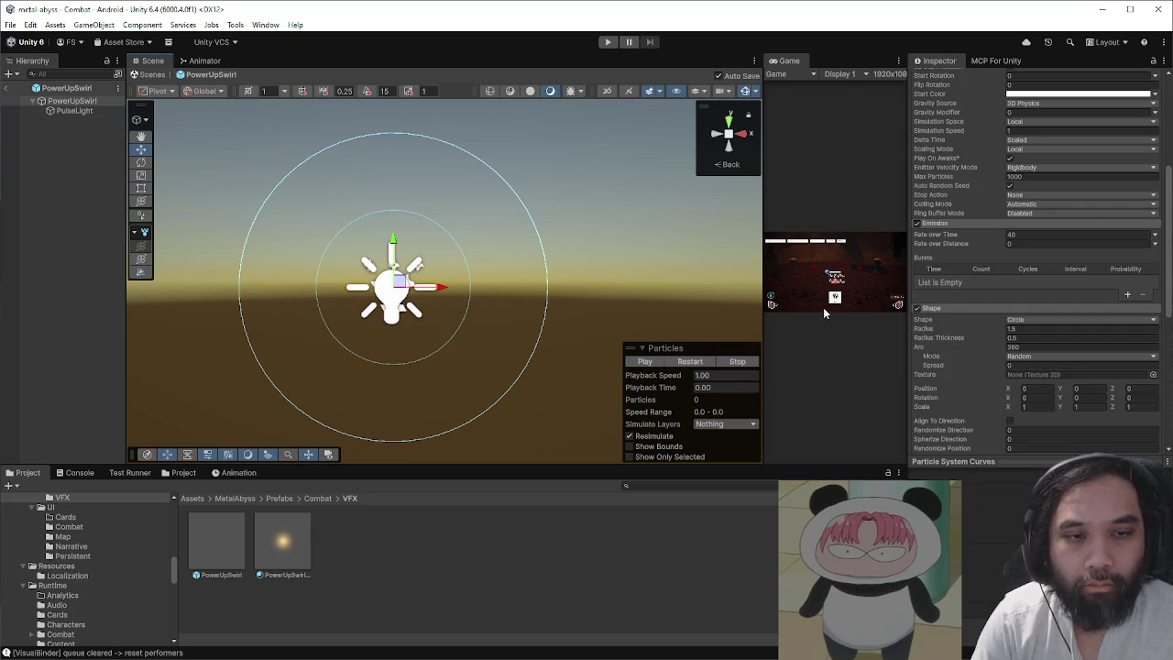
click(652, 361)
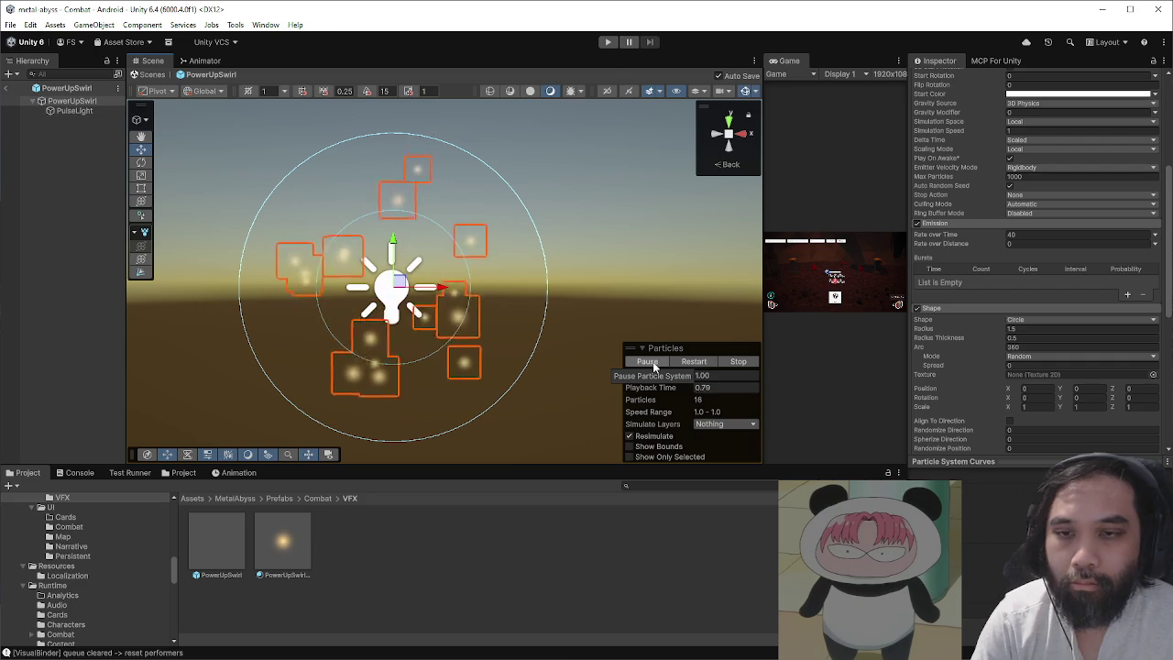
click(653, 361)
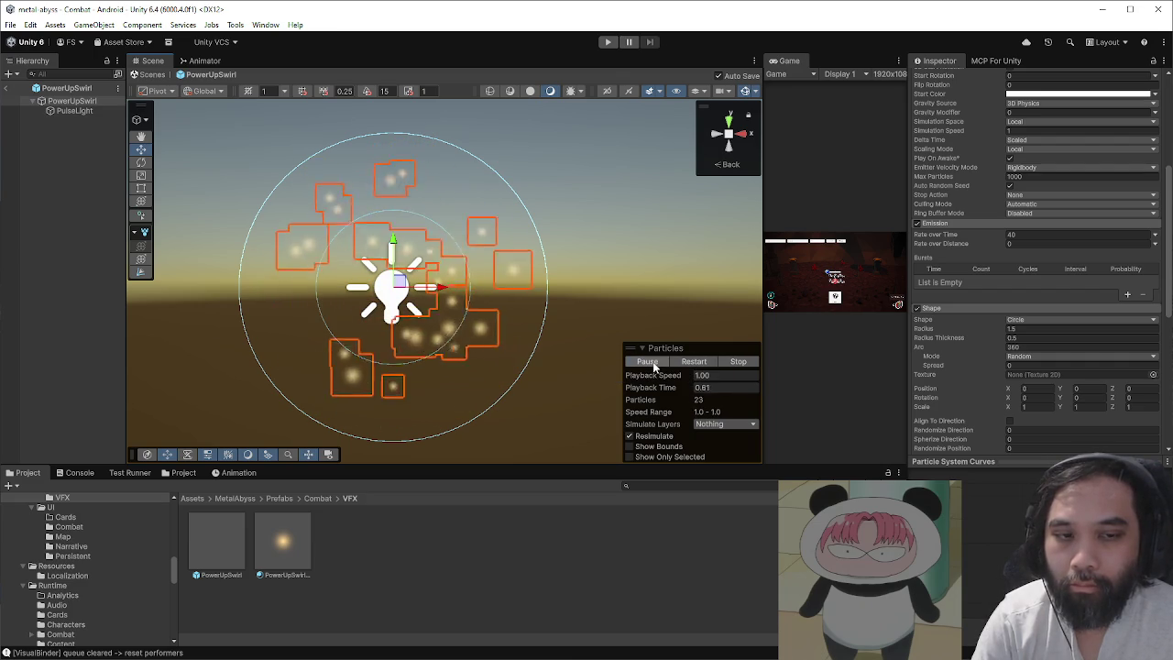
click(149, 75)
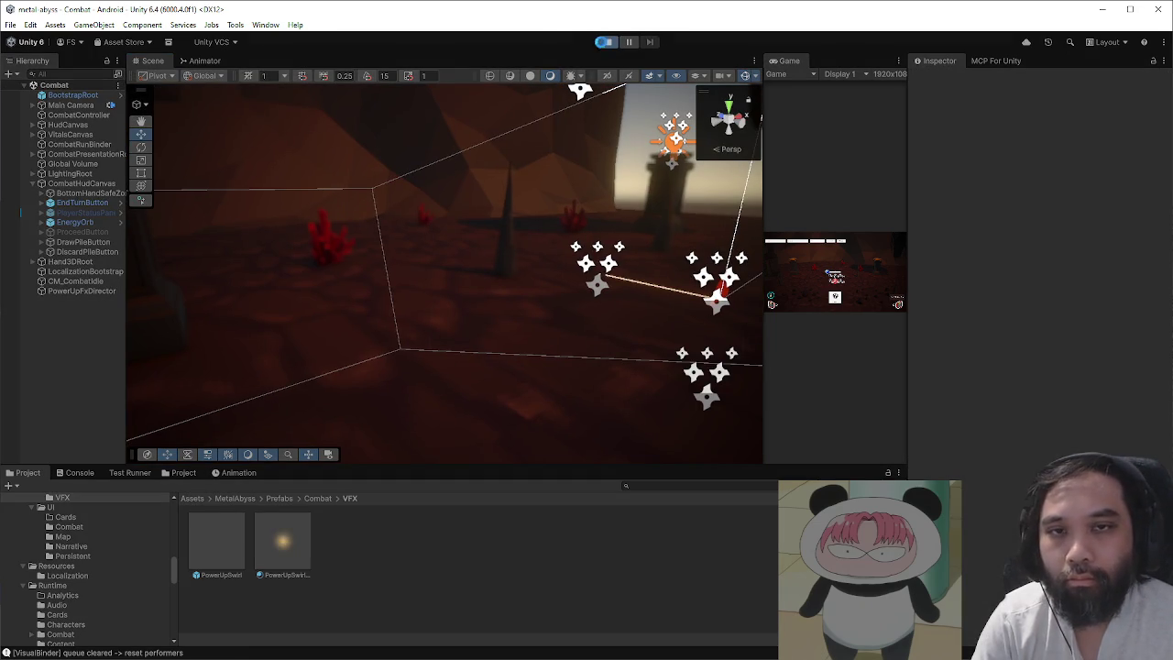
click(607, 41)
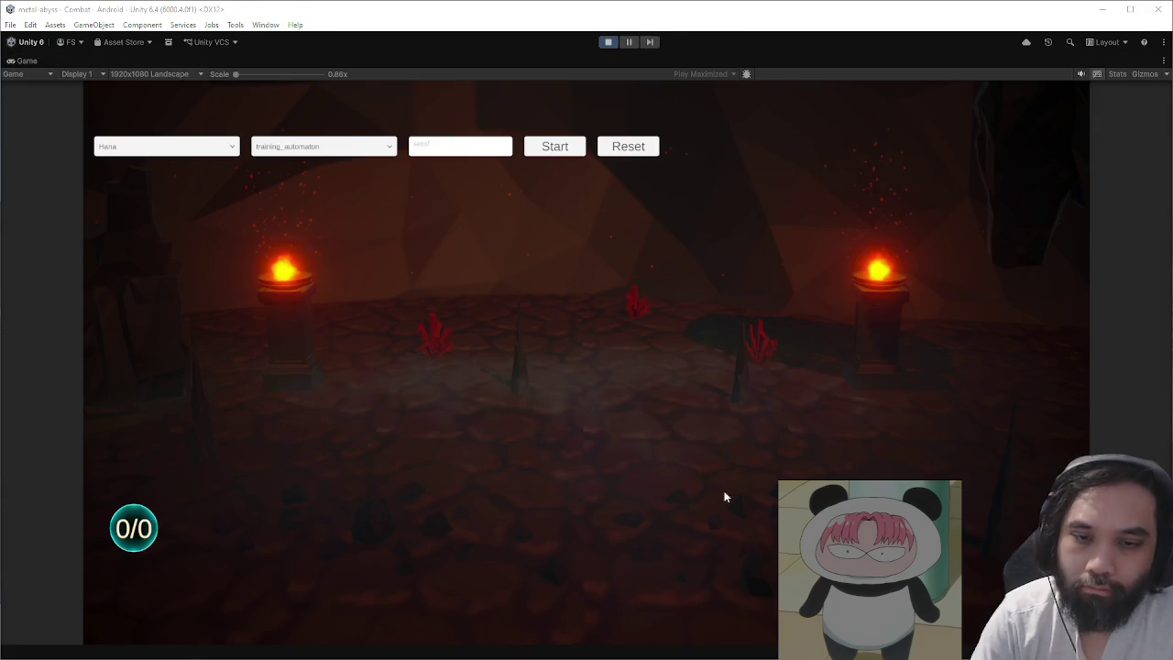
click(554, 147)
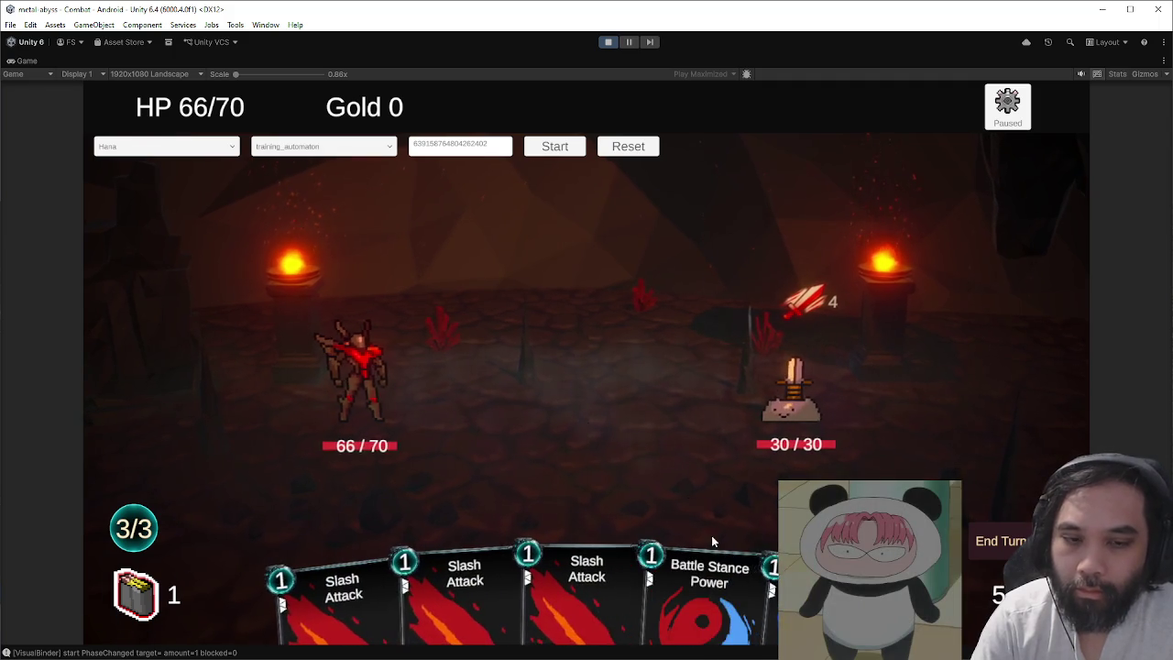
click(608, 42)
click(243, 534)
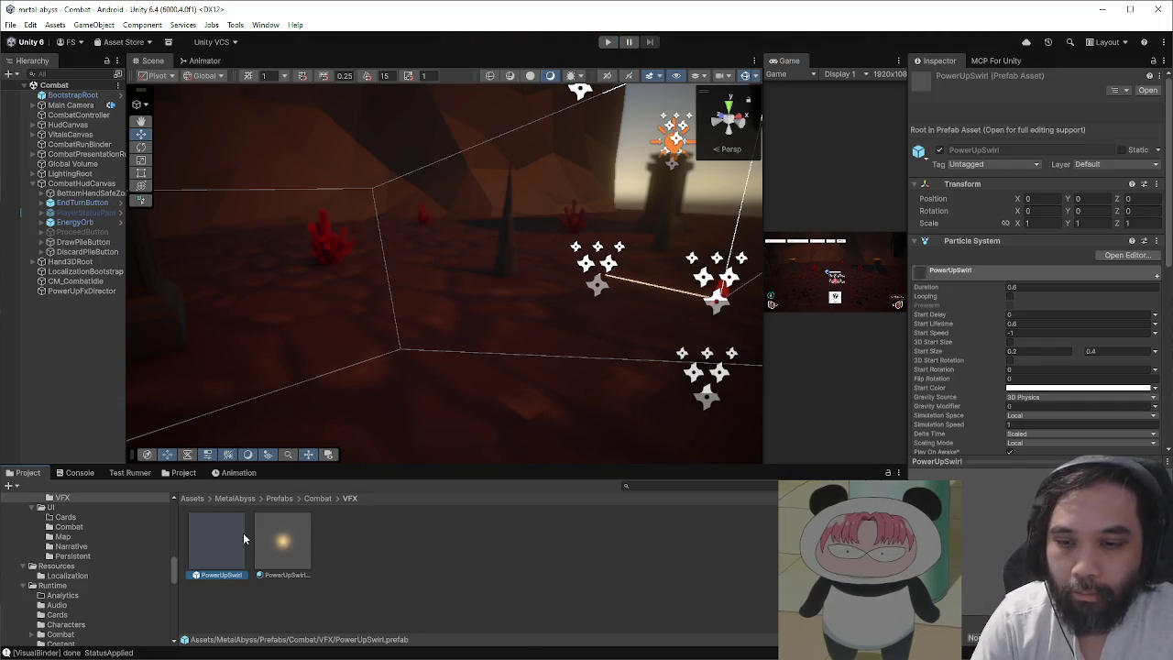
- Review the PowerUpSwirl Emission Rate over Time value
scroll(956, 407, down, 5)
click(958, 351)
click(1026, 364)
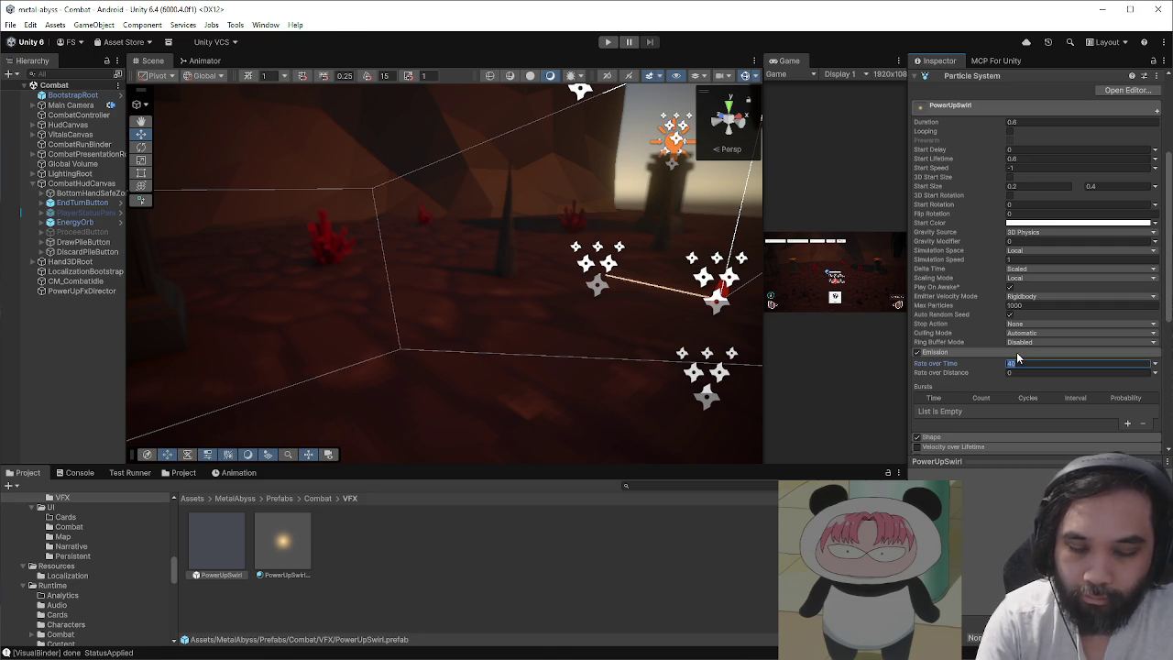
click(130, 283)
- Play-test combat, playing Battle Stance Power before and after a reset, then stop
click(607, 41)
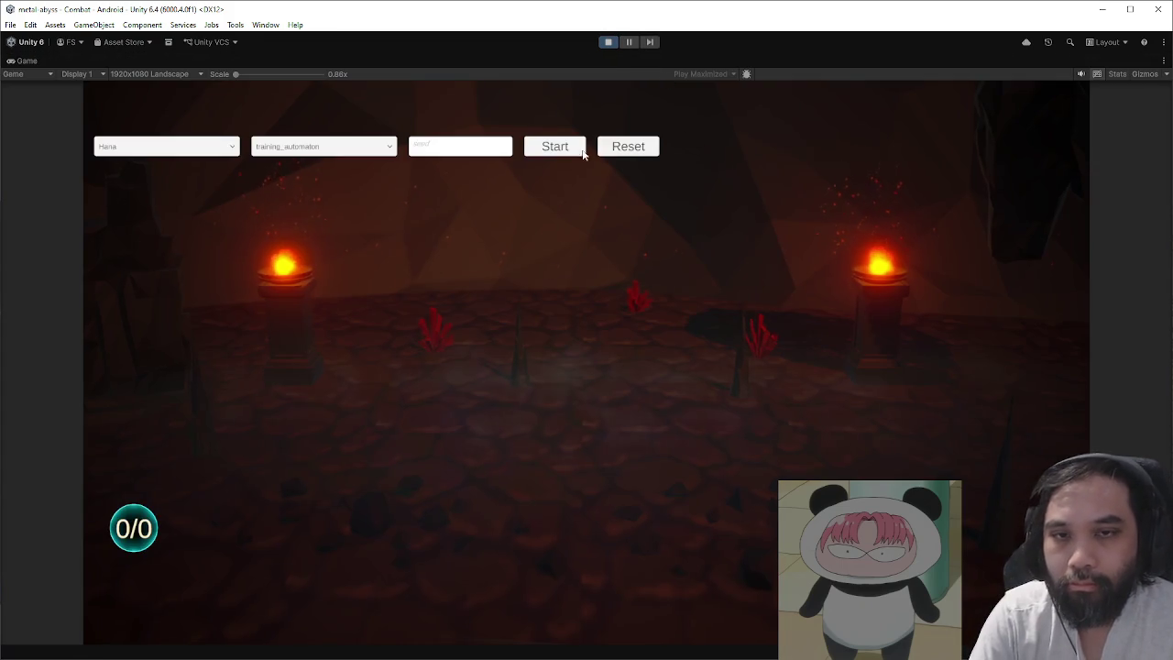
click(583, 152)
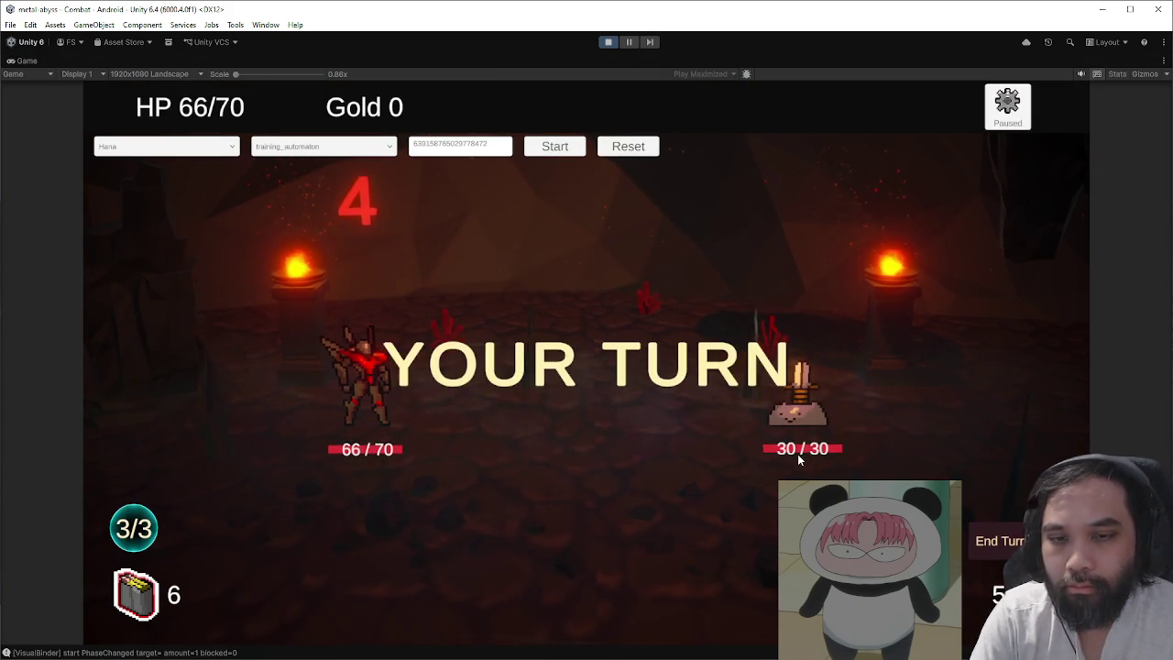
drag(469, 550, 718, 435)
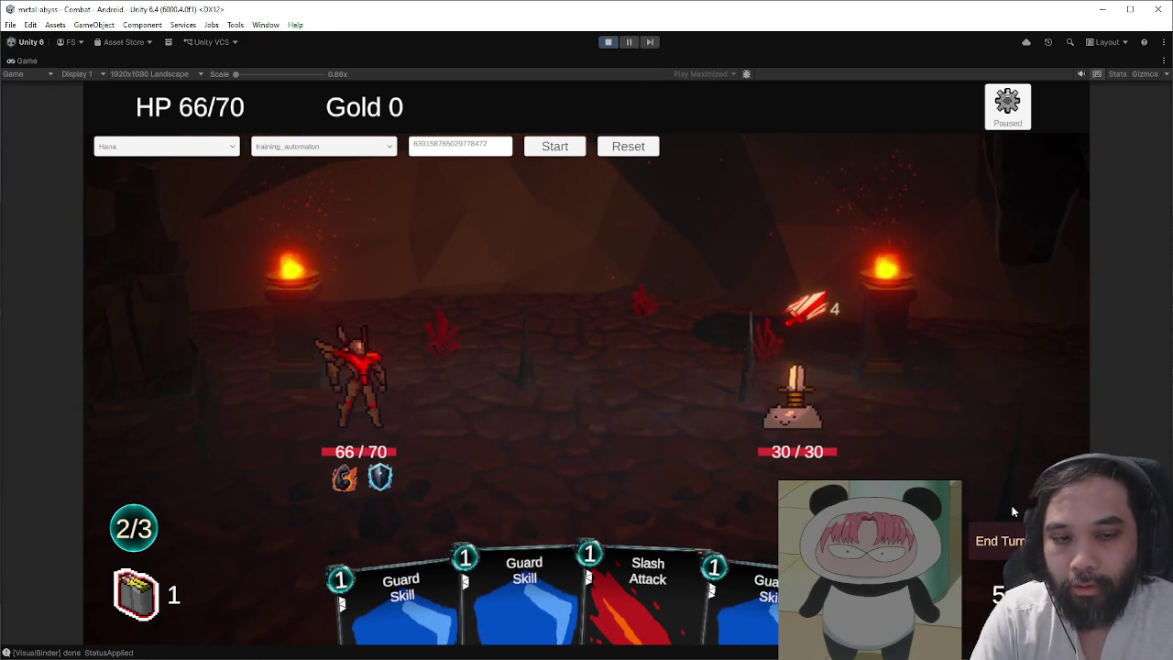
click(629, 148)
click(560, 149)
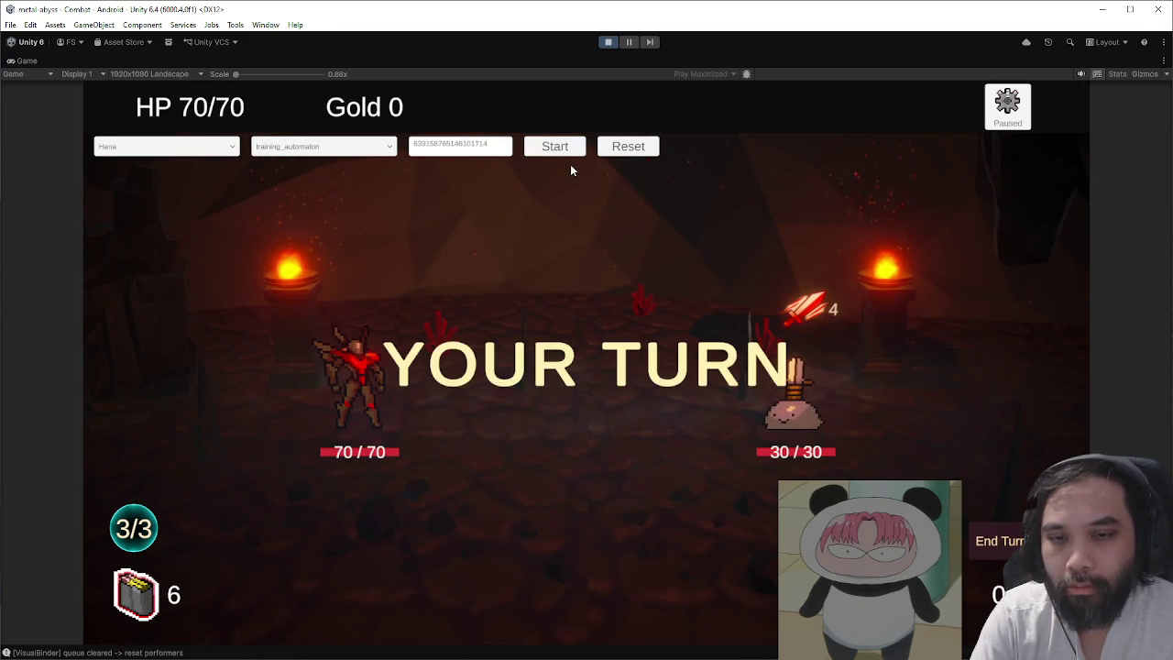
drag(454, 596, 677, 462)
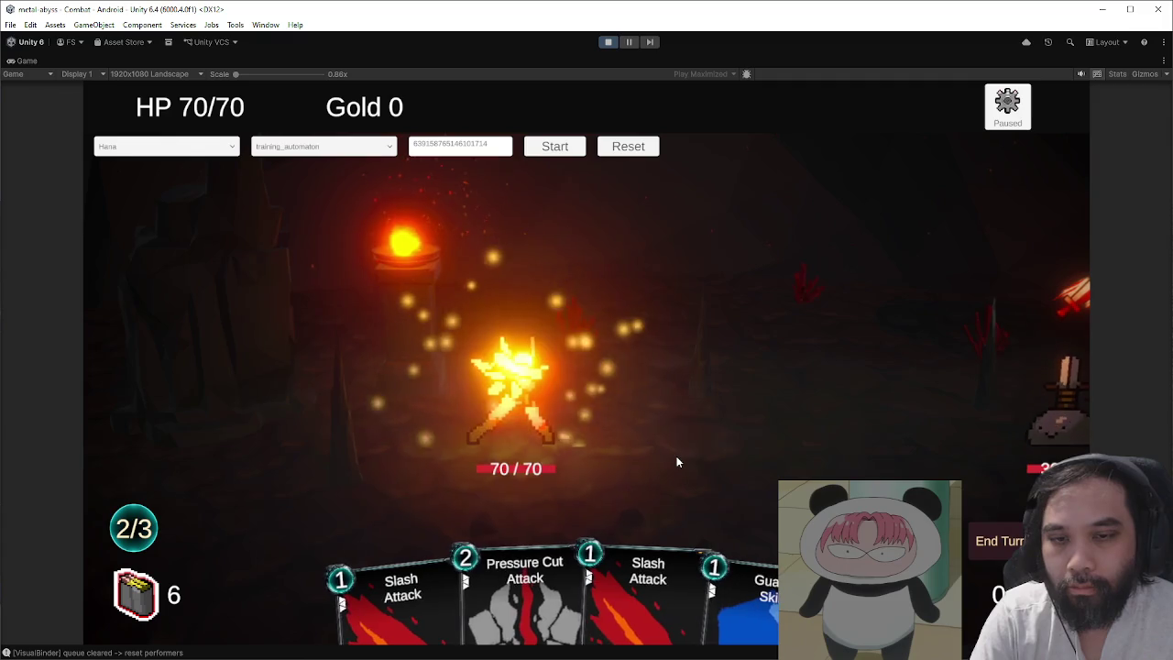
click(607, 42)
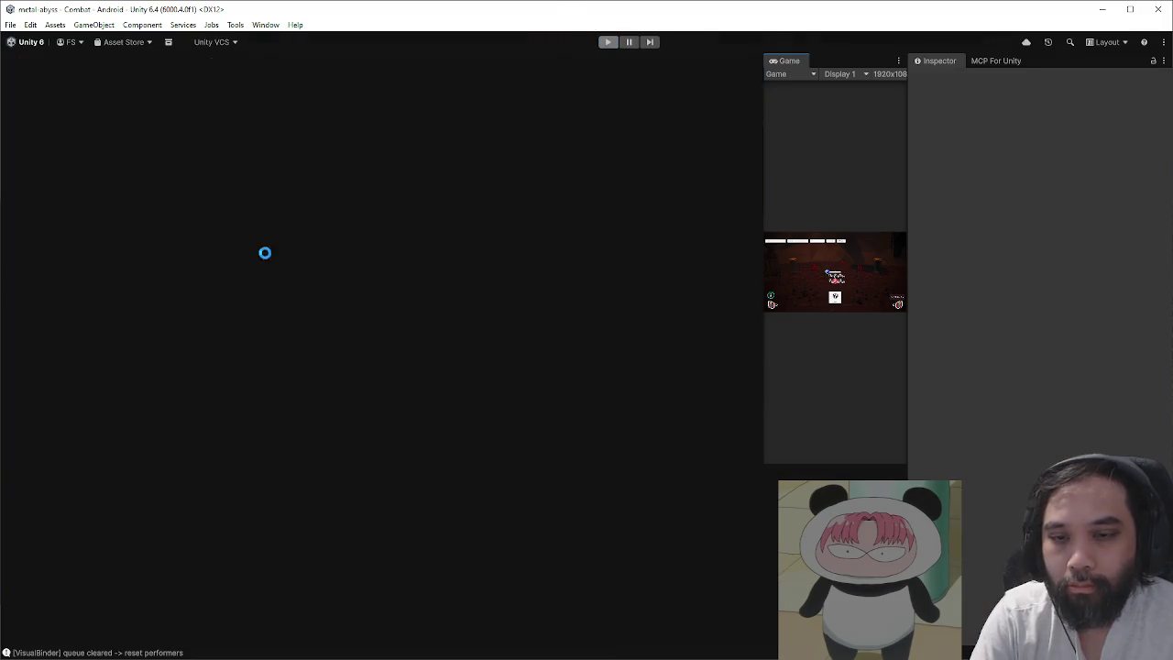
- Switch PowerUpSwirl Start Speed to Random Between Two Constants with first value -1
click(220, 543)
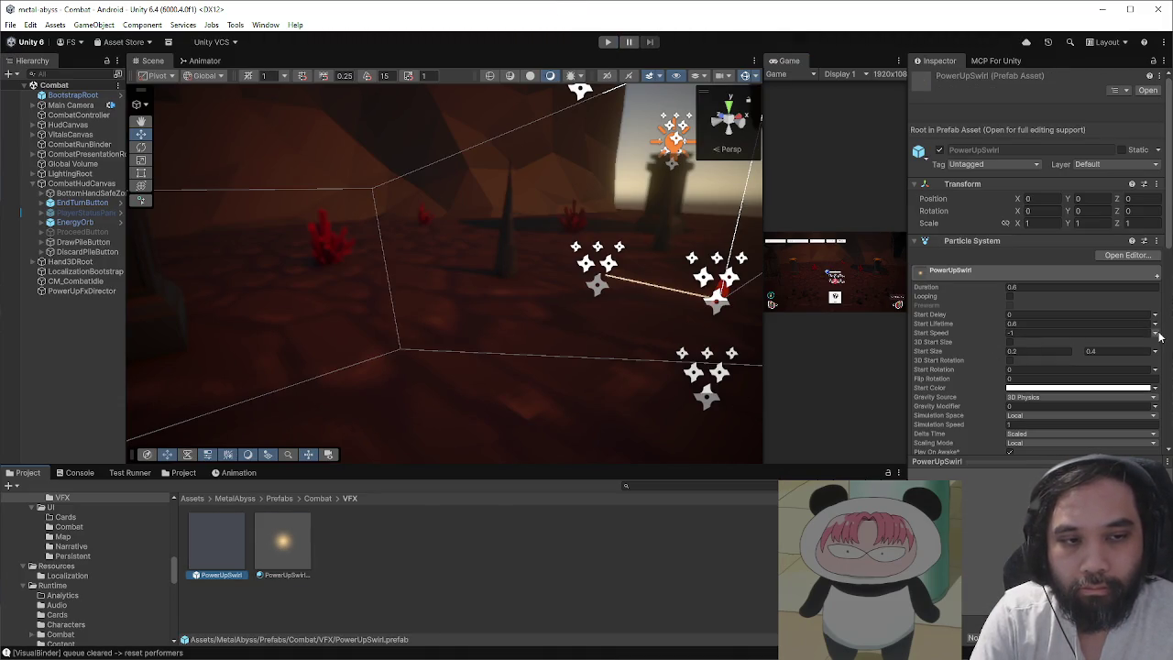
click(1154, 333)
click(1122, 373)
click(1054, 332)
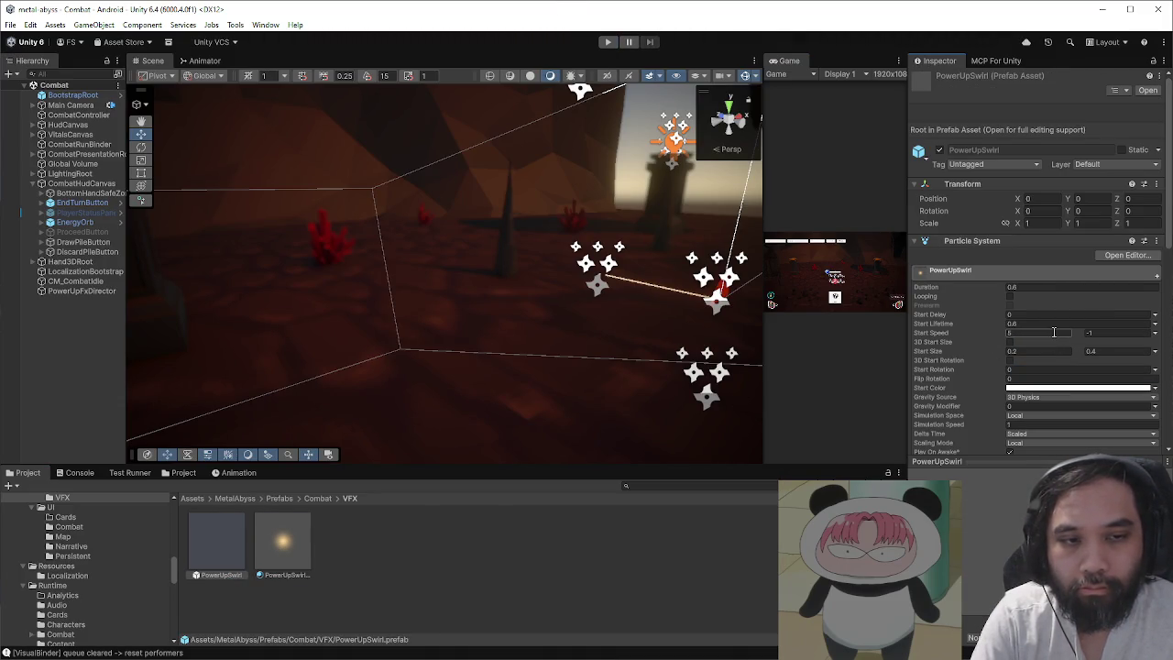
text(-)
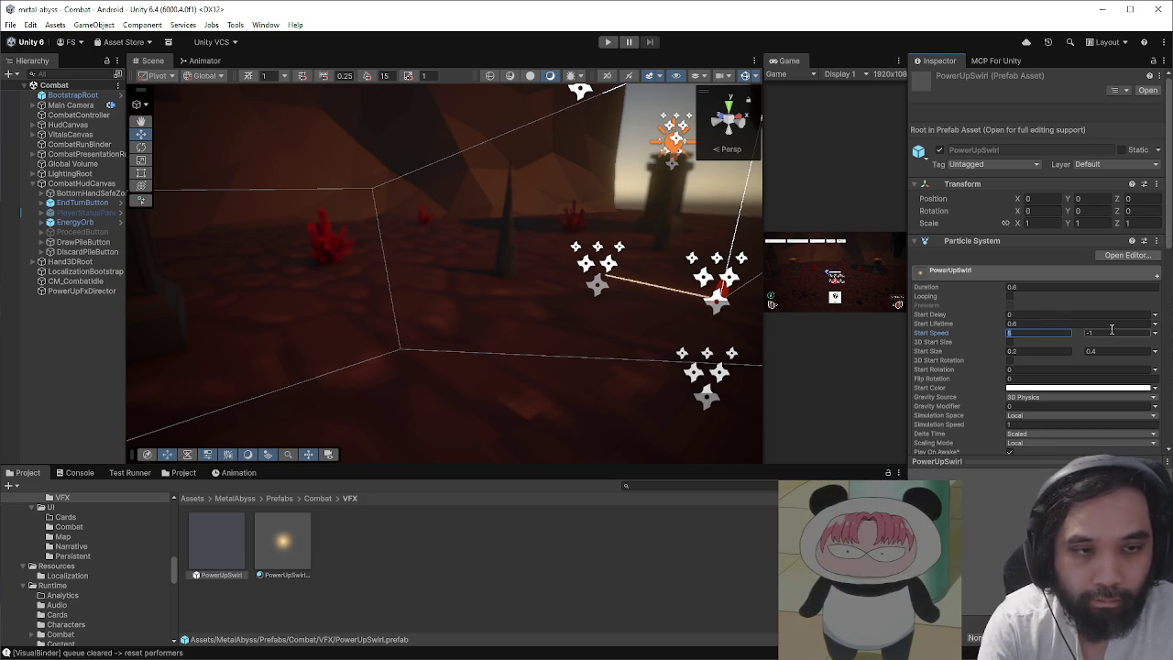
text(1)
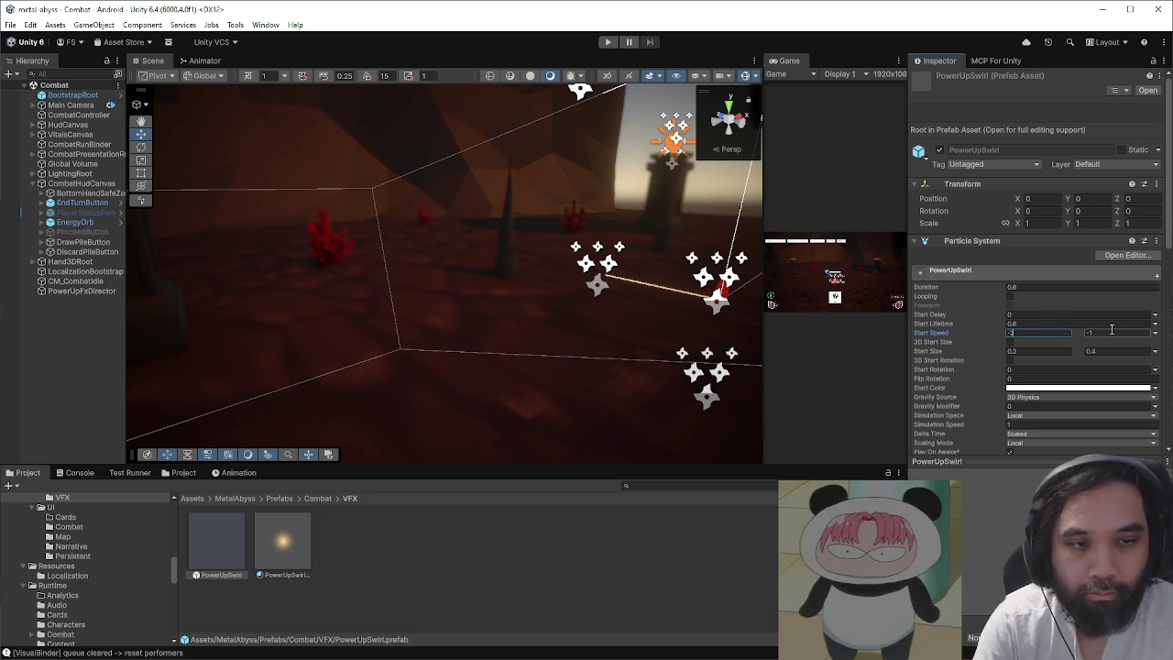
click(473, 194)
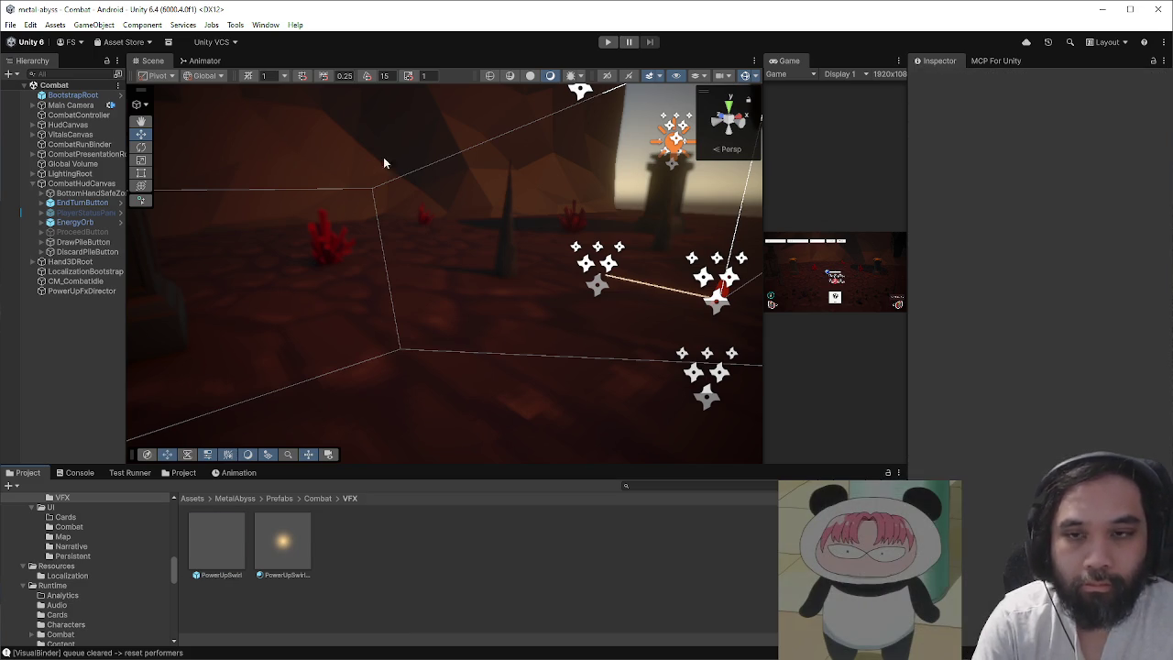
- Play-test Battle Stance to check the new start speed, then stop
click(604, 43)
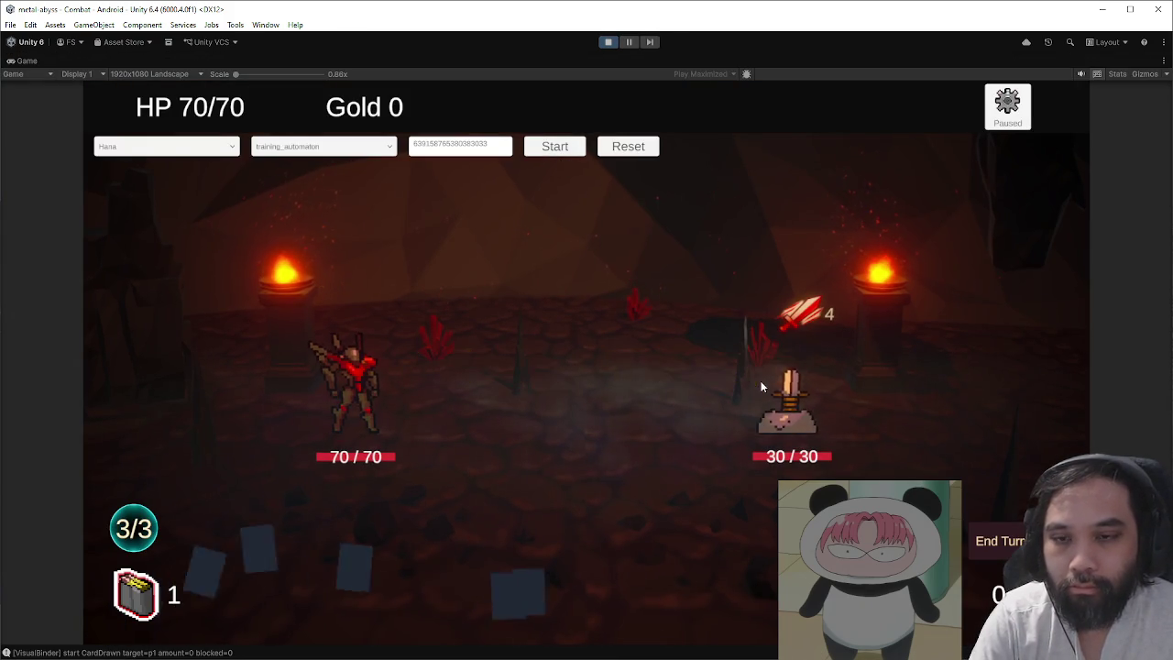
click(883, 479)
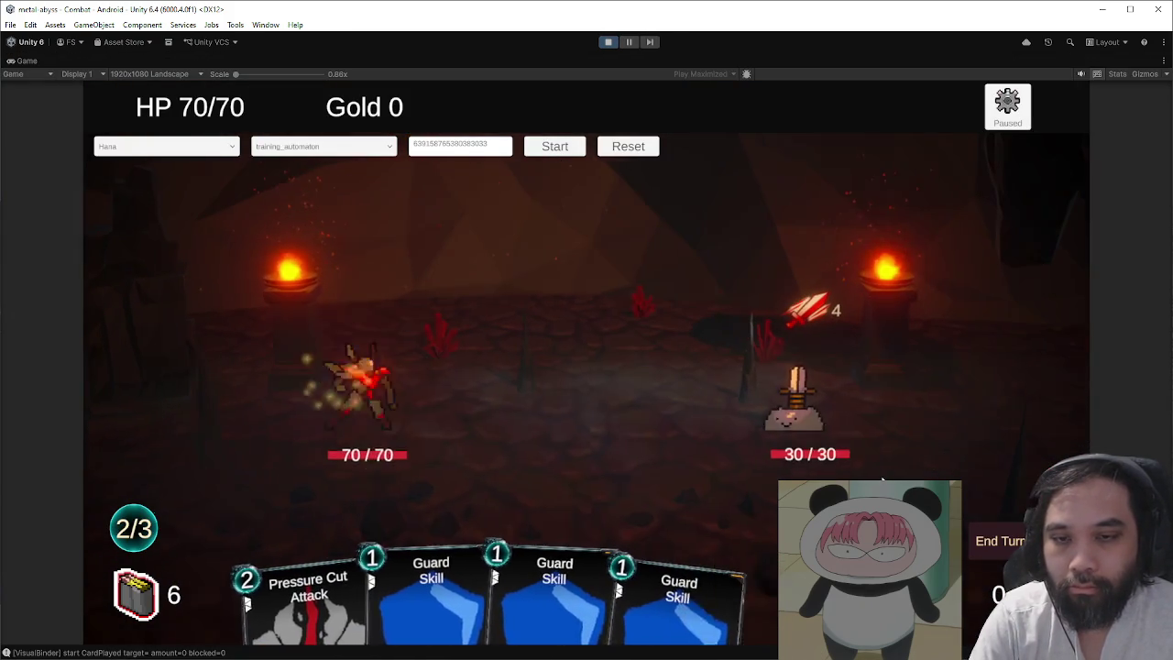
click(607, 41)
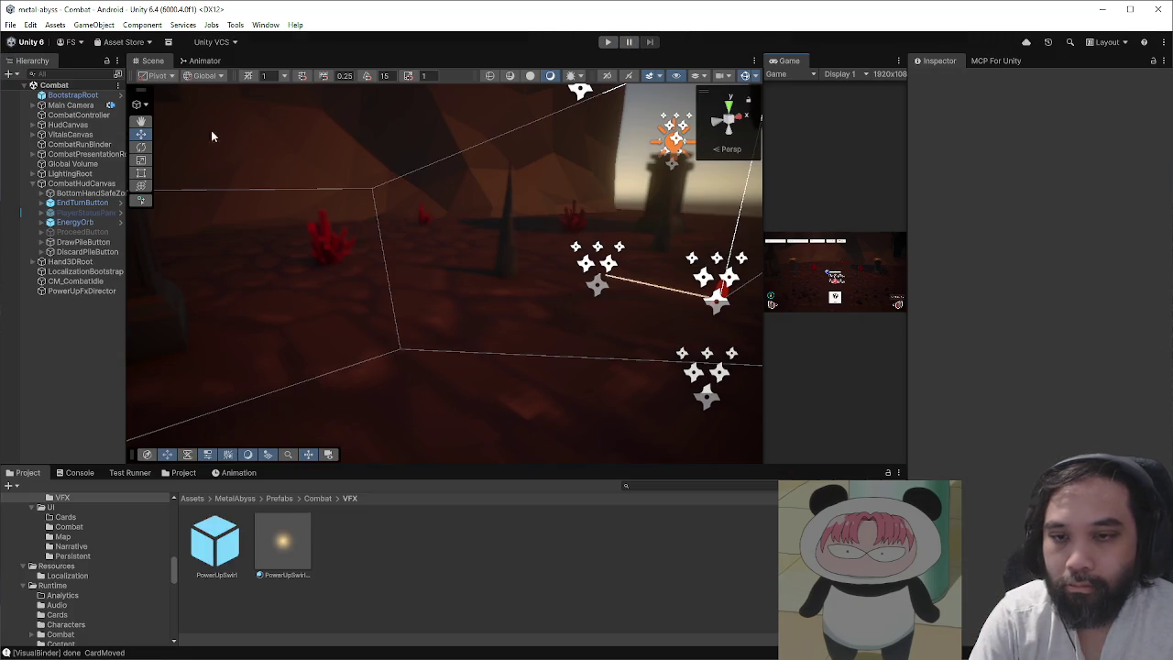
- Save the Combat scene and the project
click(10, 25)
click(29, 84)
click(11, 25)
click(41, 155)
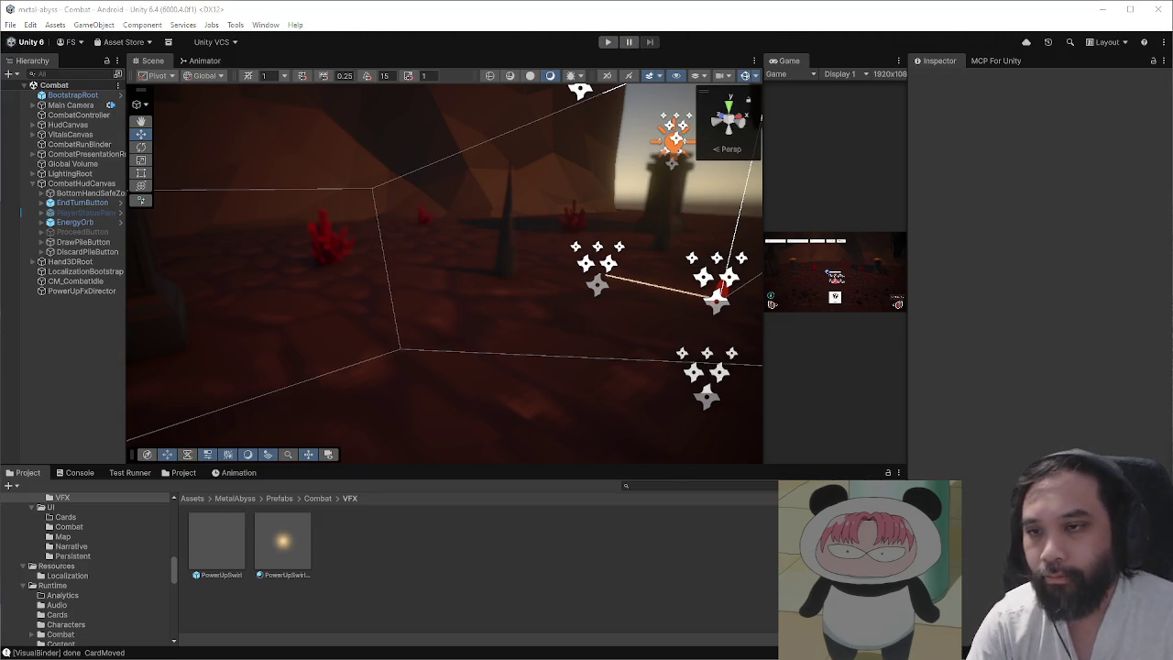
- Inspect EndTurnButton, CombatHudCanvas and CombatController, copying the CombatController script's path
click(82, 203)
scroll(990, 291, down, 2)
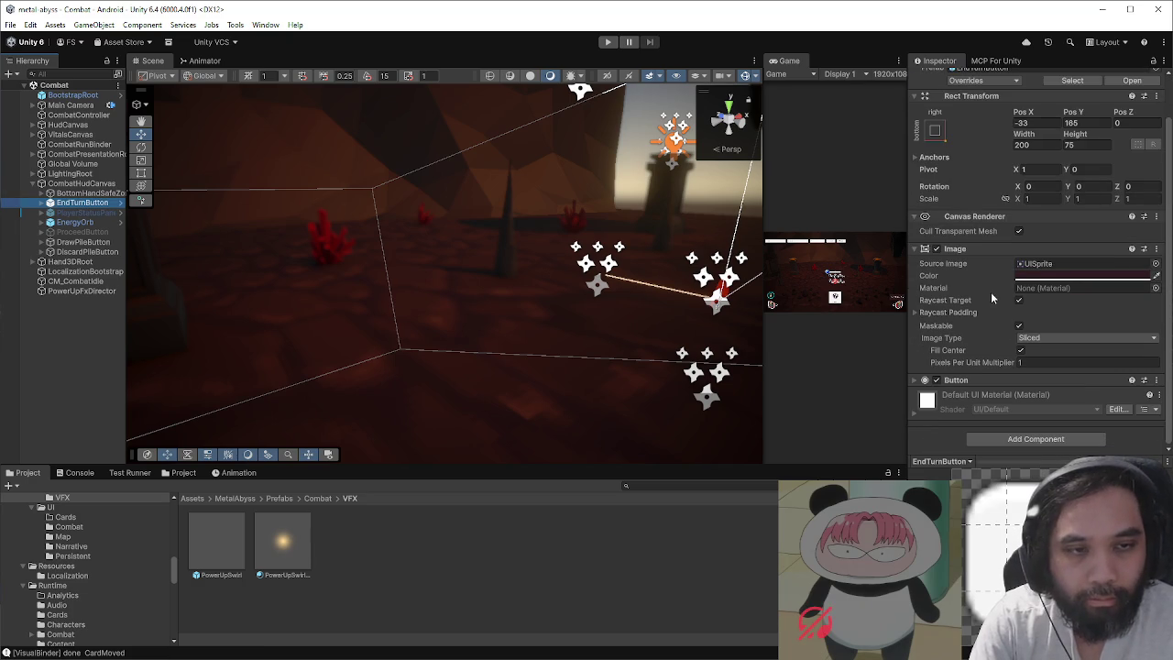
click(87, 184)
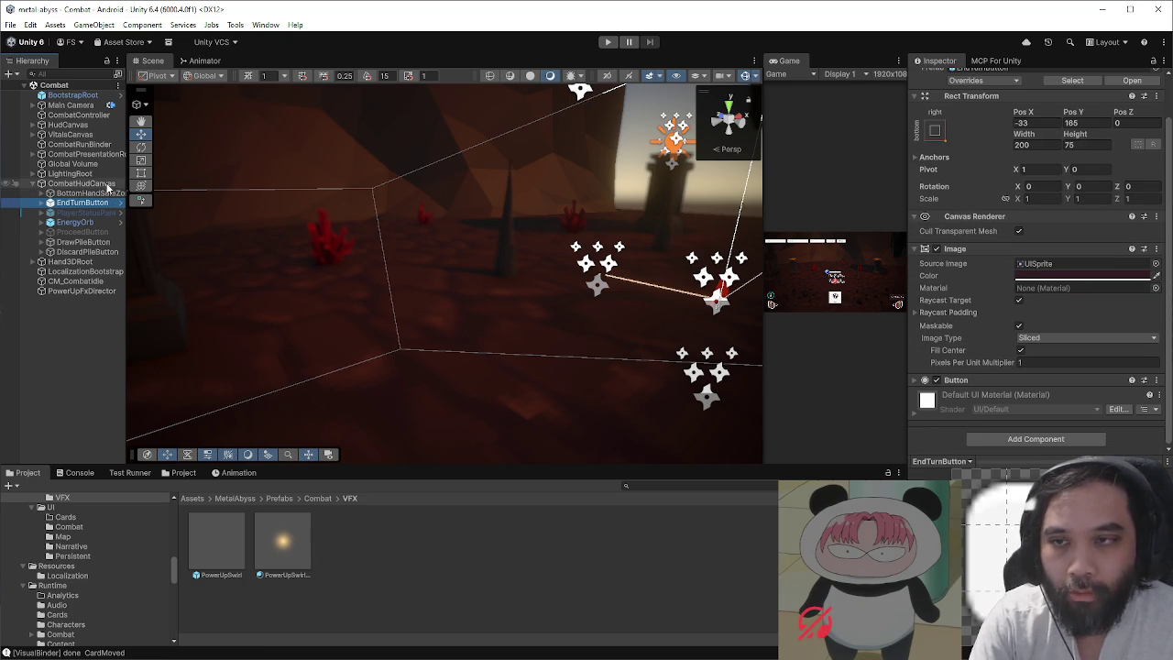
scroll(964, 383, down, 5)
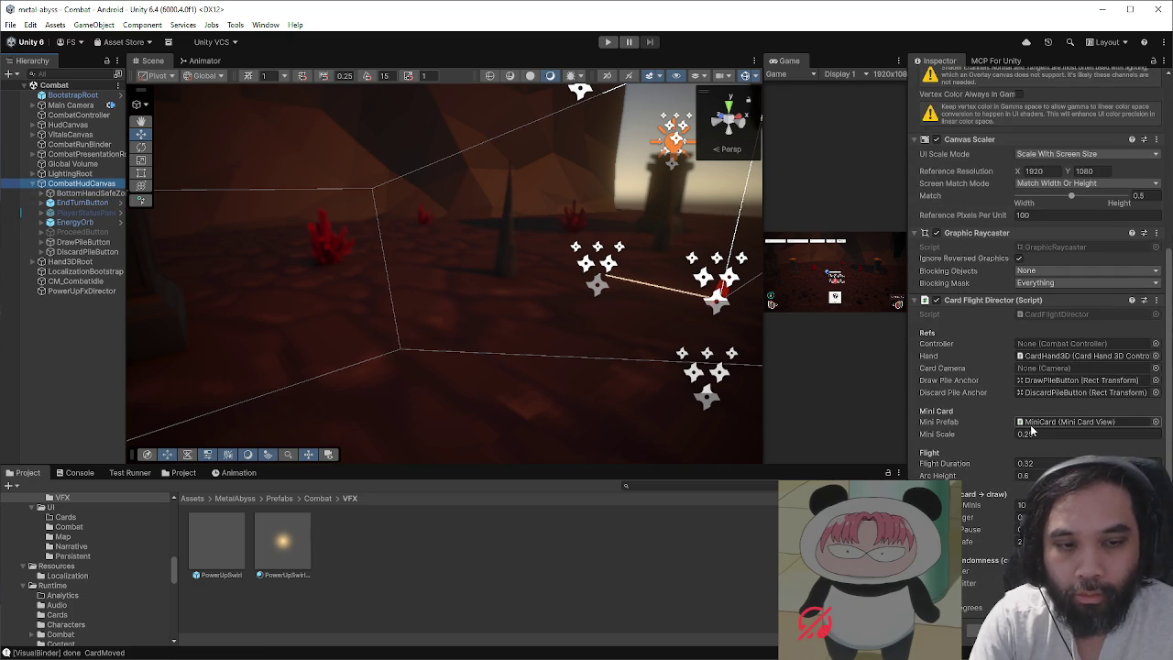
click(89, 116)
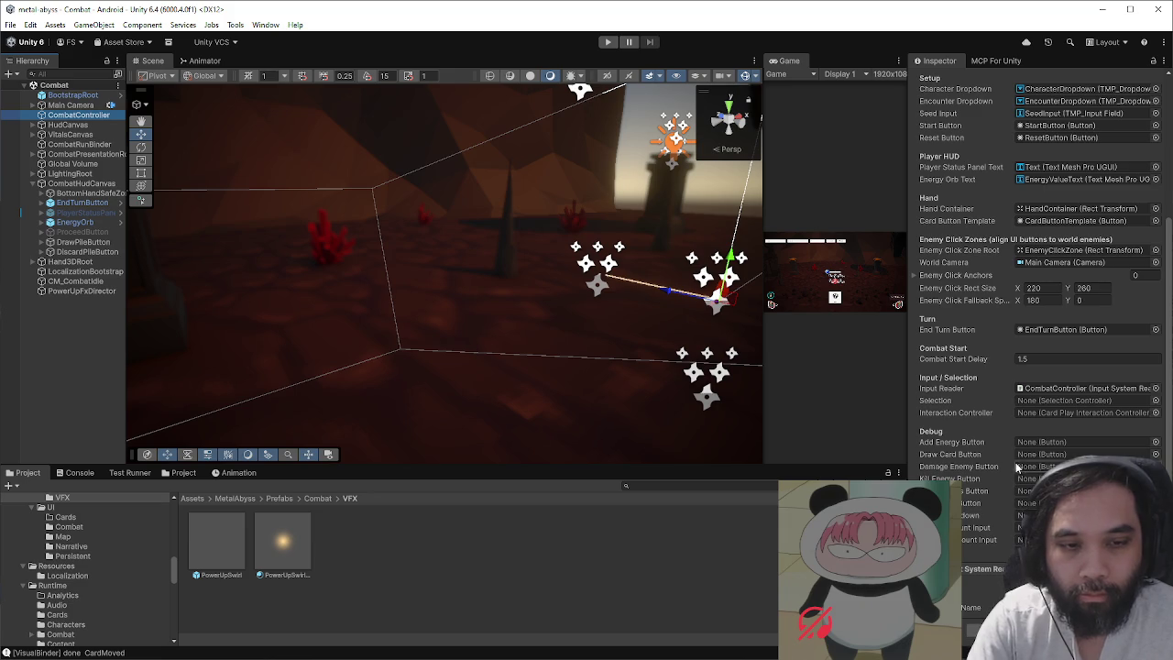
scroll(1028, 333, up, 2)
scroll(1028, 332, up, 5)
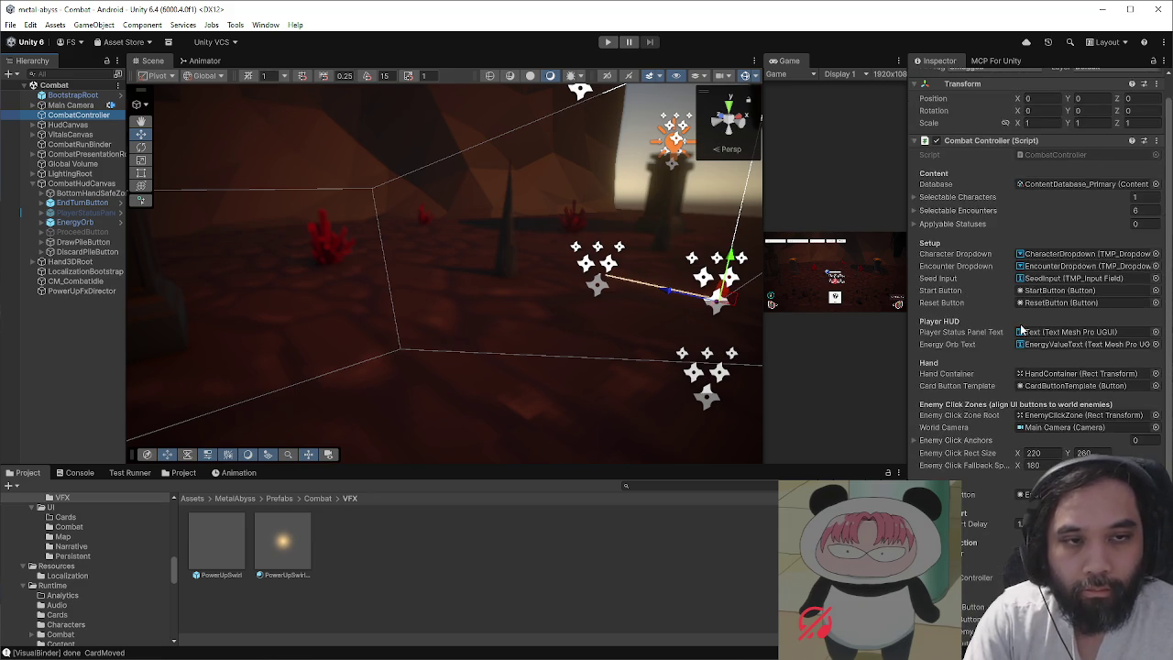
right_click(1038, 150)
click(1061, 174)
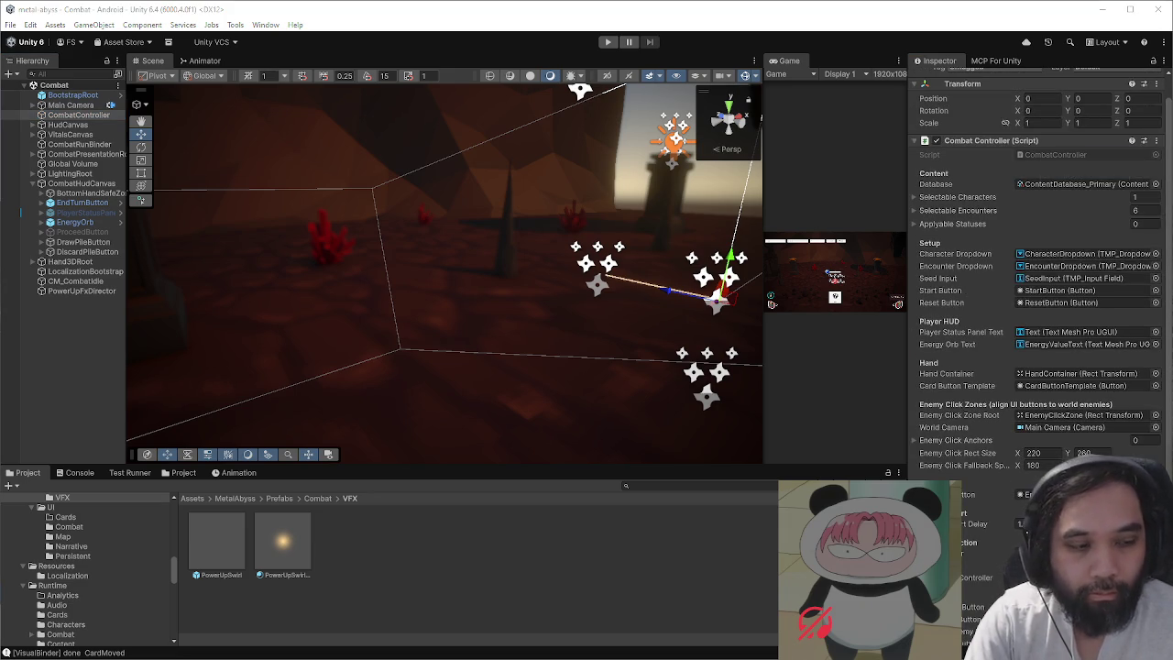
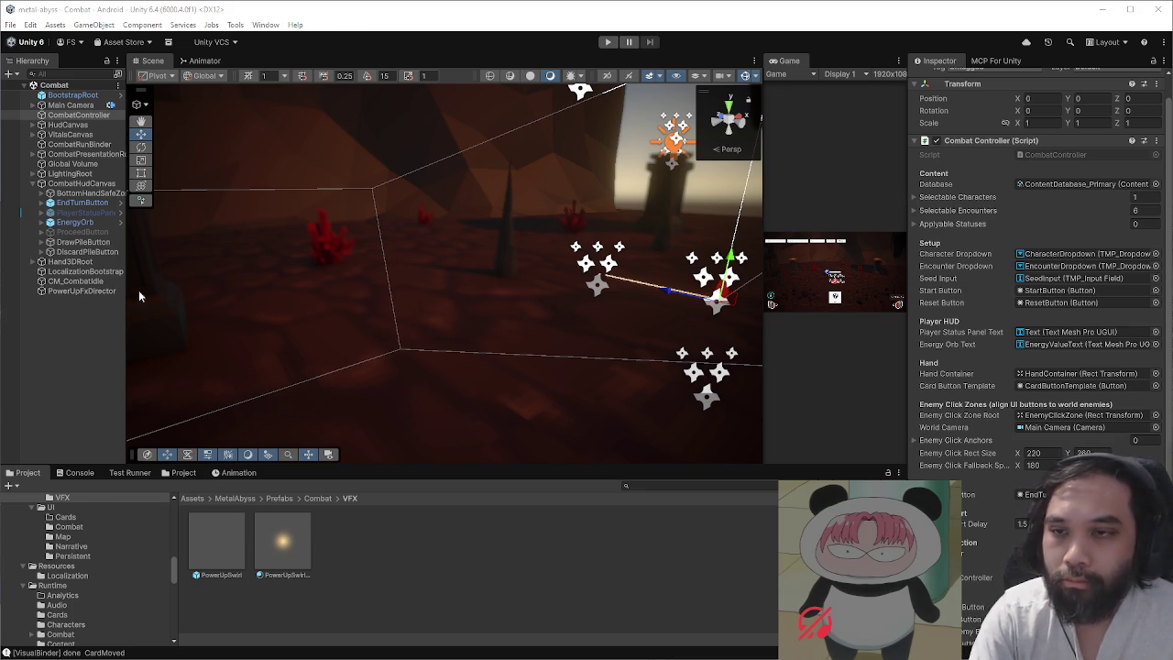
- Browse to the Assets/MetalAbyss/Scenes folder in the Project window
double_click(84, 182)
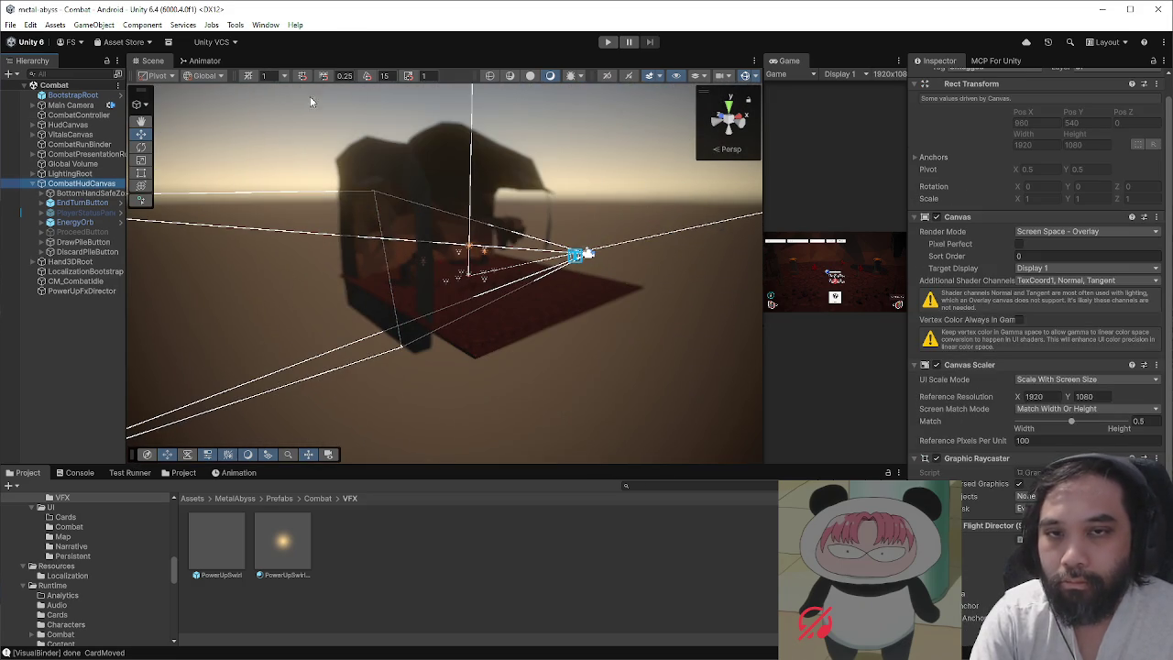
click(193, 499)
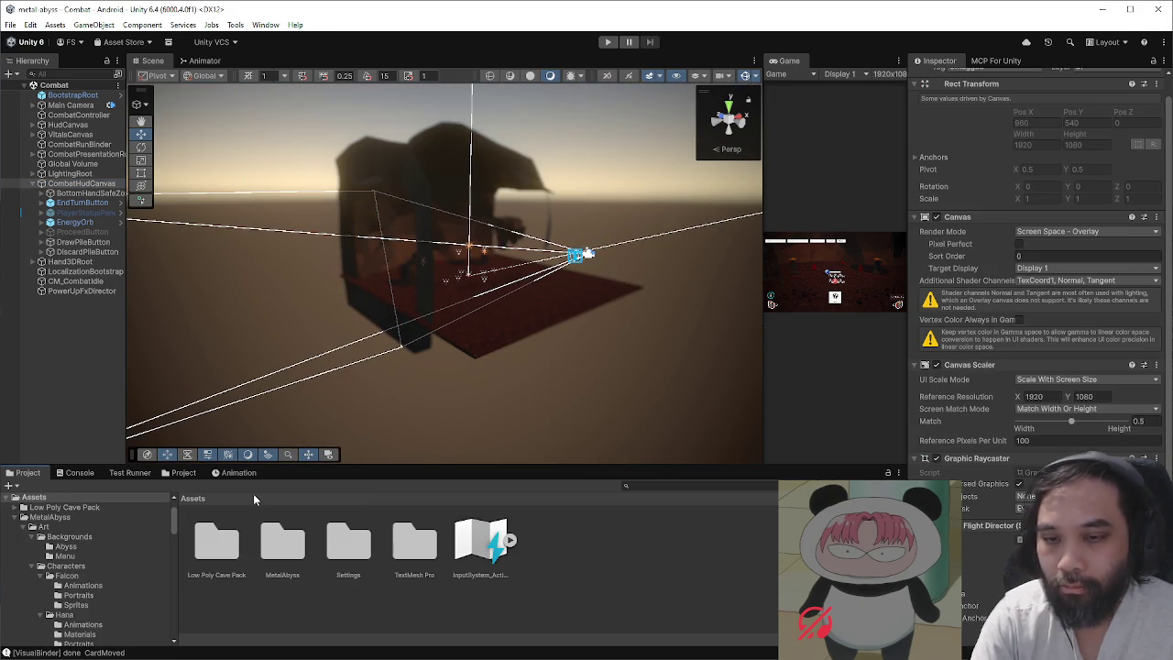
double_click(305, 541)
double_click(612, 545)
- Open the MainMenu scene and enlarge the Game view beside the Scene view
click(351, 542)
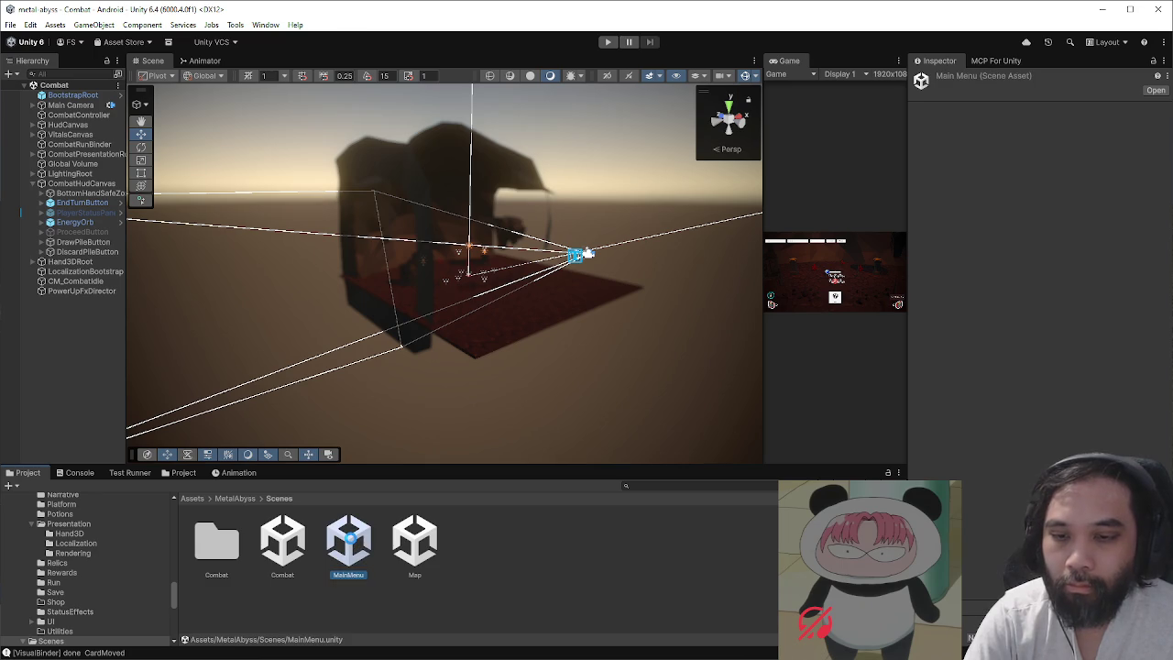
double_click(350, 541)
drag(762, 260, 261, 274)
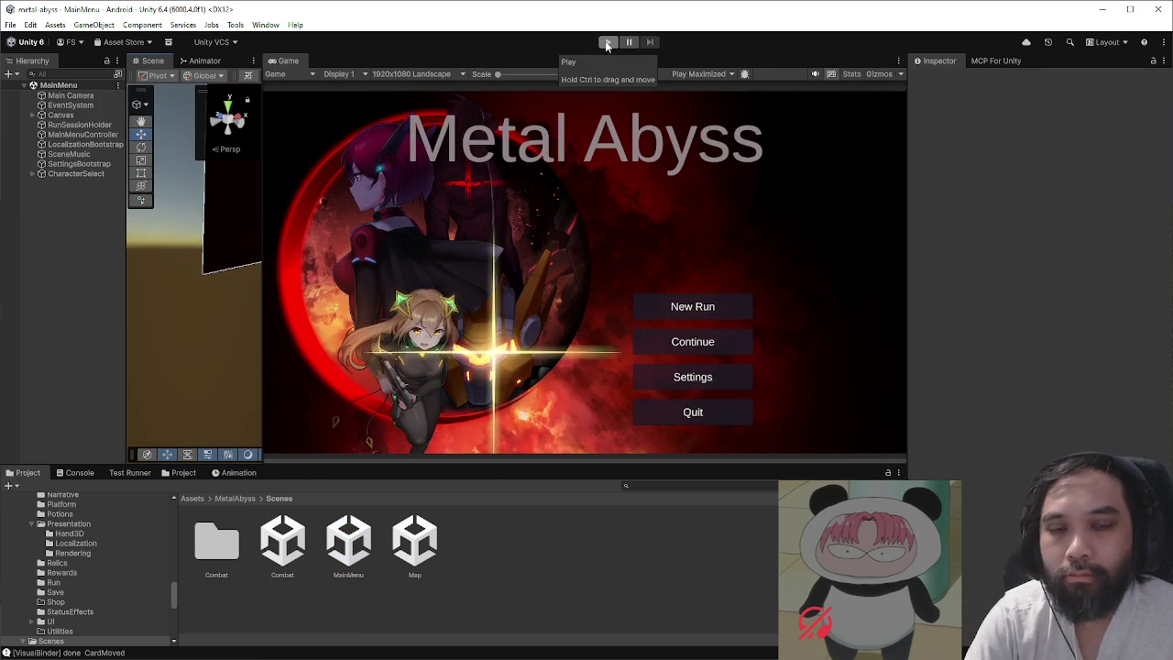
- Widen the Hierarchy and expand CharacterSelect, CharacterSelectCanvas, PanelRoot and ButtonContainer
click(32, 173)
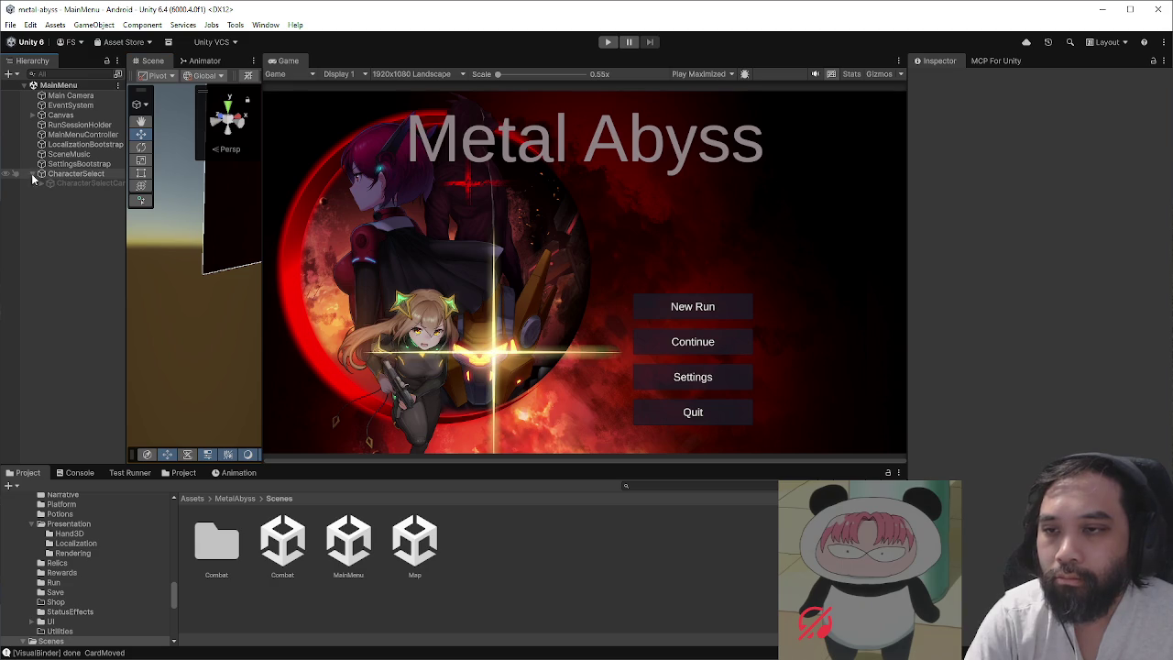
click(51, 183)
drag(126, 241, 213, 243)
drag(288, 256, 326, 256)
click(42, 185)
click(61, 193)
click(45, 192)
click(57, 211)
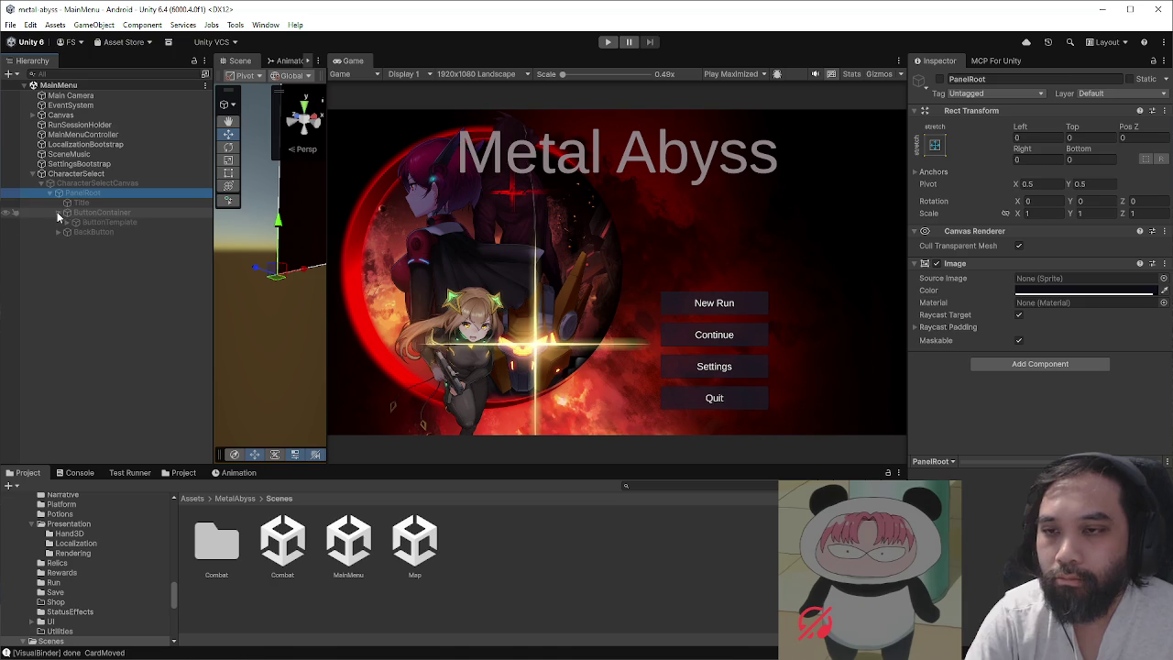
- Activate PanelRoot so the Choose Your Pilot panel with its Back button appears
click(97, 184)
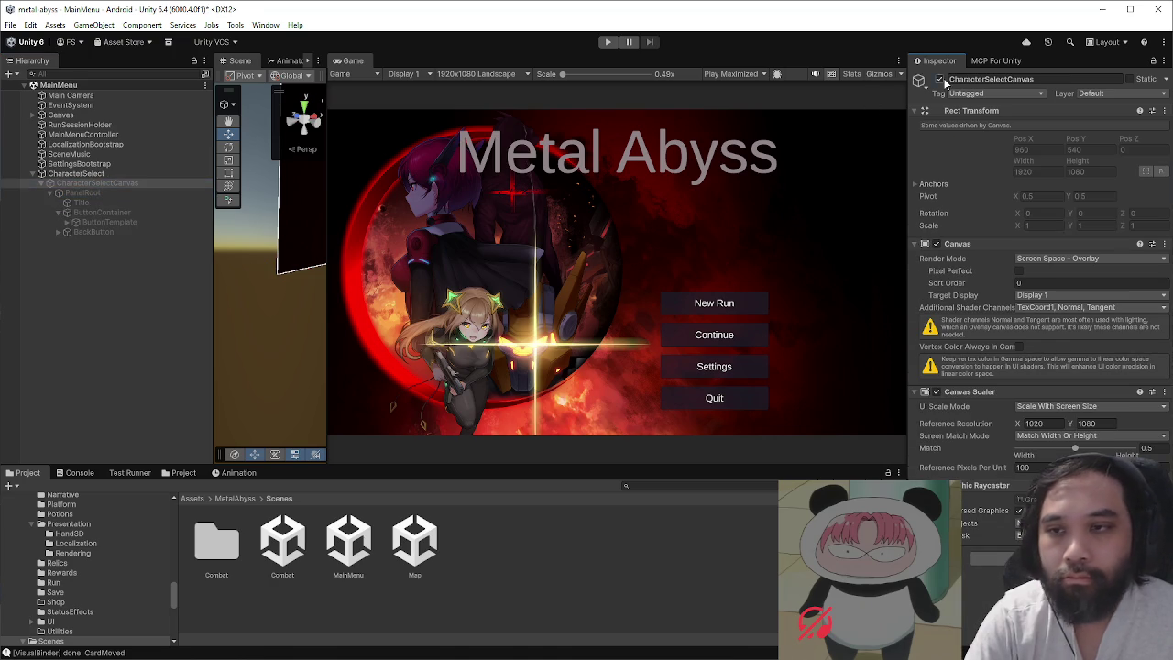
click(102, 193)
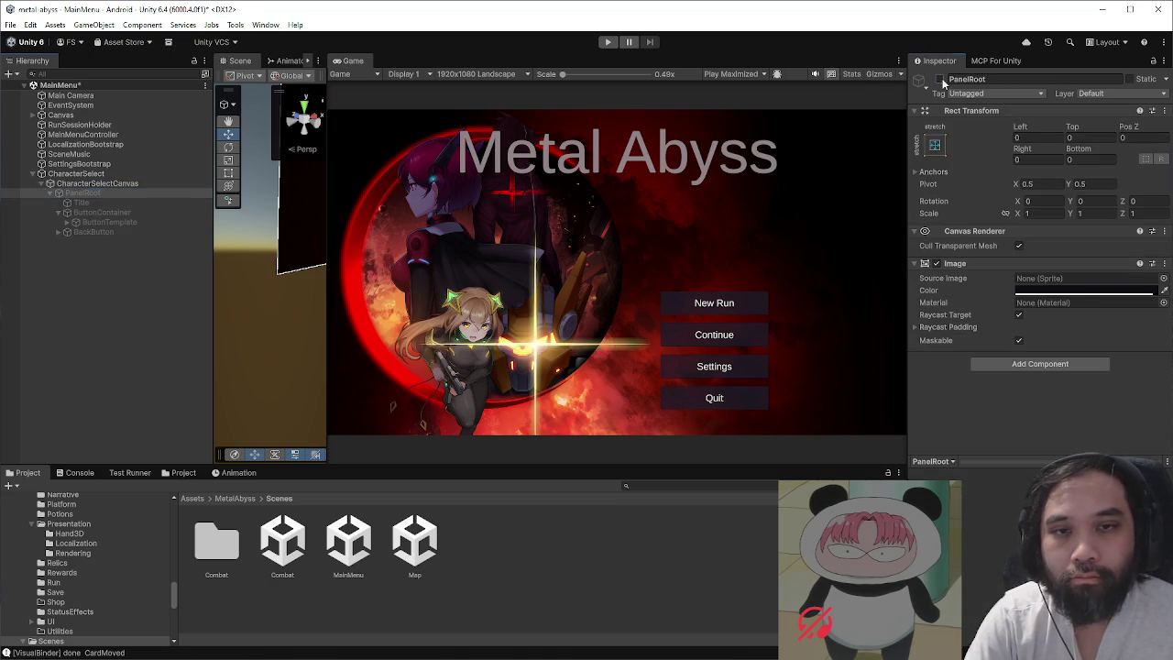
click(939, 80)
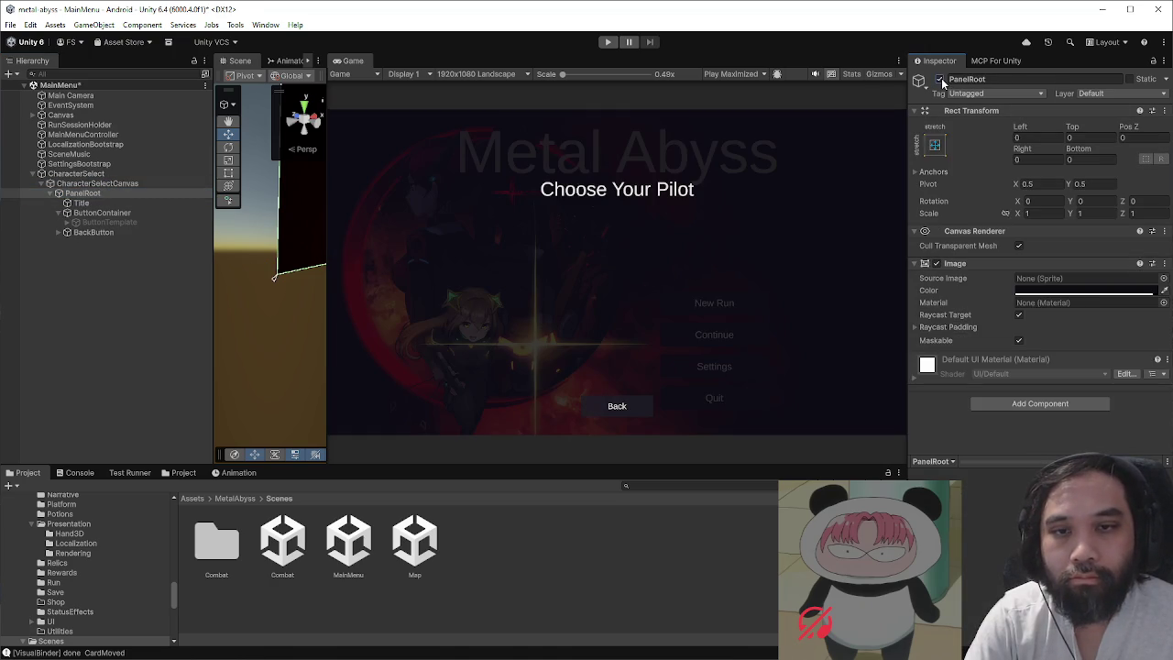
right_click(100, 193)
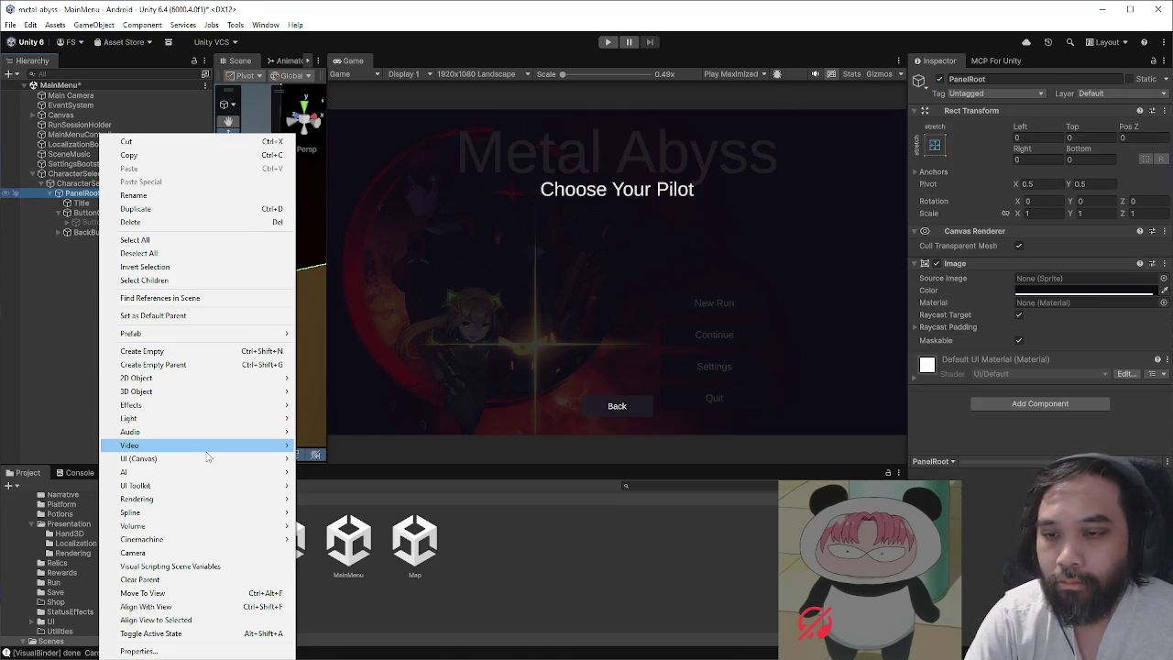
- Add a UI Image under PanelRoot named HanaPortrait with Raycast Target turned off
mouse_move(209, 458)
click(318, 462)
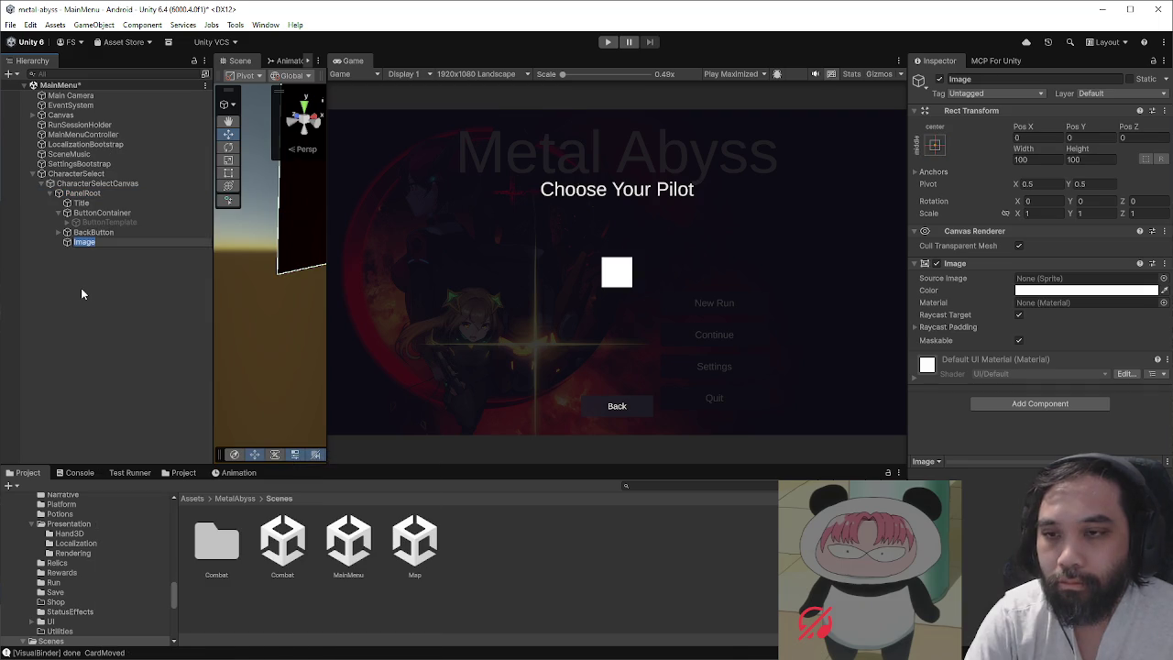
text(HanaPortrait)
key(Return)
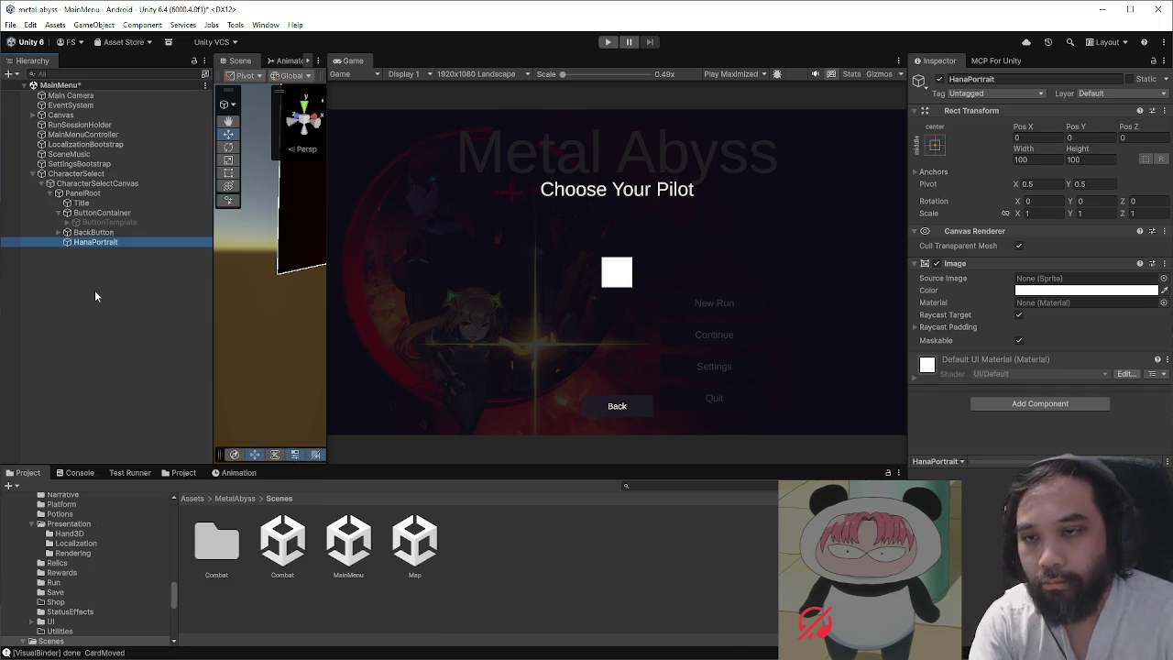
click(1017, 315)
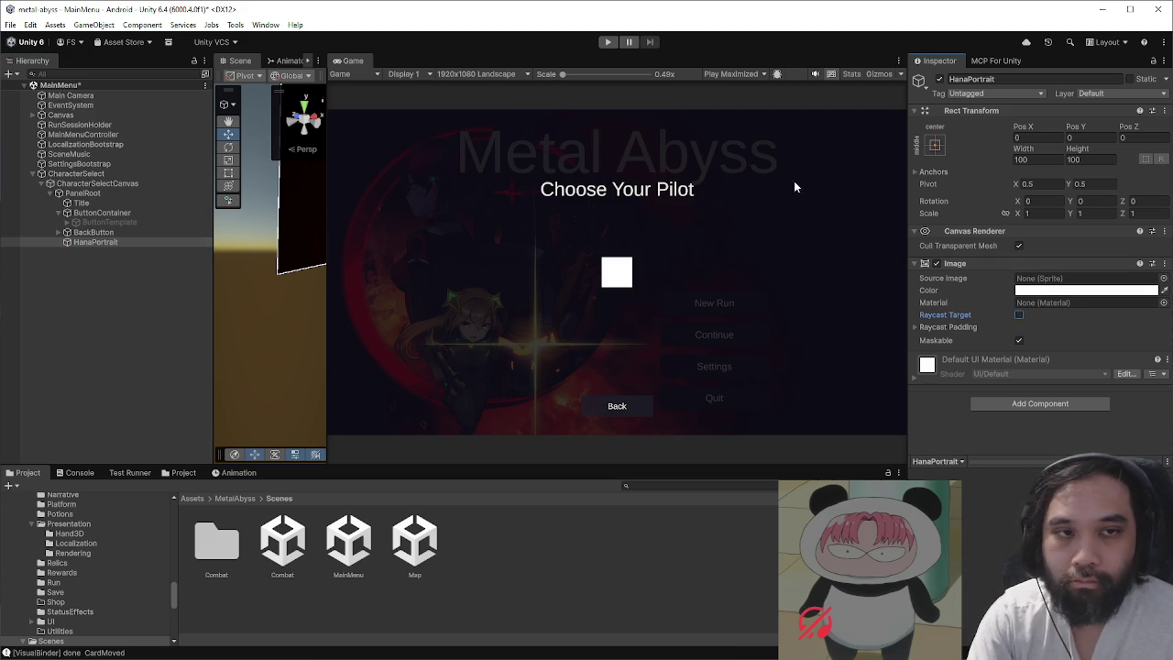
- Assign portrait_hana_body from Art/Characters/Hana/Portraits as the image's sprite, preserving aspect
click(233, 498)
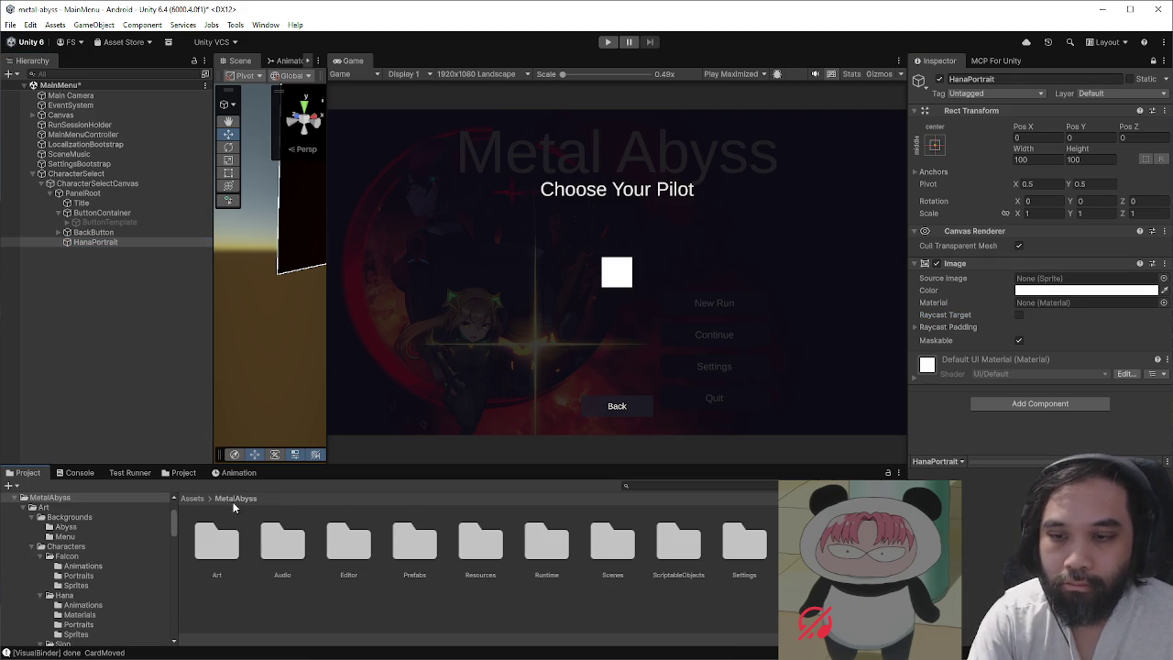
double_click(217, 540)
double_click(278, 531)
double_click(280, 536)
double_click(349, 540)
drag(216, 540, 1035, 279)
click(1019, 376)
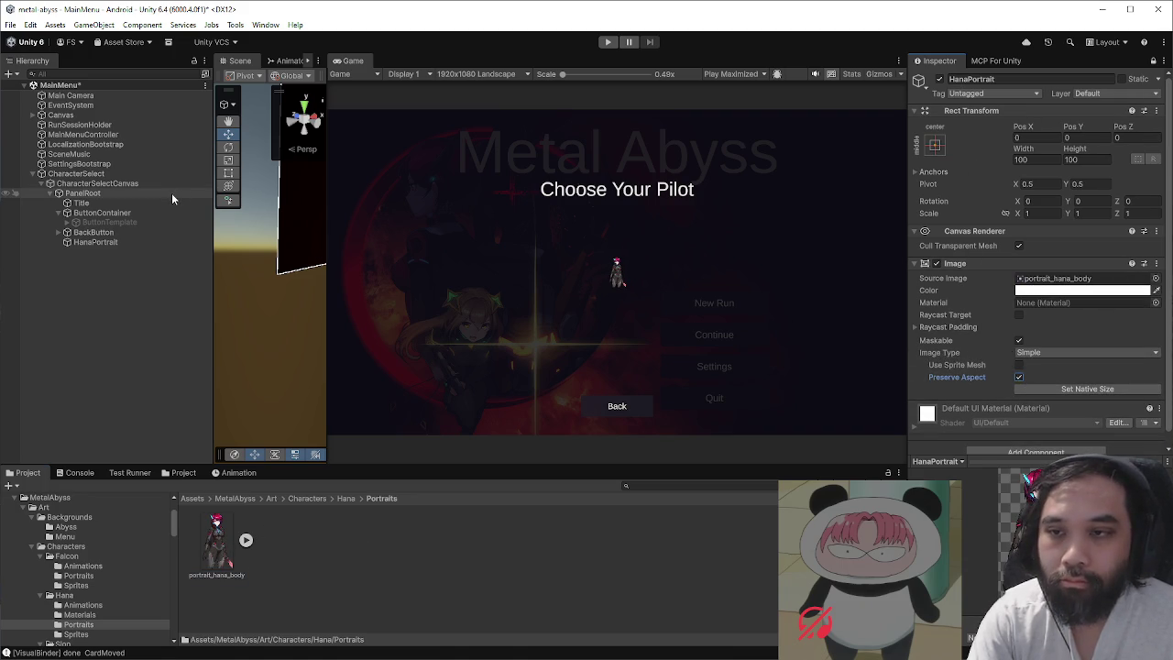
- Set HanaPortrait's width and height to 1000
drag(172, 192, 938, 186)
click(1042, 162)
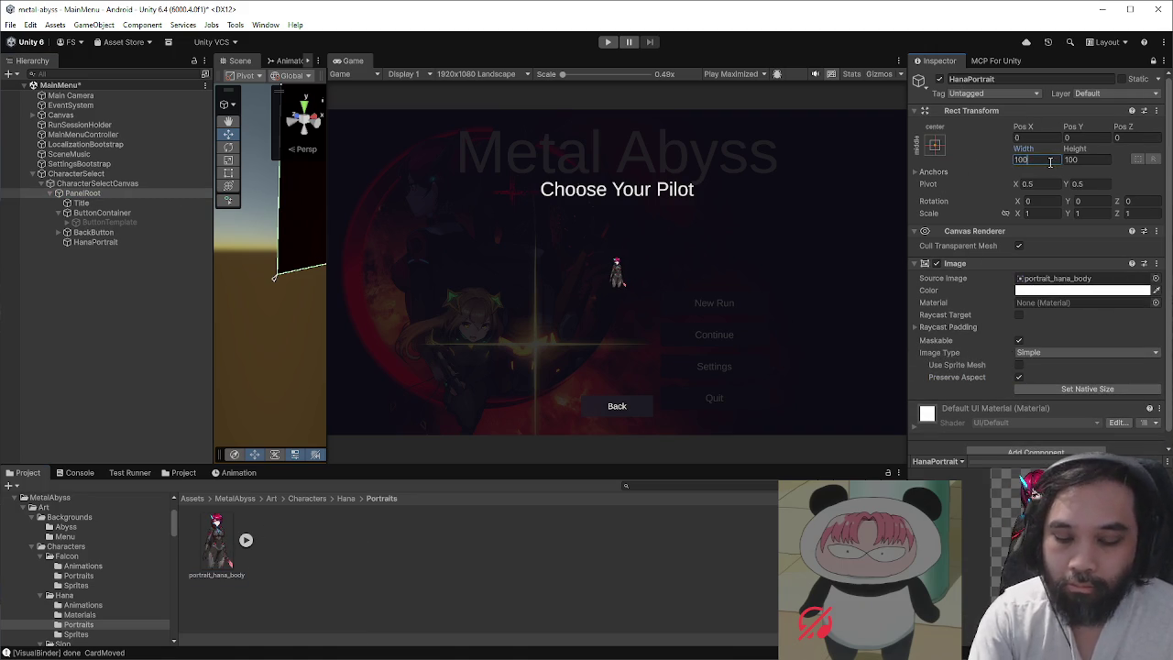
text(0)
click(1092, 161)
text(0)
key(Return)
click(152, 241)
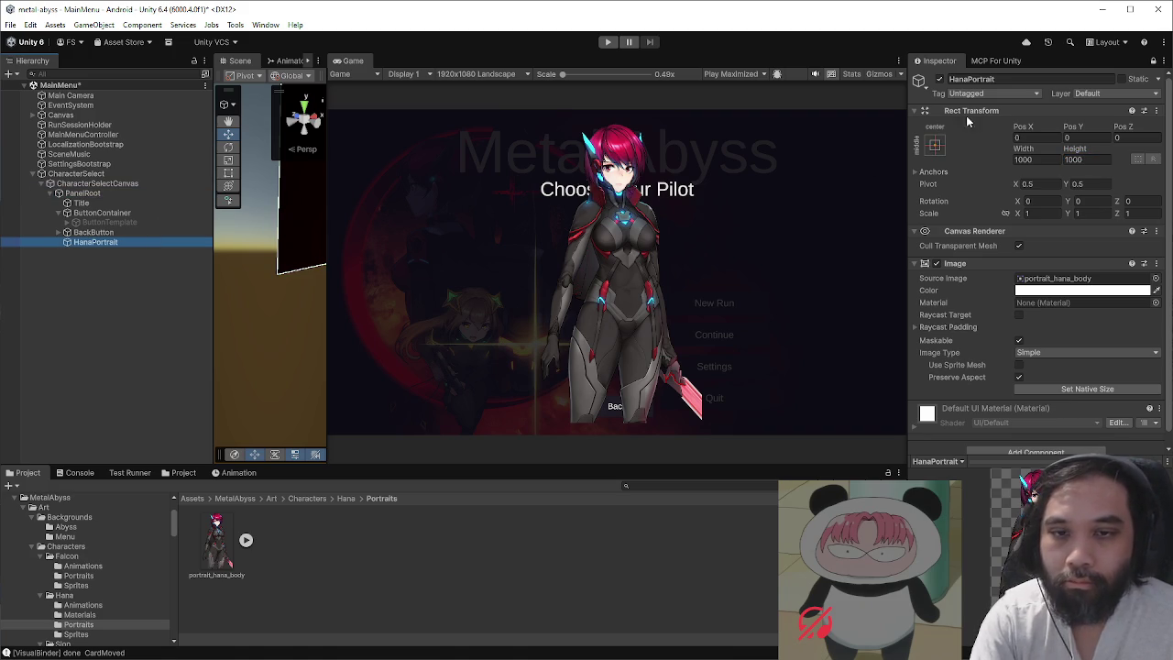
click(1155, 64)
click(147, 242)
- Frame HanaPortrait in a 2D Scene view, move it left and set width to 700
double_click(149, 244)
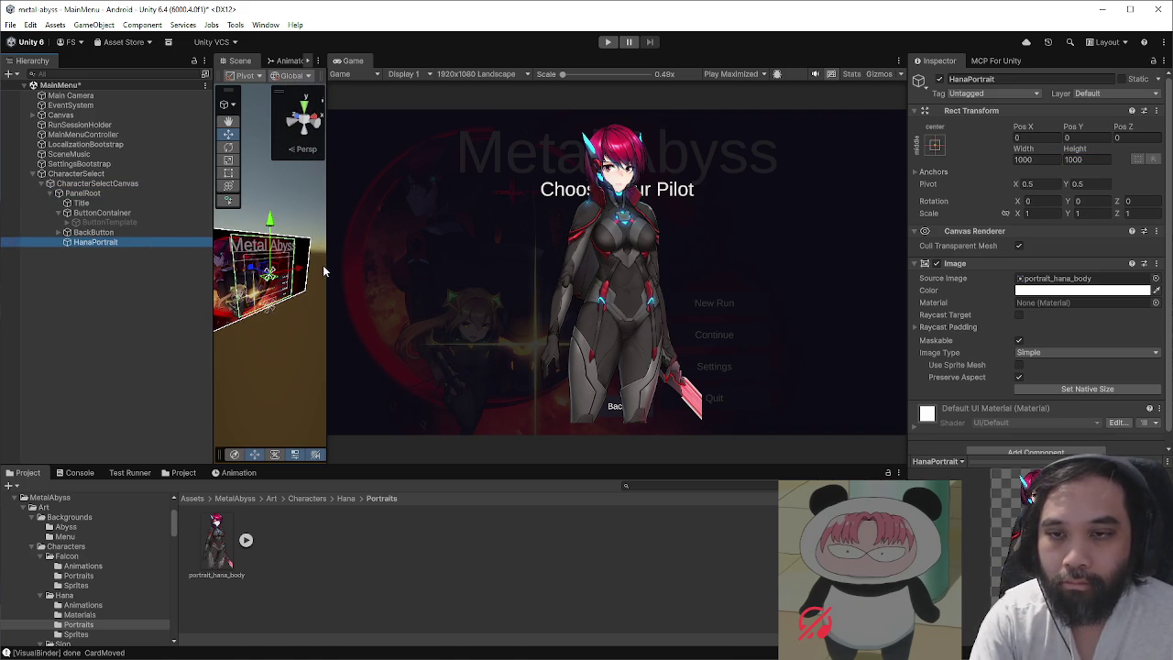
drag(326, 266, 703, 278)
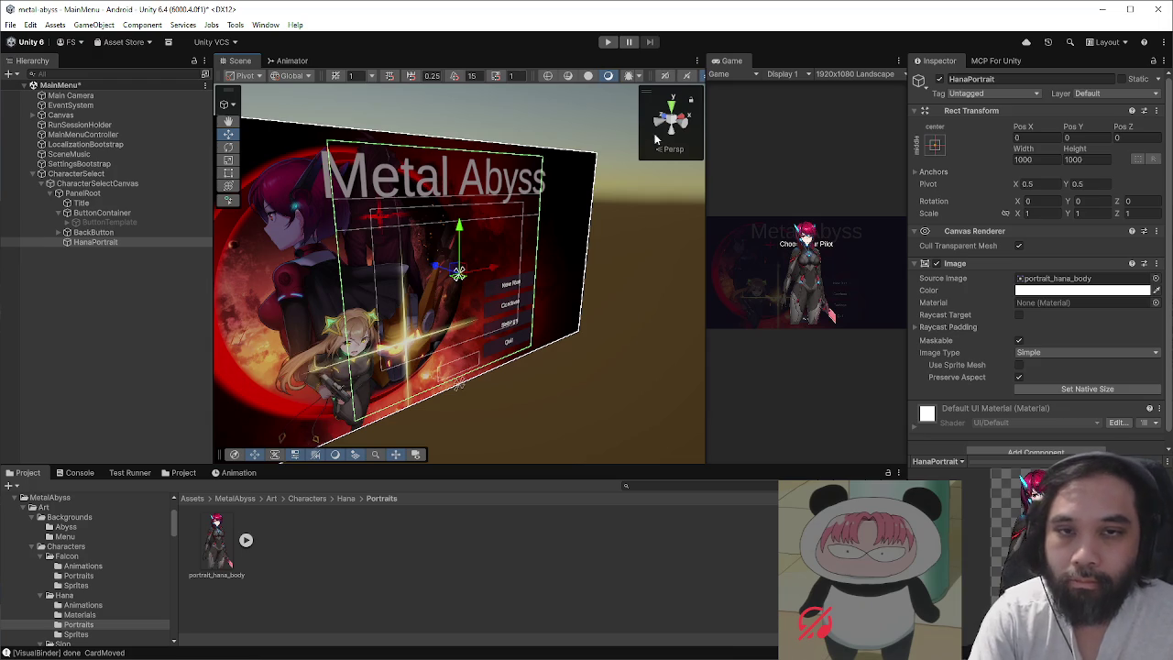
click(656, 122)
drag(465, 265, 324, 279)
scroll(324, 279, down, 1)
click(1041, 160)
text(800)
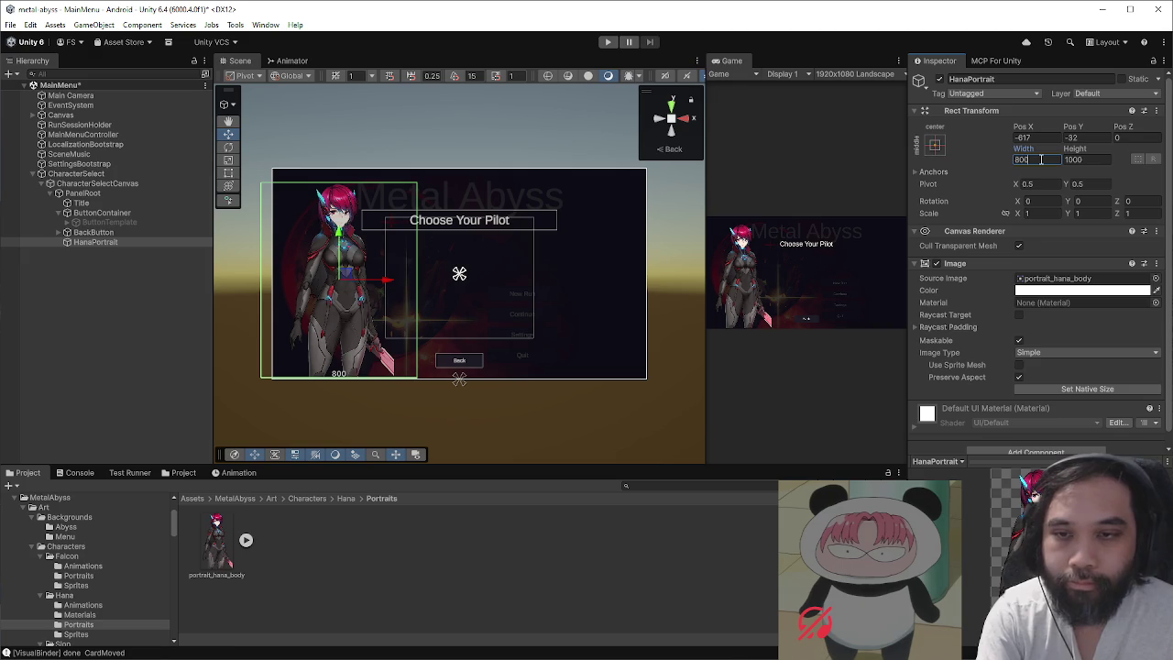
text(700)
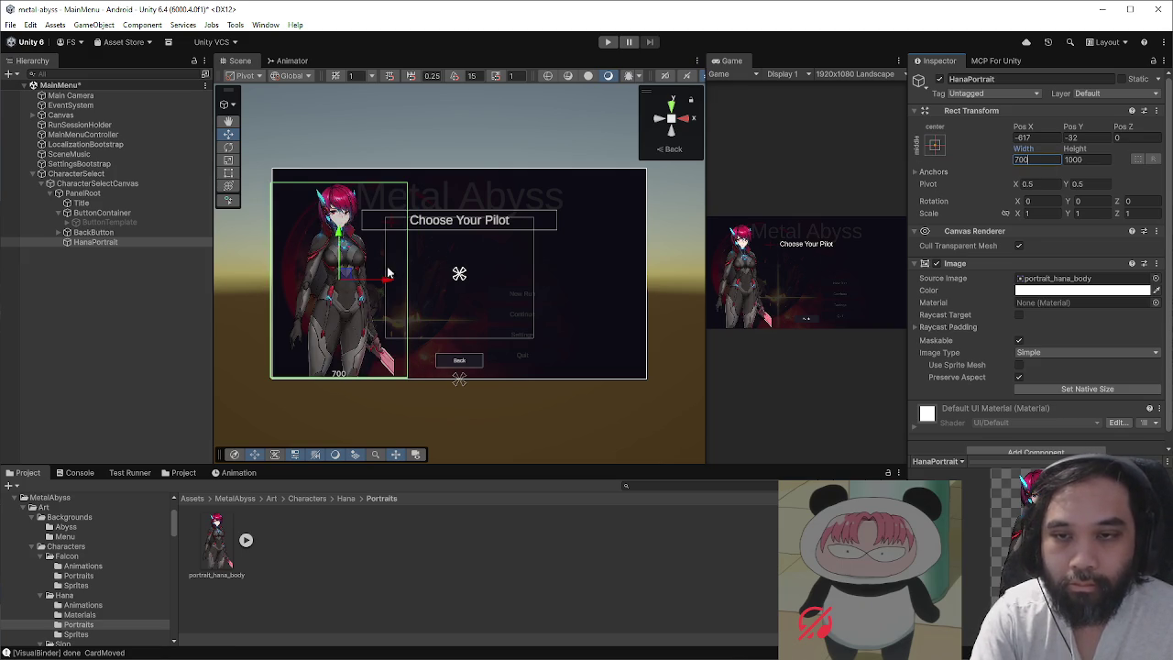
drag(347, 278, 350, 279)
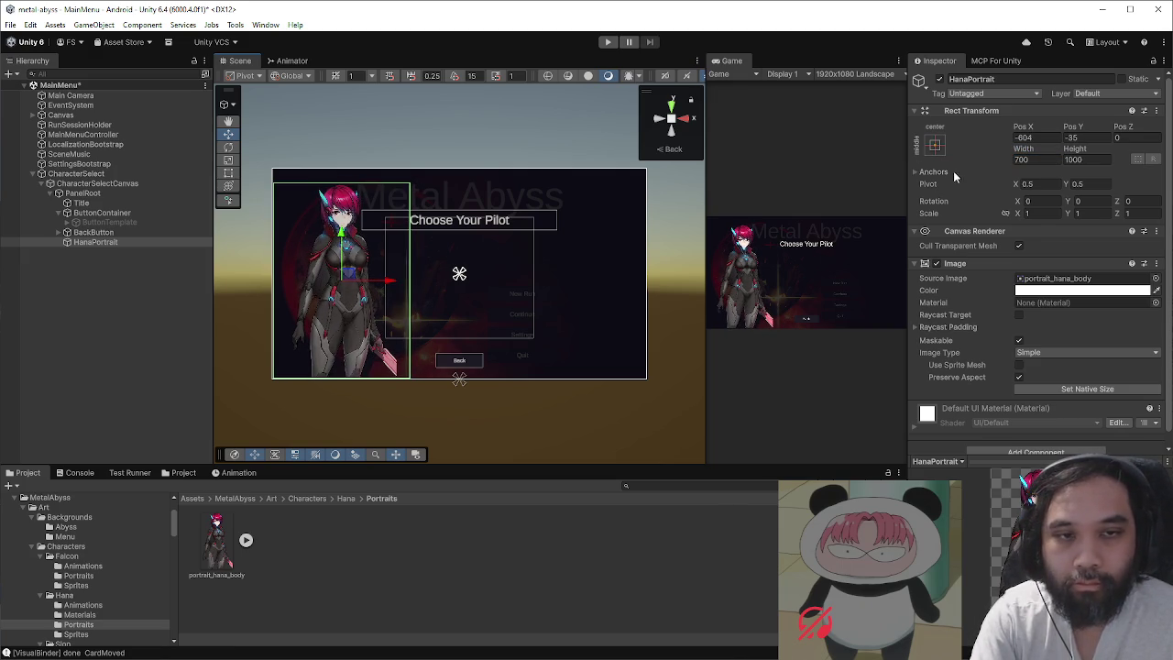
- Anchor HanaPortrait bottom-left with Pos X, Pos Y and Pivot set to 0
click(934, 144)
click(976, 295)
click(1044, 136)
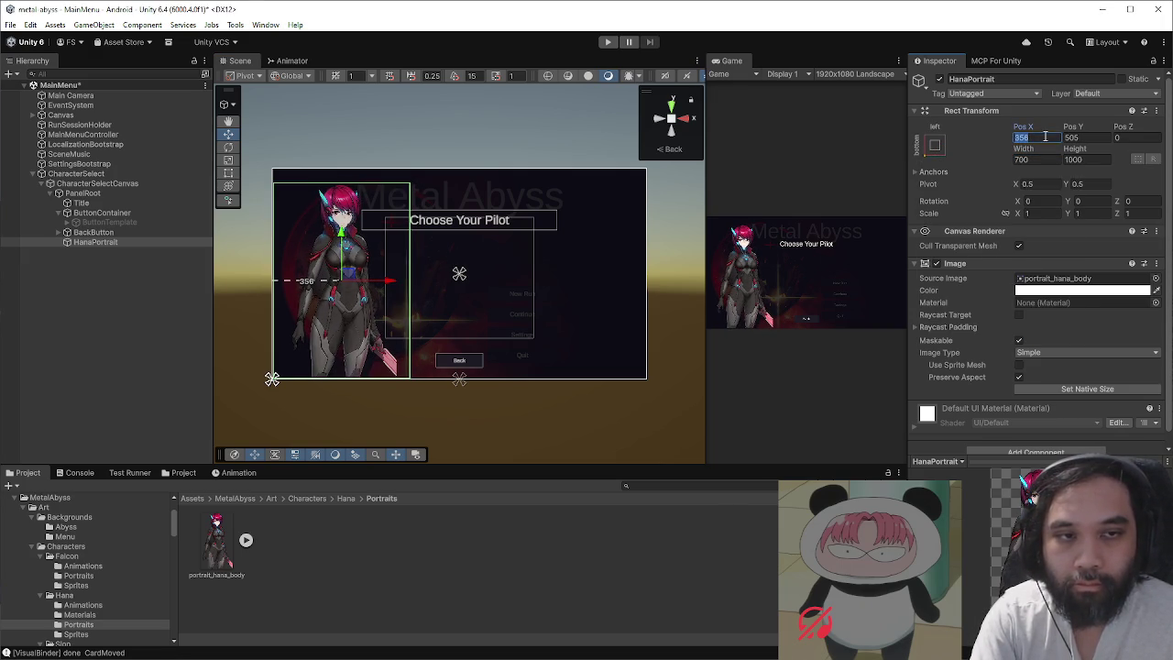
click(1028, 183)
text(0)
key(Tab)
text(0)
click(1035, 137)
text(0)
click(1083, 137)
text(0)
key(Return)
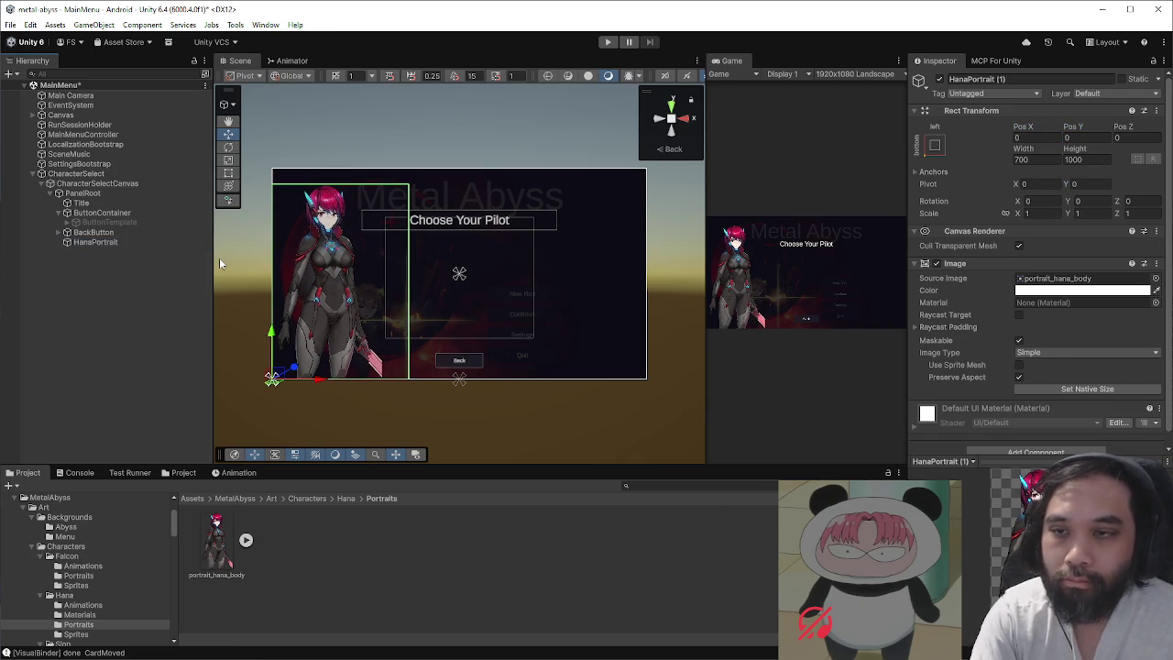
- Duplicate HanaPortrait and rename the copy SionPortrait
key(ctrl+d)
key(F2)
text(SionPortrait)
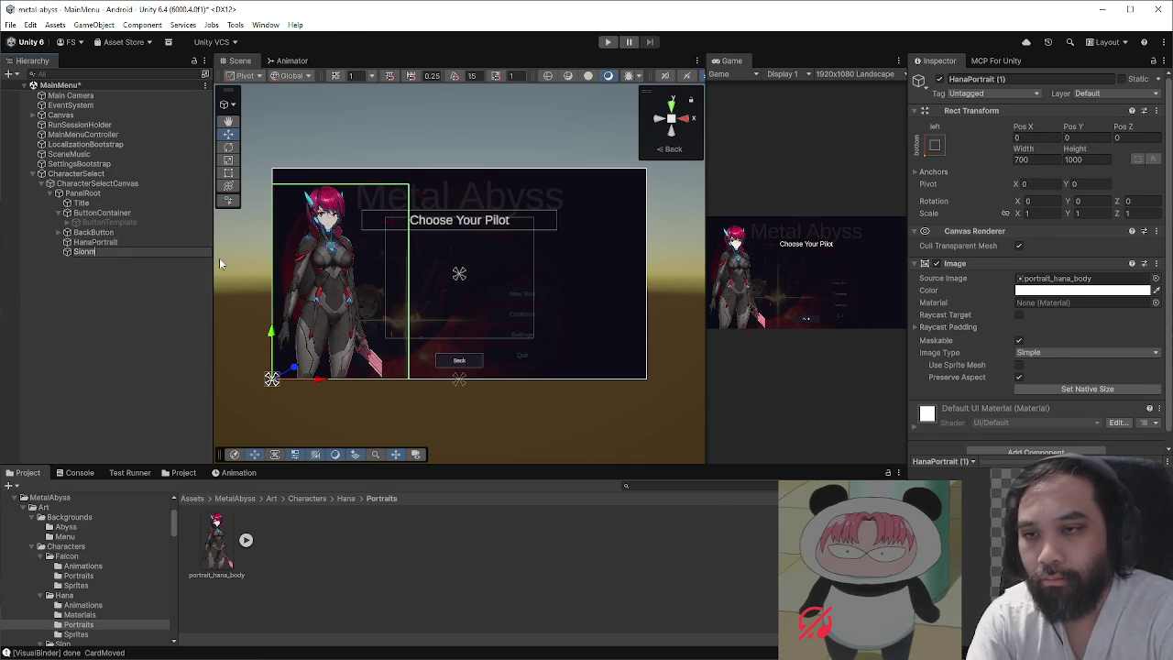
key(Return)
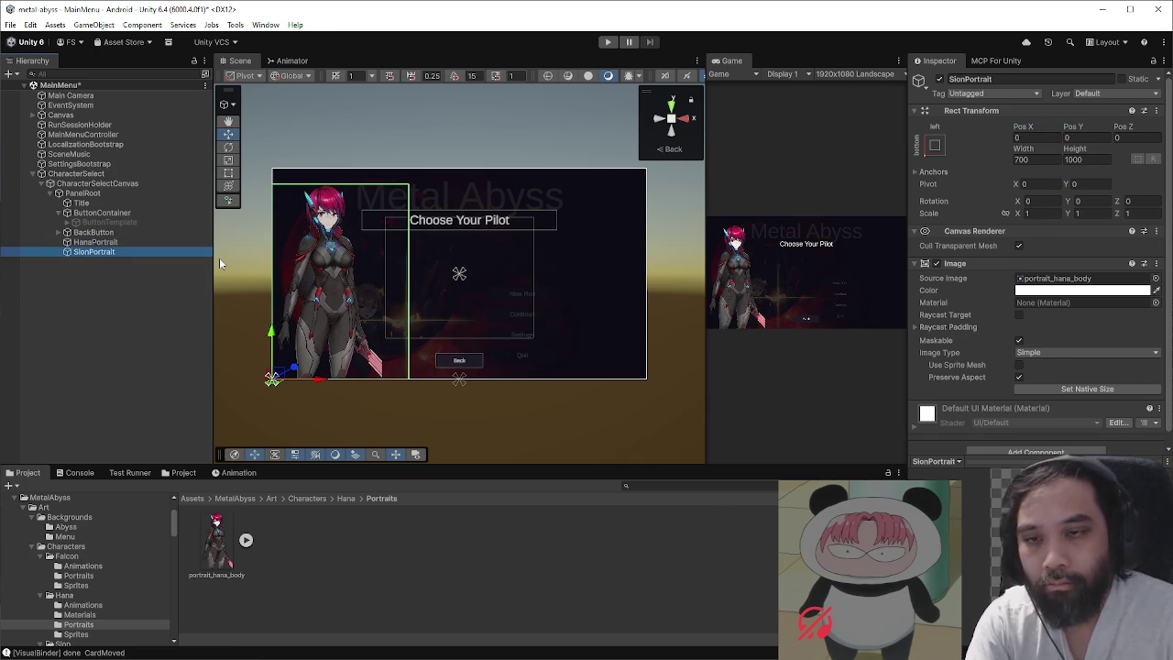
- Move the copy right and assign portrait_sion_body from Characters/Sion/Portraits as its image
drag(391, 383, 542, 379)
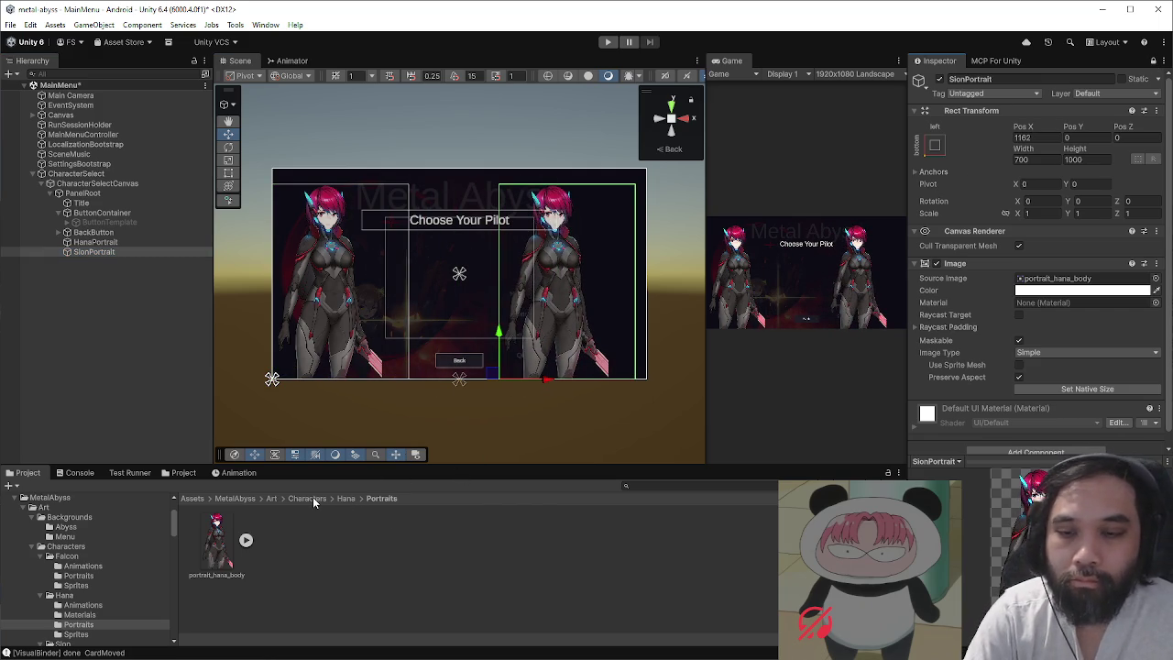
click(314, 497)
double_click(359, 539)
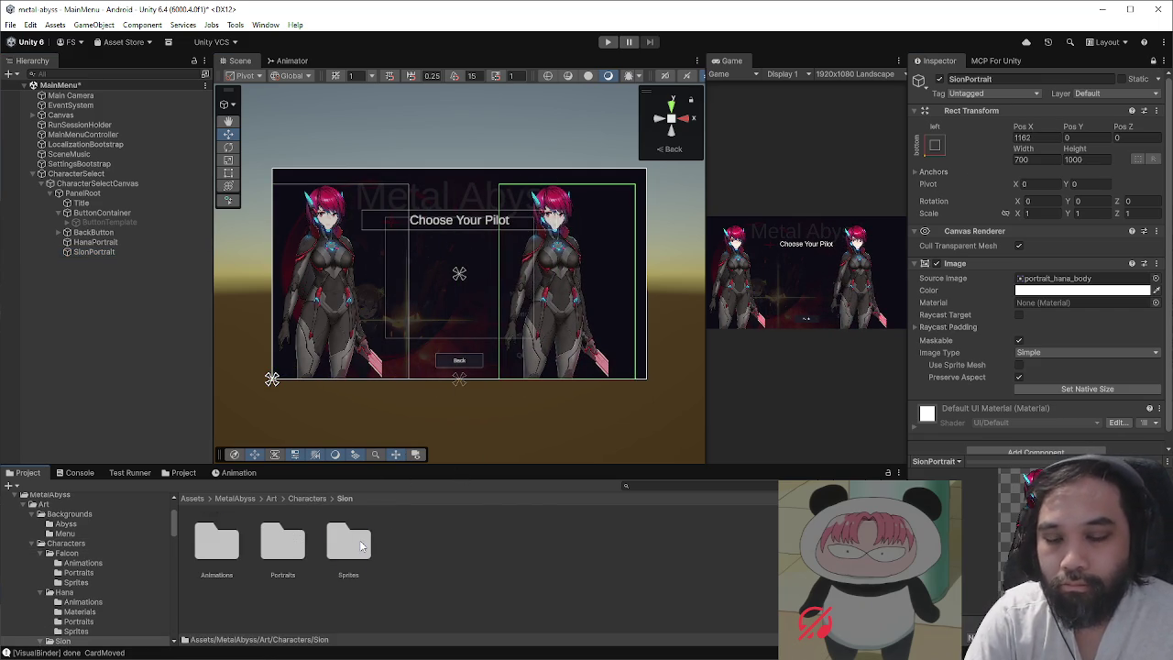
double_click(282, 542)
mouse_move(216, 541)
mouse_down()
mouse_move(1039, 251)
mouse_move(1067, 280)
mouse_up()
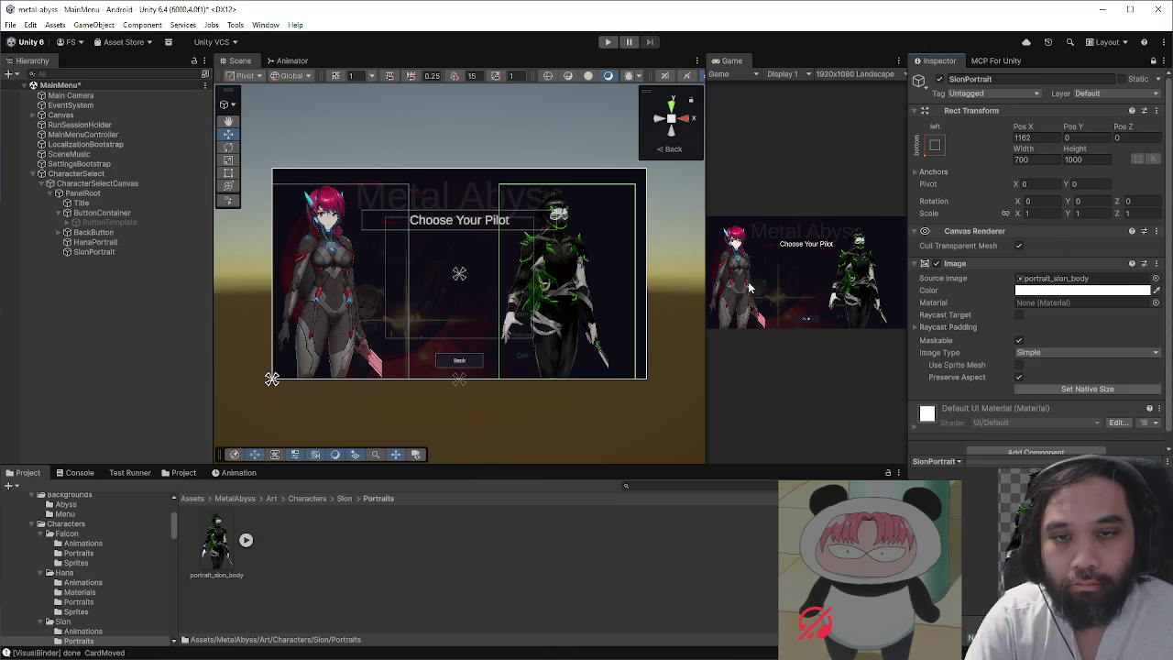
- Mirror SionPortrait horizontally by setting Scale X to -1
drag(598, 267, 585, 267)
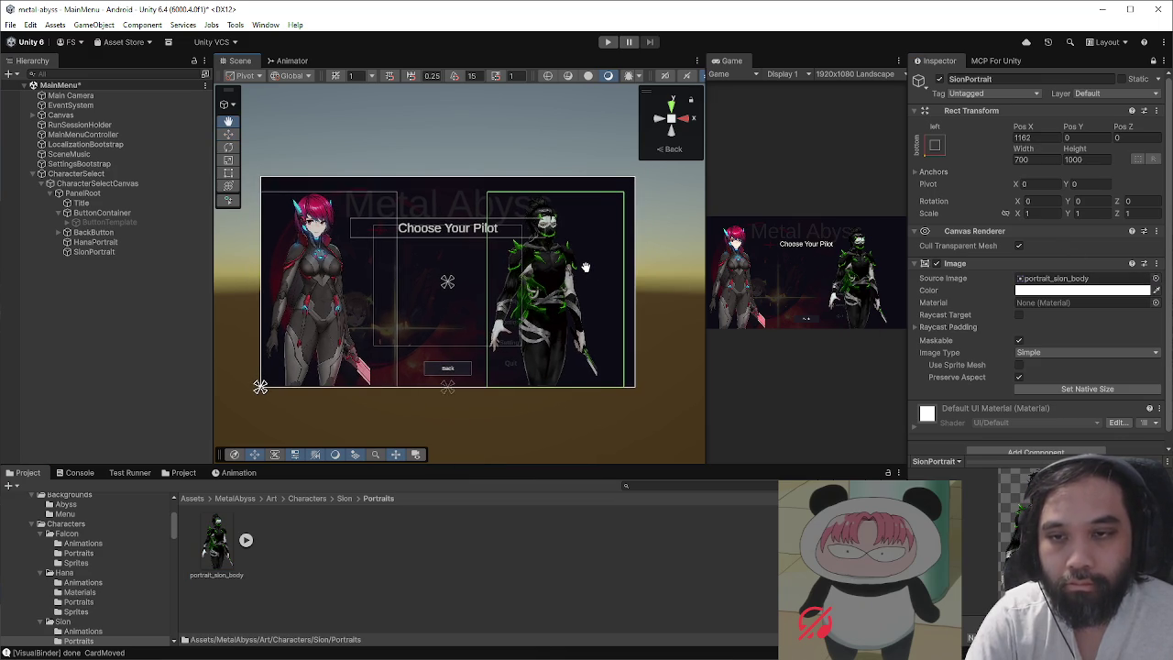
drag(585, 267, 585, 266)
click(1050, 213)
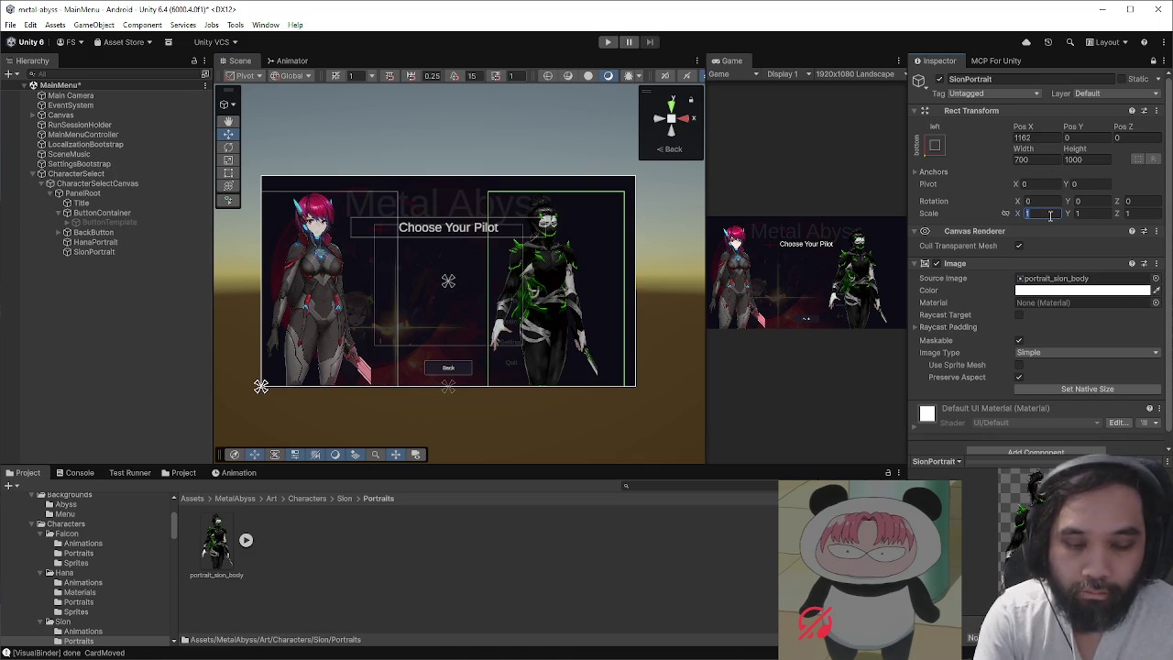
click(1047, 213)
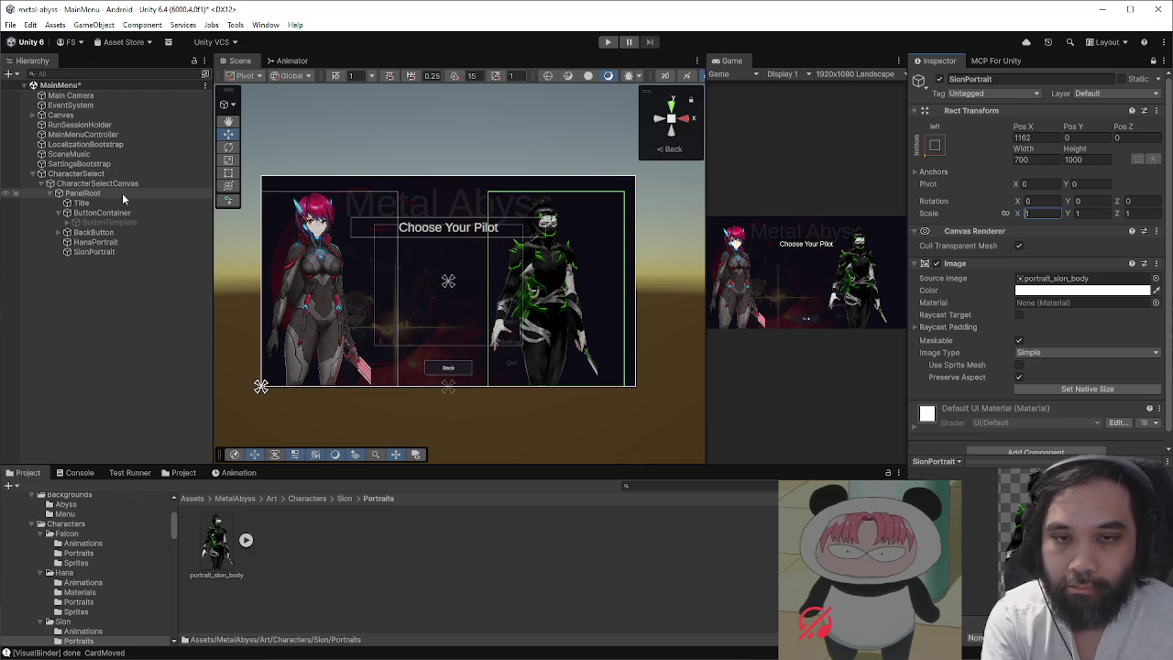
text(-)
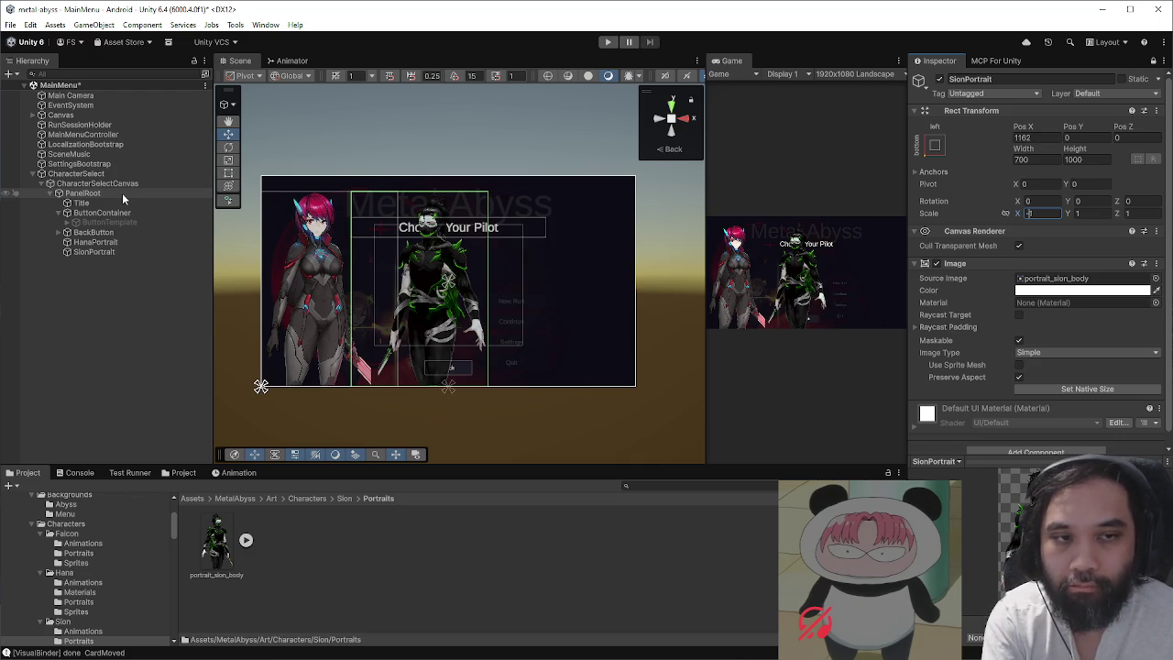
- Anchor SionPortrait to the bottom-right corner with Pos X set to 0
click(934, 144)
click(1029, 291)
click(1030, 138)
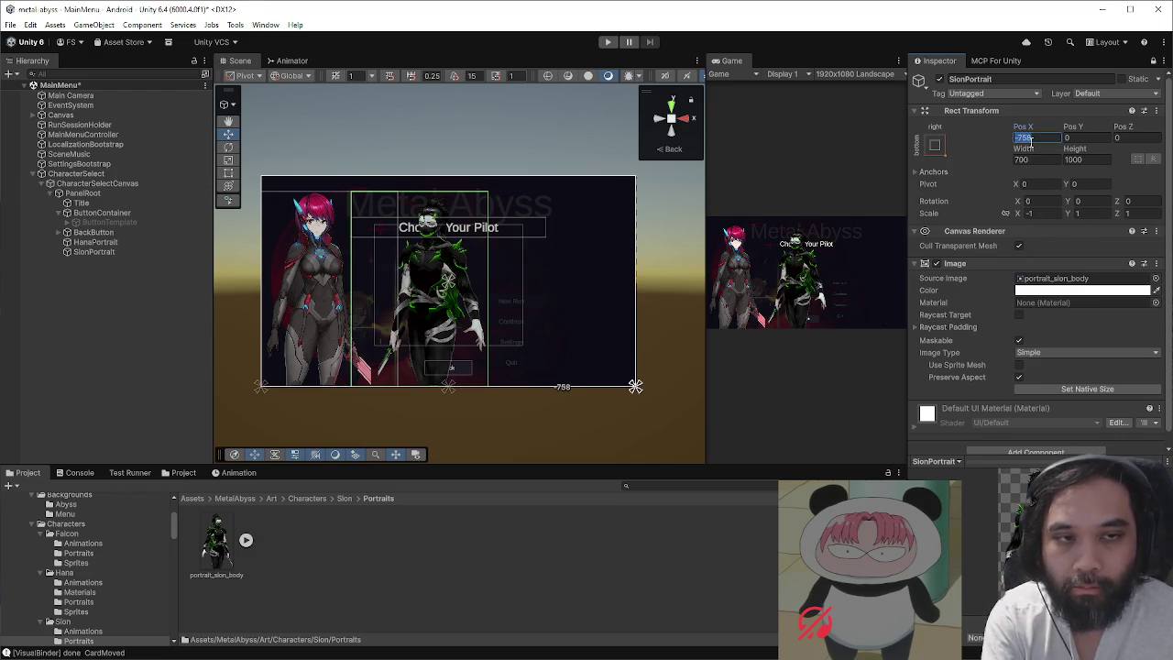
text(0)
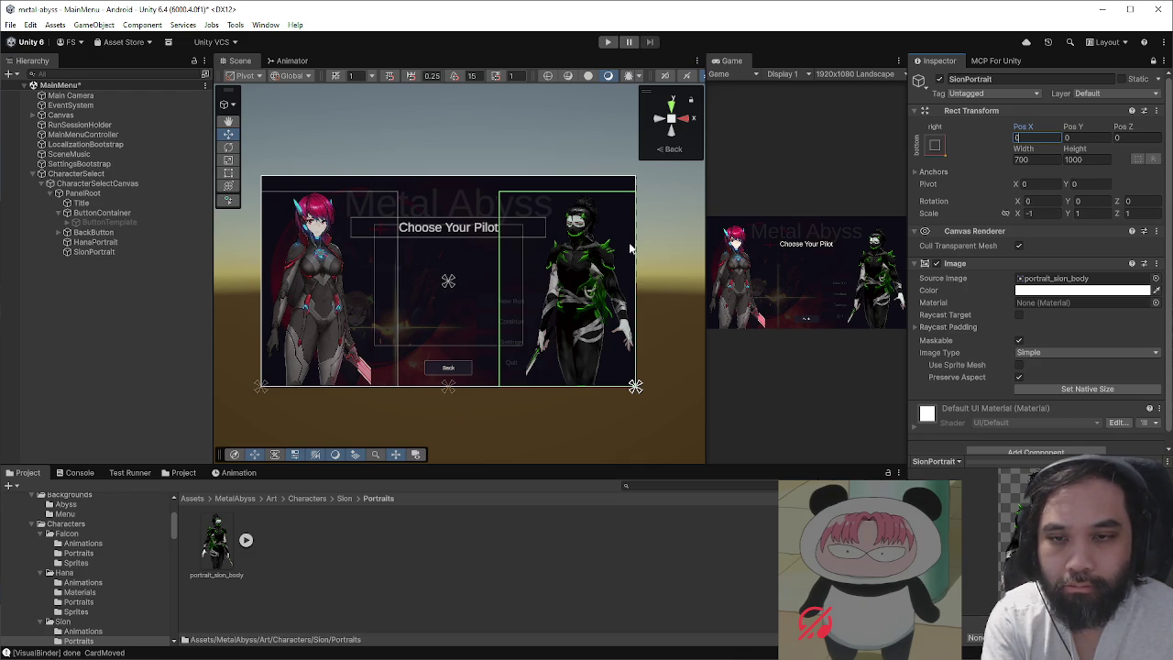
scroll(575, 253, up, 2)
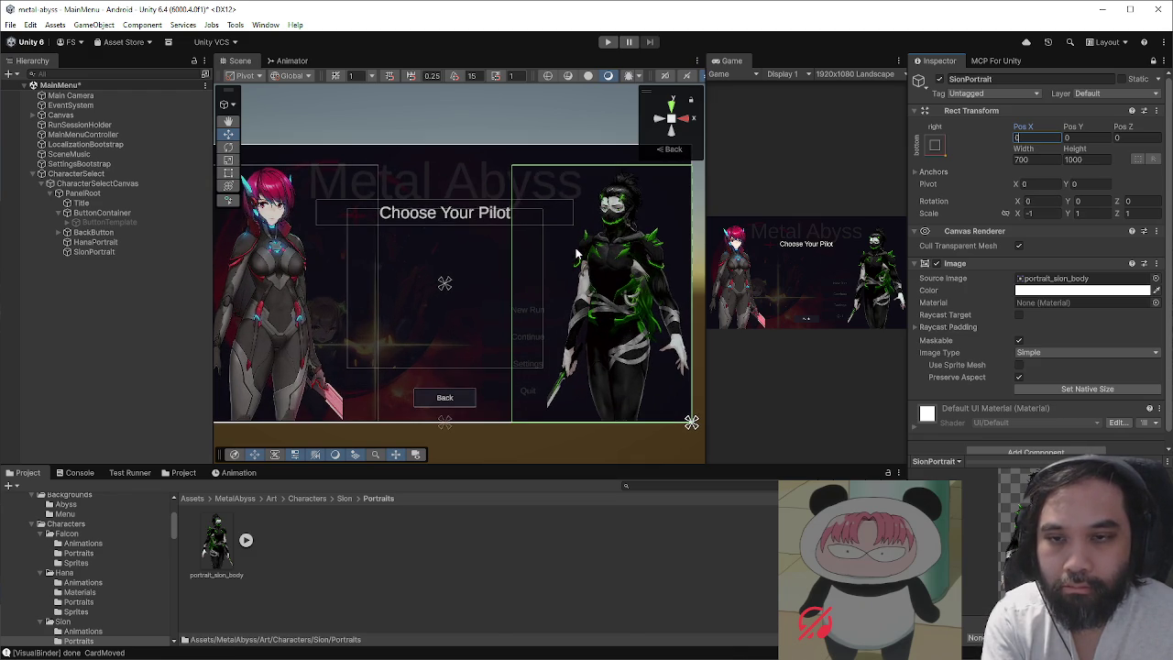
scroll(576, 253, down, 1)
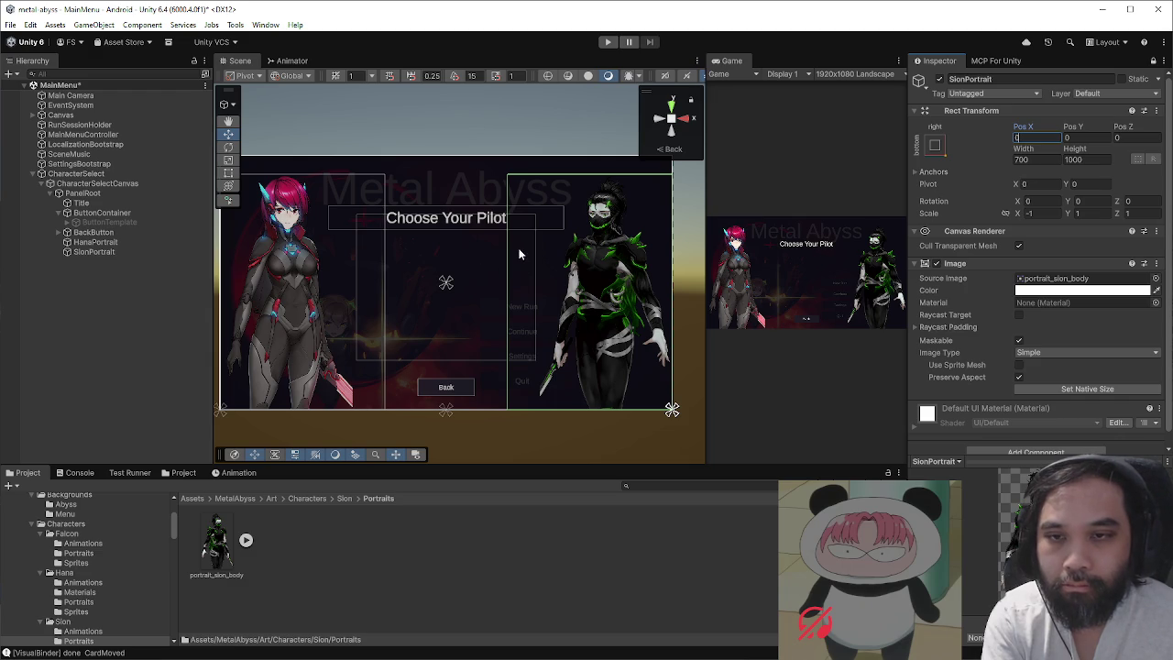
drag(520, 253, 528, 257)
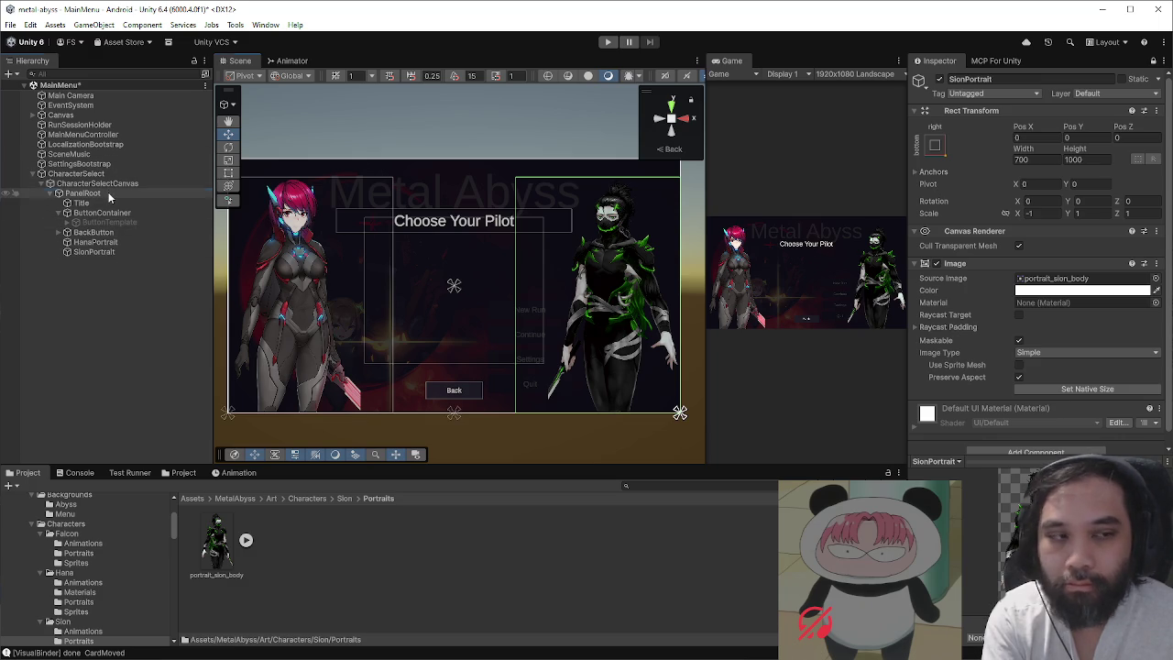
click(87, 193)
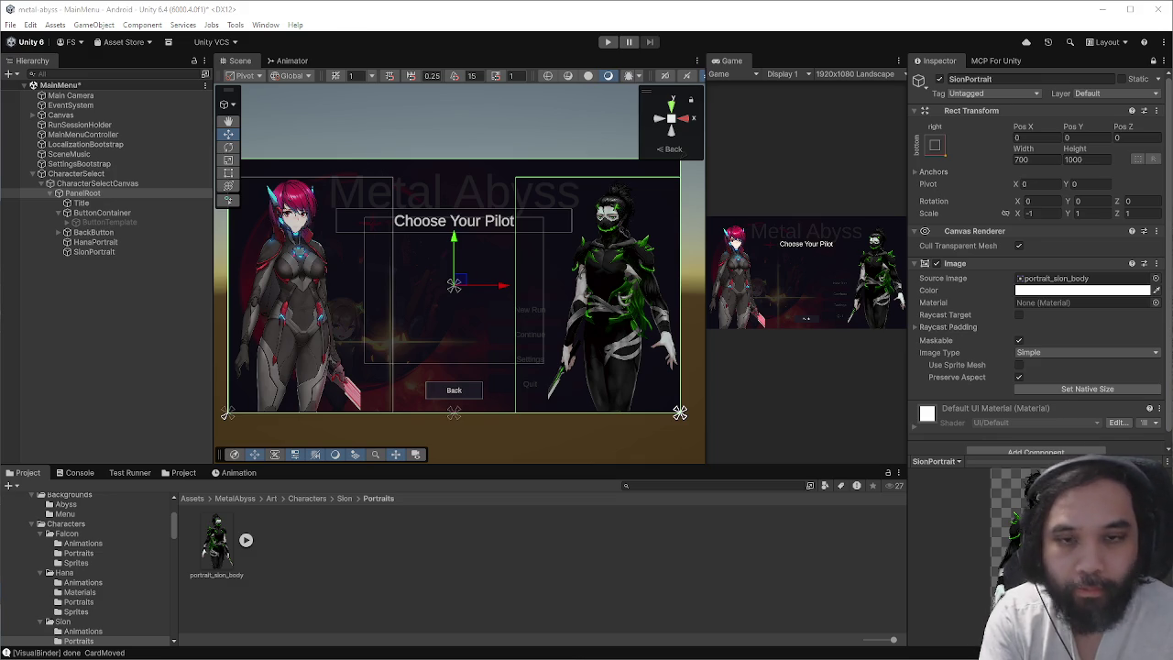
key(alt+shift+a)
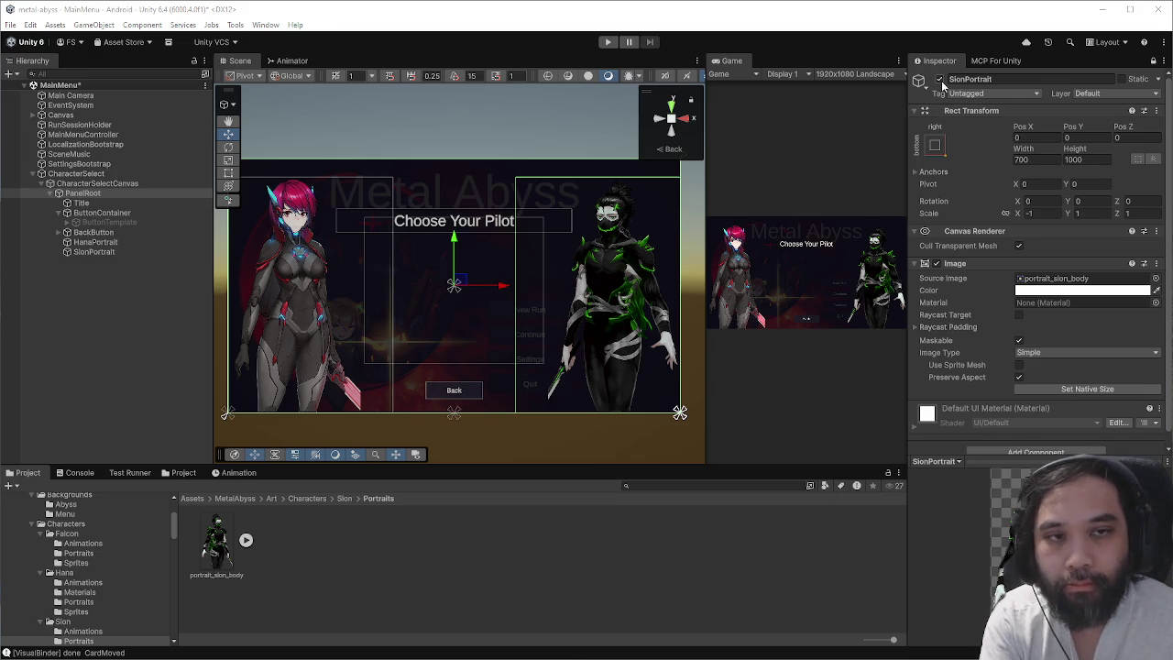
- Re-enable SionPortrait, then deactivate PanelRoot
click(140, 252)
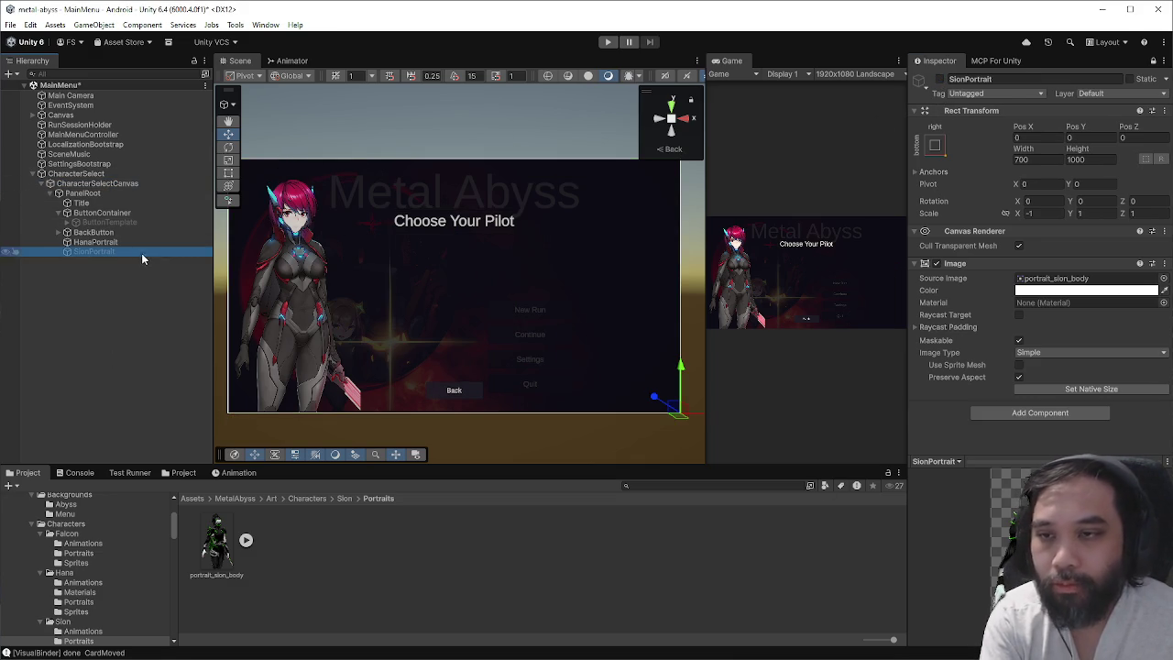
click(939, 78)
click(149, 193)
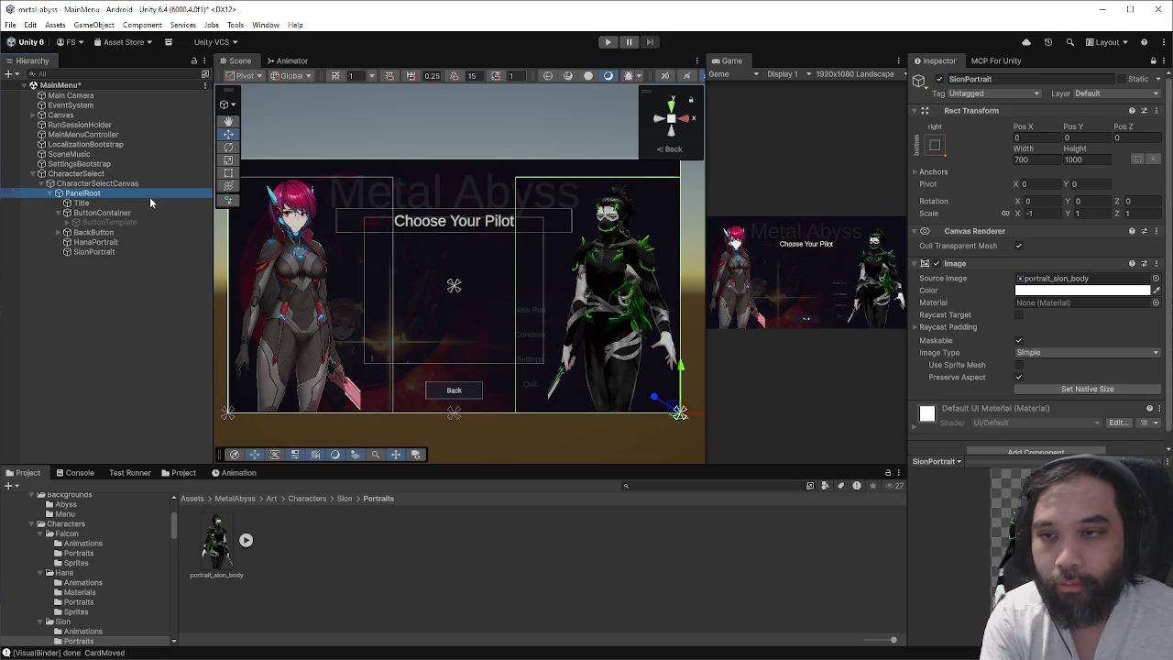
click(939, 78)
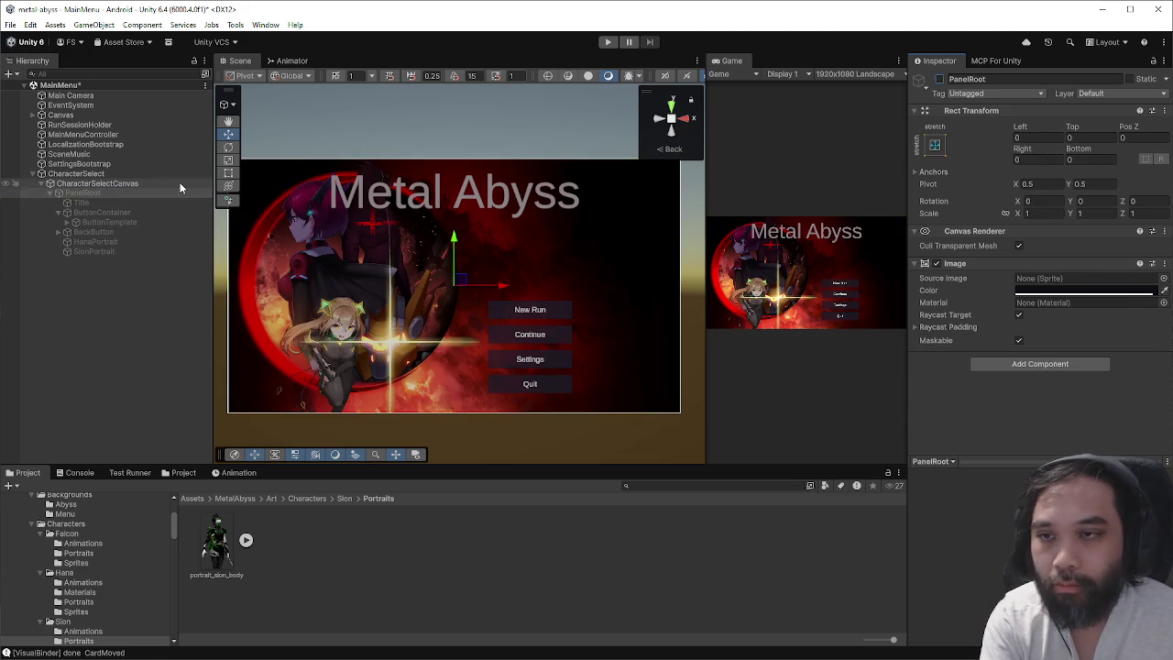
- Deactivate CharacterSelectCanvas, clear the selection and enter Play mode
click(180, 183)
click(939, 79)
click(504, 114)
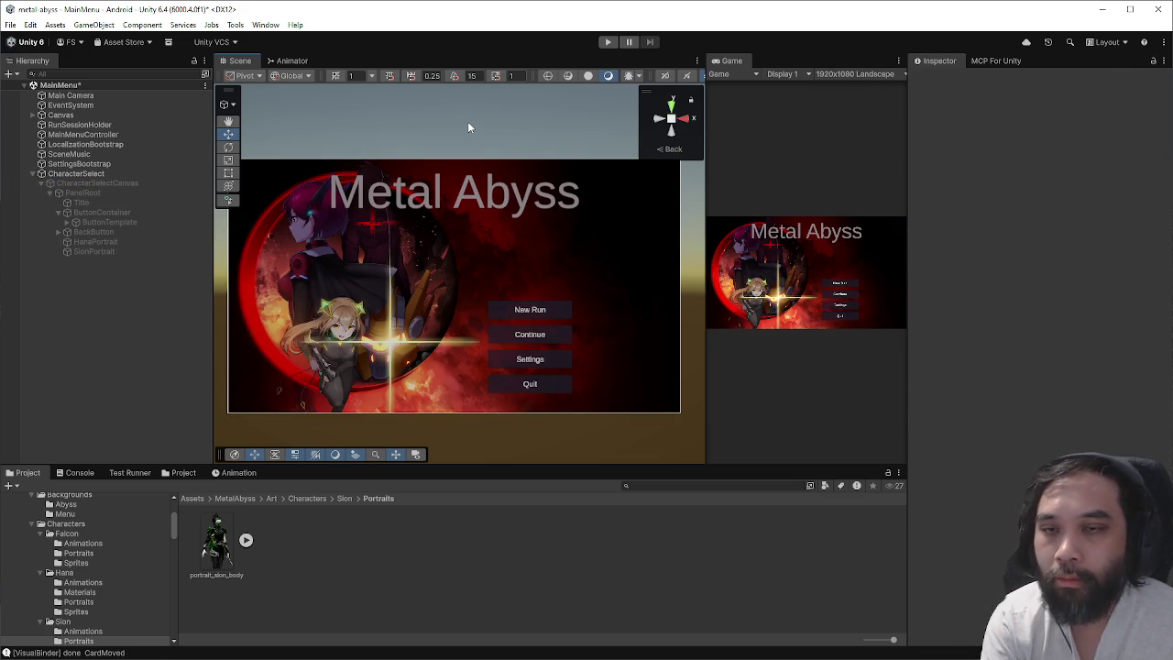
click(607, 43)
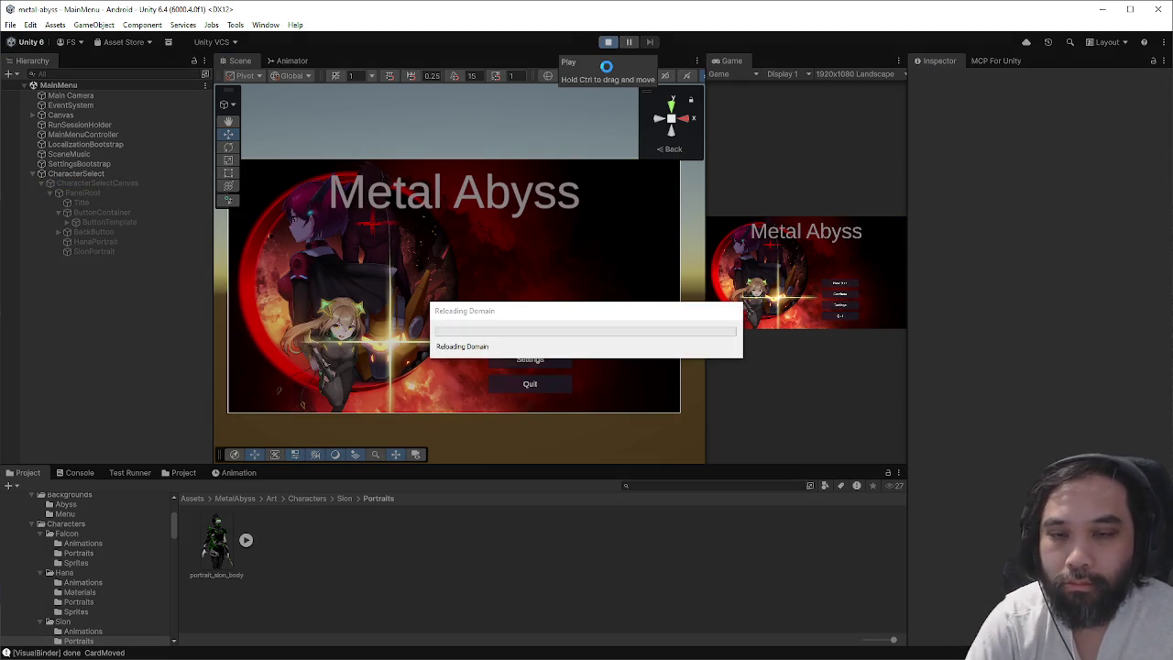